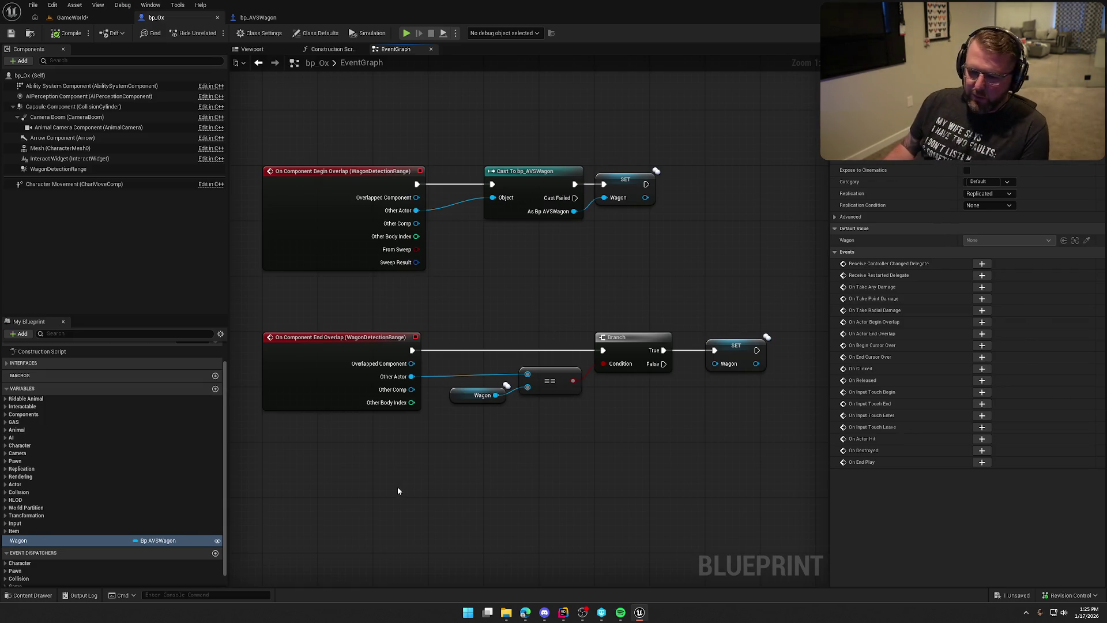
# Step: Review bp_Ox's detection sphere in the Viewport, then return to its EventGraph overlap nodes
pyautogui.click(259, 18)
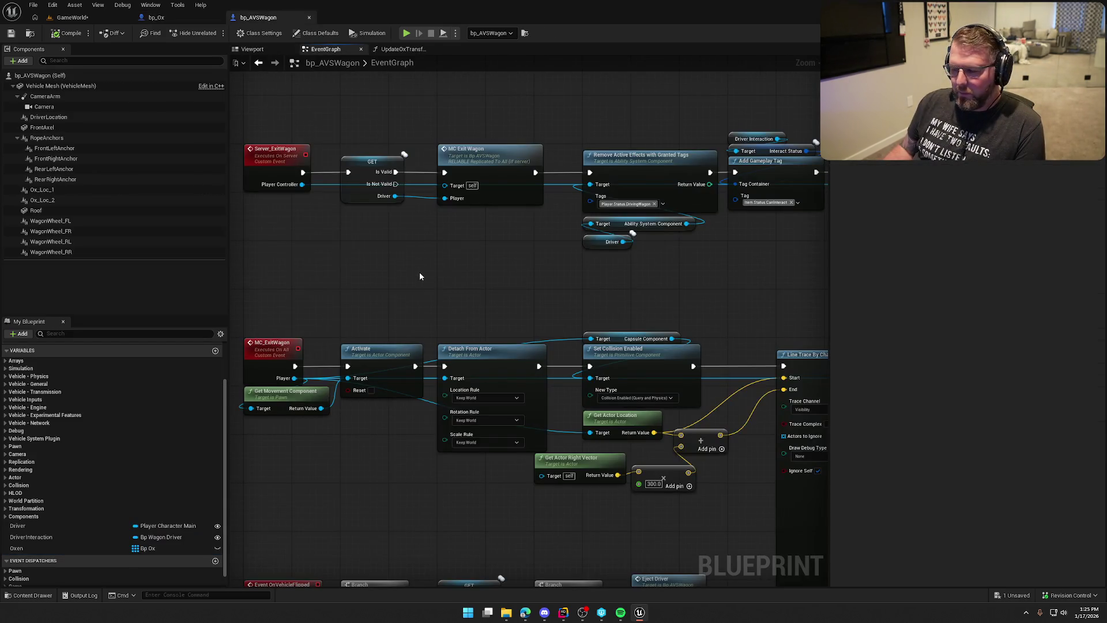
pyautogui.click(156, 17)
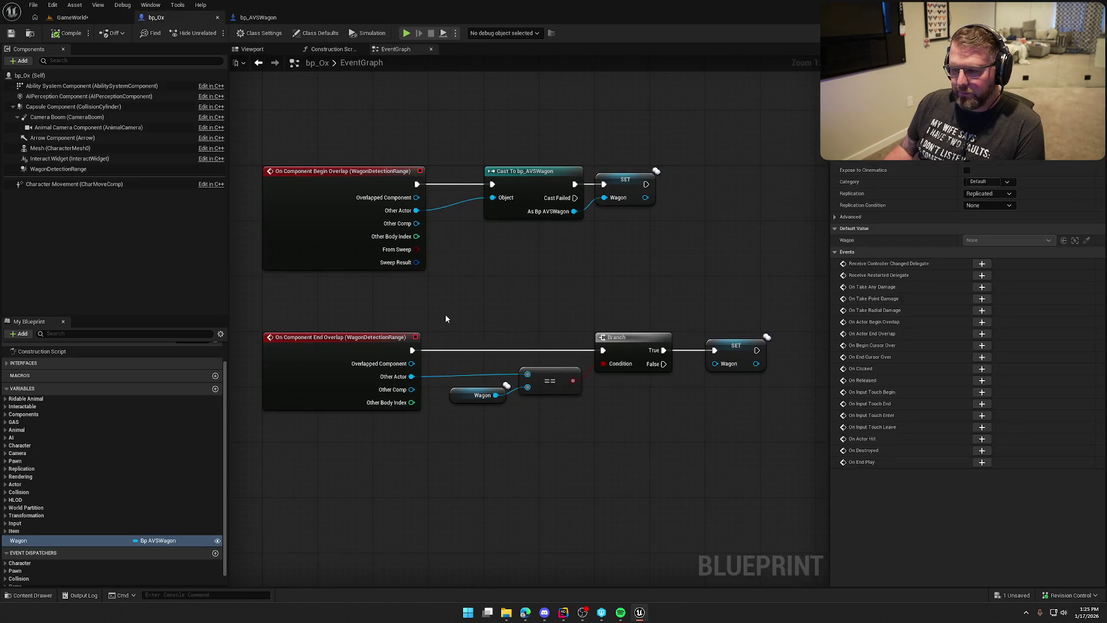
pyautogui.click(252, 49)
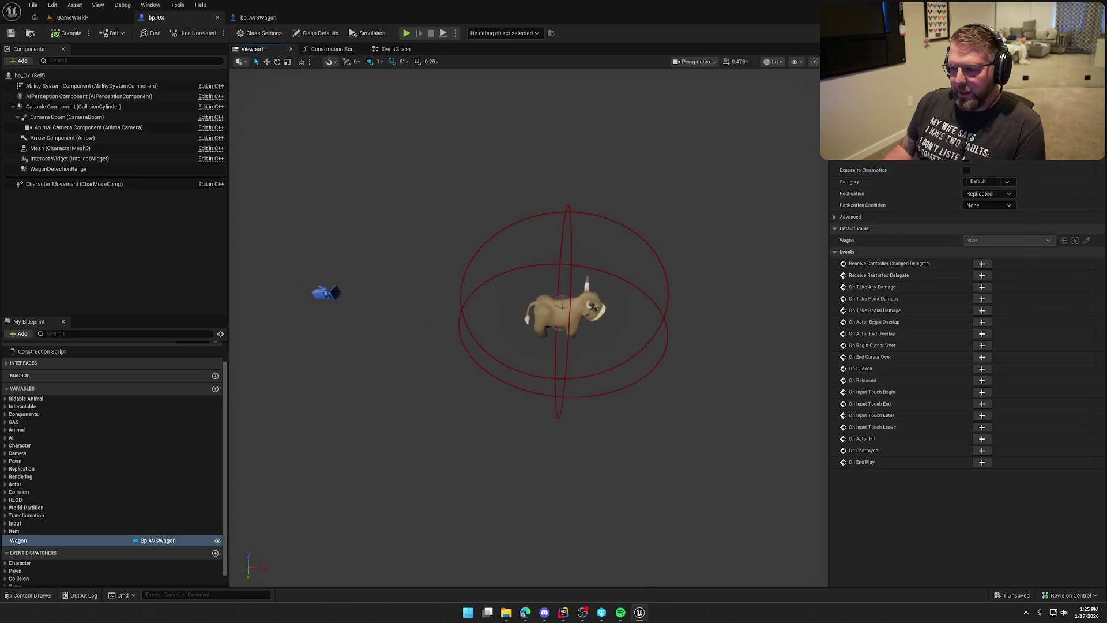
pyautogui.moveTo(547, 426)
pyautogui.mouseDown()
pyautogui.moveTo(571, 403)
pyautogui.moveTo(603, 282)
pyautogui.mouseUp()
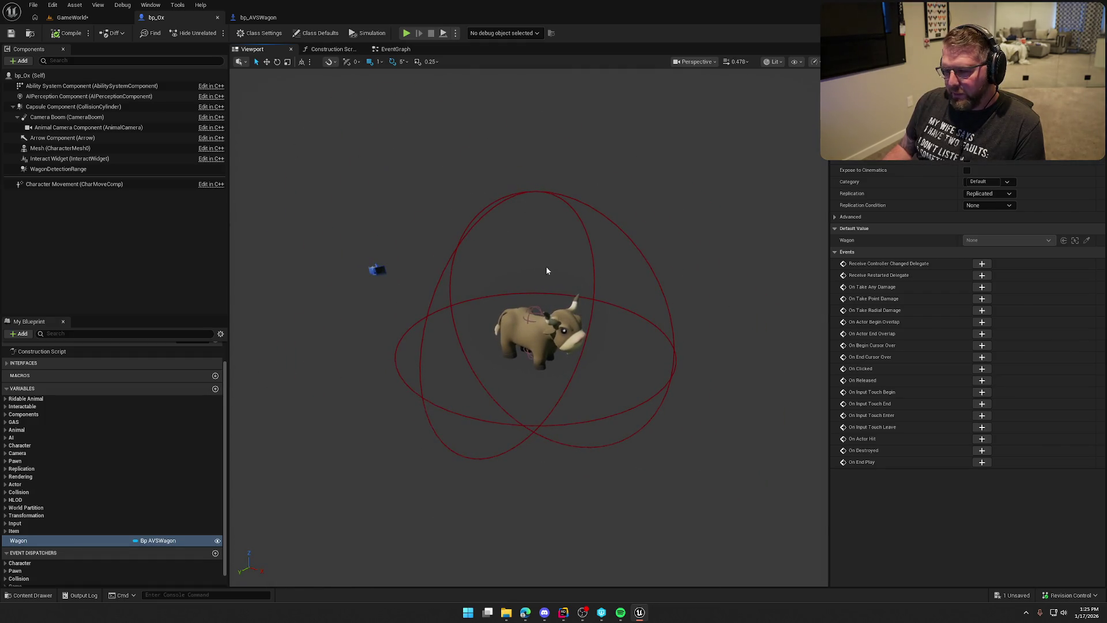
pyautogui.click(395, 49)
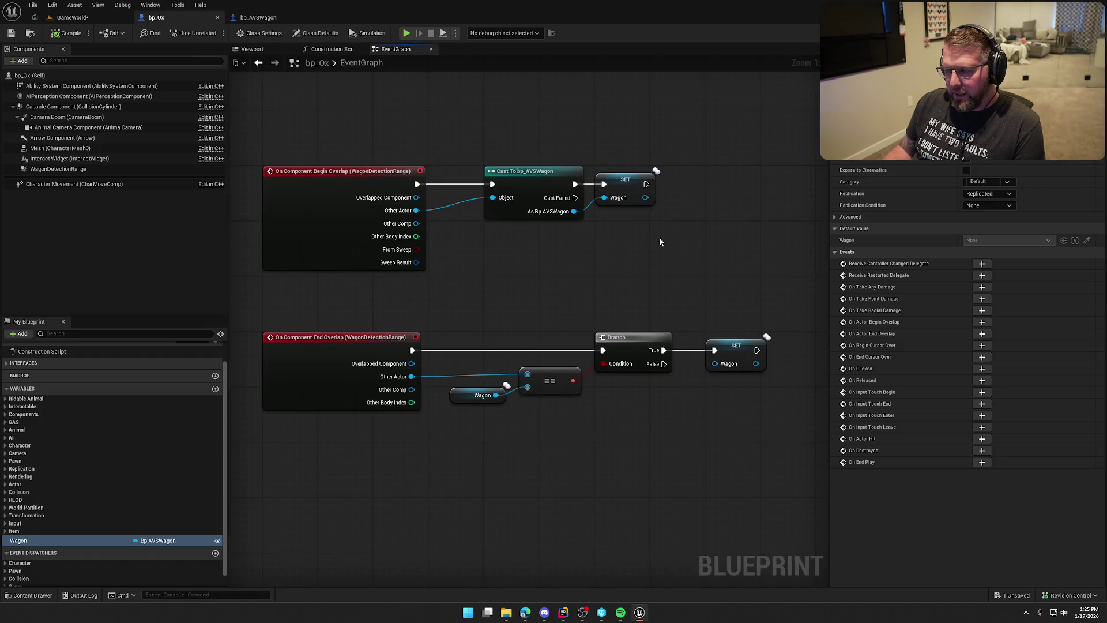
pyautogui.click(661, 276)
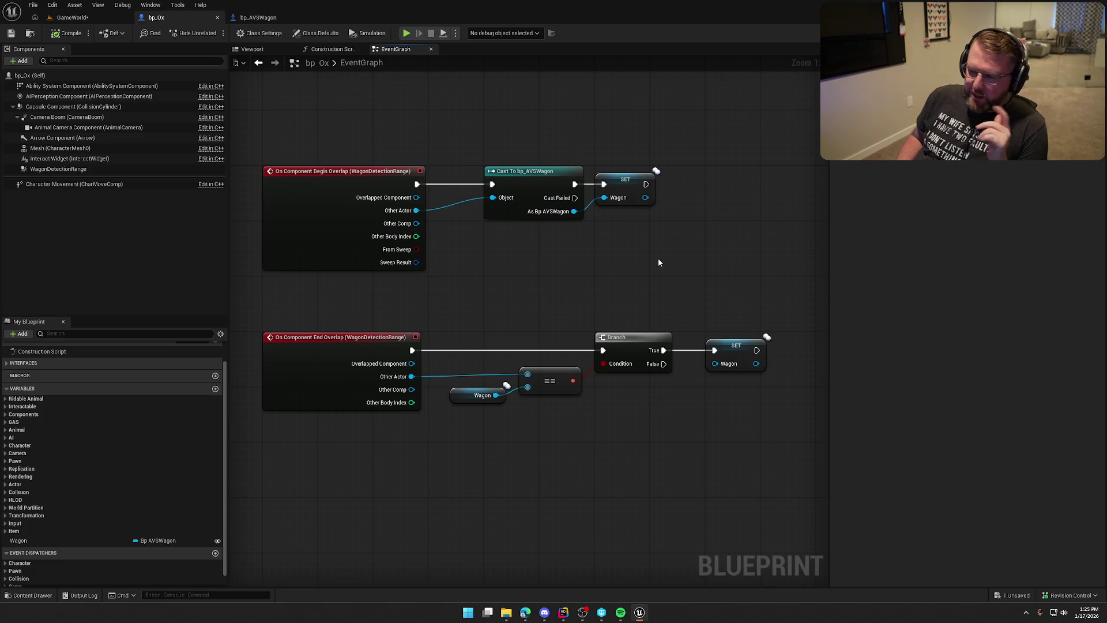
# Step: Select the SET Wagon node in bp_Ox, then bring up bp_AVSWagon's 3D preview
pyautogui.click(640, 178)
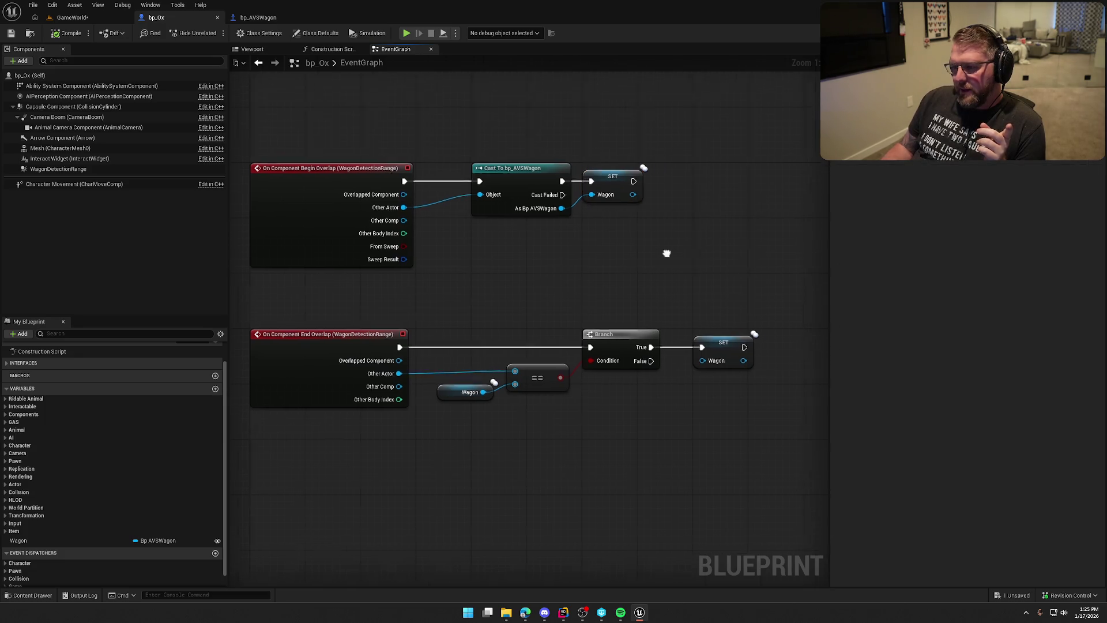
pyautogui.moveTo(566, 148); pyautogui.dragTo(612, 251)
pyautogui.moveTo(547, 128); pyautogui.dragTo(666, 244)
pyautogui.click(662, 230)
pyautogui.press('Home')
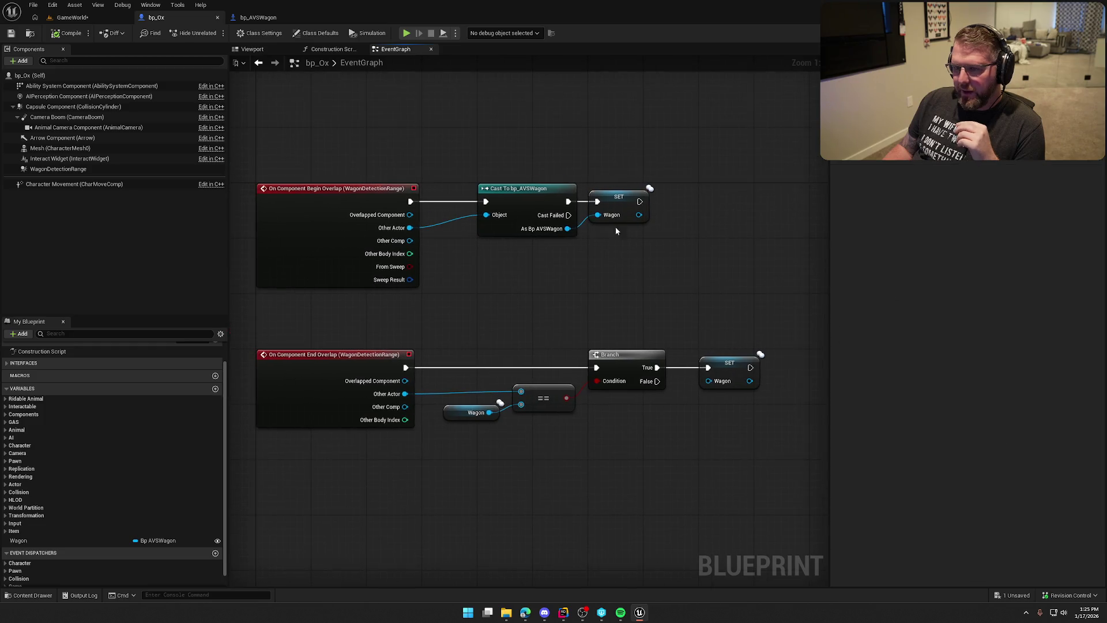
pyautogui.click(258, 18)
pyautogui.click(273, 49)
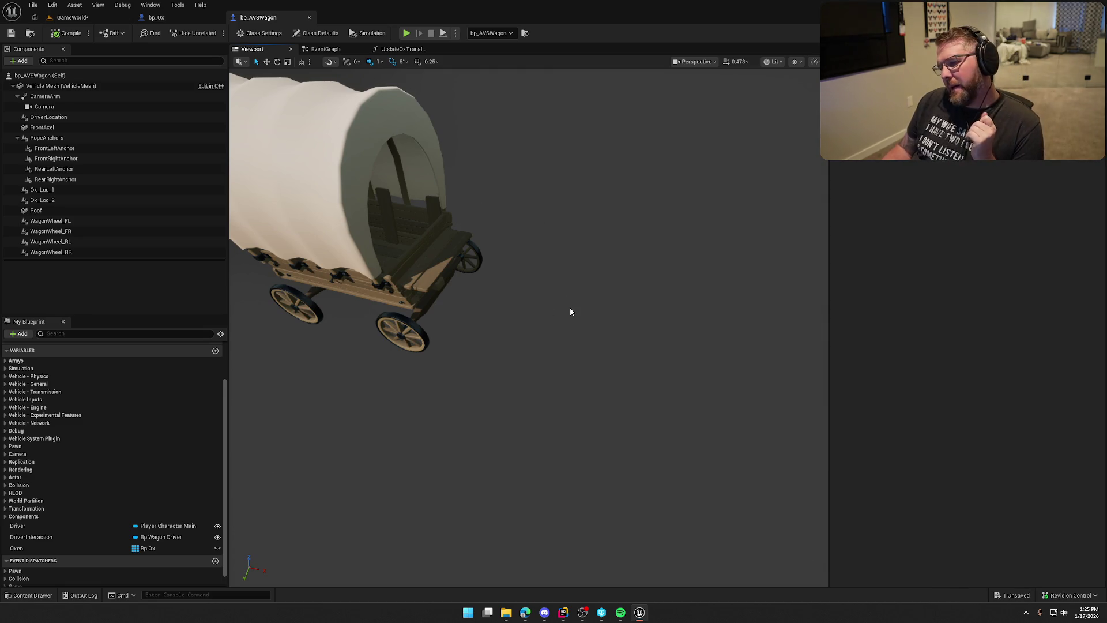
# Step: Shift the viewport camera to frame the whole covered wagon
pyautogui.moveTo(570, 306); pyautogui.dragTo(539, 306)
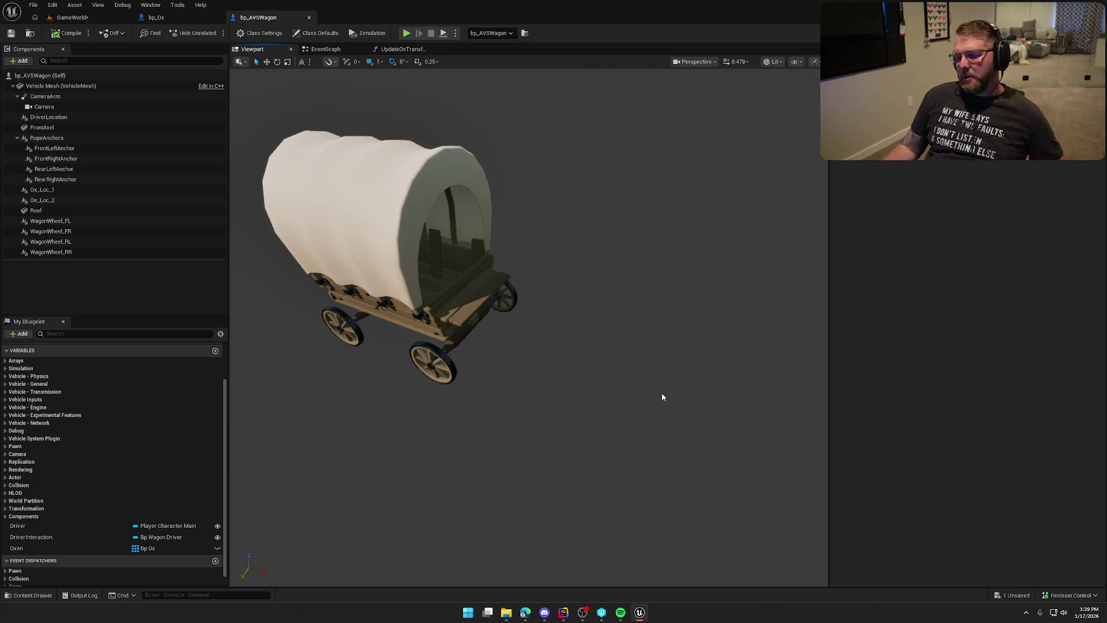
pyautogui.moveTo(638, 368)
pyautogui.mouseDown()
pyautogui.moveTo(599, 369)
pyautogui.moveTo(573, 332)
pyautogui.moveTo(536, 311)
pyautogui.moveTo(401, 319)
pyautogui.mouseUp()
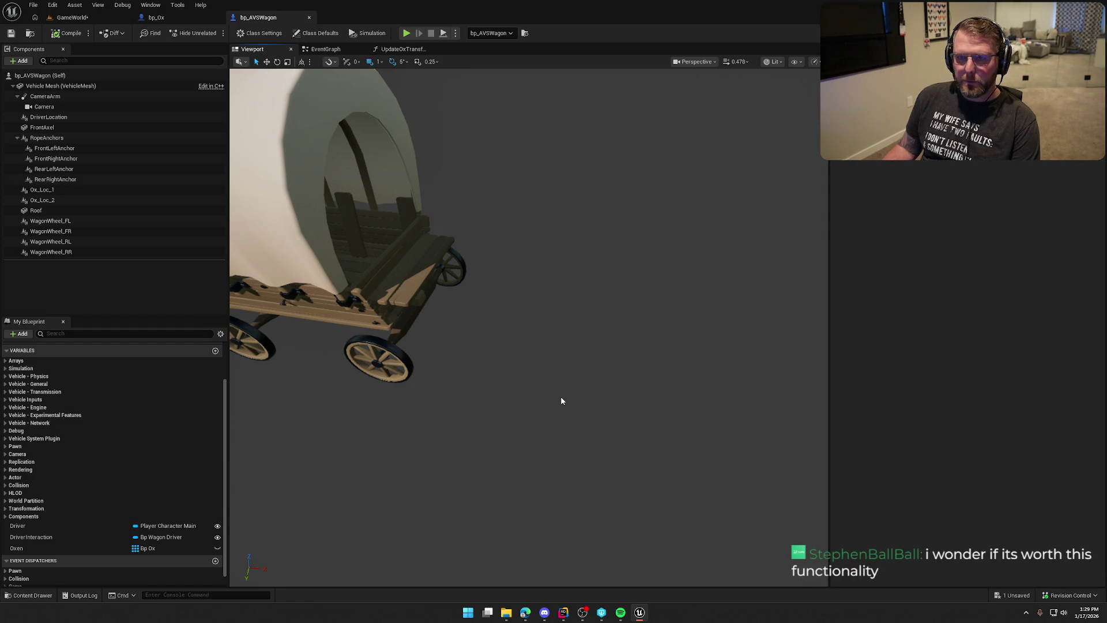
pyautogui.moveTo(573, 391)
pyautogui.mouseDown()
pyautogui.moveTo(588, 456)
pyautogui.moveTo(573, 389)
pyautogui.mouseUp()
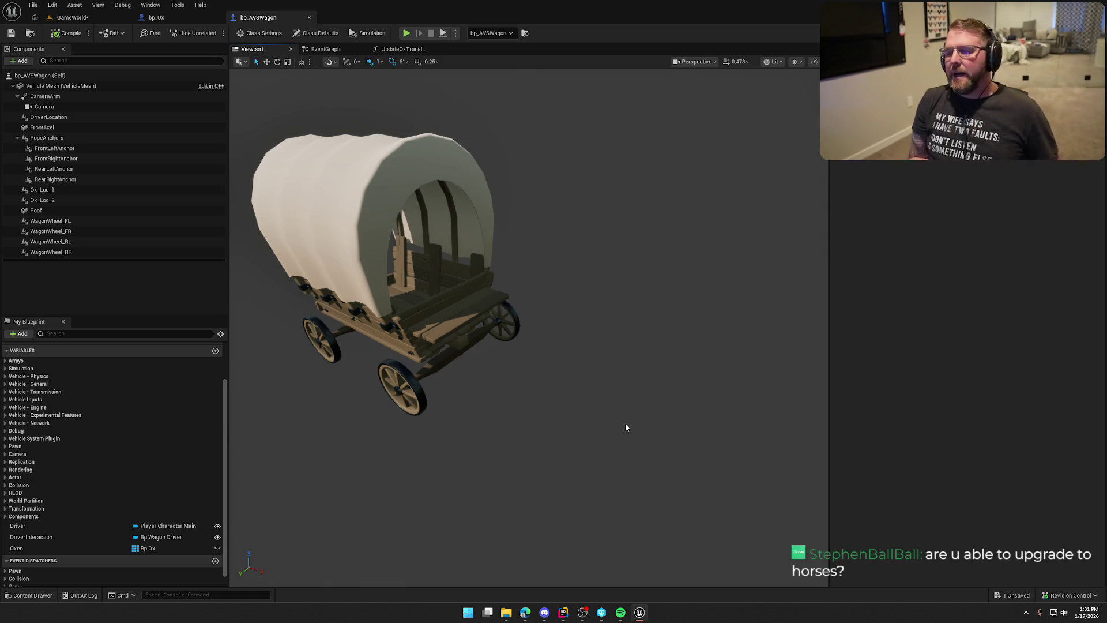
pyautogui.moveTo(541, 351); pyautogui.dragTo(557, 349)
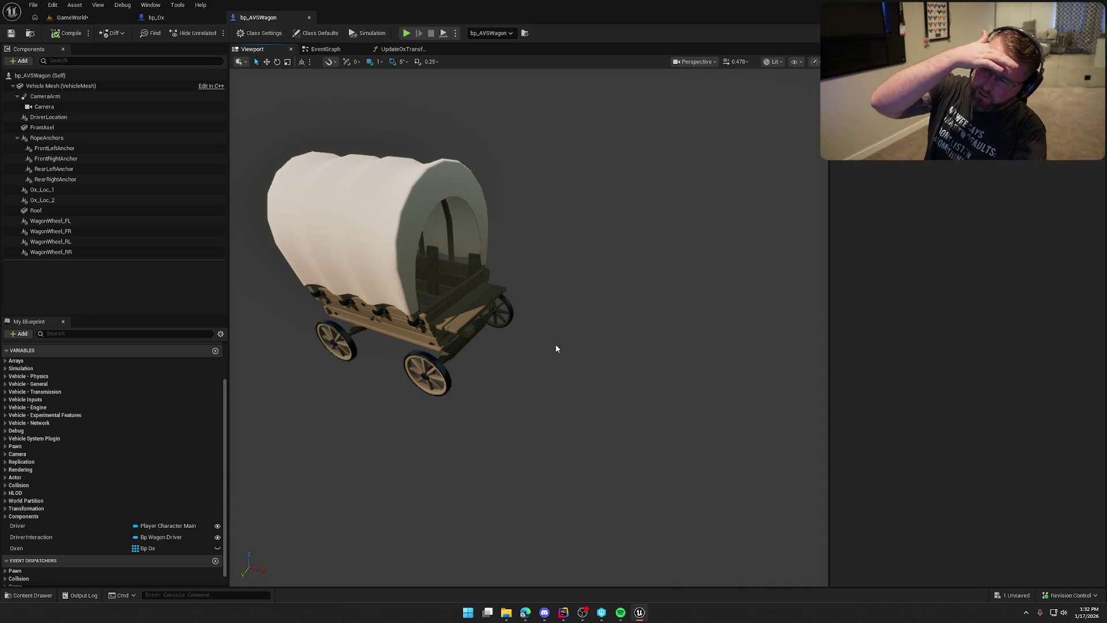
pyautogui.click(384, 50)
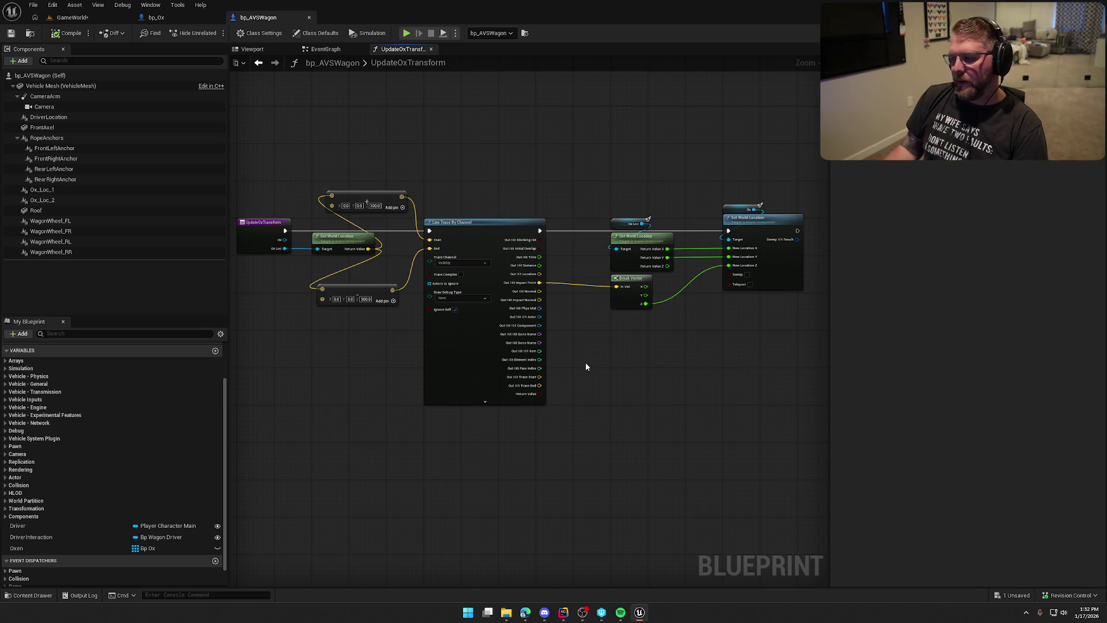
# Step: Check the wagon's event graph and the GameWorld level, ending back on bp_Ox's overlap events
pyautogui.click(326, 51)
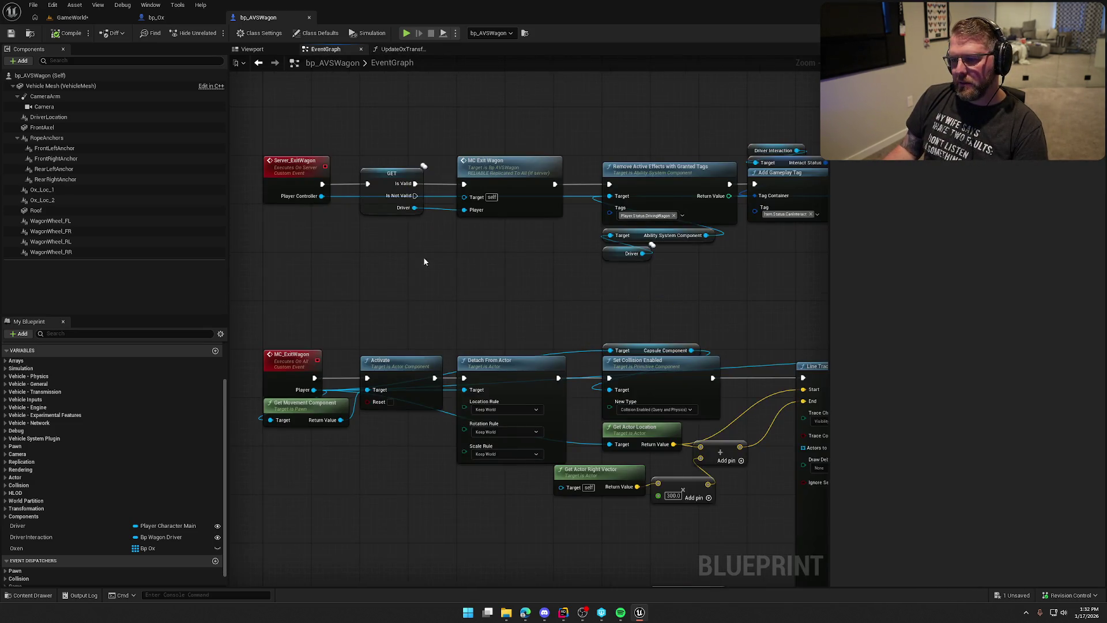
pyautogui.click(154, 21)
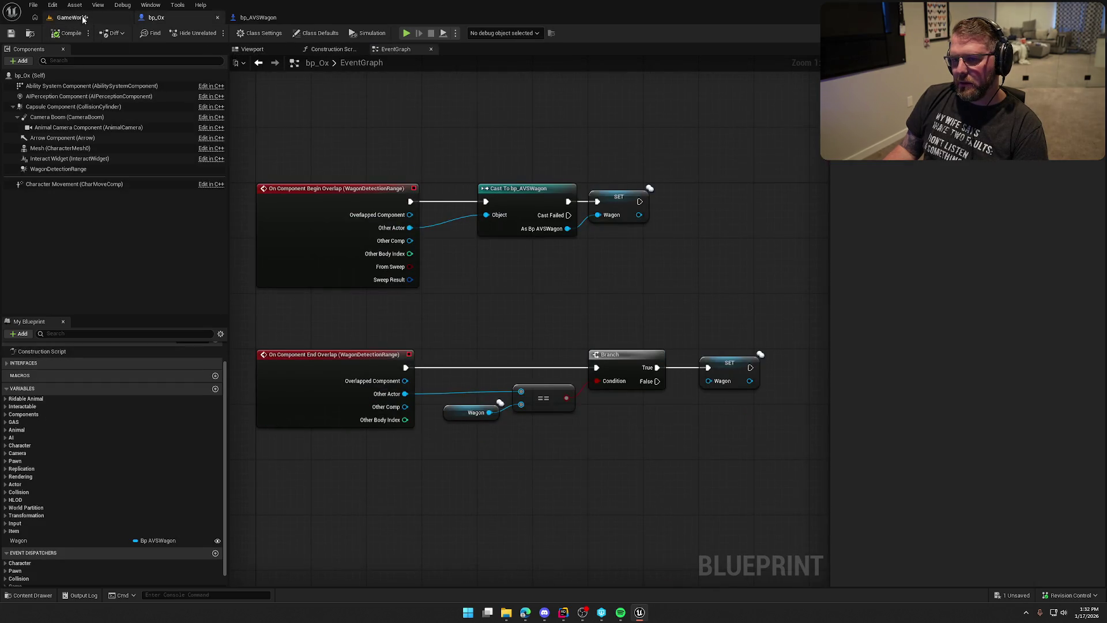
pyautogui.click(72, 17)
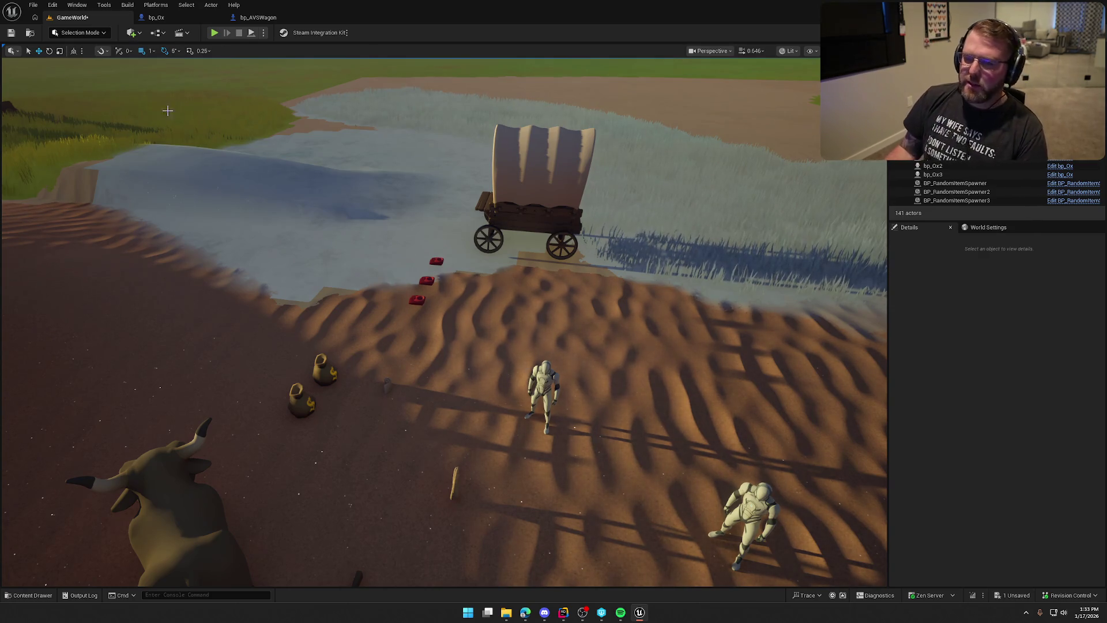
pyautogui.click(184, 16)
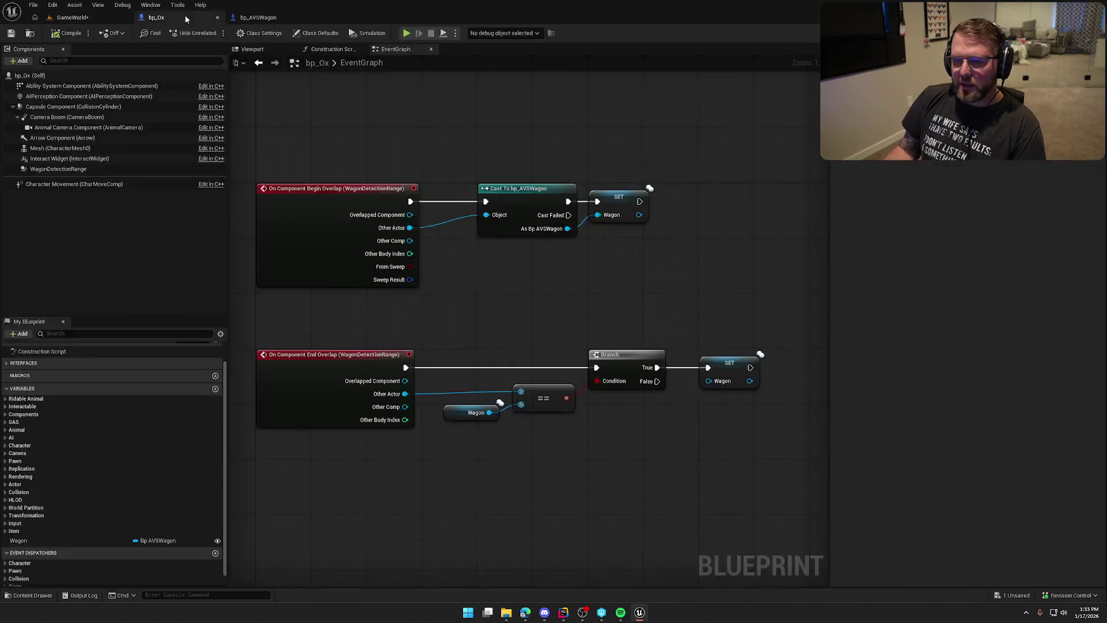
# Step: Check the ox's Character Movement Max Walk Speed of 200, then return to bp_AVSWagon
pyautogui.click(56, 184)
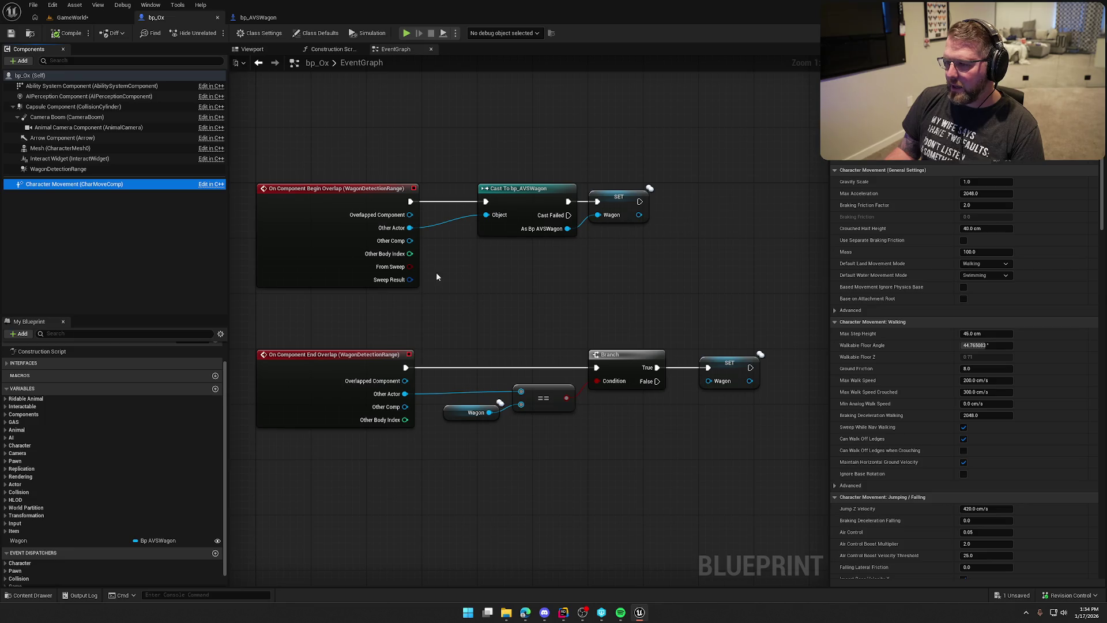
pyautogui.click(258, 18)
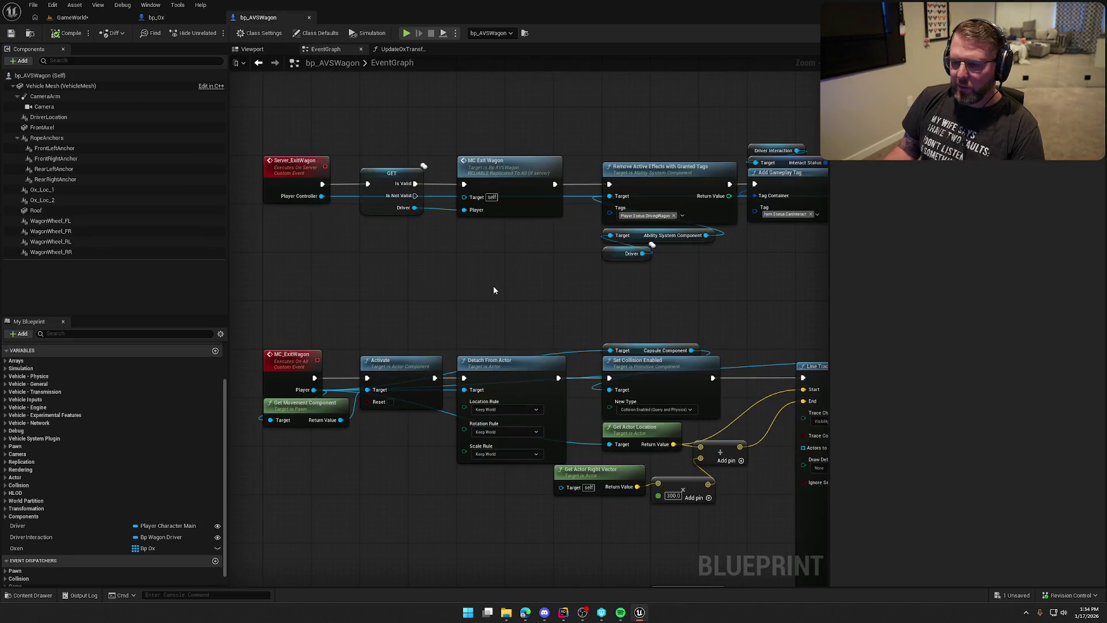
# Step: Inspect the wagon's Gears variable: End Speed 10.0, High RPM 5500, Low RPM 950, Max Torque 30
pyautogui.scroll(10, 492, 285)
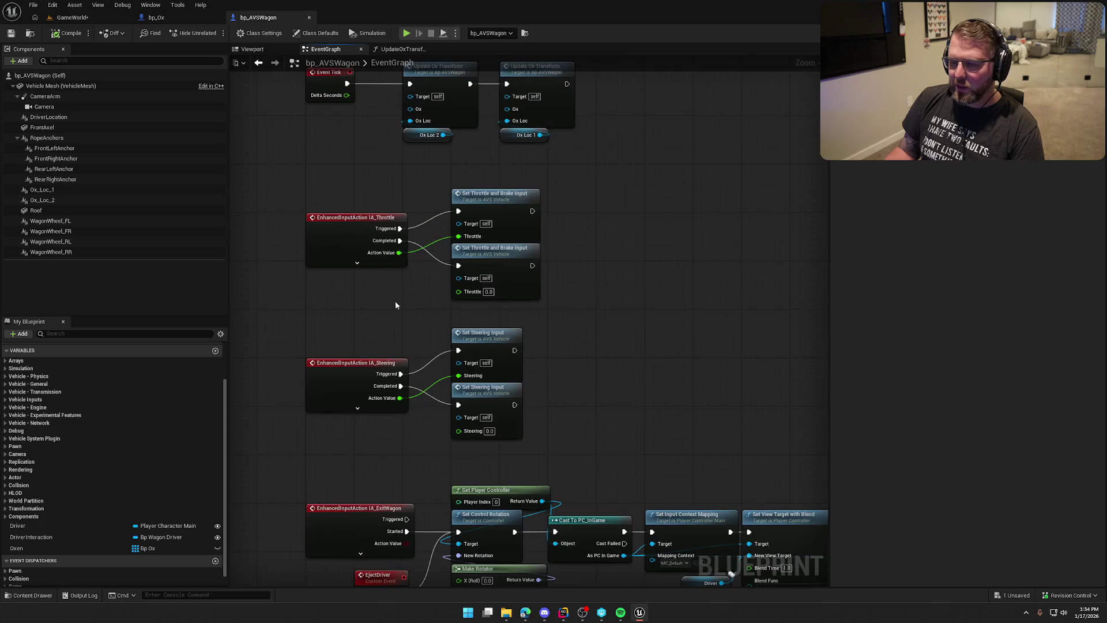
pyautogui.scroll(2, 396, 305)
pyautogui.moveTo(633, 396); pyautogui.dragTo(294, 245)
pyautogui.click(316, 234)
pyautogui.click(49, 392)
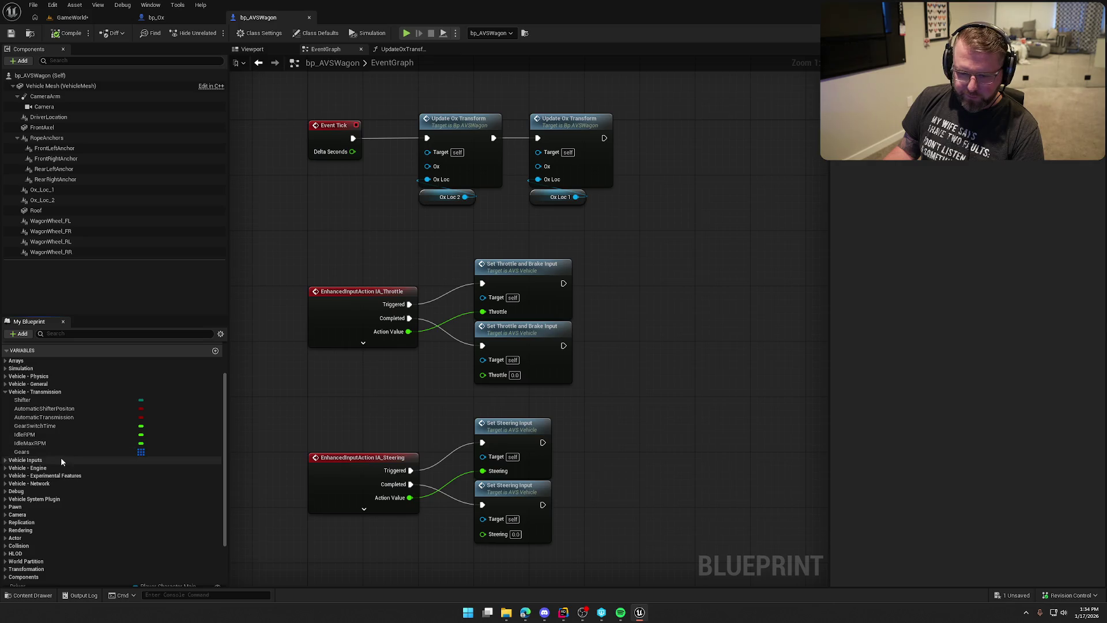
pyautogui.click(44, 451)
pyautogui.click(845, 162)
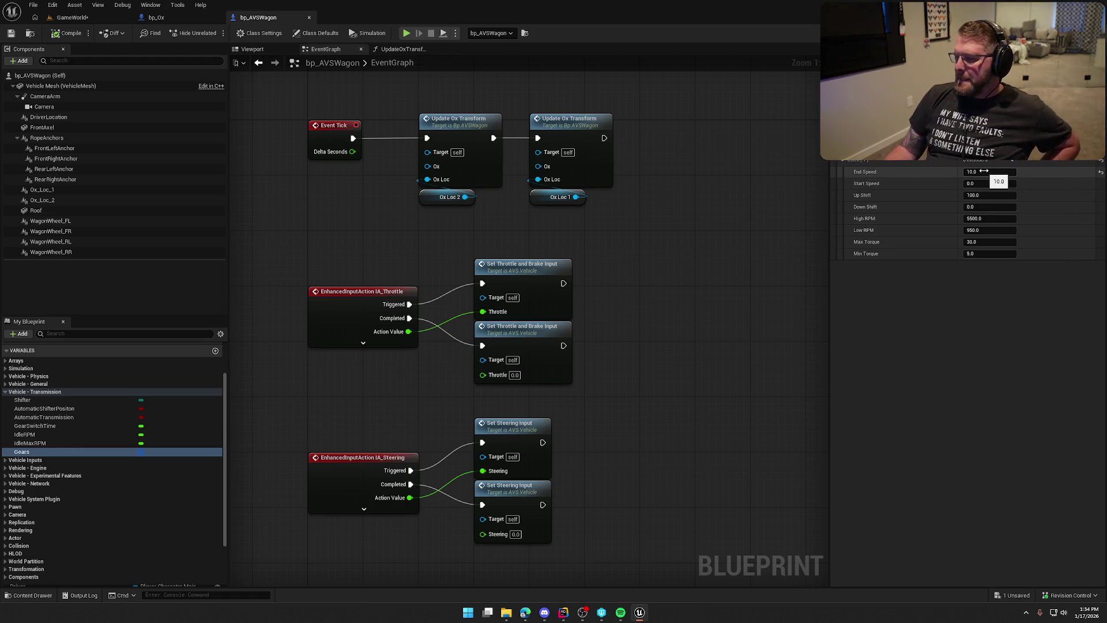
pyautogui.moveTo(636, 345)
pyautogui.mouseDown()
pyautogui.moveTo(592, 423)
pyautogui.moveTo(523, 489)
pyautogui.mouseUp()
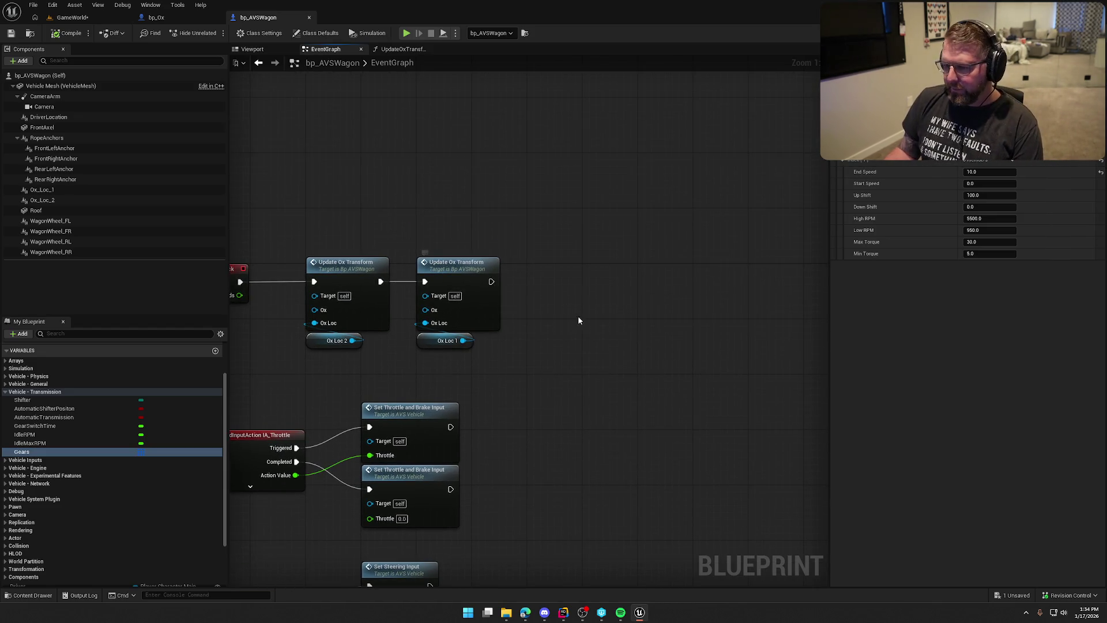
# Step: Add a Get Velocity node feeding a Vector Length XY node
pyautogui.rightClick(548, 325)
pyautogui.write('g')
pyautogui.write('o')
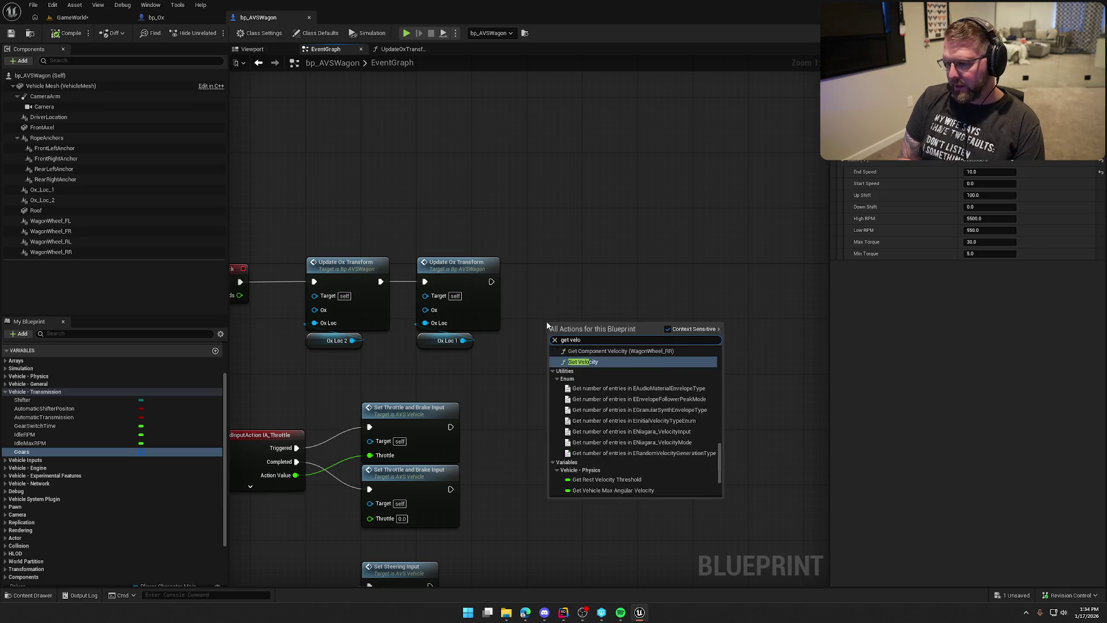
pyautogui.press('Return')
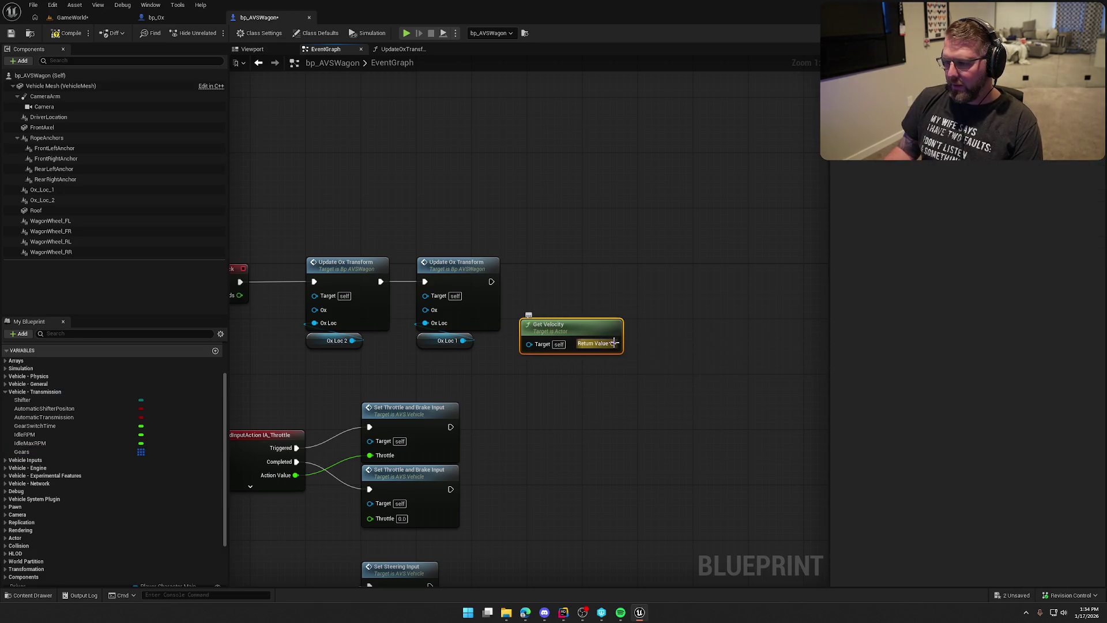
pyautogui.moveTo(612, 343); pyautogui.dragTo(640, 346)
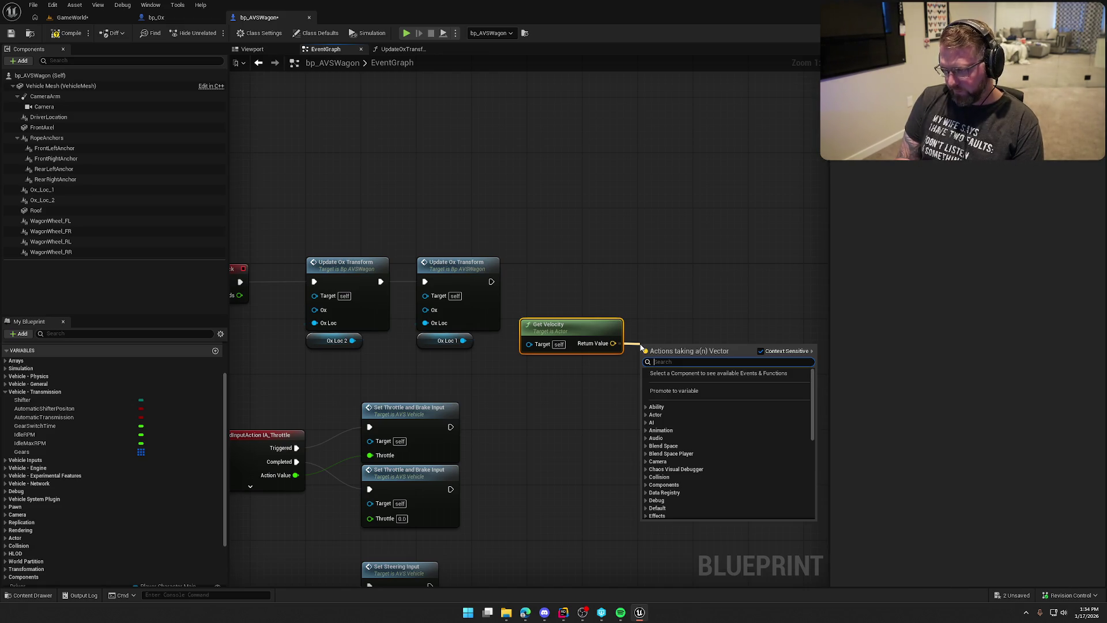
pyautogui.write('len')
pyautogui.press('Down')
pyautogui.press('Down')
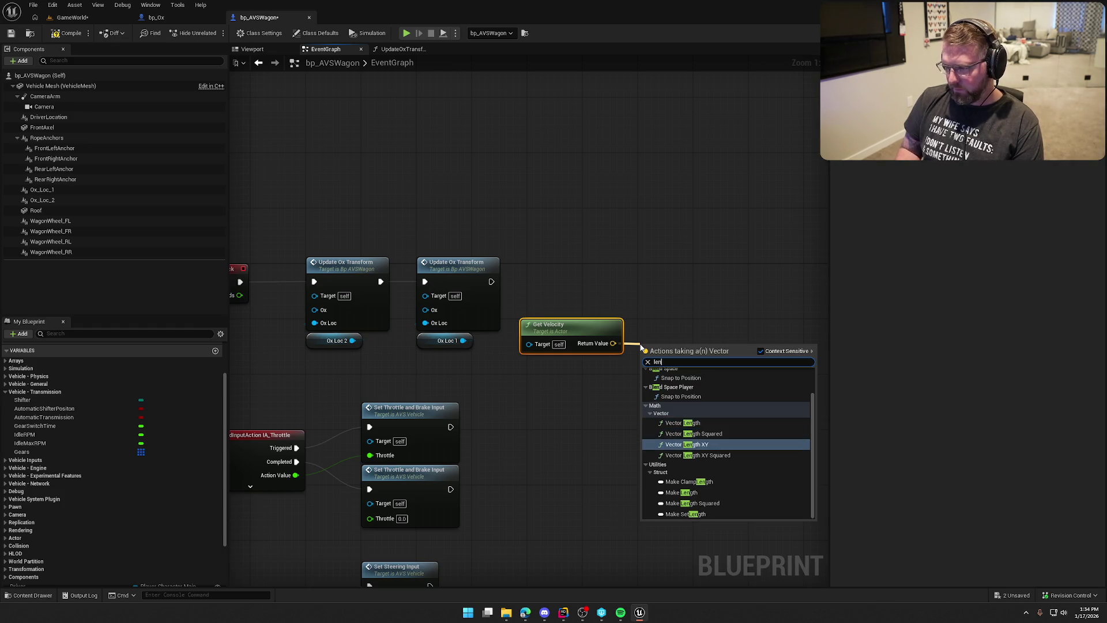
pyautogui.press('Return')
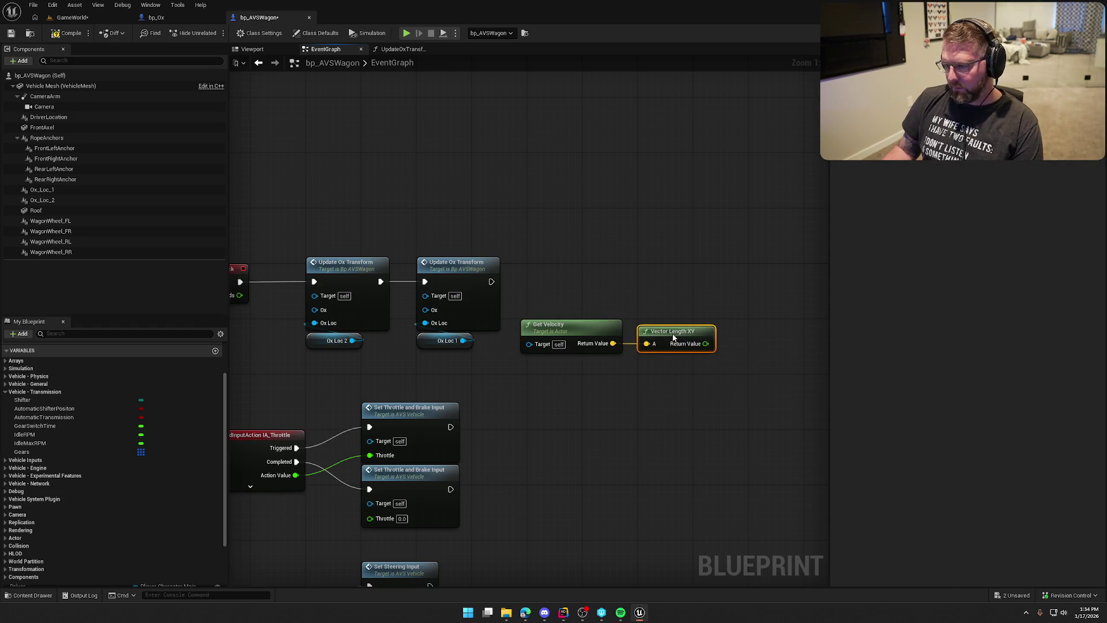
# Step: Add a Print String after Update Ox Transform that prints the velocity's XY length
pyautogui.moveTo(655, 284); pyautogui.dragTo(519, 267)
pyautogui.moveTo(353, 266); pyautogui.dragTo(628, 261)
pyautogui.write('print')
pyautogui.press('Return')
pyautogui.moveTo(568, 328); pyautogui.dragTo(649, 294)
# Step: Set the Print String key to 'Speed' and its text colour to bright green
pyautogui.click(662, 307)
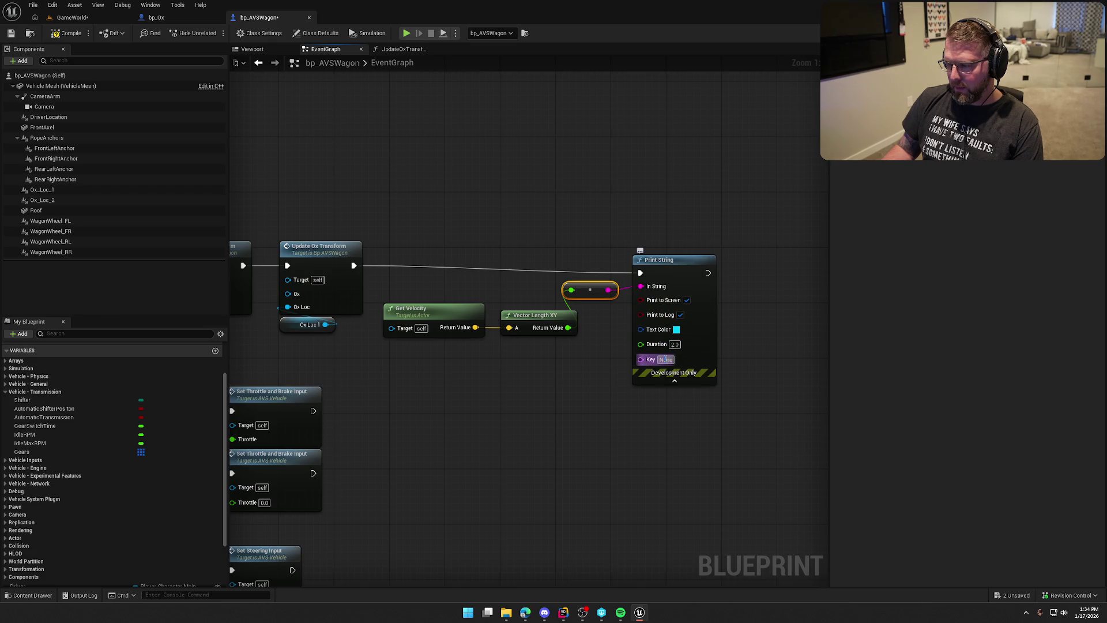
pyautogui.click(661, 360)
pyautogui.write('Speed')
pyautogui.click(677, 329)
pyautogui.moveTo(706, 369)
pyautogui.mouseDown()
pyautogui.moveTo(687, 397)
pyautogui.moveTo(741, 434)
pyautogui.moveTo(713, 434)
pyautogui.mouseUp()
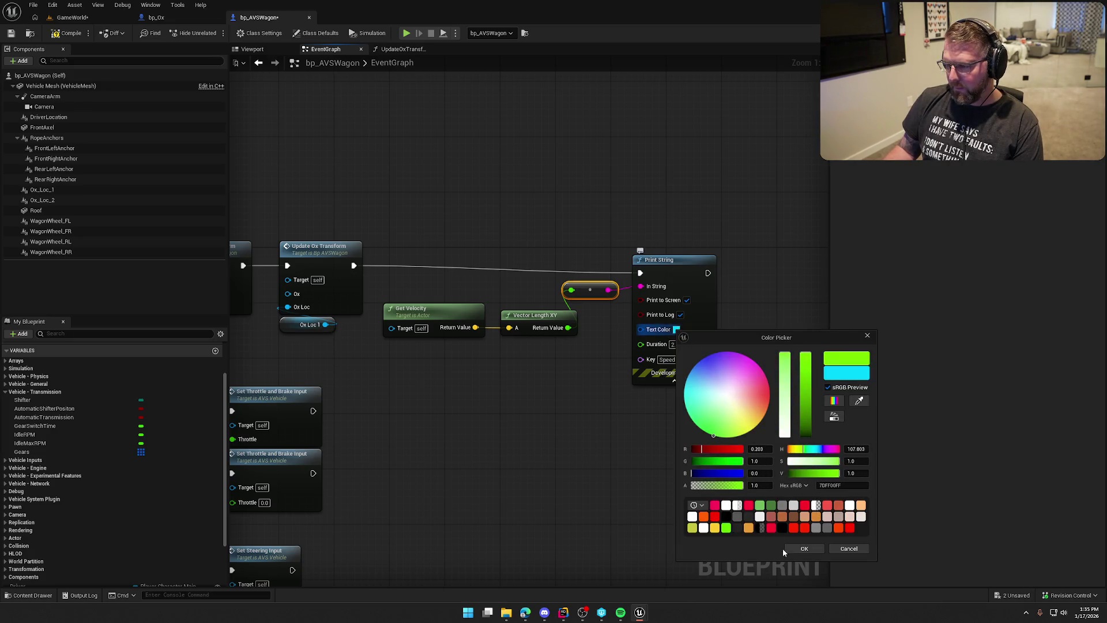
pyautogui.click(807, 548)
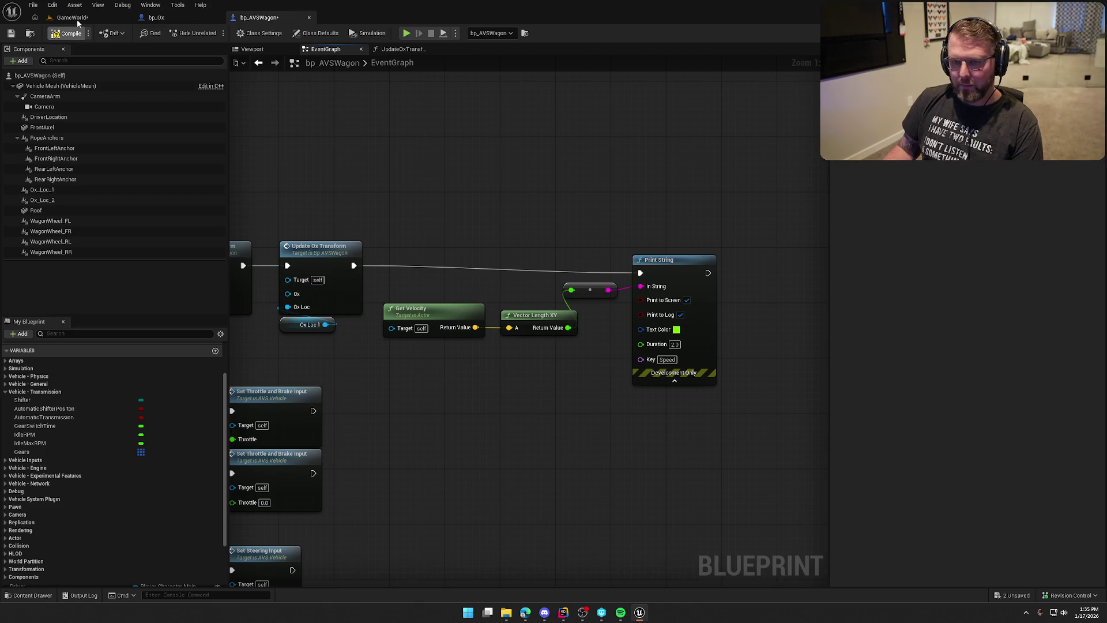
# Step: In the running game, mount the wagon and drive it through the water onto the dirt road
pyautogui.click(72, 17)
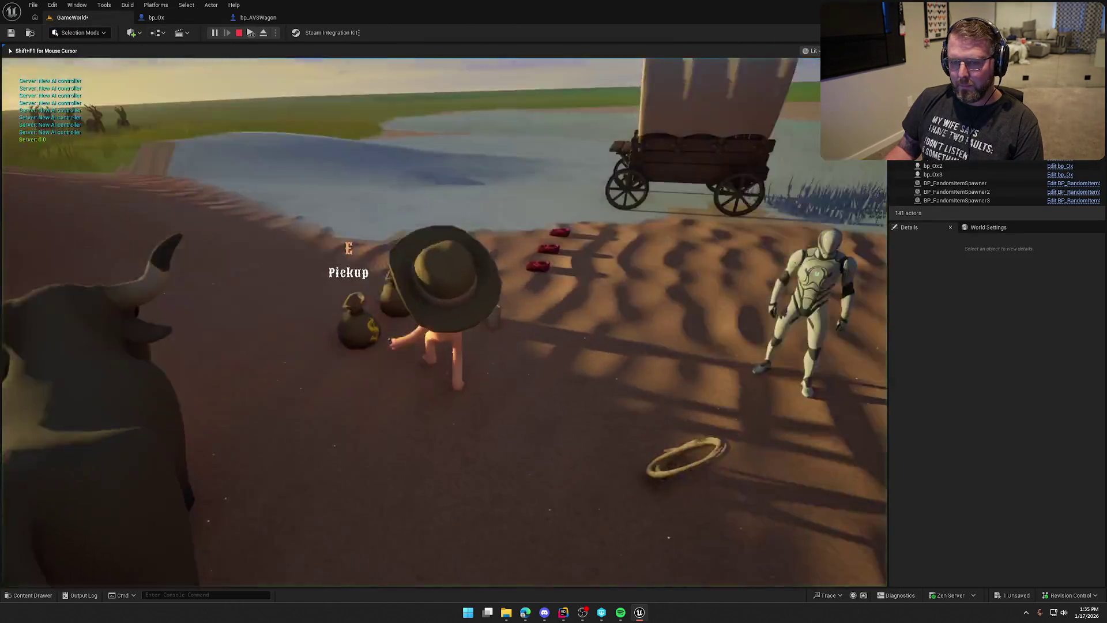
pyautogui.press('w')
pyautogui.press('e')
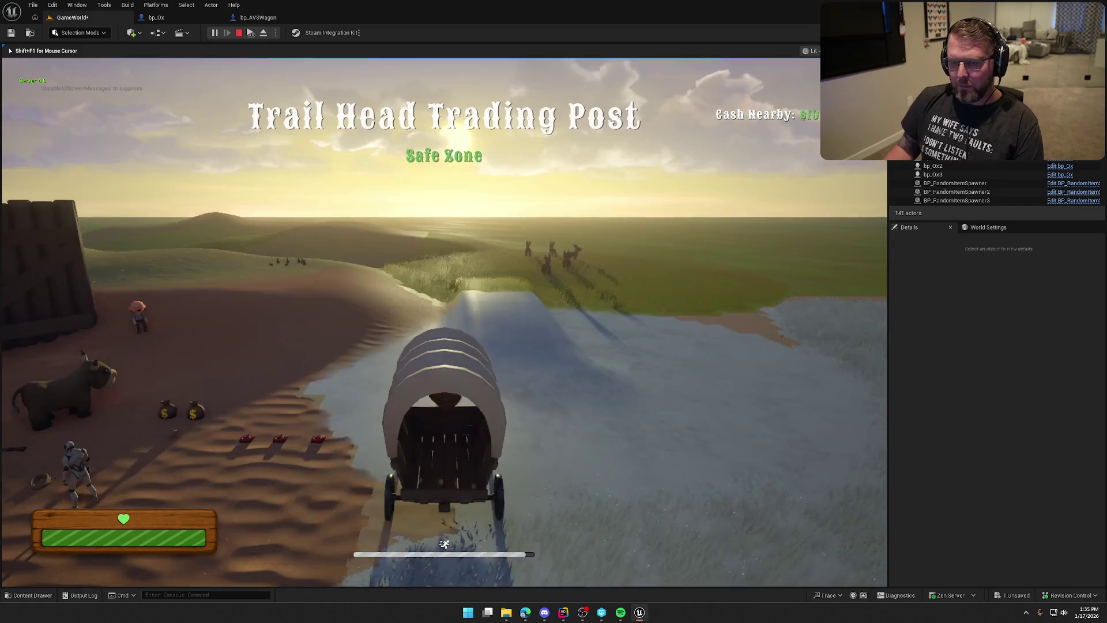
pyautogui.press('w')
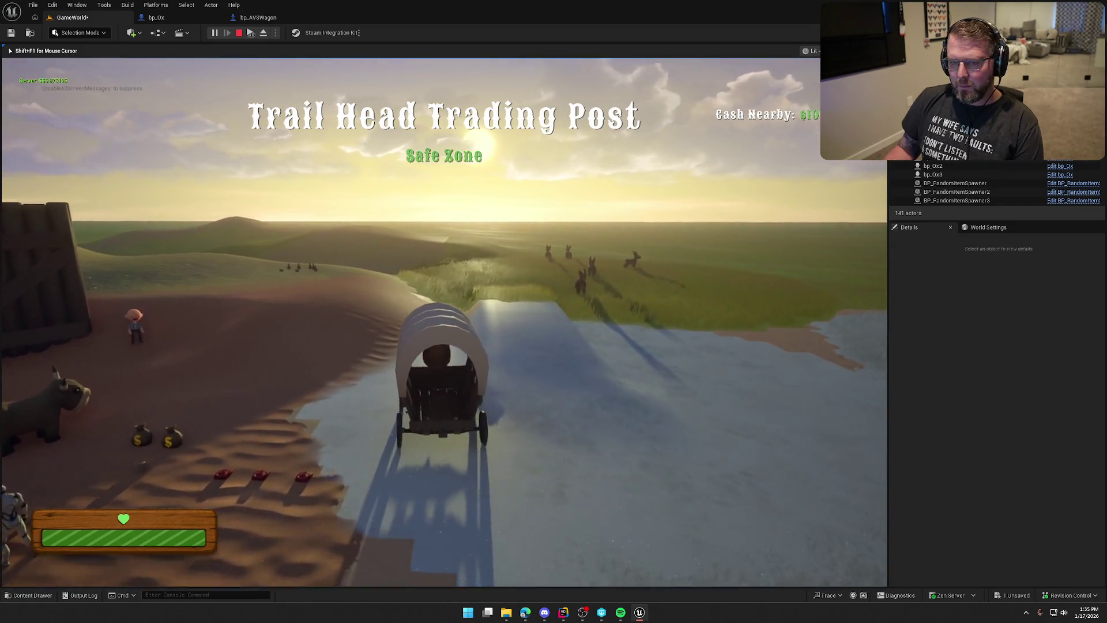
pyautogui.press('a')
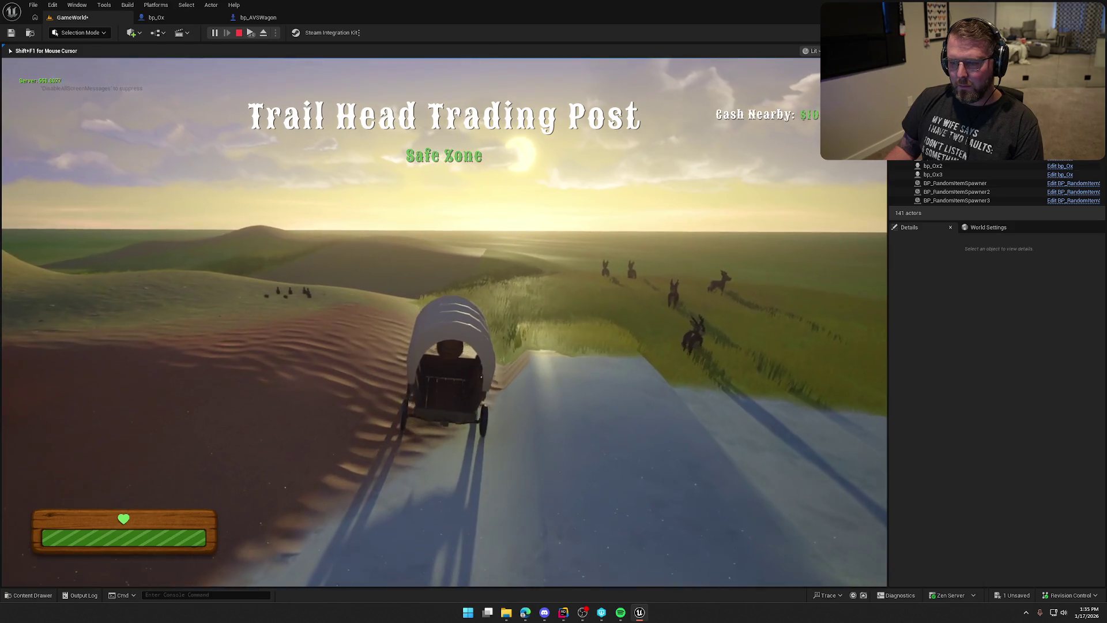
pyautogui.press('w')
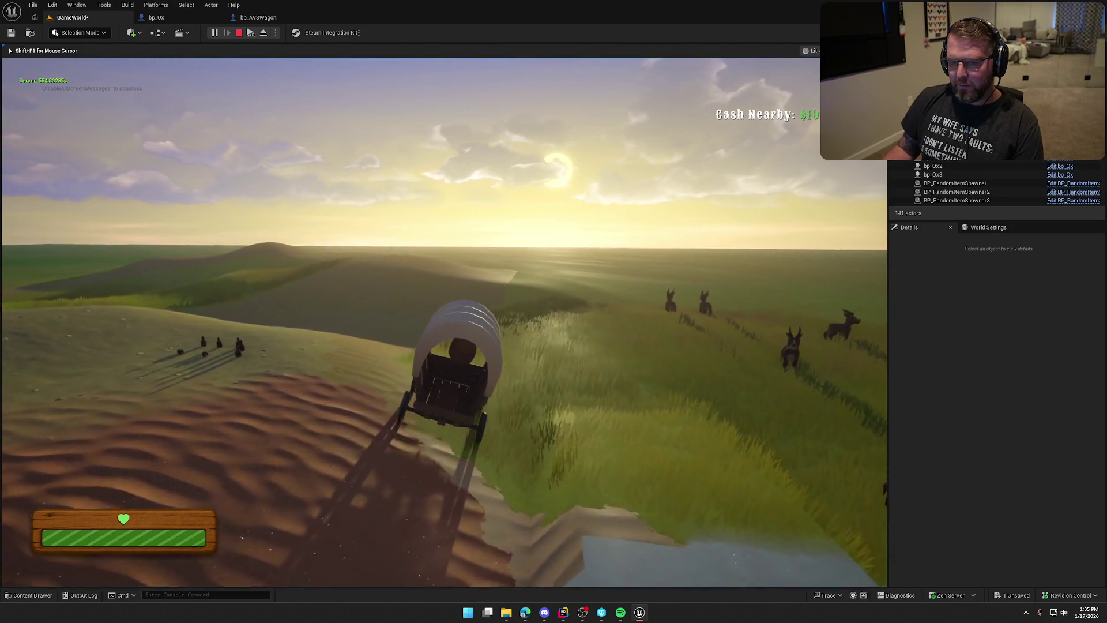
pyautogui.press('w')
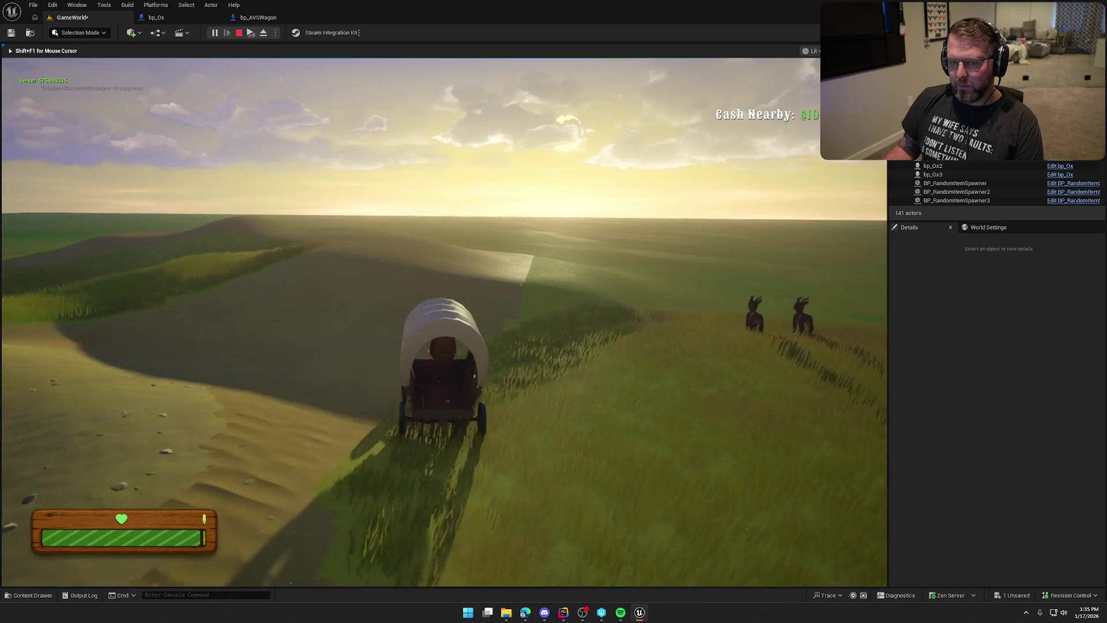
pyautogui.press('a')
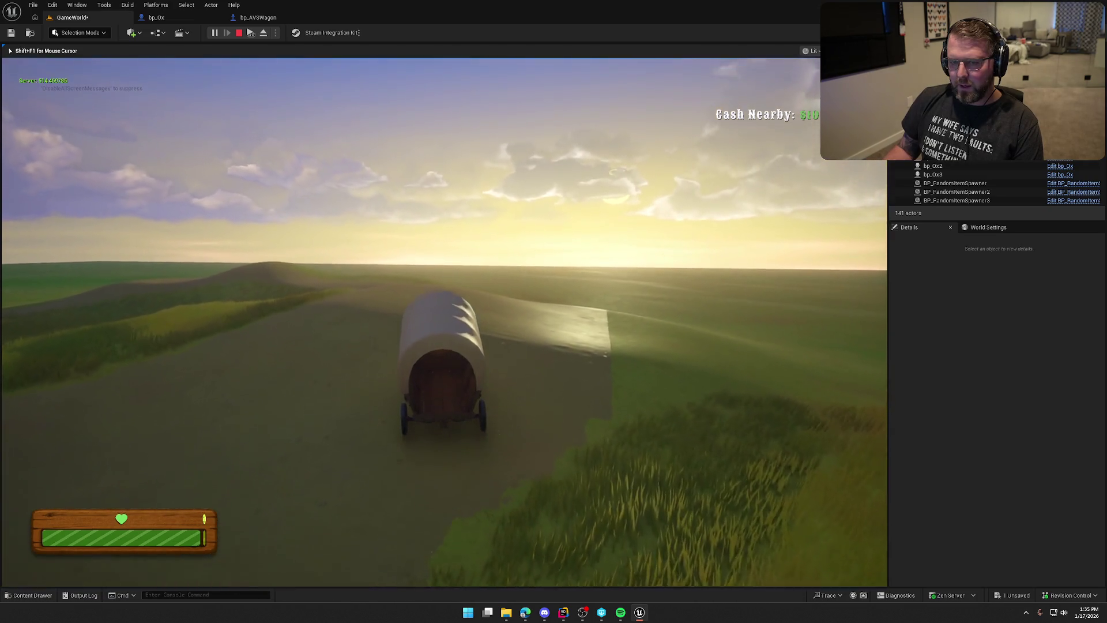
pyautogui.press('w')
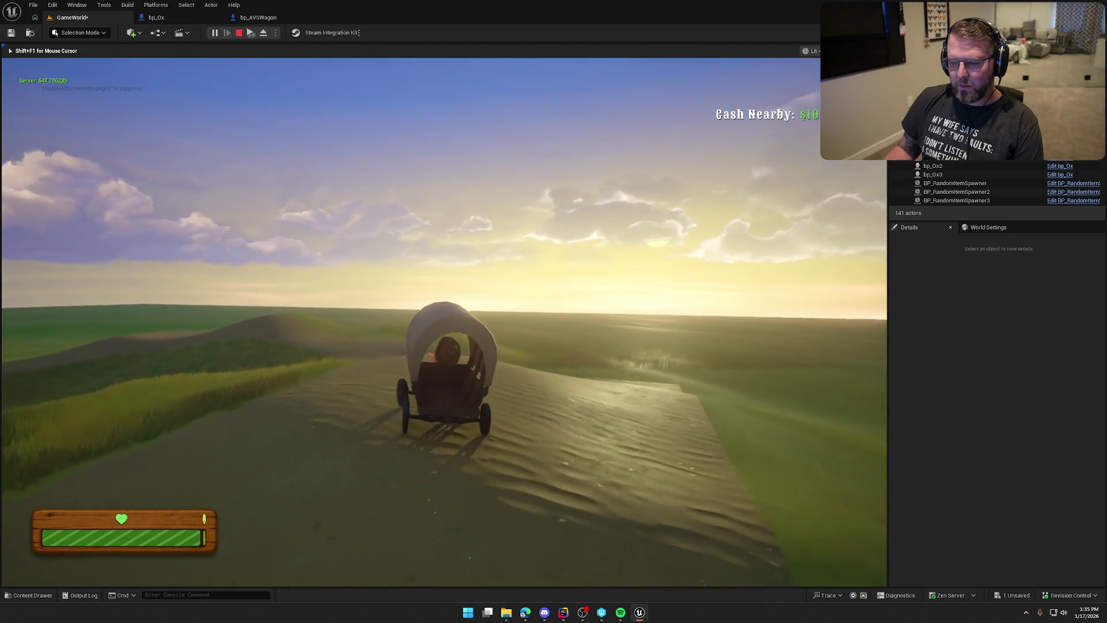
# Step: Steer the wagon left around the hill, then drive over the hilltop and across the grass
pyautogui.press('a')
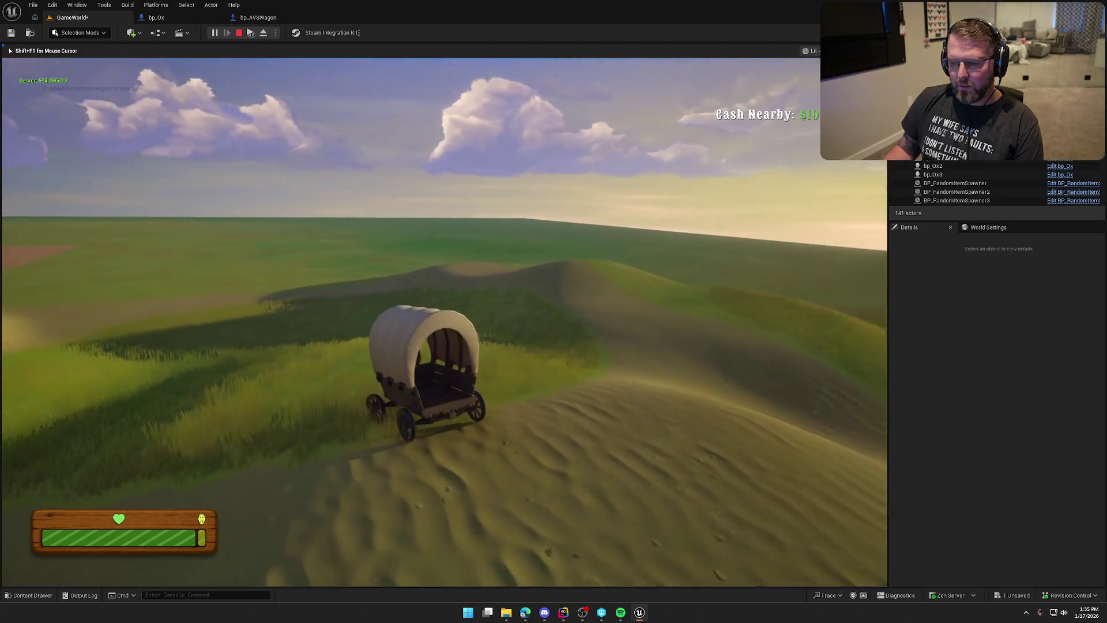
pyautogui.press('a')
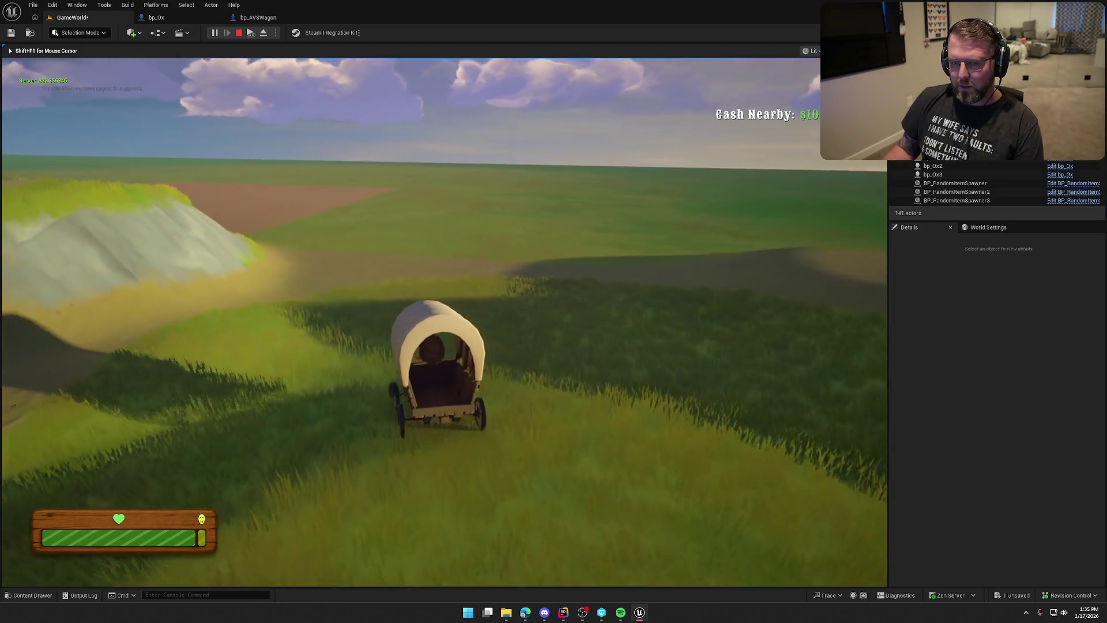
pyautogui.press('a')
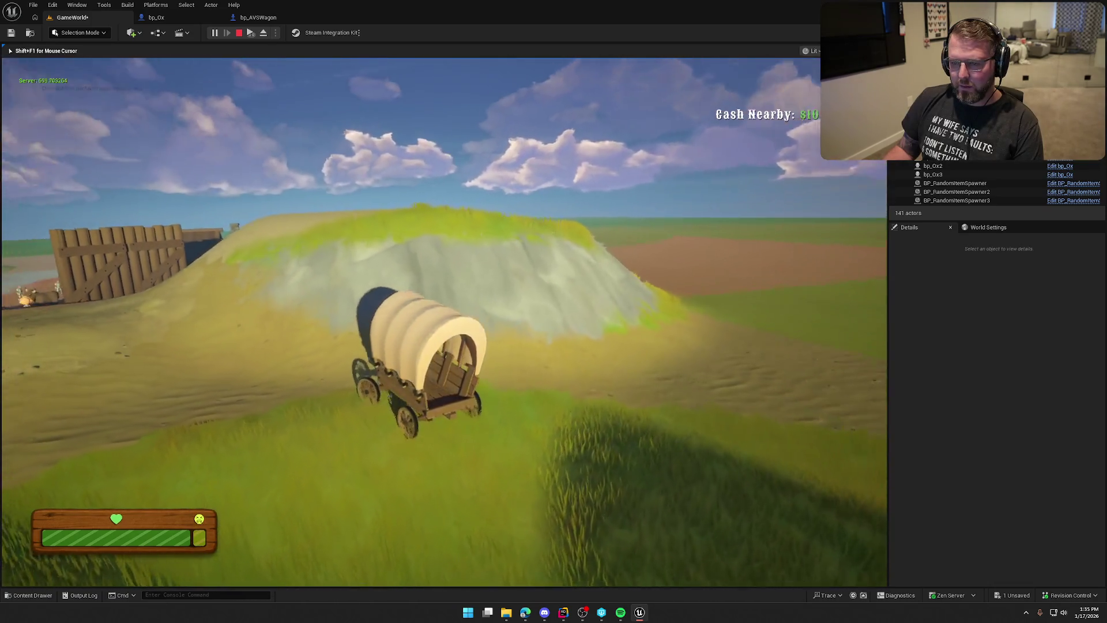
pyautogui.press('w')
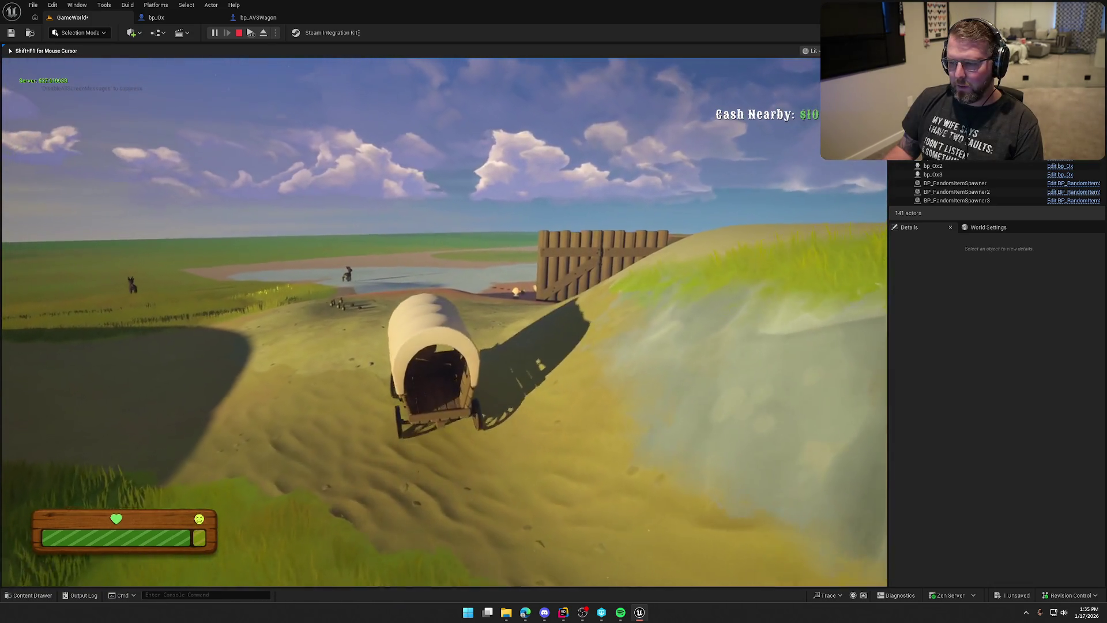
pyautogui.press('d')
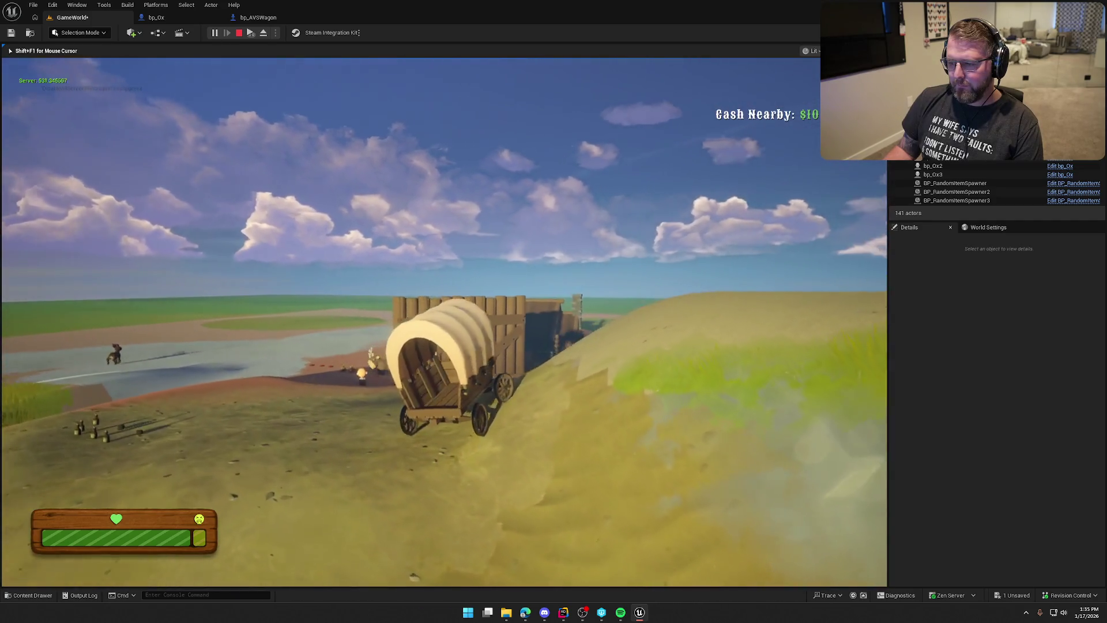
pyautogui.press('w')
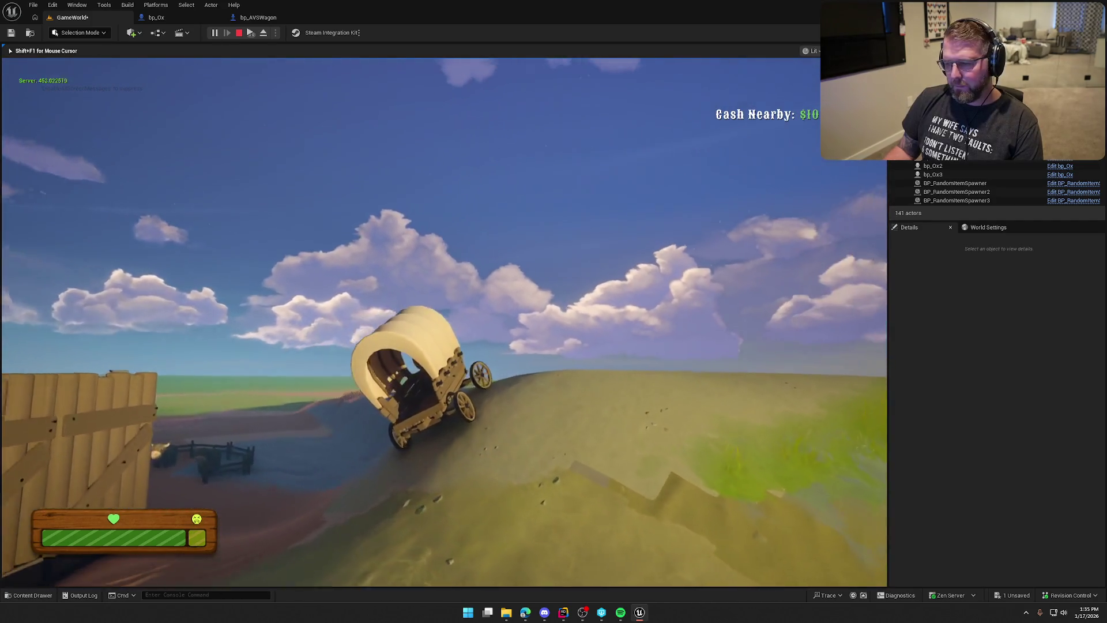
pyautogui.press('w')
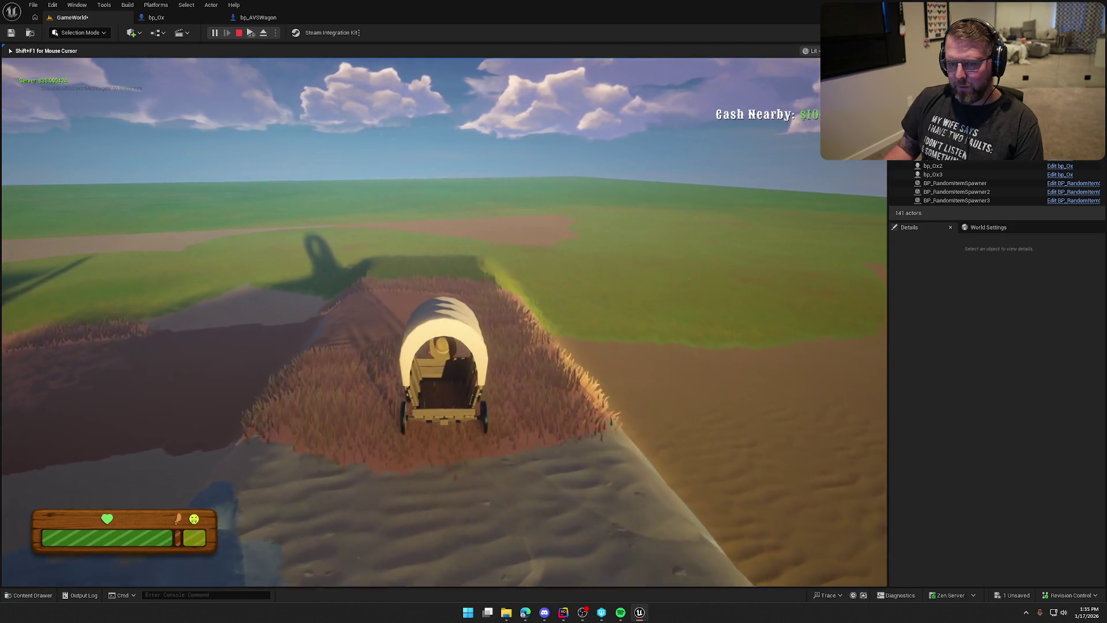
pyautogui.press('w')
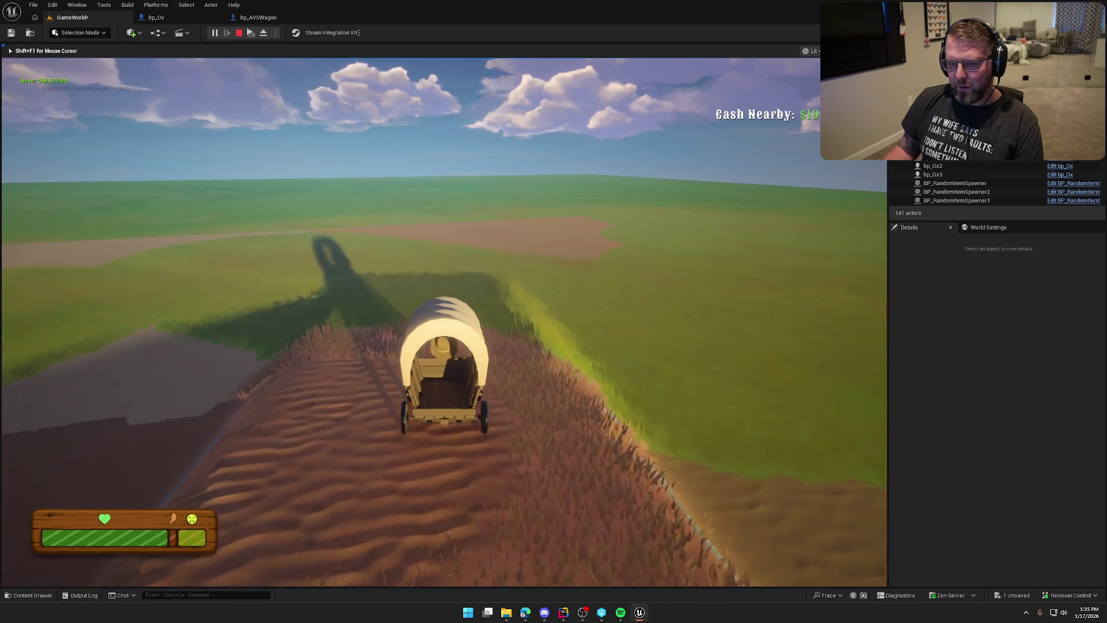
pyautogui.press('w')
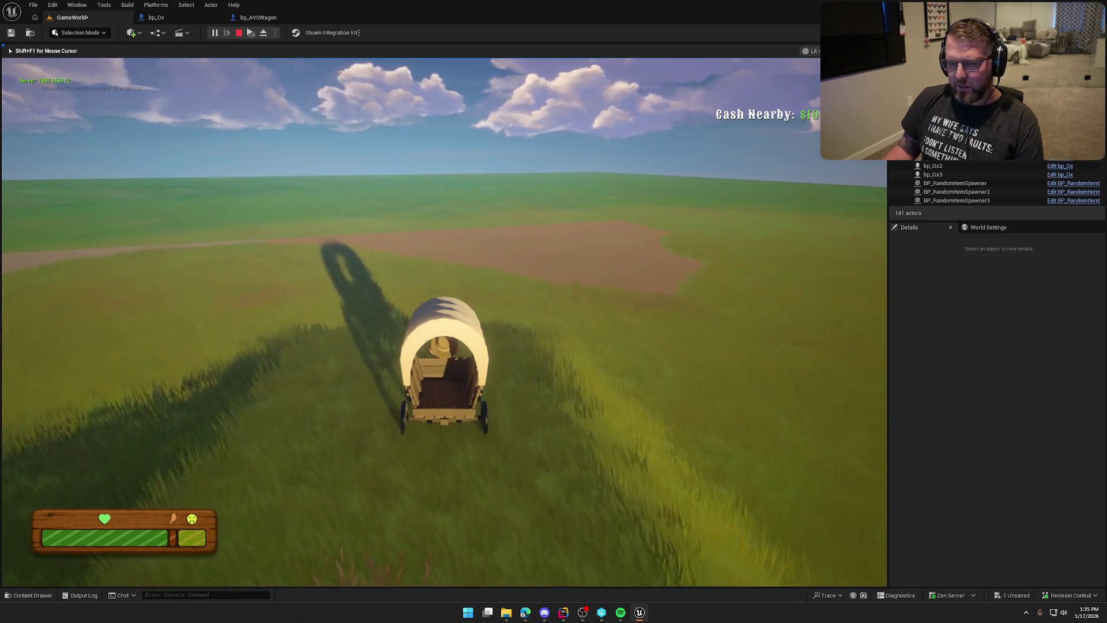
pyautogui.press('w')
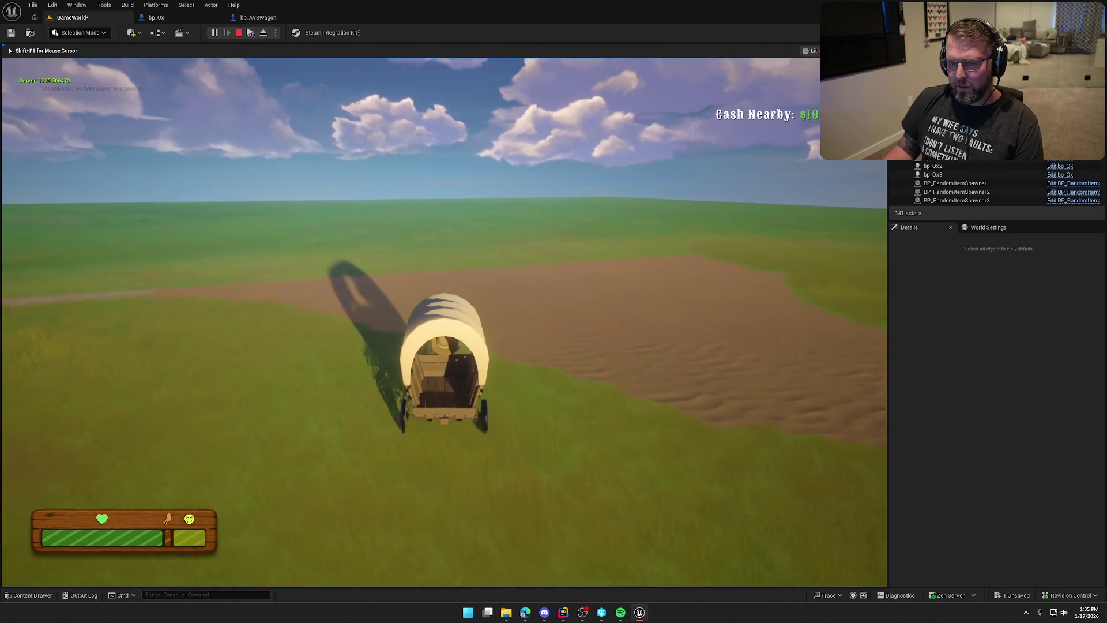
pyautogui.press('w')
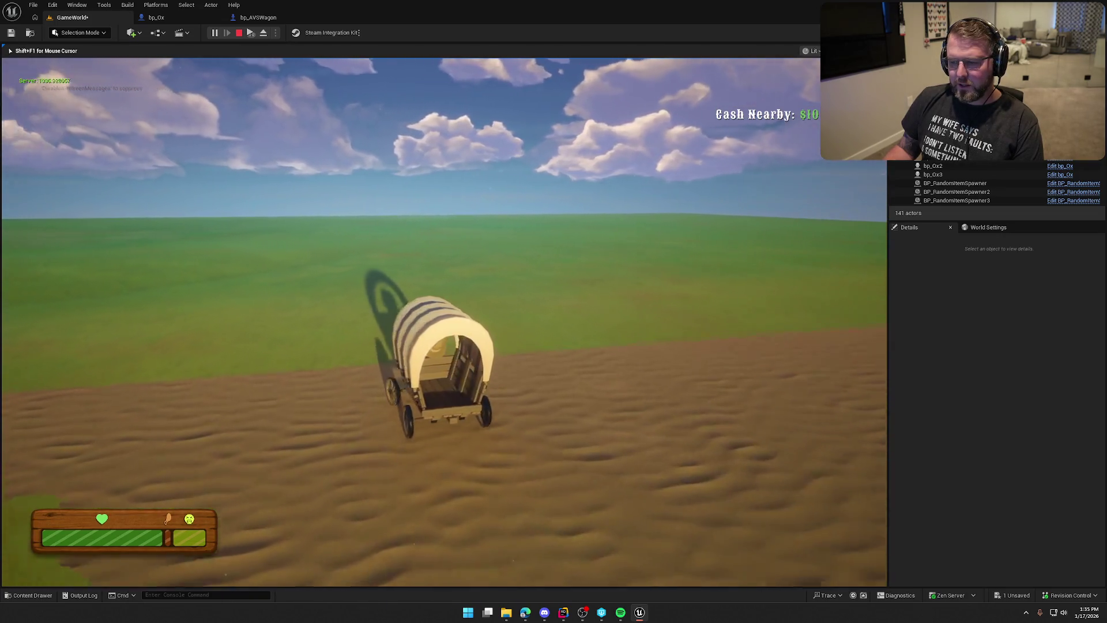
# Step: Head the wagon toward the farm, exit it on foot, and stop the play session
pyautogui.press('a')
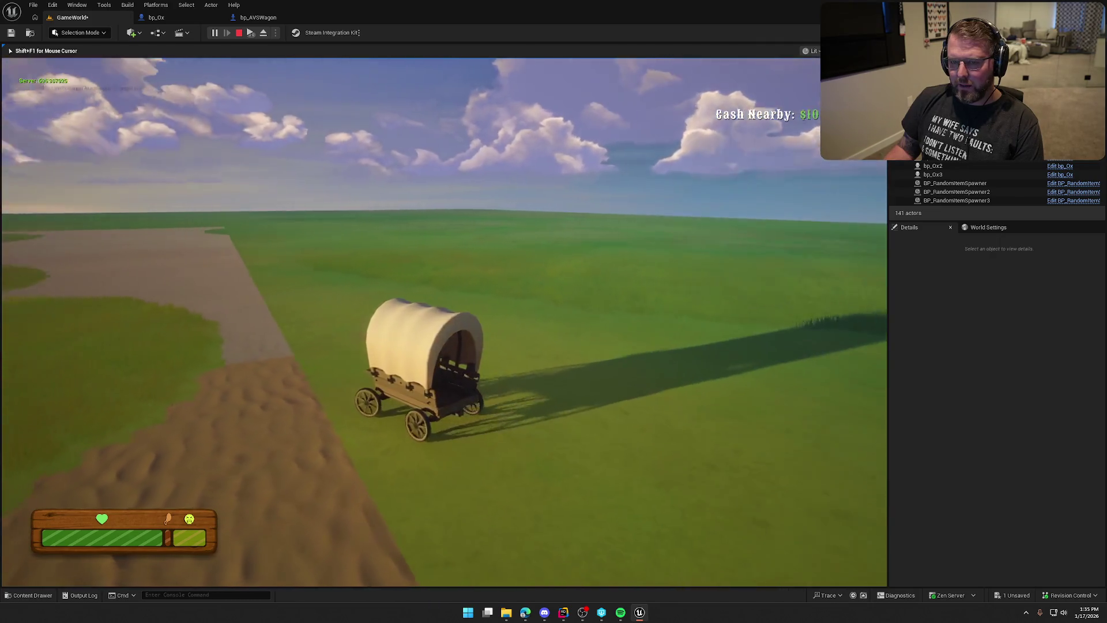
pyautogui.press('a')
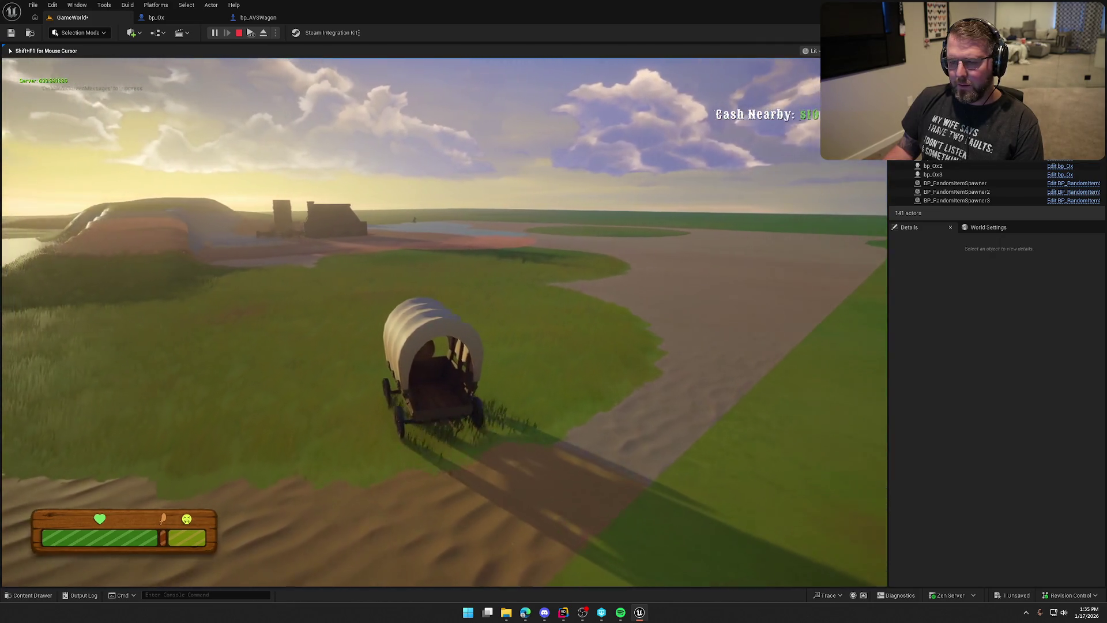
pyautogui.press('a')
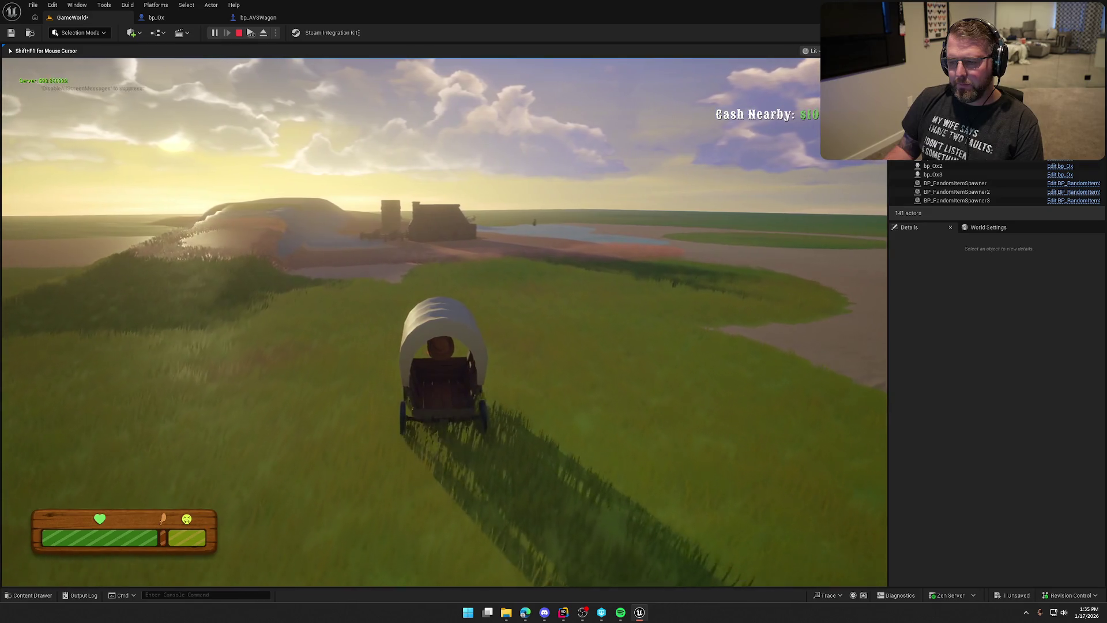
pyautogui.press('d')
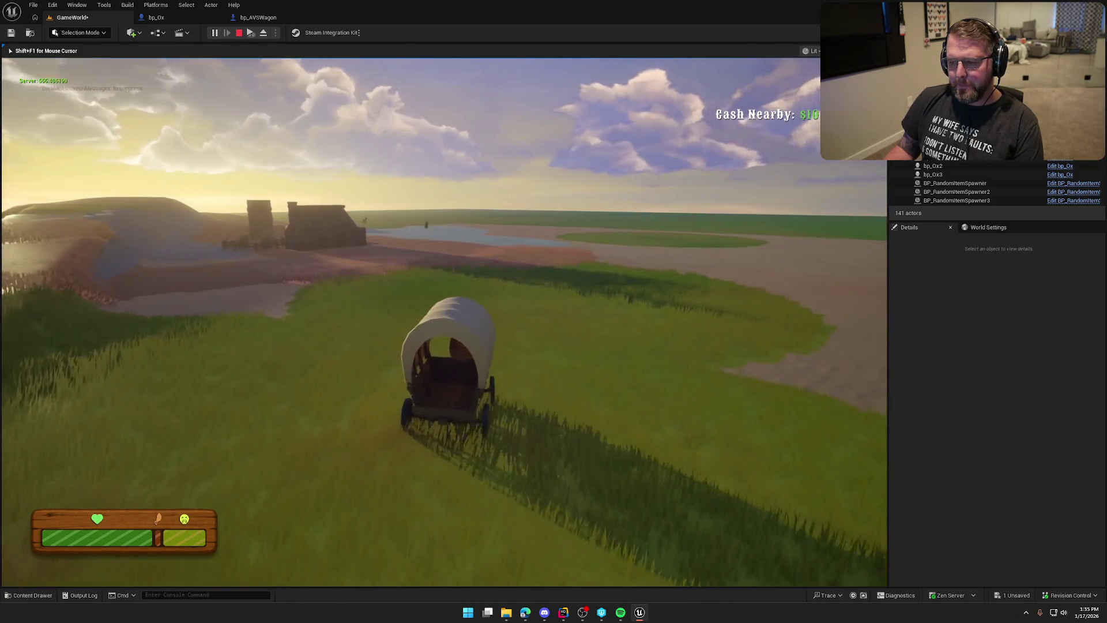
pyautogui.press('d')
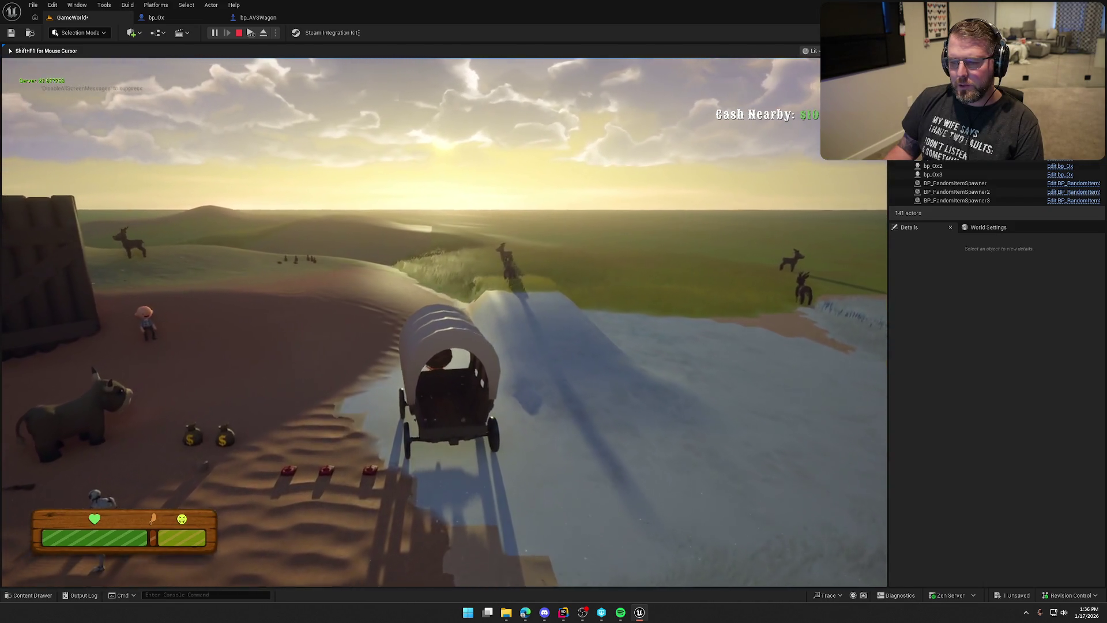
pyautogui.press('e')
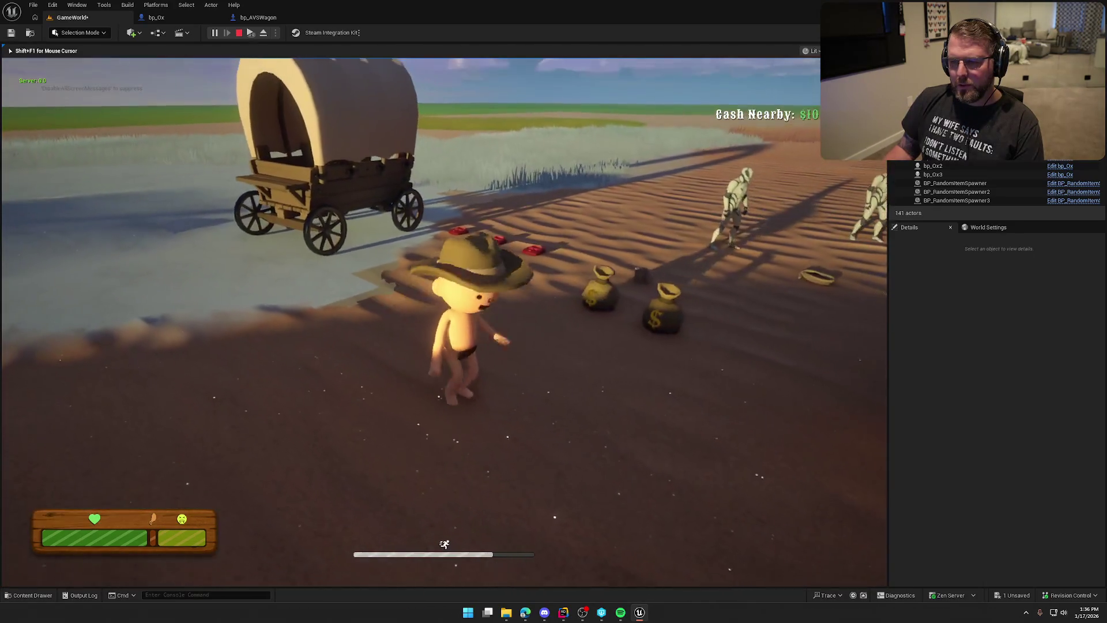
pyautogui.press('Escape')
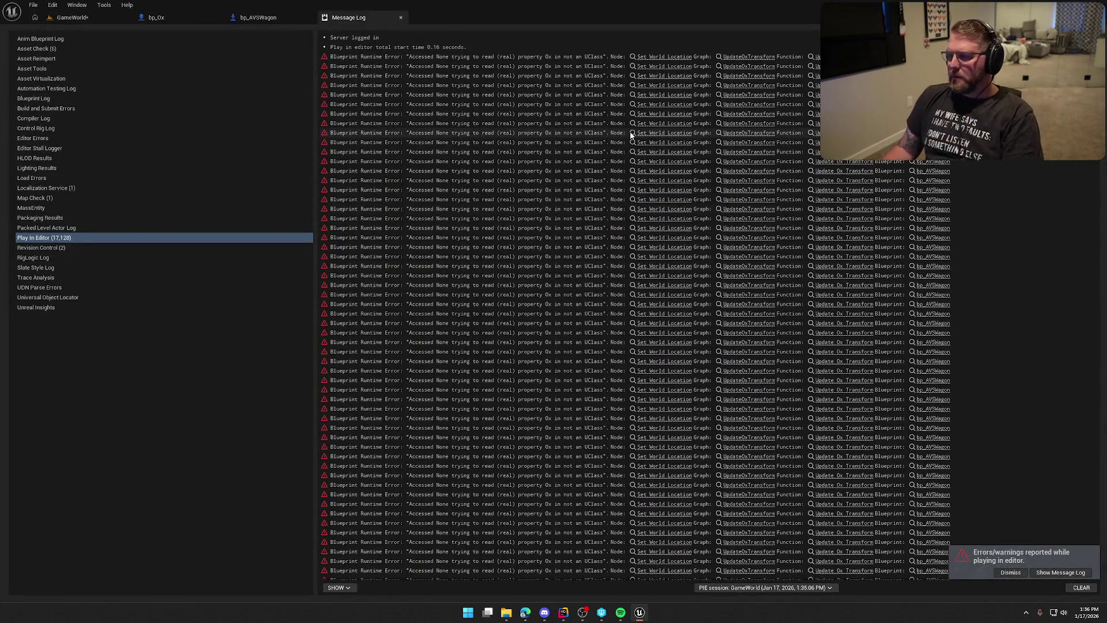
# Step: Follow the error to UpdateOxTransform, then move both Update Ox Transform calls above Event Tick
pyautogui.click(670, 58)
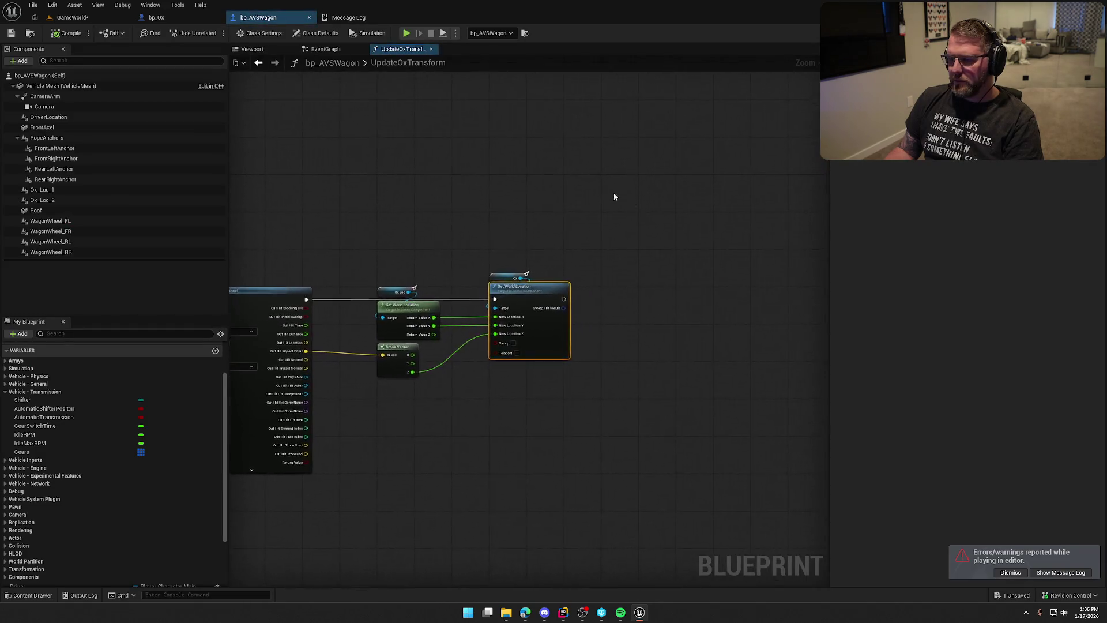
pyautogui.moveTo(454, 222); pyautogui.dragTo(595, 186)
pyautogui.click(340, 51)
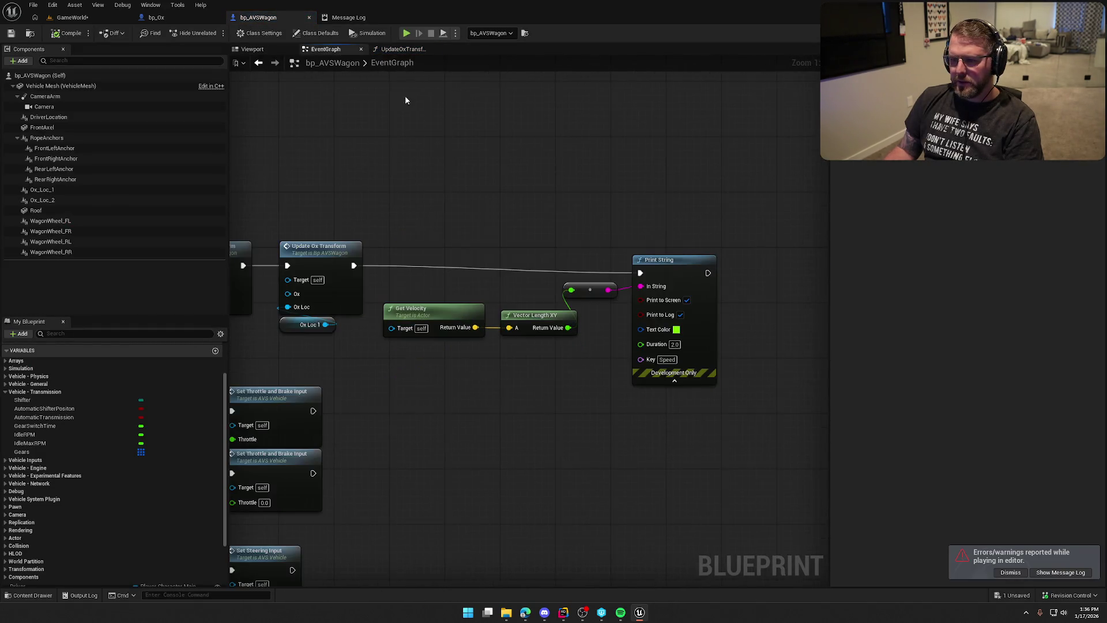
pyautogui.scroll(3, 593, 210)
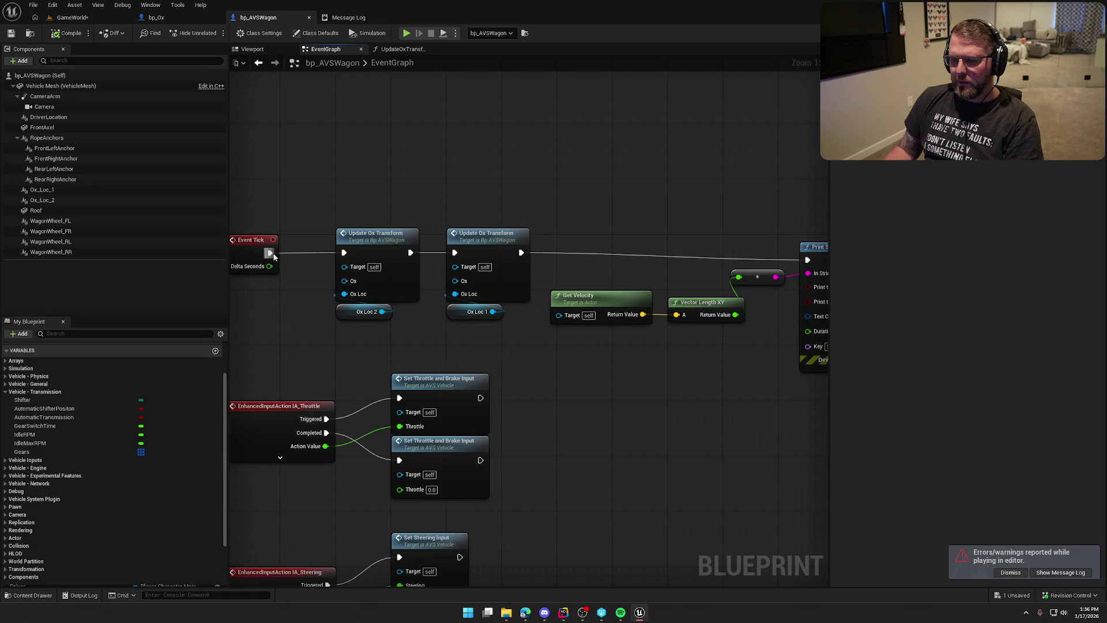
pyautogui.moveTo(540, 194); pyautogui.dragTo(596, 155)
pyautogui.moveTo(541, 302)
pyautogui.mouseDown()
pyautogui.moveTo(445, 255)
pyautogui.moveTo(445, 123)
pyautogui.mouseUp()
pyautogui.moveTo(500, 190); pyautogui.dragTo(494, 296)
# Step: Close the Message Log, save bp_AVSWagon, and show the wagon's 3D preview
pyautogui.click(372, 17)
pyautogui.hotkey('ctrl', 's')
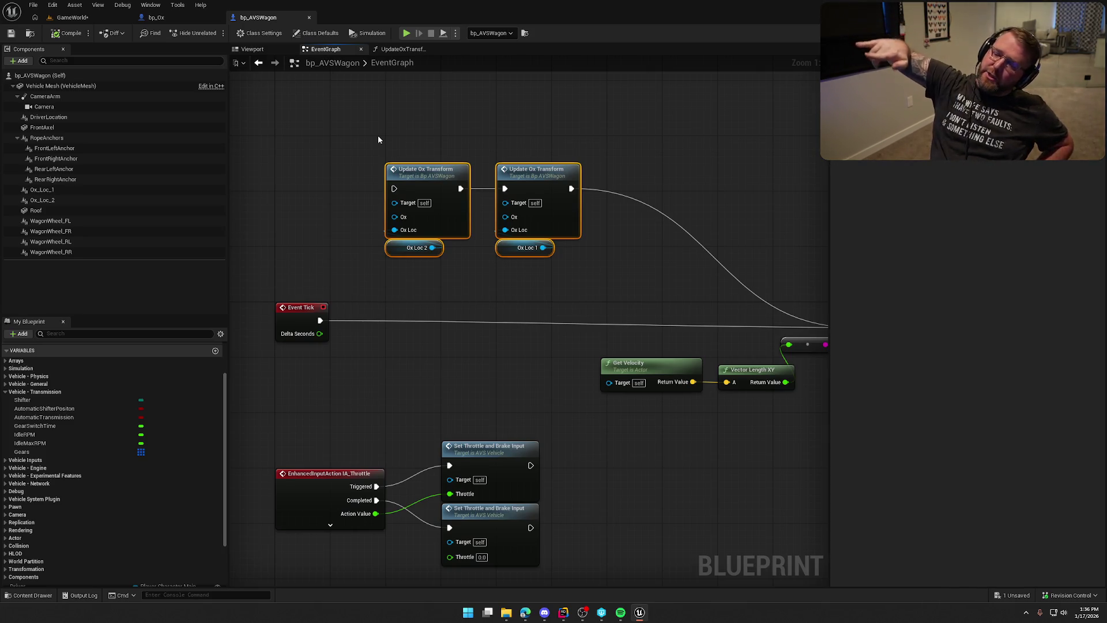
pyautogui.click(252, 49)
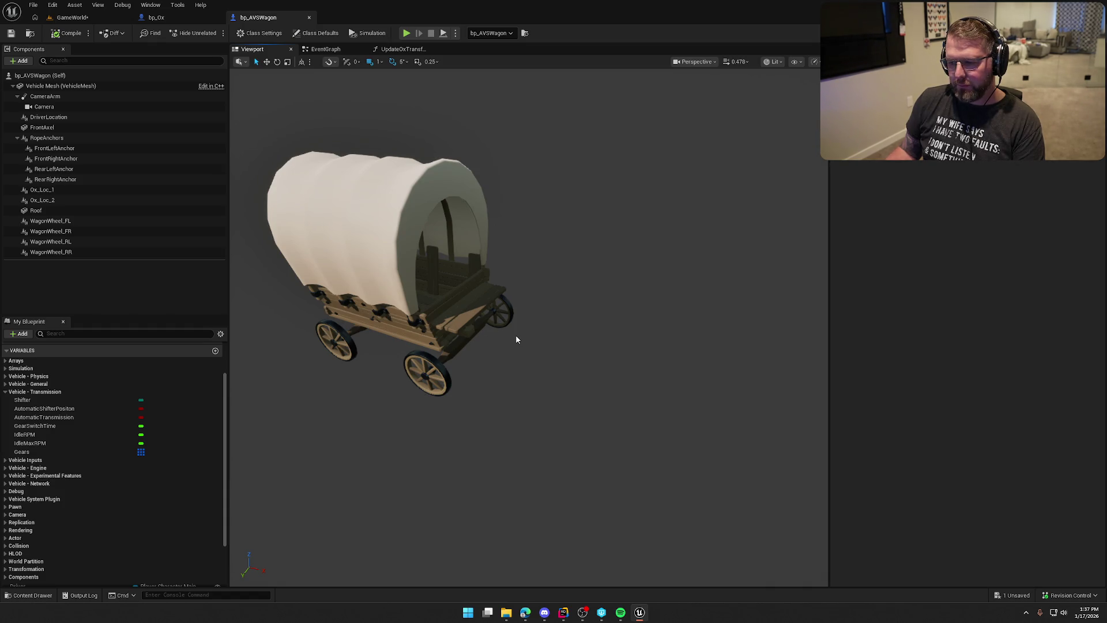
pyautogui.click(396, 325)
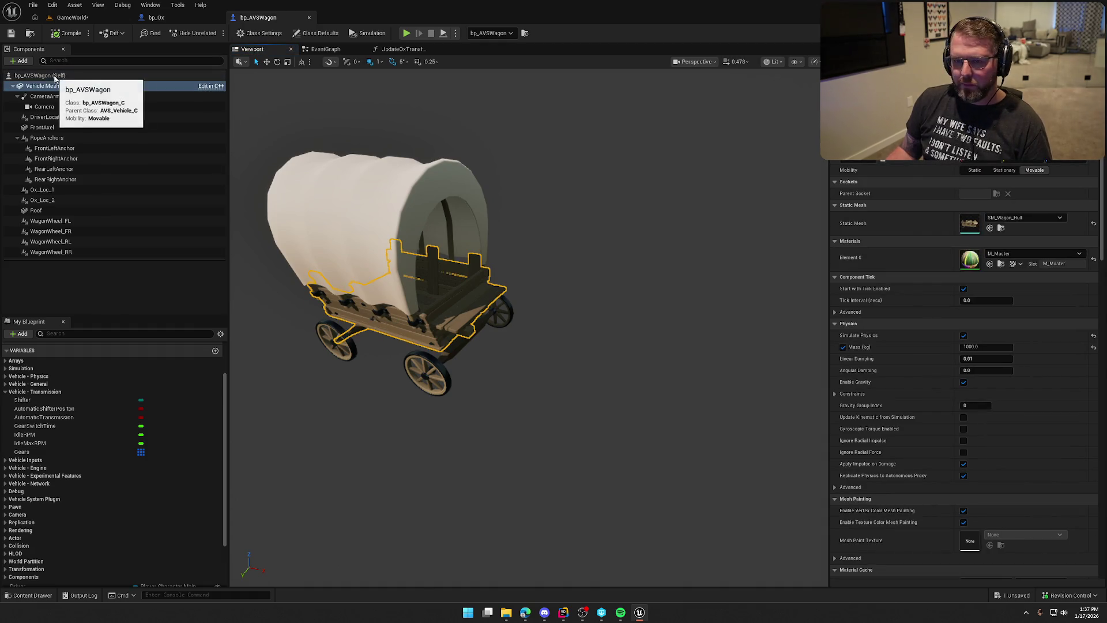
pyautogui.click(71, 192)
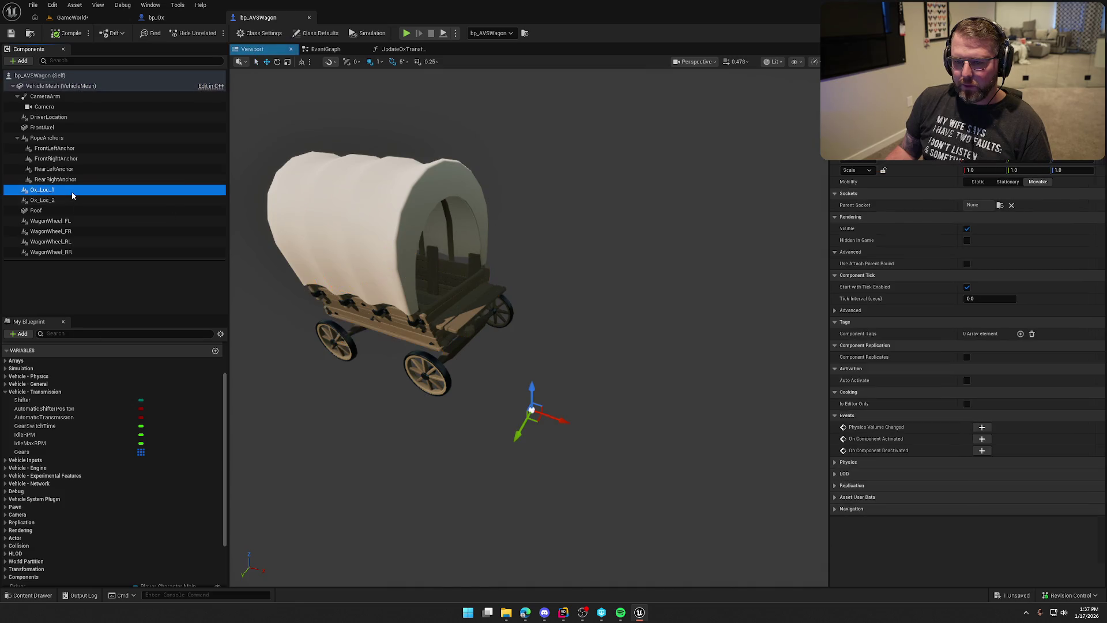
pyautogui.moveTo(467, 324); pyautogui.dragTo(404, 324)
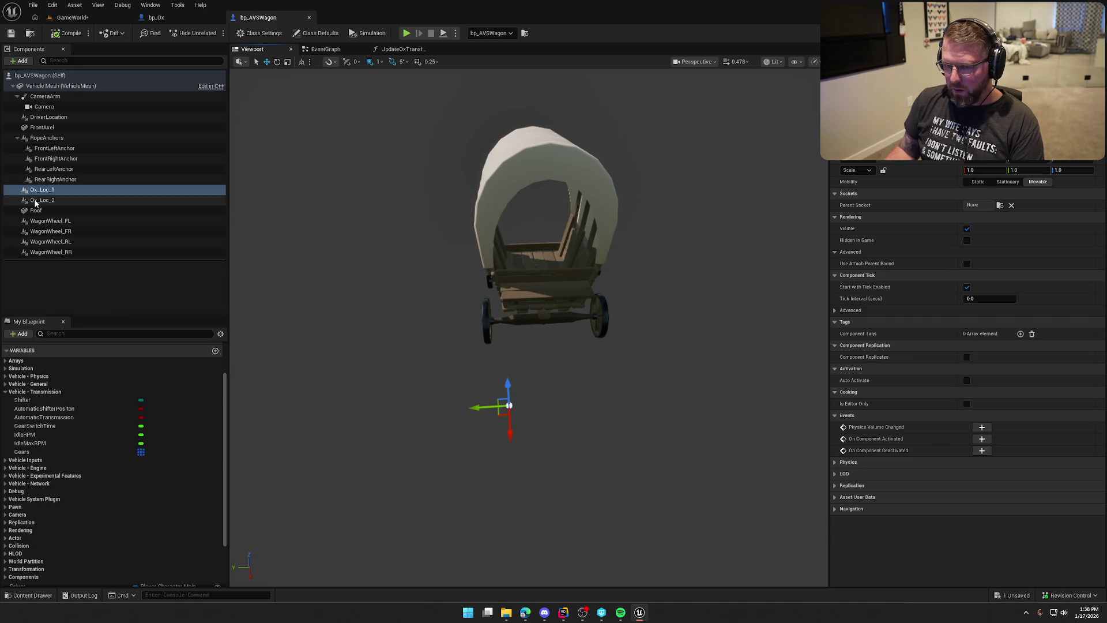
pyautogui.click(59, 201)
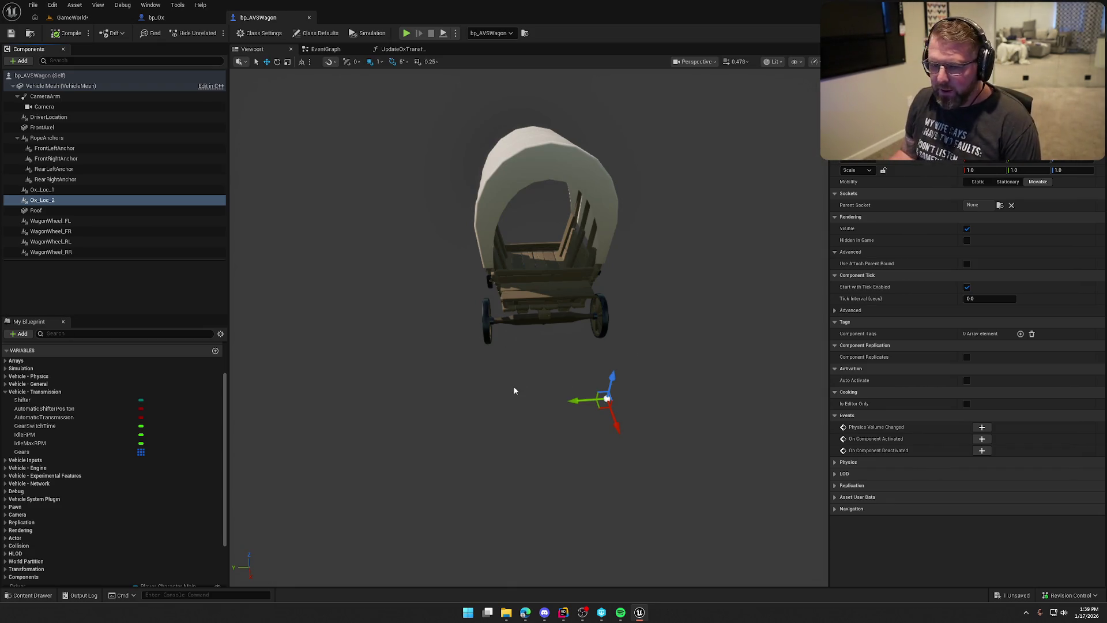
pyautogui.click(66, 190)
pyautogui.click(74, 202)
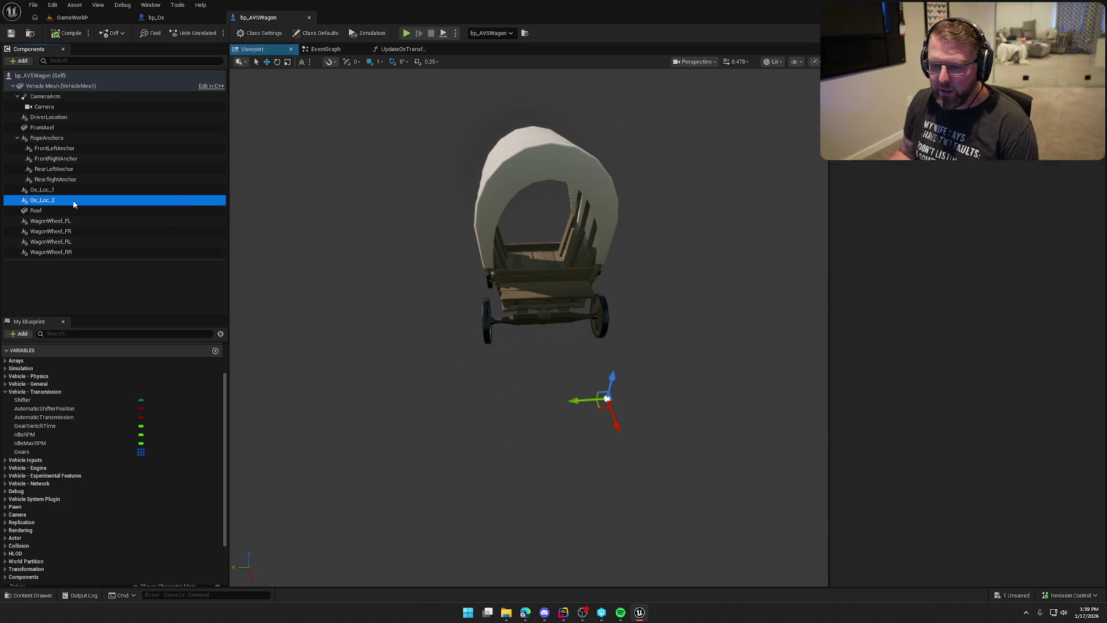
pyautogui.click(74, 190)
pyautogui.click(76, 201)
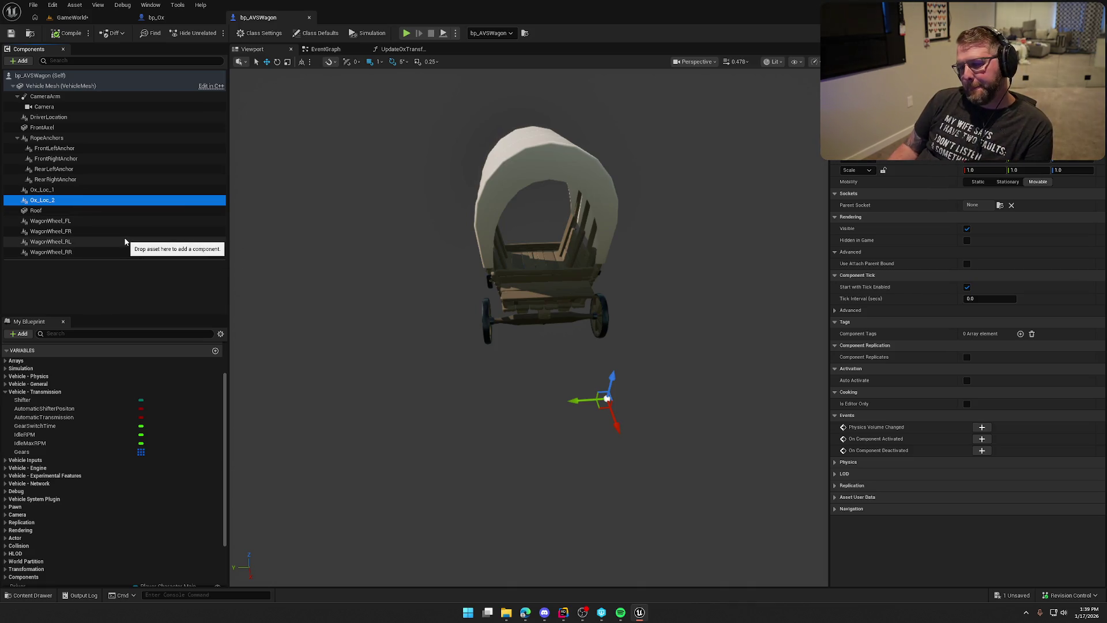
# Step: Compare Ox_Loc_1 and Ox_Loc_2, then duplicate Ox_Loc_2 into a new Ox_Loc_3
pyautogui.click(60, 190)
pyautogui.click(59, 197)
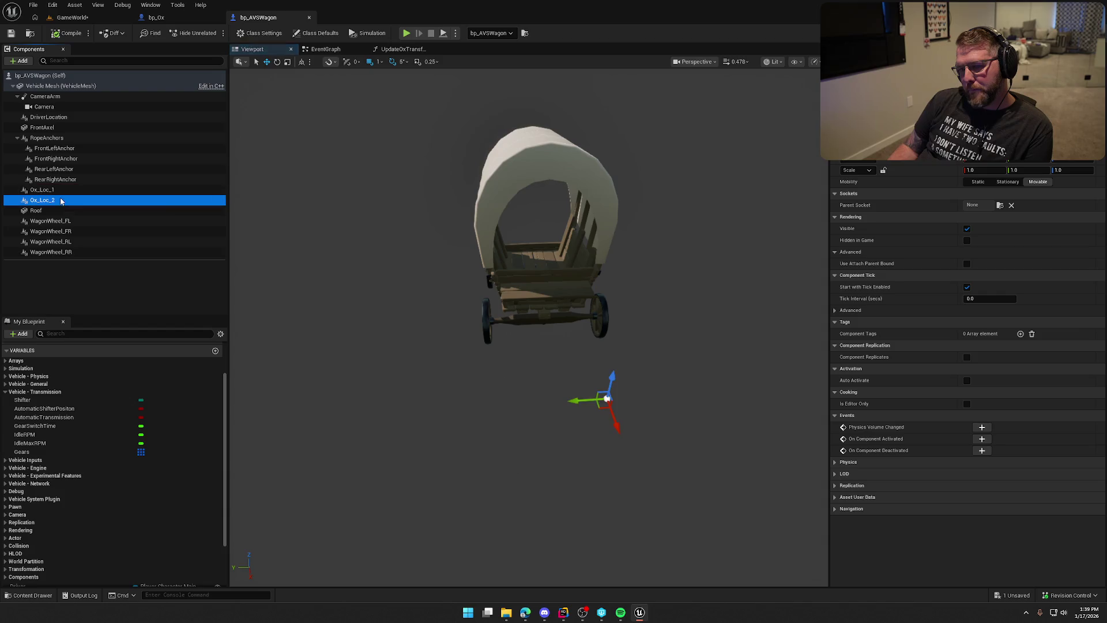
pyautogui.click(60, 190)
pyautogui.click(60, 199)
pyautogui.click(60, 190)
pyautogui.click(61, 201)
pyautogui.hotkey('ctrl', 'd')
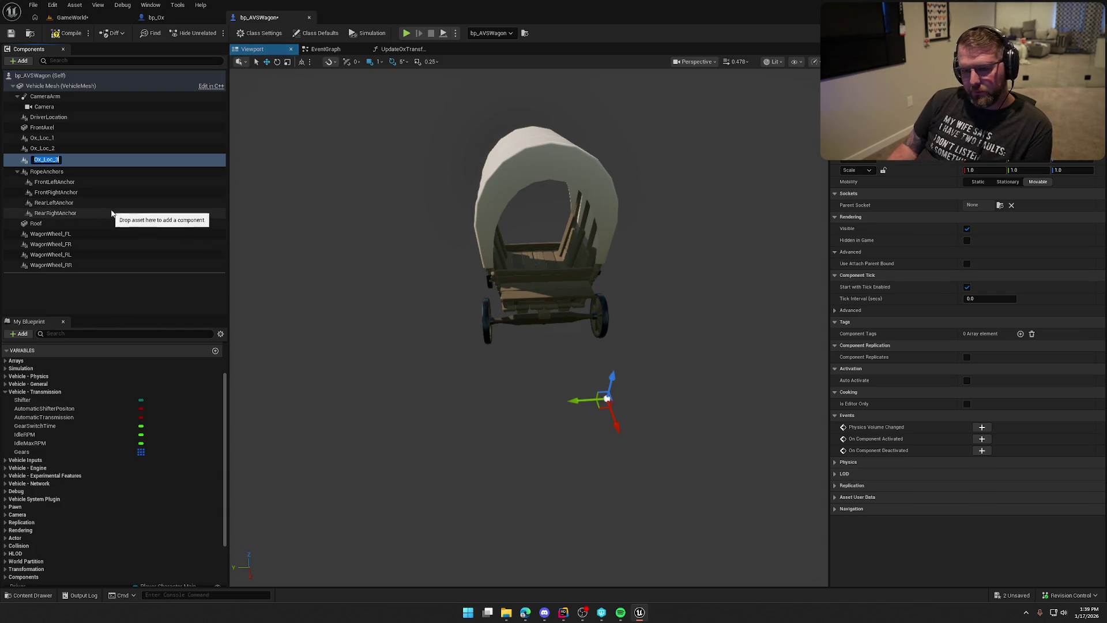
pyautogui.press('Return')
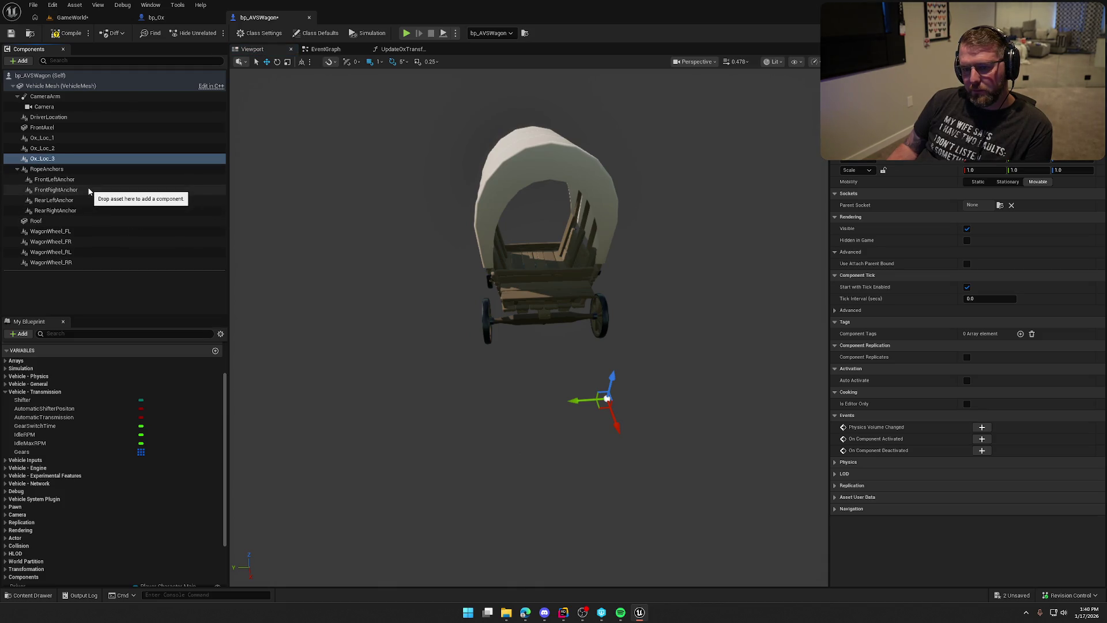
# Step: Change Ox_Loc_3's Location so it sits between the other two locators
pyautogui.click(60, 149)
pyautogui.click(57, 159)
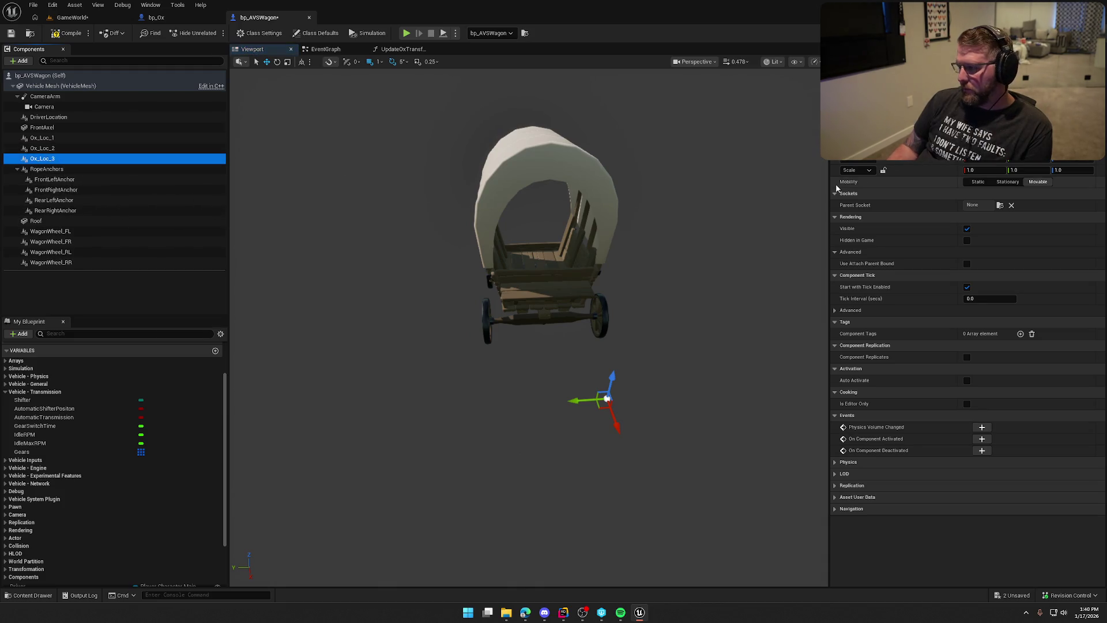
pyautogui.click(1014, 147)
pyautogui.press('Return')
pyautogui.moveTo(690, 257)
pyautogui.mouseDown()
pyautogui.moveTo(652, 259)
pyautogui.moveTo(689, 257)
pyautogui.mouseUp()
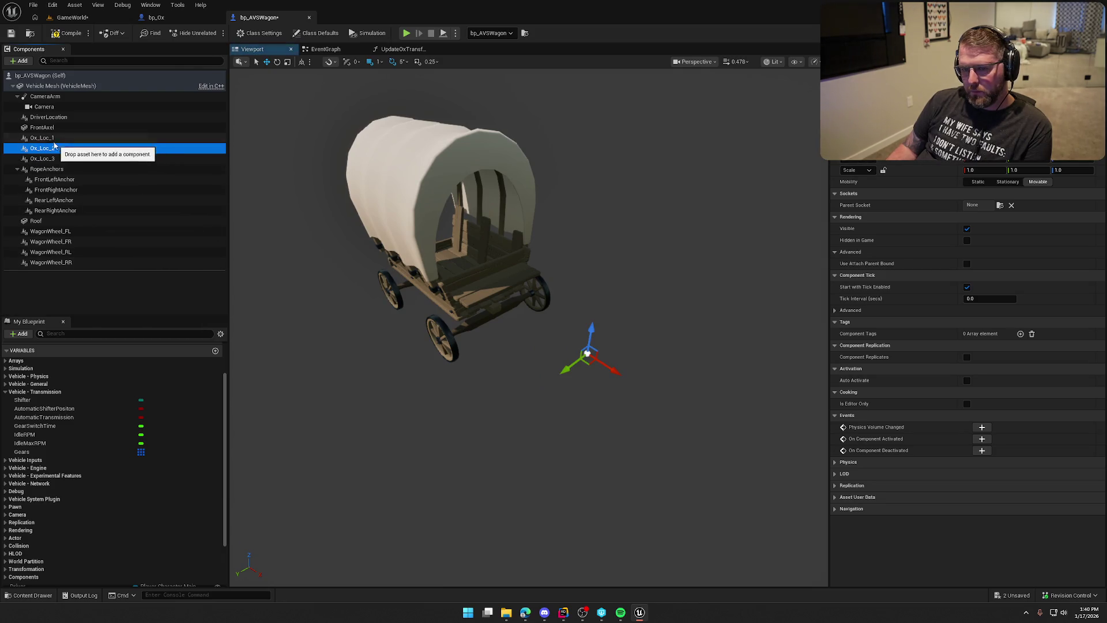
# Step: Compare the positions of Ox_Loc_1, Ox_Loc_2 and Ox_Loc_3
pyautogui.click(53, 139)
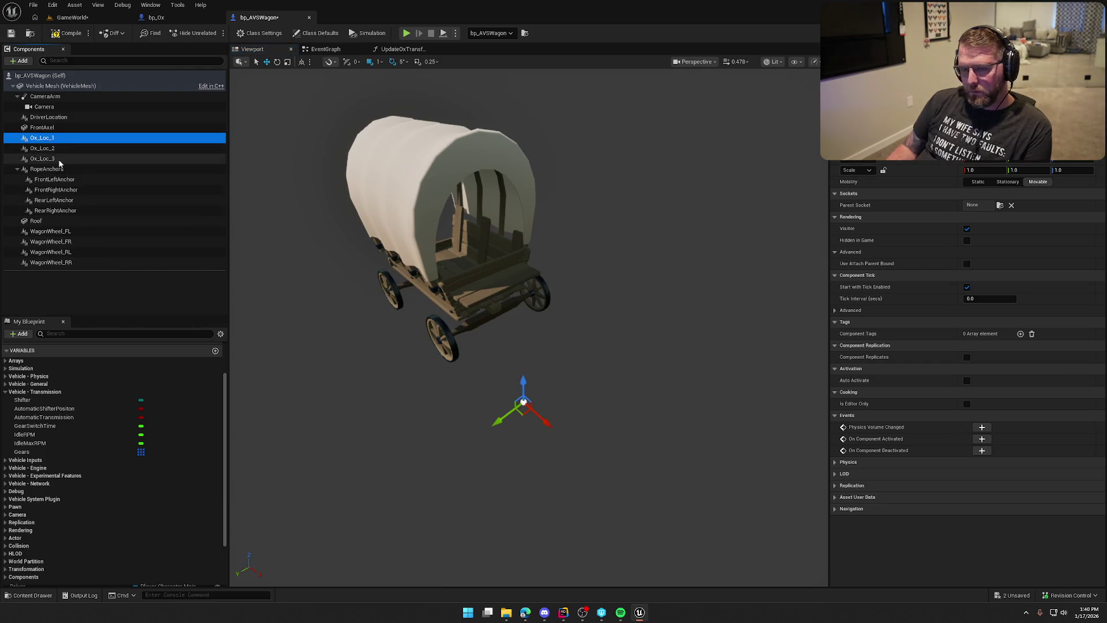
pyautogui.click(58, 158)
pyautogui.press('Up')
pyautogui.press('Up')
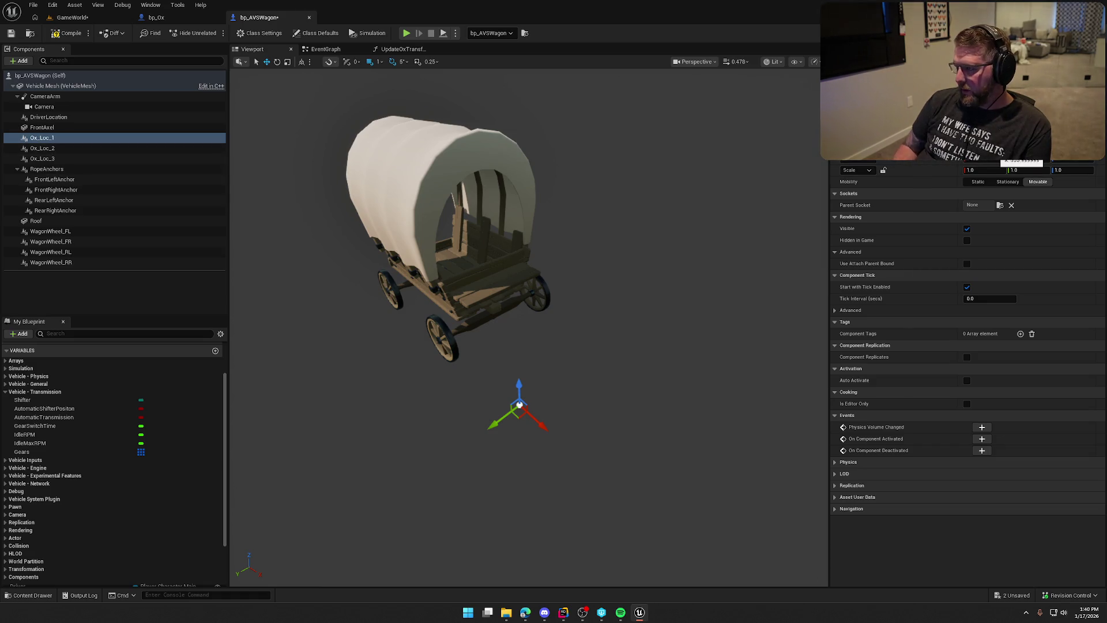
pyautogui.click(80, 147)
pyautogui.keyDown('shift'); pyautogui.click(79, 158); pyautogui.keyUp('shift')
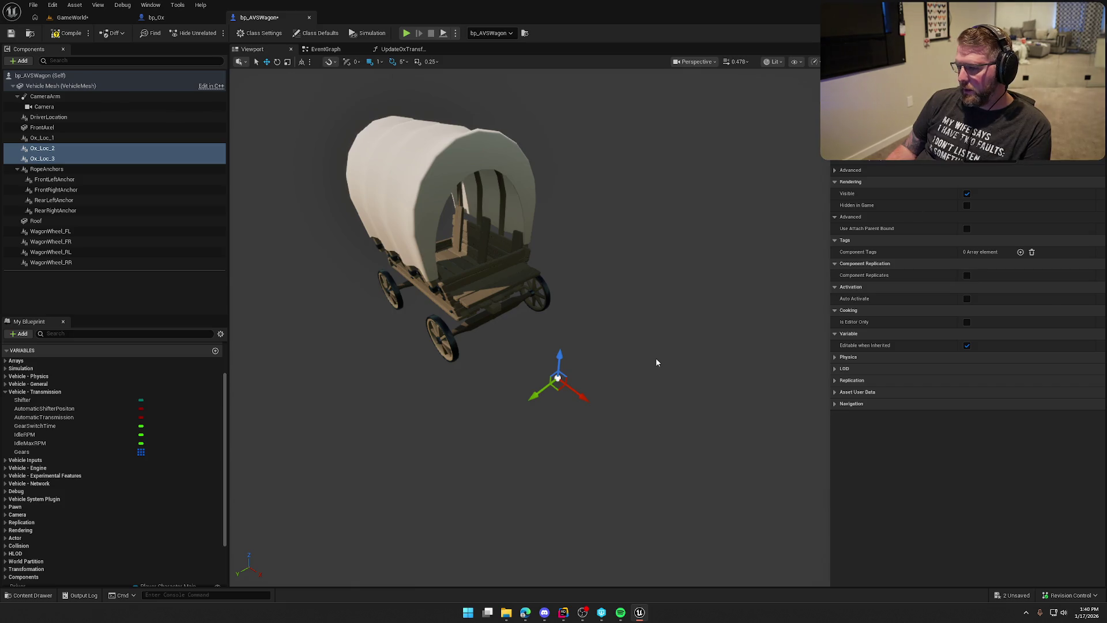
pyautogui.click(43, 138)
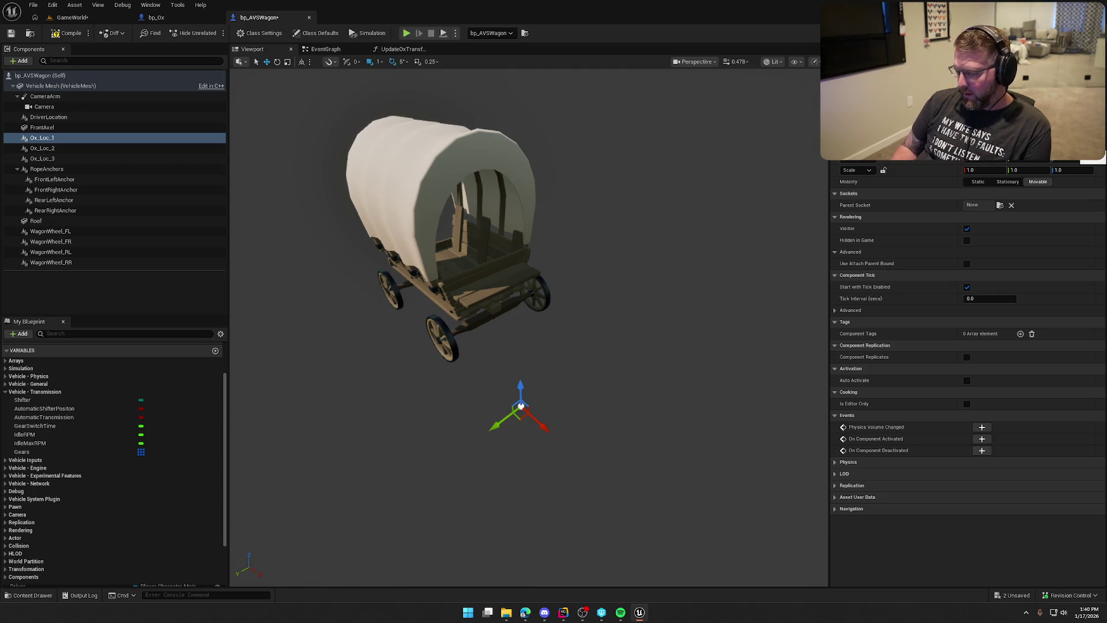
pyautogui.keyDown('shift'); pyautogui.click(44, 159); pyautogui.keyUp('shift')
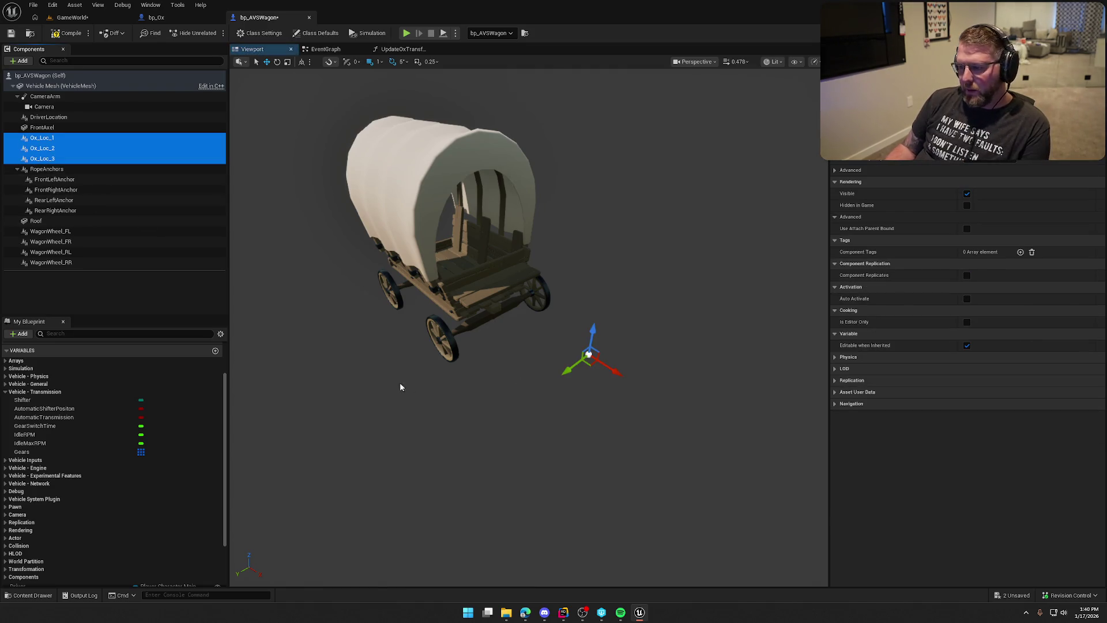
pyautogui.click(61, 140)
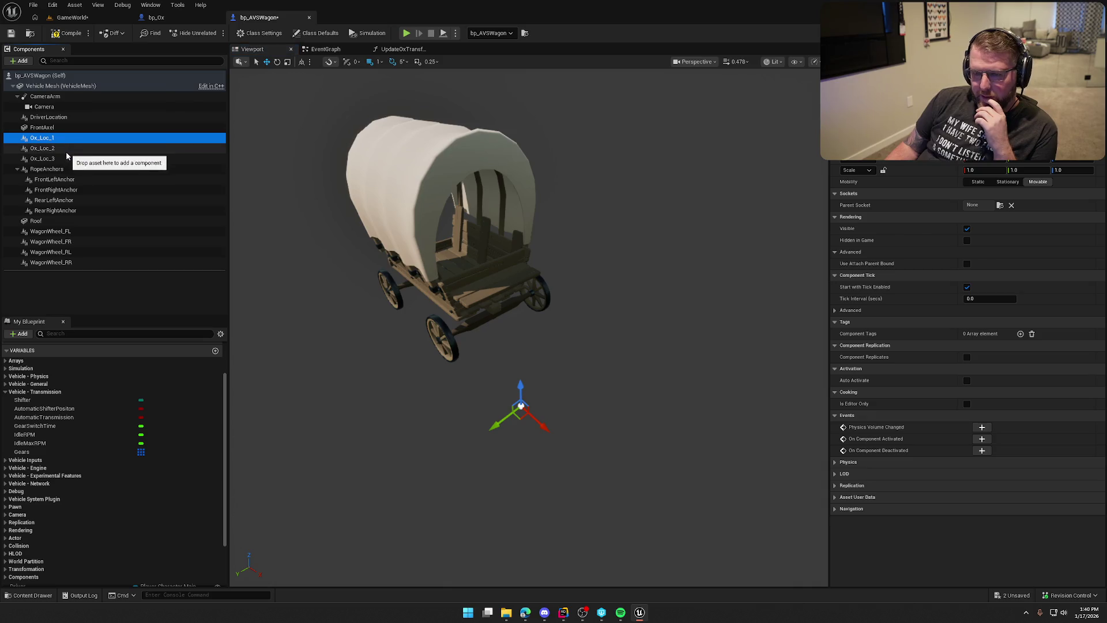
# Step: Rename Ox_Loc_3 to Ox_Loc_Middle
pyautogui.click(65, 150)
pyautogui.click(66, 160)
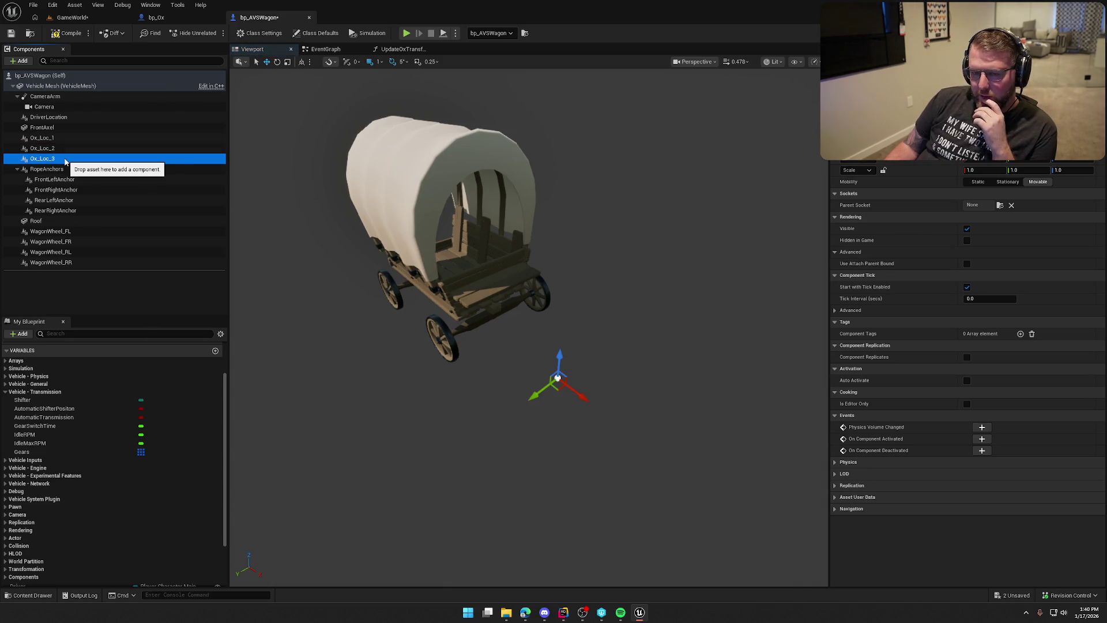
pyautogui.press('F2')
pyautogui.press('End')
pyautogui.press('BackSpace')
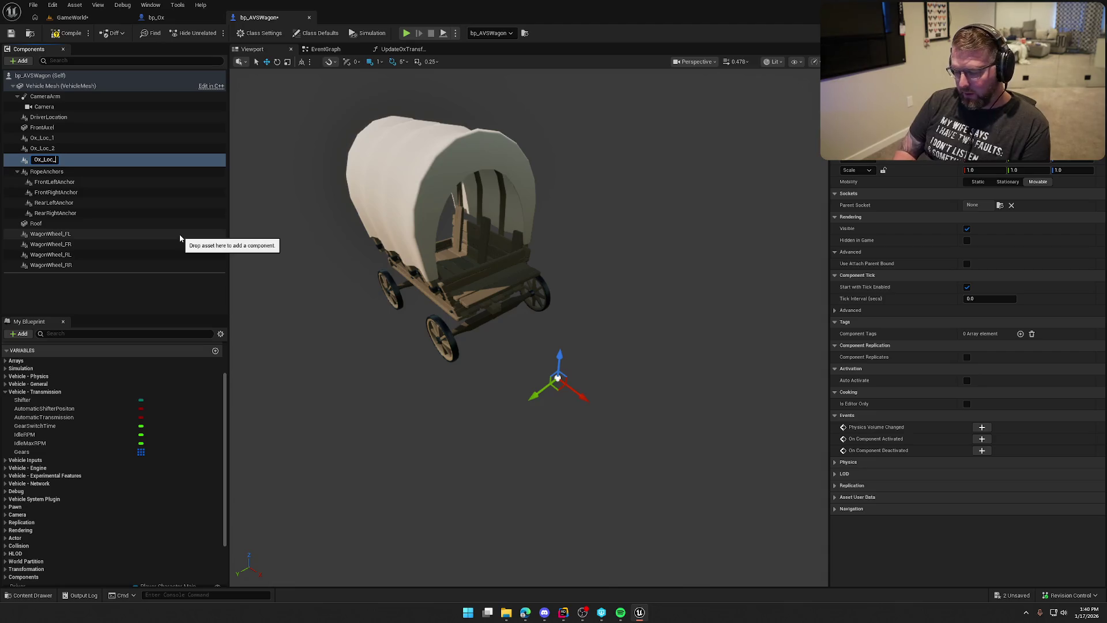
pyautogui.write('Middle')
pyautogui.press('Return')
# Step: Rename Ox_Loc_1 to Ox_Loc_Right and Ox_Loc_2 to Ox_Loc_Left
pyautogui.click(53, 140)
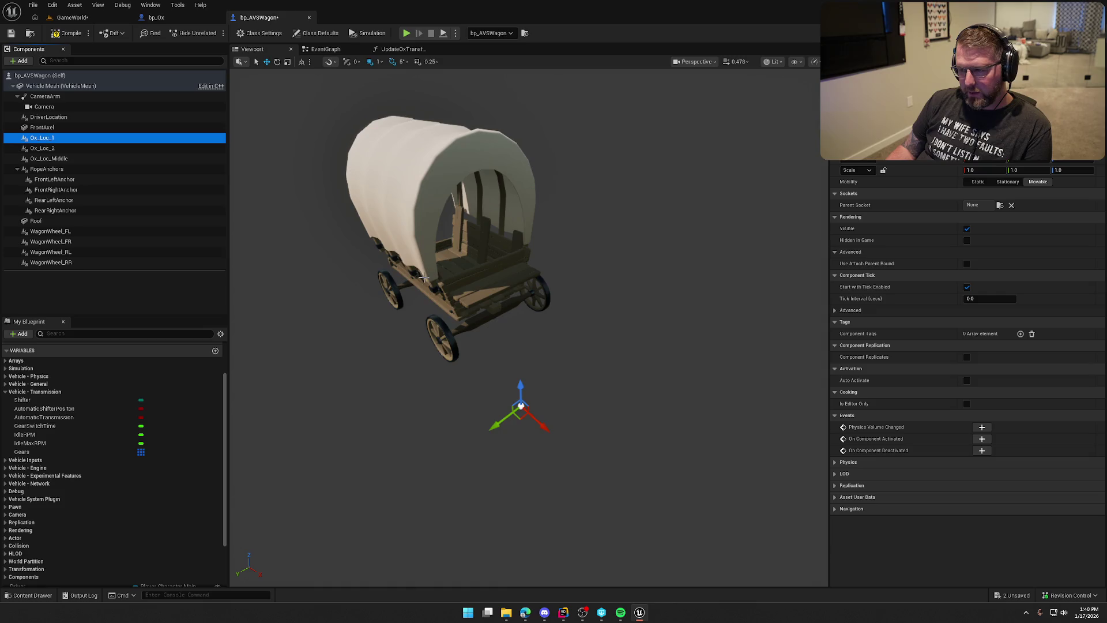
pyautogui.press('F2')
pyautogui.press('End')
pyautogui.press('BackSpace')
pyautogui.write('Right')
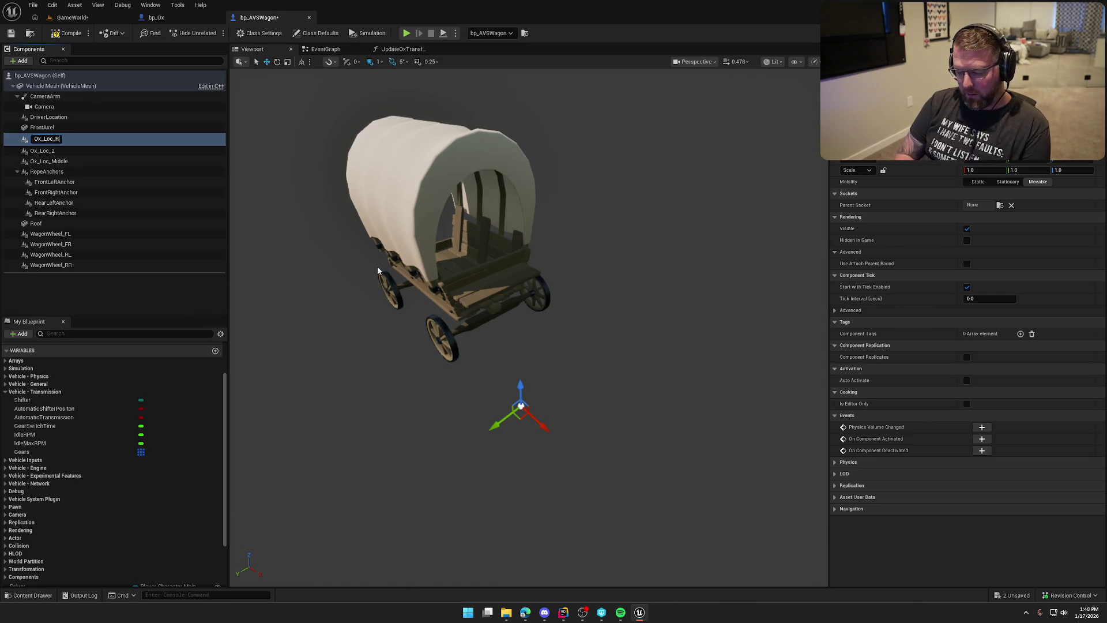
pyautogui.press('Return')
pyautogui.click(78, 139)
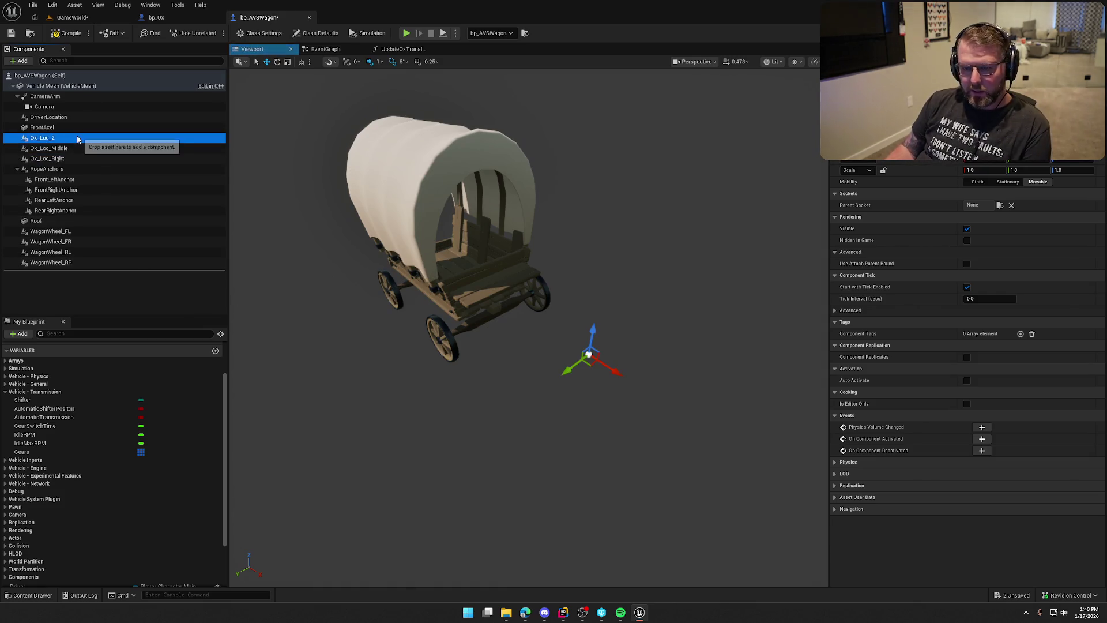
pyautogui.press('F2')
pyautogui.press('BackSpace')
pyautogui.write('Left')
pyautogui.press('Return')
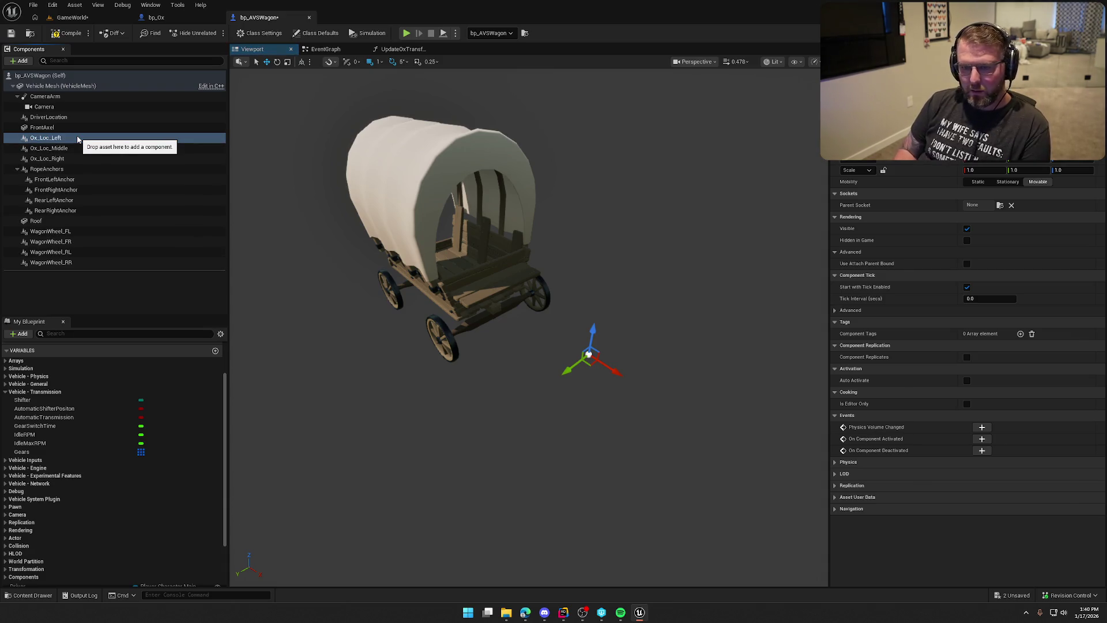
# Step: Save bp_AVSWagon and return to its event graph
pyautogui.hotkey('ctrl', 's')
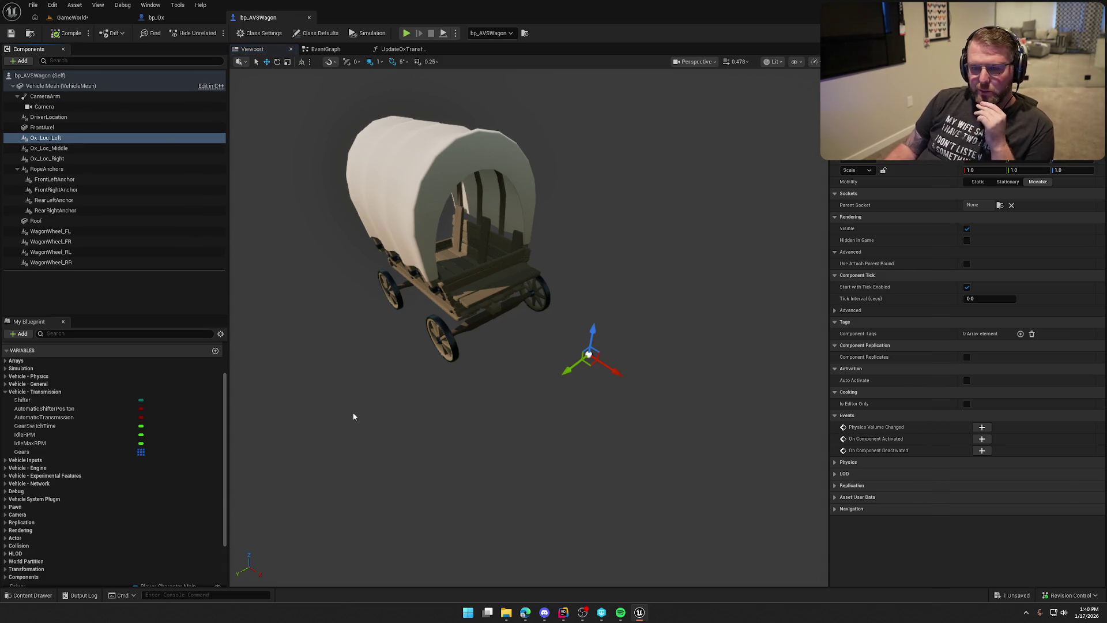
pyautogui.click(418, 452)
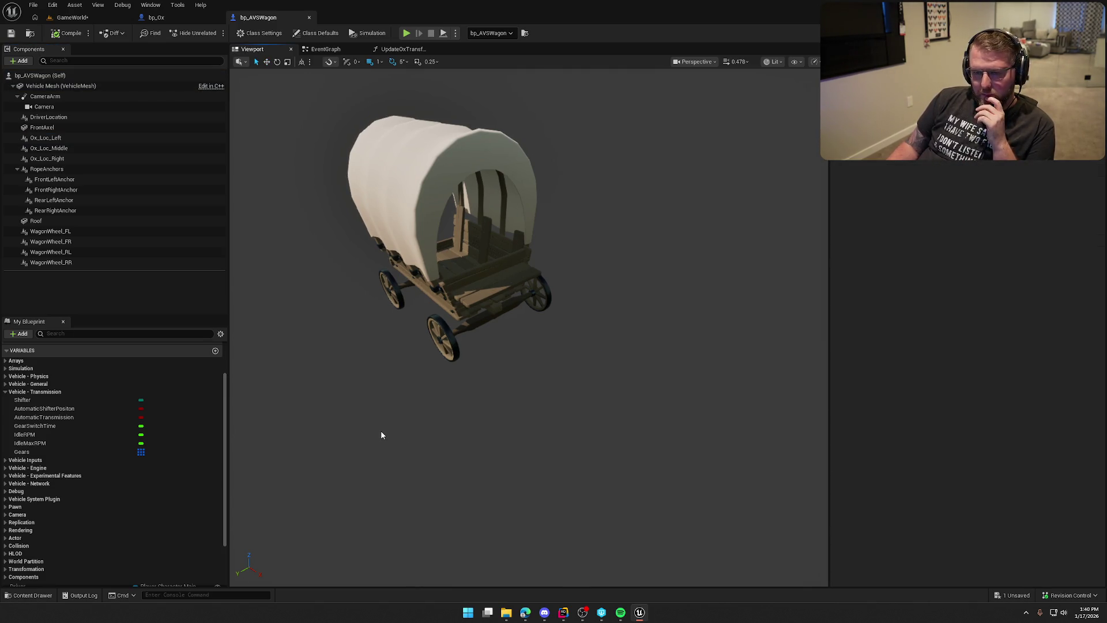
pyautogui.click(325, 49)
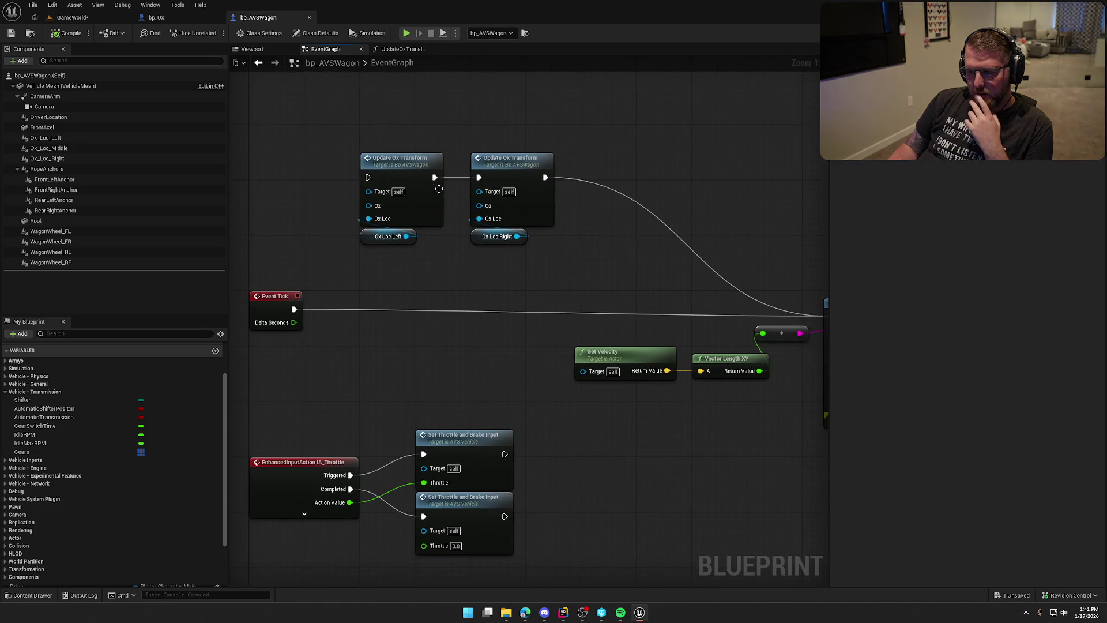
# Step: Open the UpdateOxTransform function and inspect its Line Trace By Channel through Set World Location nodes
pyautogui.doubleClick(402, 162)
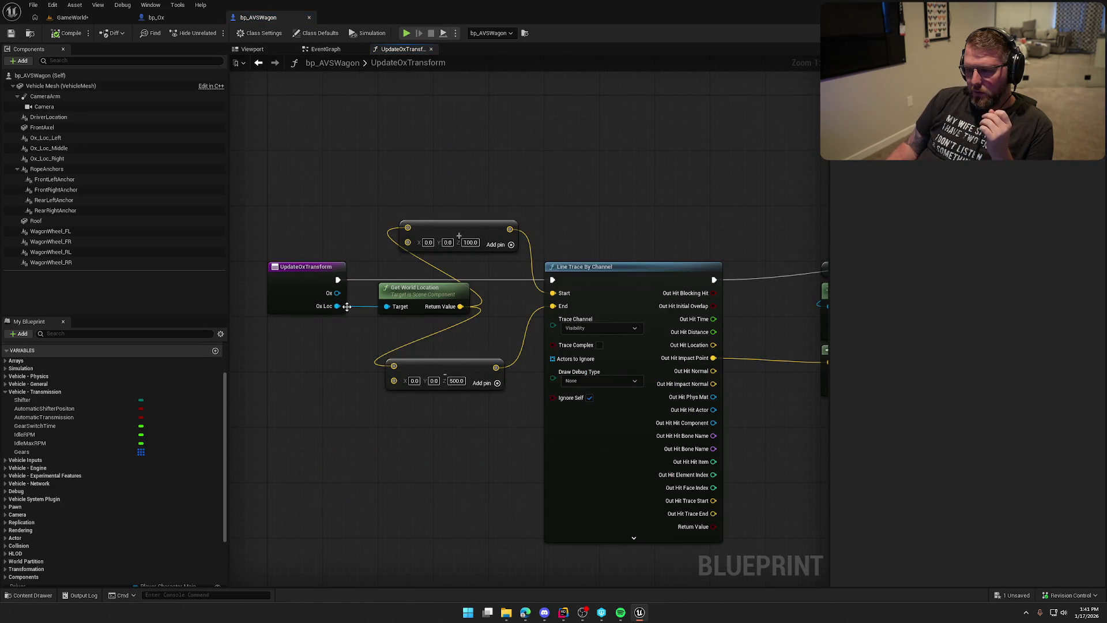
pyautogui.moveTo(441, 325); pyautogui.dragTo(287, 302)
pyautogui.moveTo(617, 384)
pyautogui.mouseDown()
pyautogui.moveTo(396, 365)
pyautogui.moveTo(445, 368)
pyautogui.mouseUp()
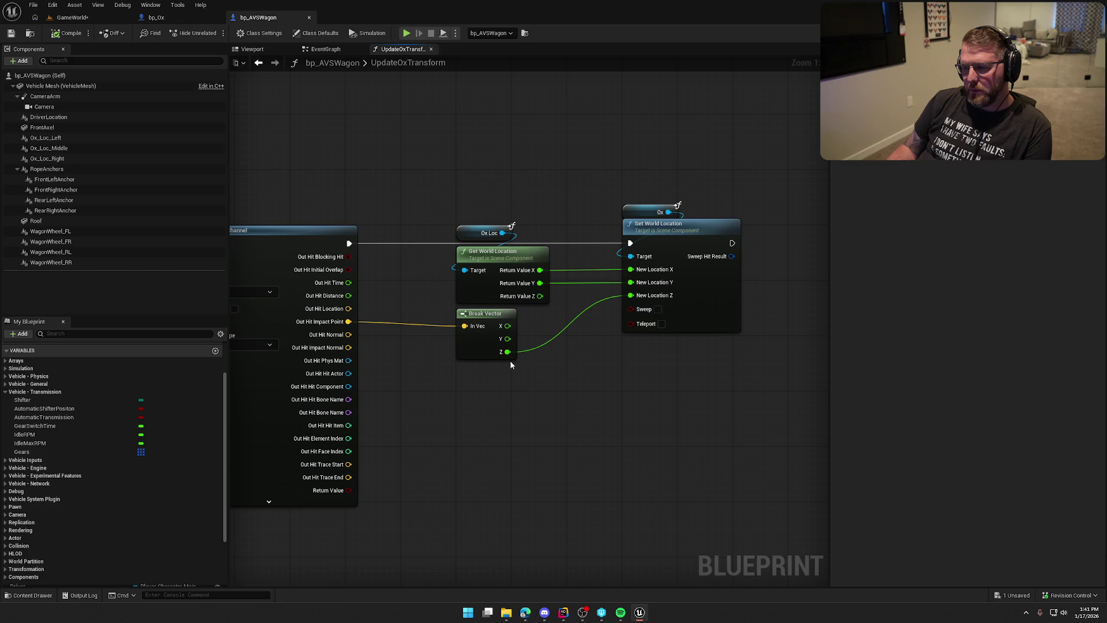
pyautogui.moveTo(407, 170)
pyautogui.mouseDown()
pyautogui.moveTo(536, 161)
pyautogui.moveTo(447, 248)
pyautogui.mouseUp()
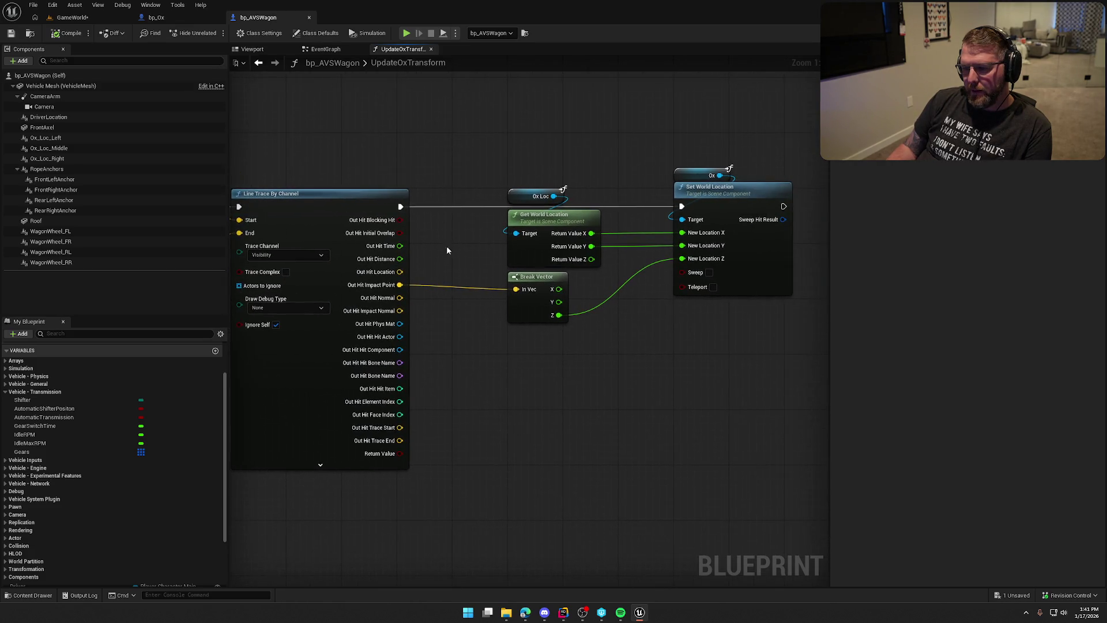
pyautogui.moveTo(458, 150)
pyautogui.mouseDown()
pyautogui.moveTo(724, 344)
pyautogui.moveTo(782, 340)
pyautogui.moveTo(828, 389)
pyautogui.mouseUp()
# Step: Inspect the UpdateOxTransform entry node's inputs, then view the Break Vector and Set World Location nodes
pyautogui.moveTo(728, 396); pyautogui.dragTo(833, 395)
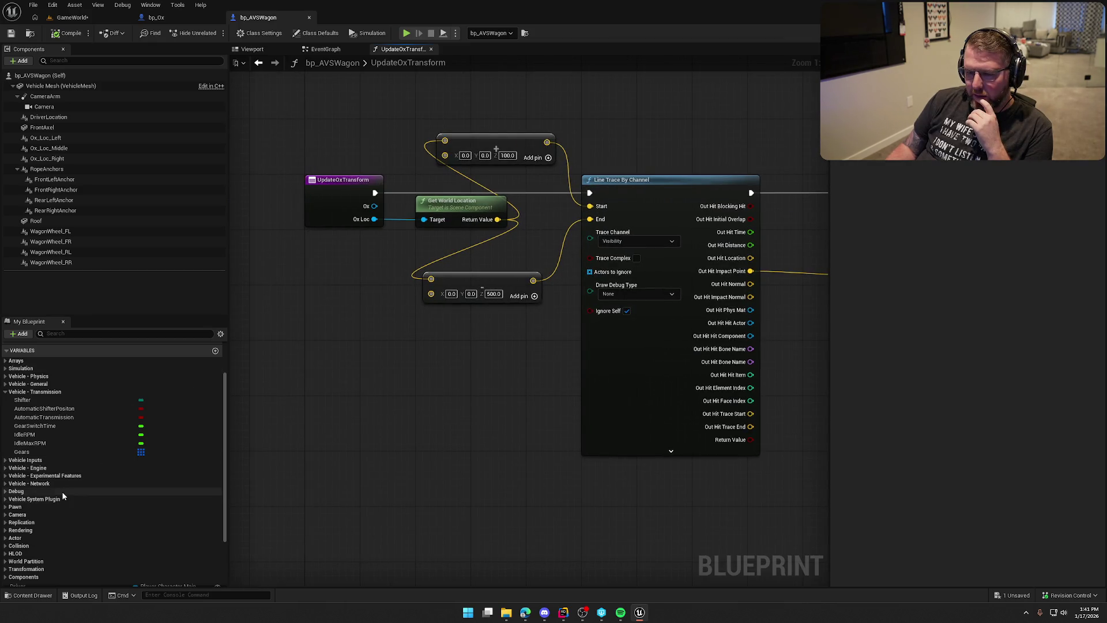
pyautogui.scroll(-2, 61, 491)
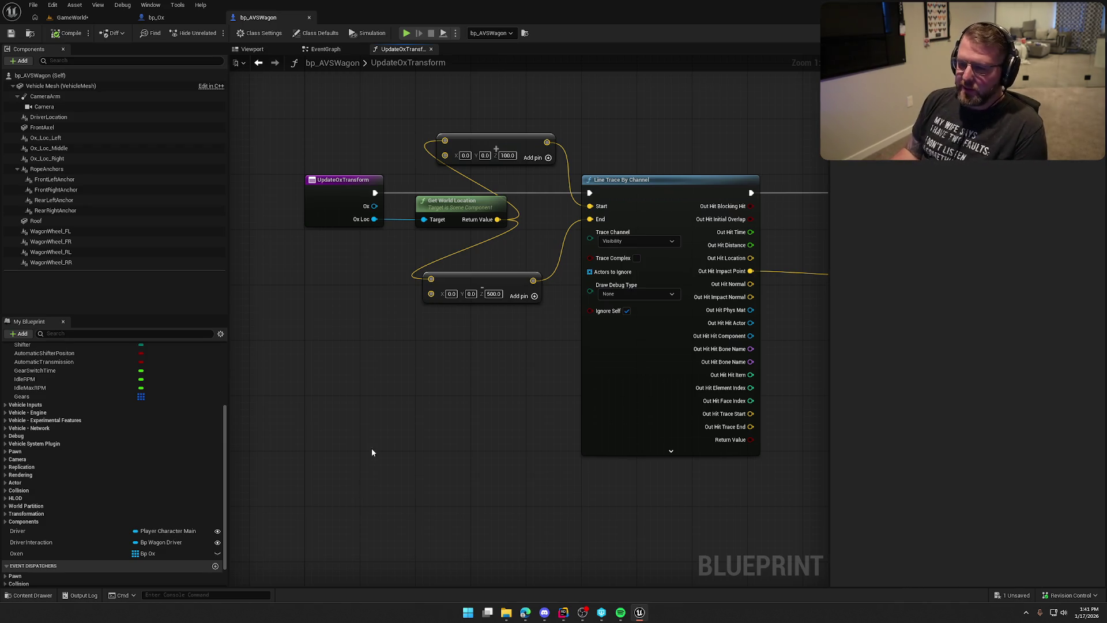
pyautogui.click(334, 208)
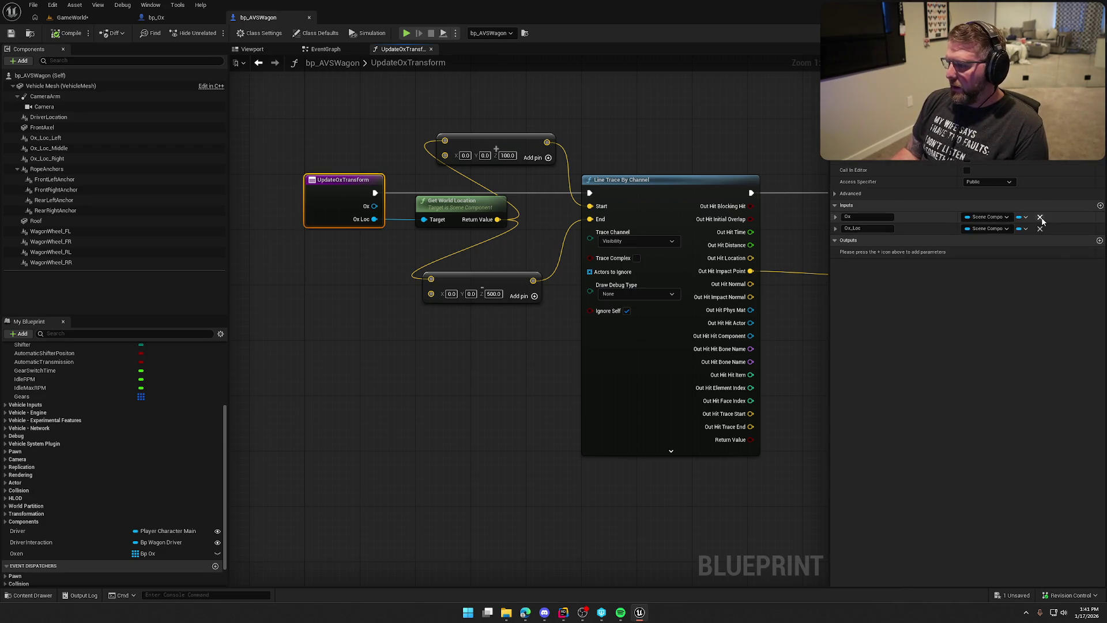
pyautogui.click(482, 432)
pyautogui.moveTo(482, 432); pyautogui.dragTo(147, 440)
pyautogui.moveTo(589, 451); pyautogui.dragTo(515, 448)
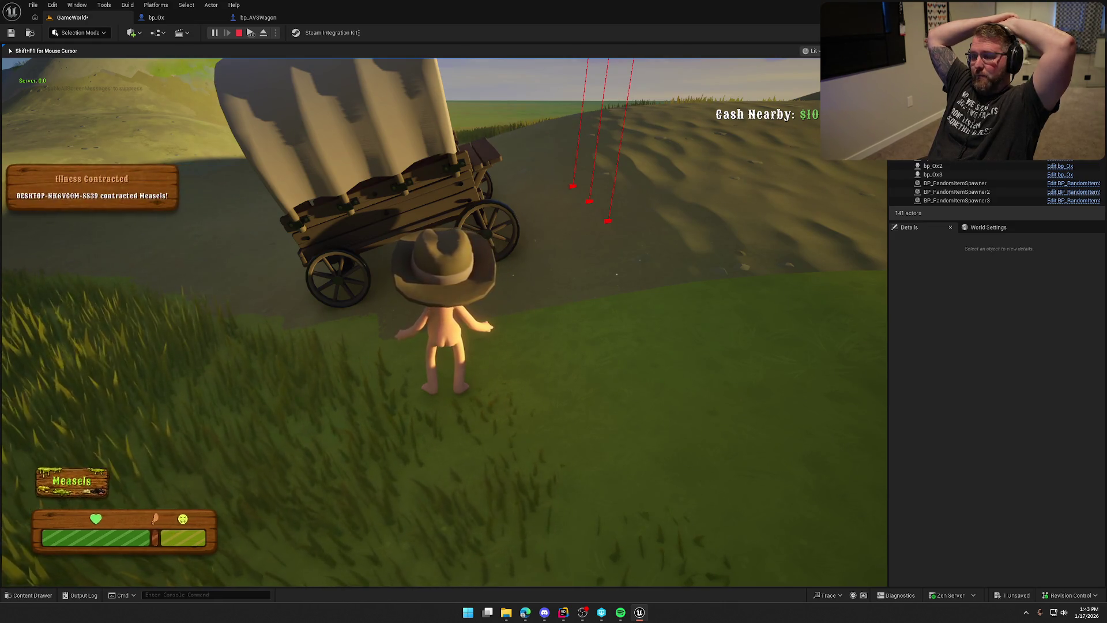
# Step: Free the mouse with Shift+F1 and stop the wagon play-in-editor session
pyautogui.hotkey('shift', 'F1')
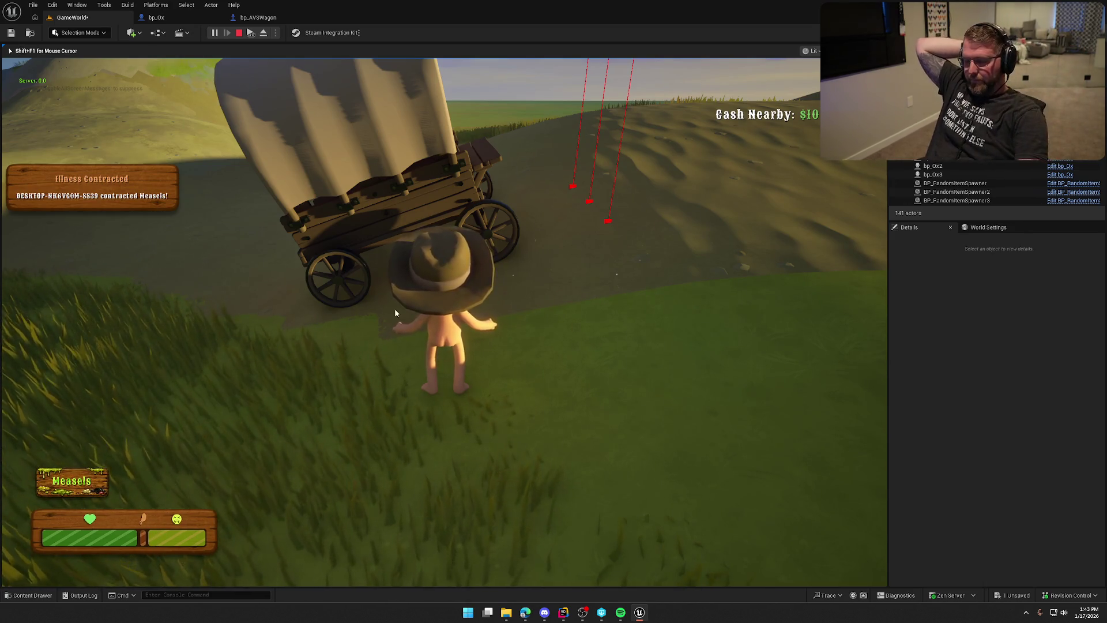
pyautogui.press('Escape')
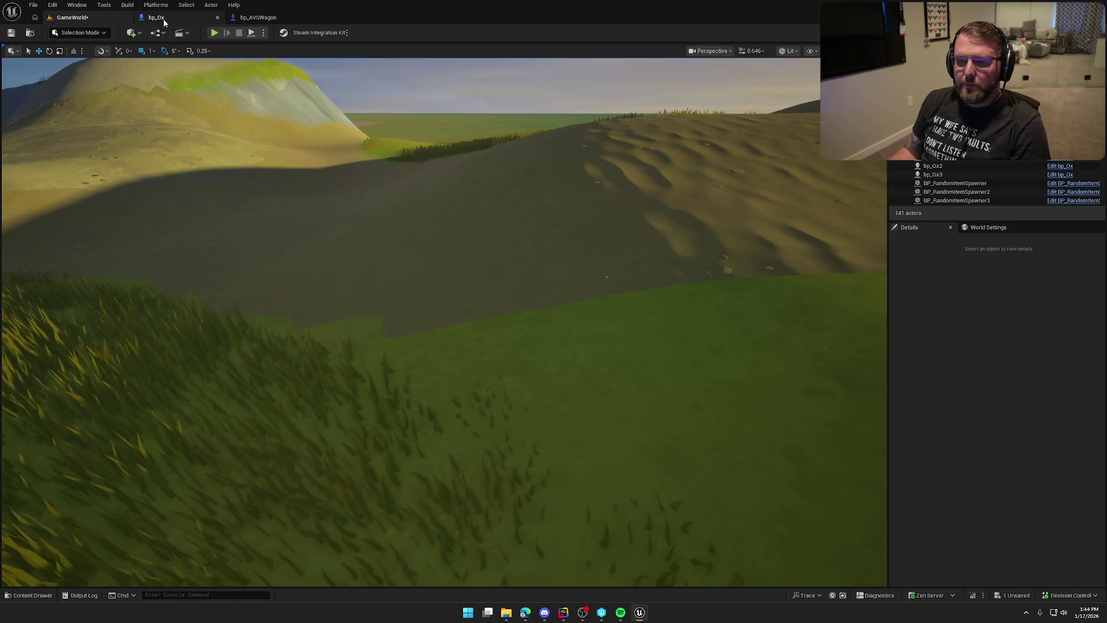
# Step: Save the GameWorld level and open ST_Deer as a reference
pyautogui.click(156, 17)
pyautogui.click(72, 17)
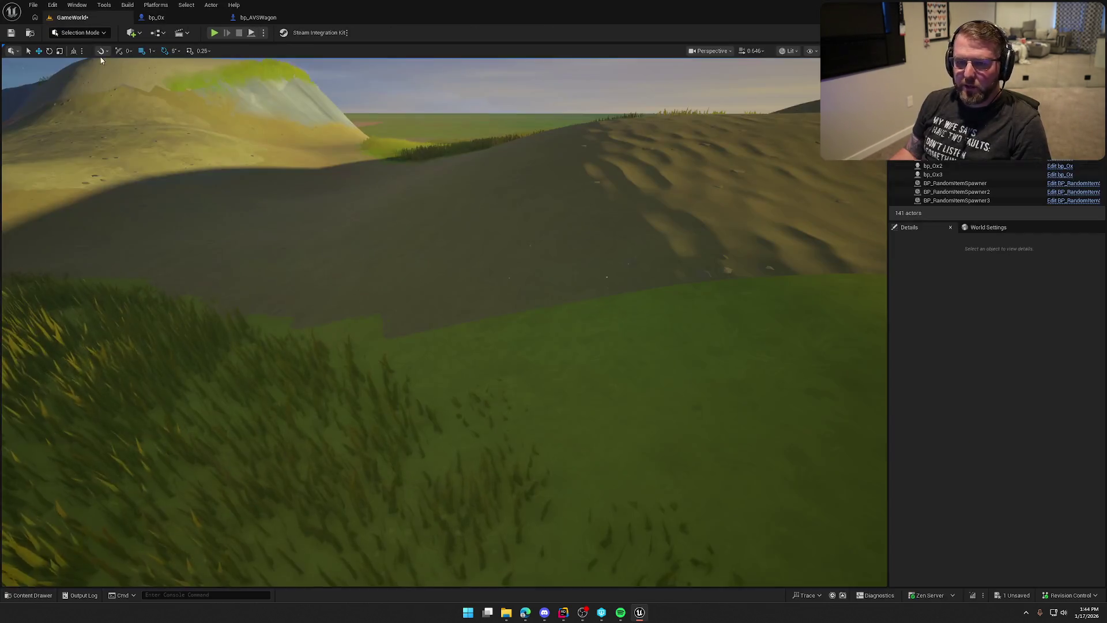
pyautogui.click(29, 595)
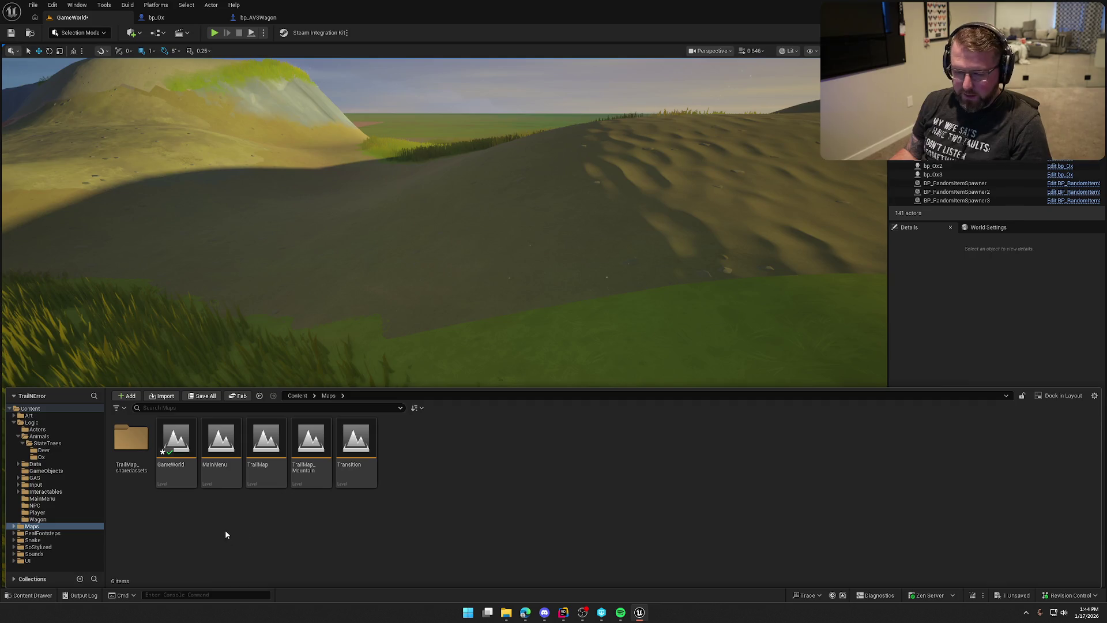
pyautogui.hotkey('ctrl', 's')
pyautogui.click(53, 452)
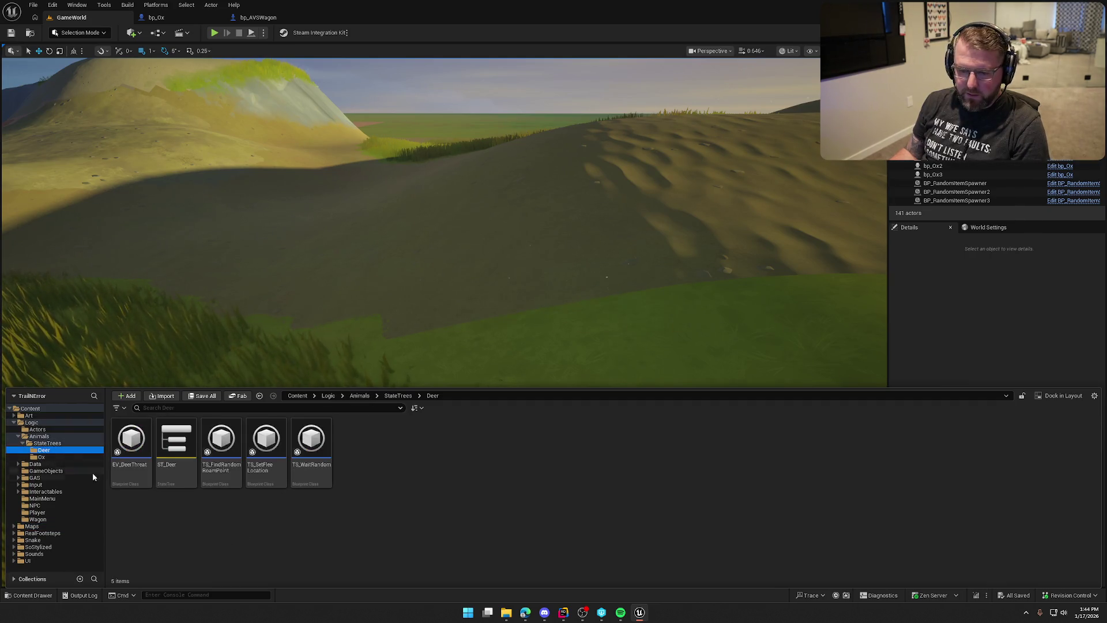
pyautogui.doubleClick(176, 461)
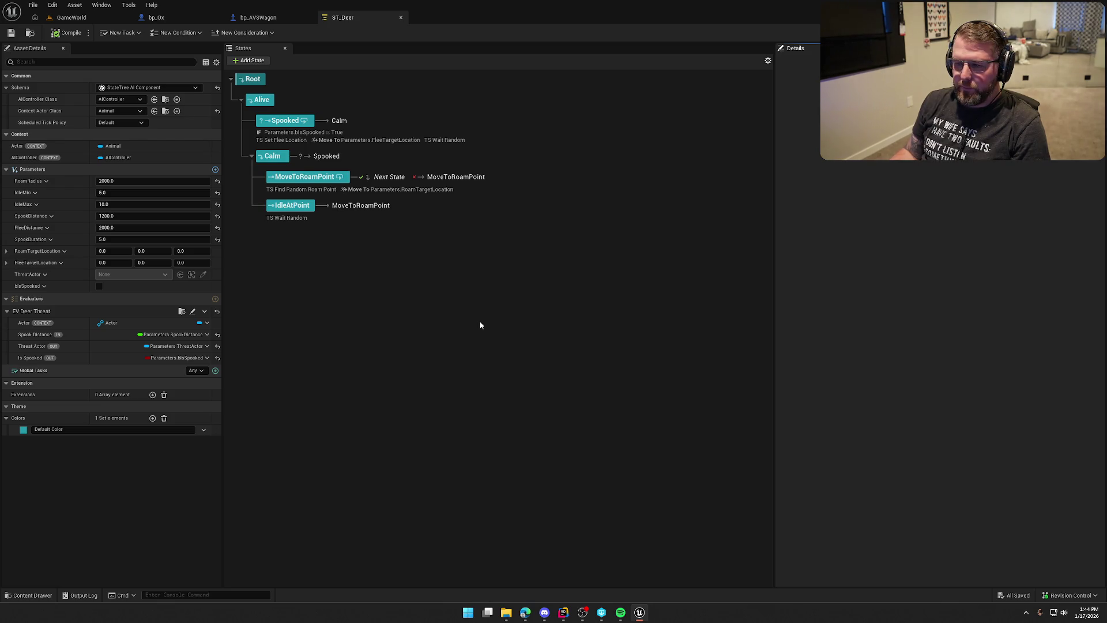
# Step: Create a new StateTree with the AI component schema in the StateTrees/Ox folder
pyautogui.click(30, 32)
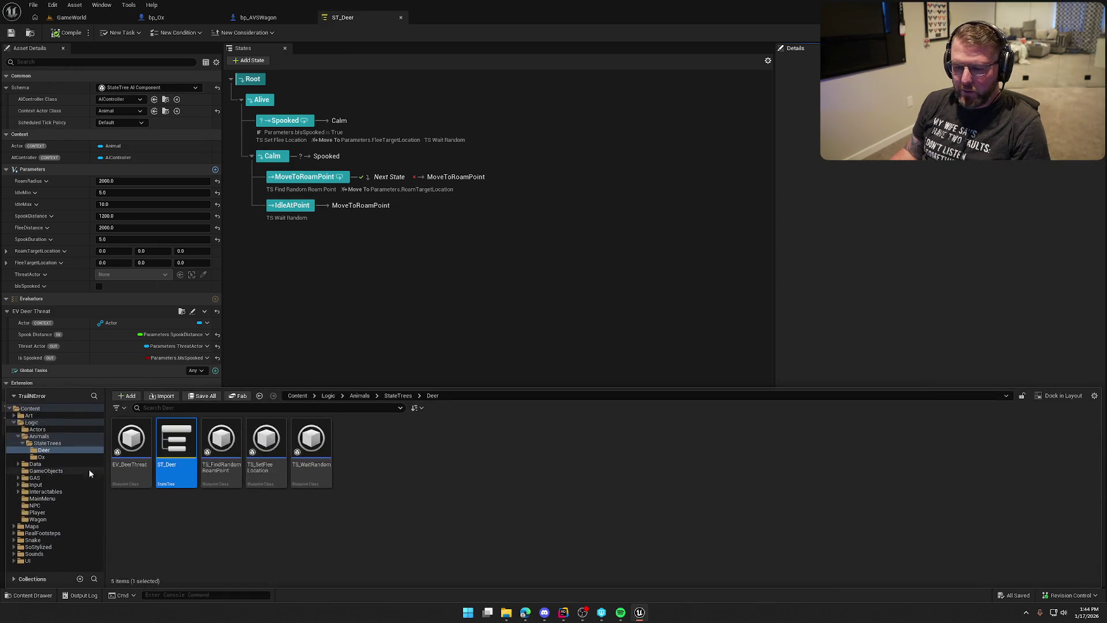
pyautogui.click(47, 443)
pyautogui.click(42, 456)
pyautogui.rightClick(185, 458)
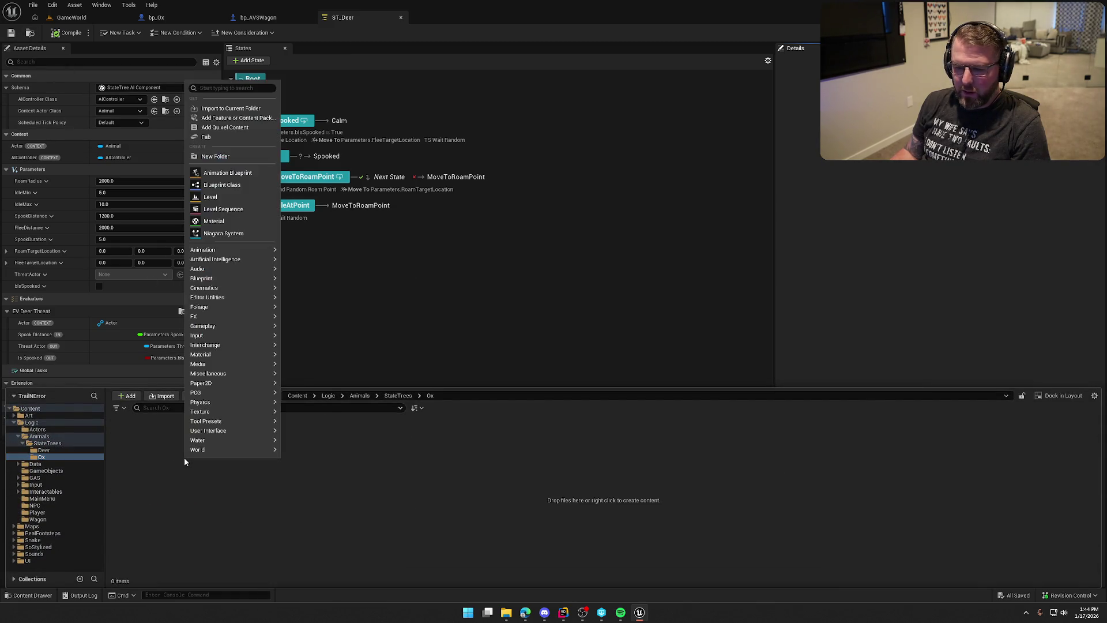
pyautogui.write('state')
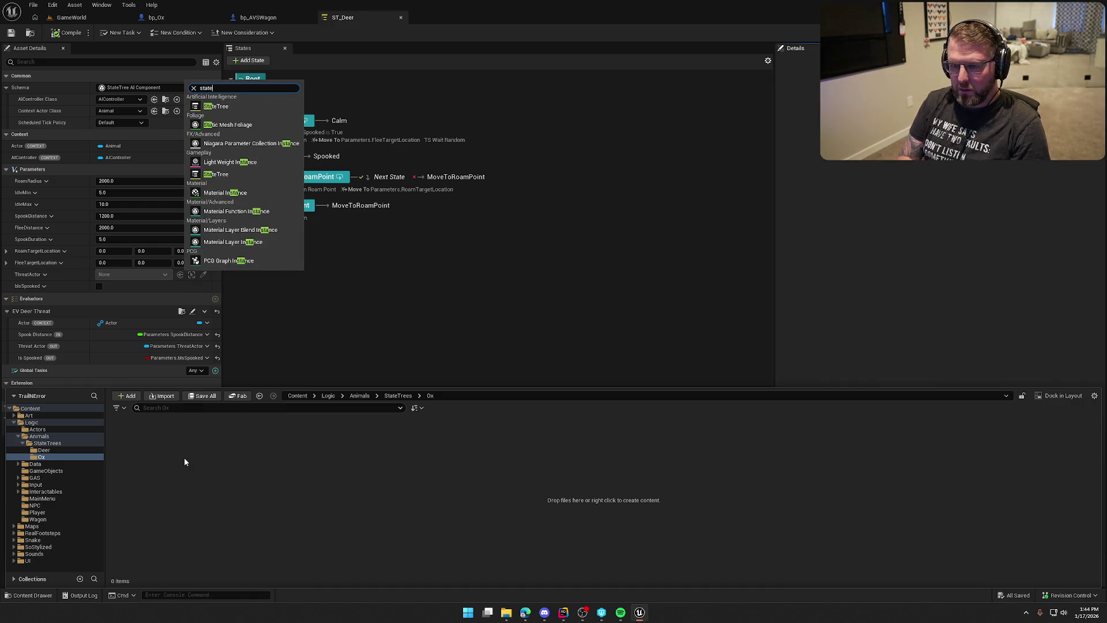
pyautogui.press('Return')
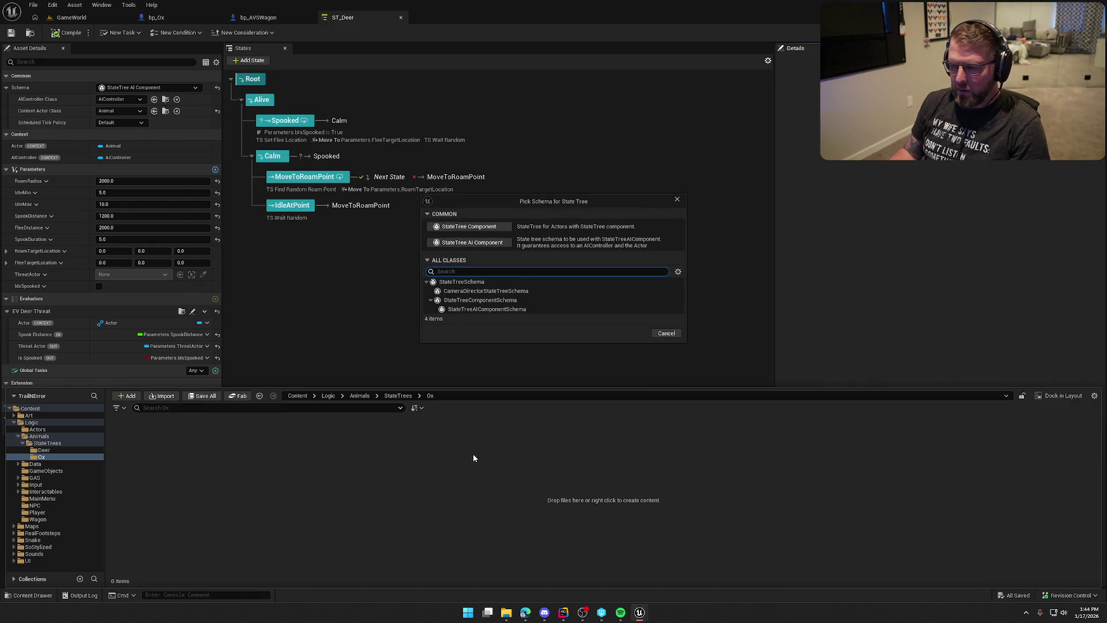
pyautogui.click(519, 309)
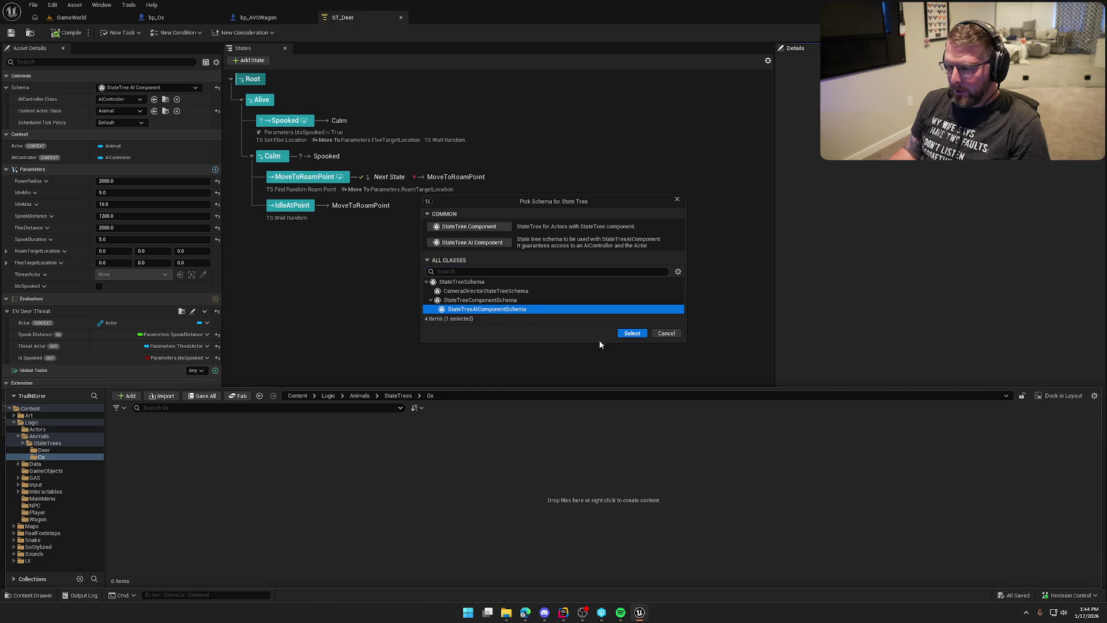
pyautogui.click(630, 345)
# Step: Name the new StateTree ST_Ox and open it
pyautogui.write('ST_Ox')
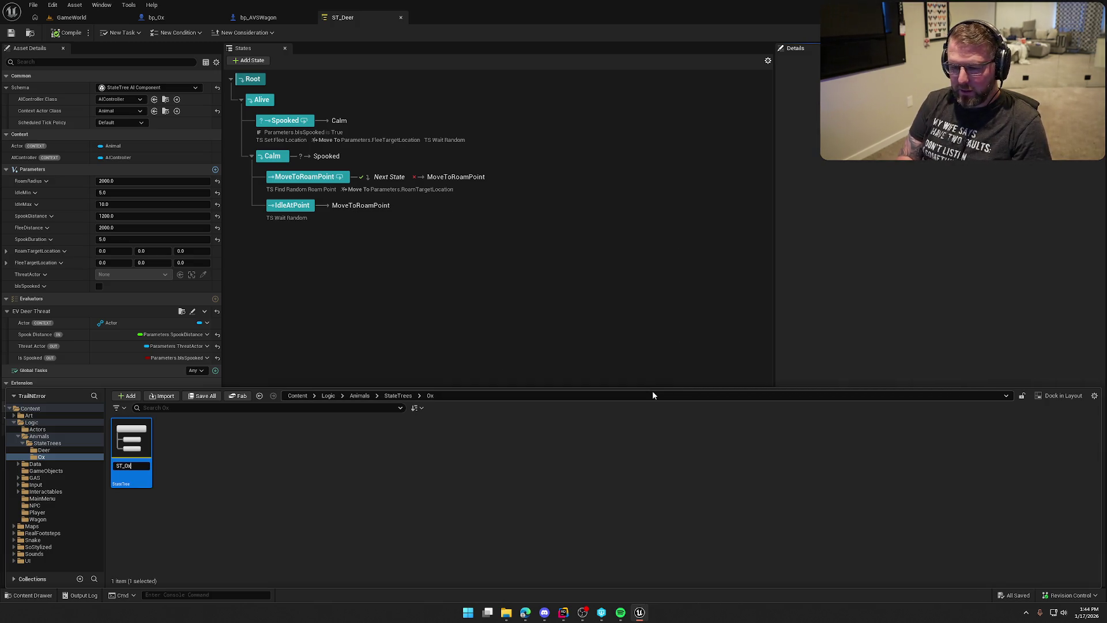
pyautogui.press('Return')
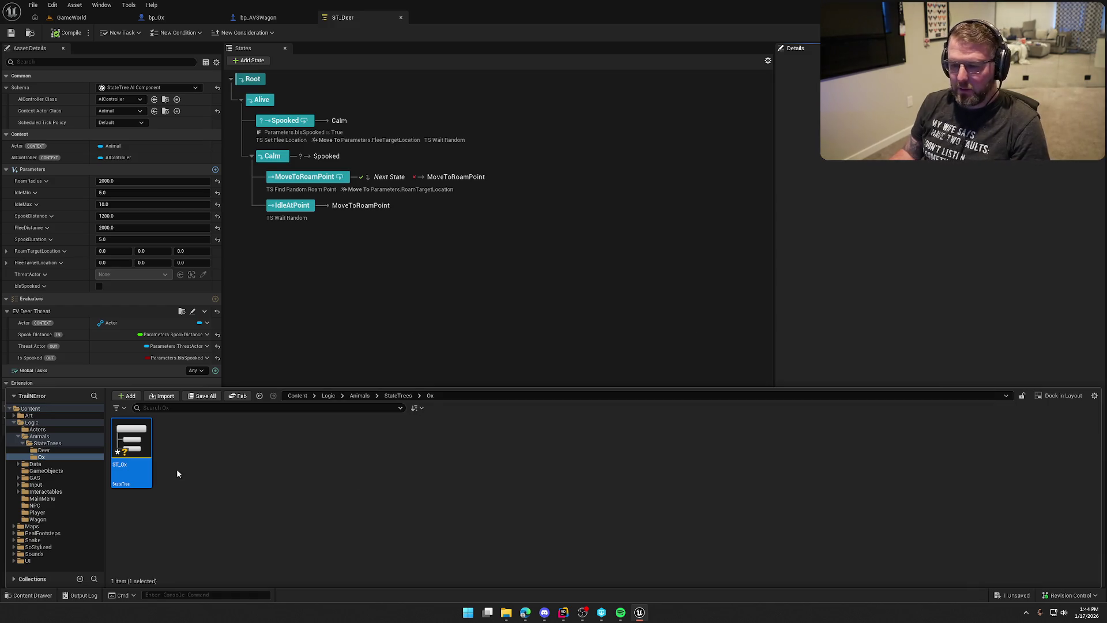
pyautogui.doubleClick(132, 444)
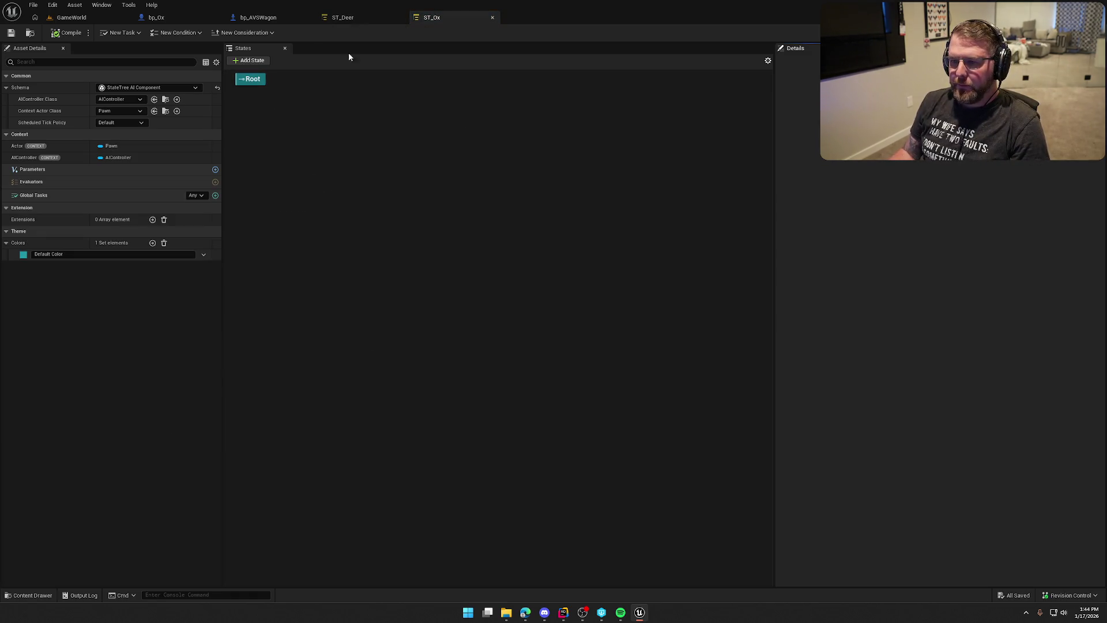
# Step: Add an Alive child state under Root in ST_Ox
pyautogui.click(348, 17)
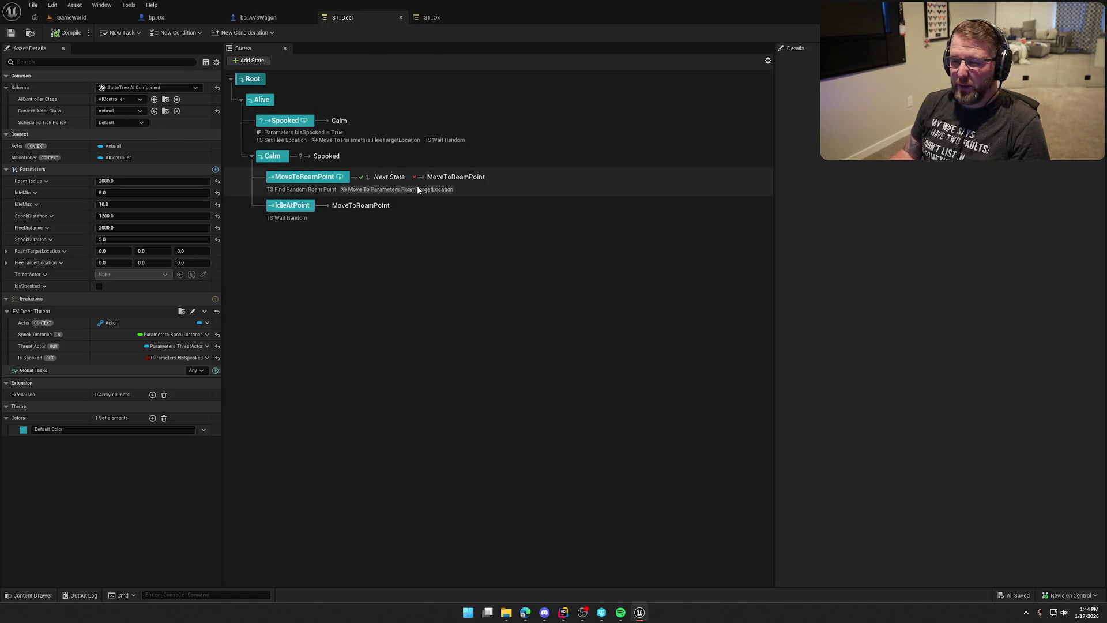
pyautogui.click(430, 17)
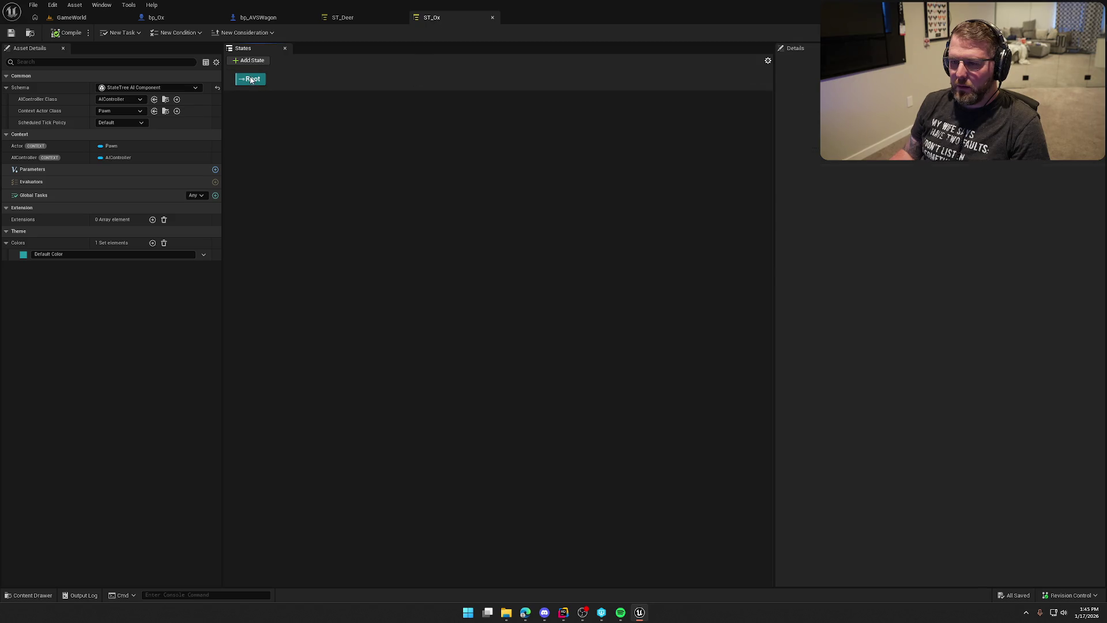
pyautogui.rightClick(251, 79)
pyautogui.moveTo(284, 99)
pyautogui.click(386, 111)
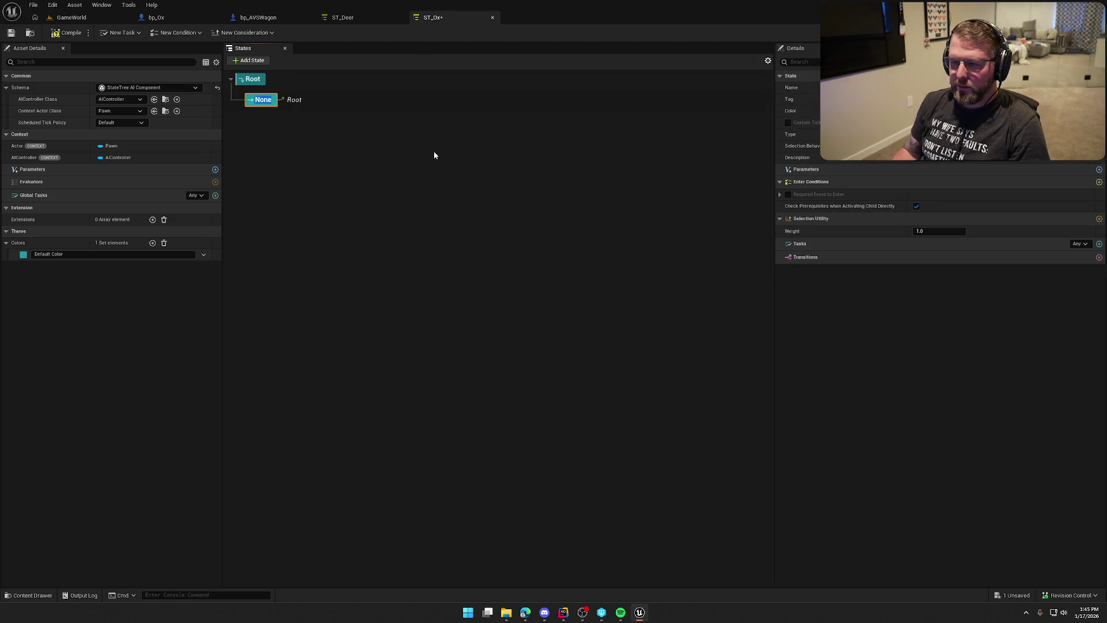
# Step: Close ST_Deer, check the Alive state's properties, and compile and save ST_Ox
pyautogui.click(403, 17)
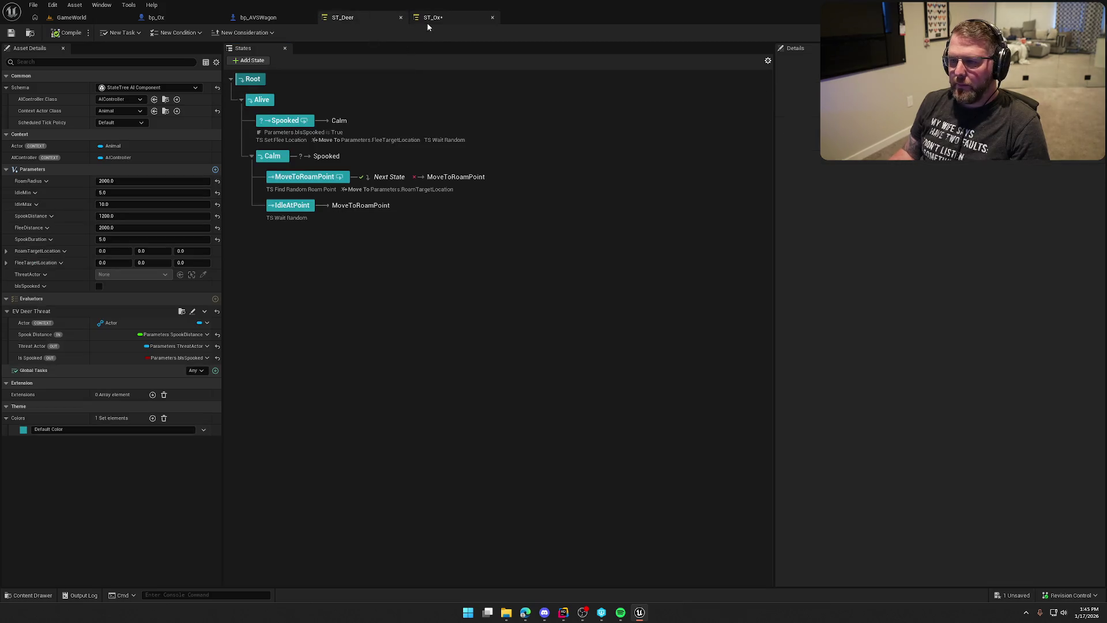
pyautogui.click(401, 18)
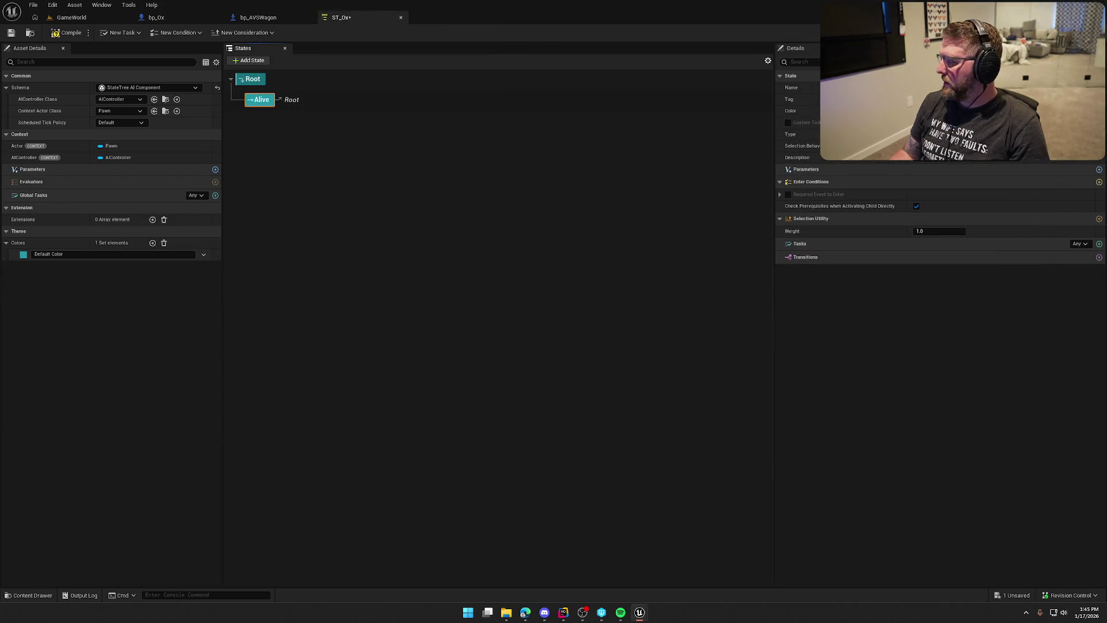
pyautogui.click(292, 147)
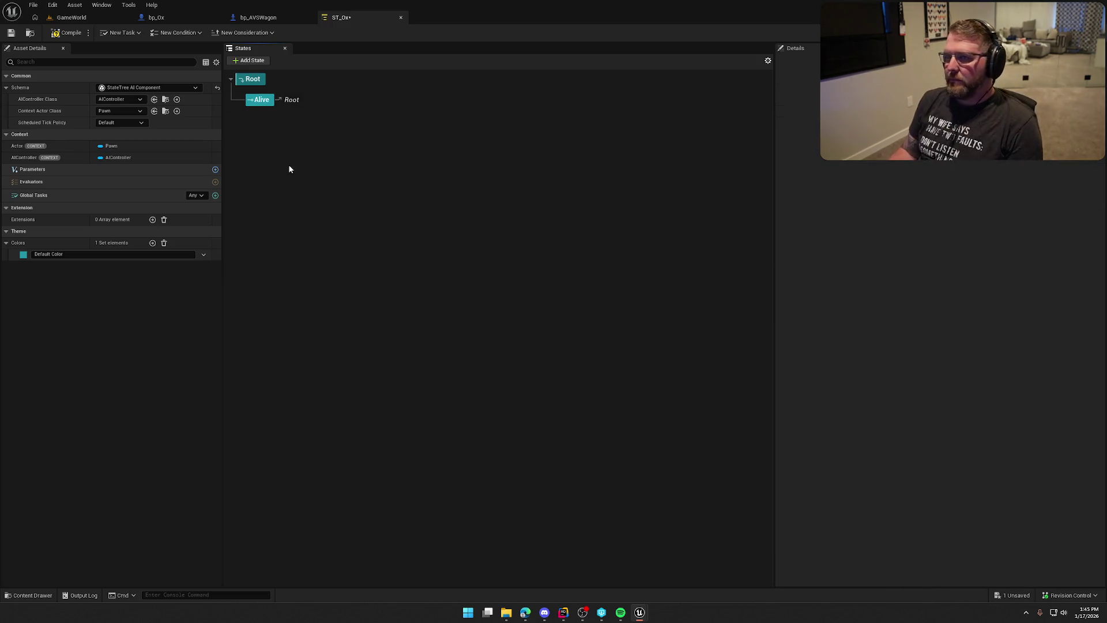
pyautogui.click(263, 102)
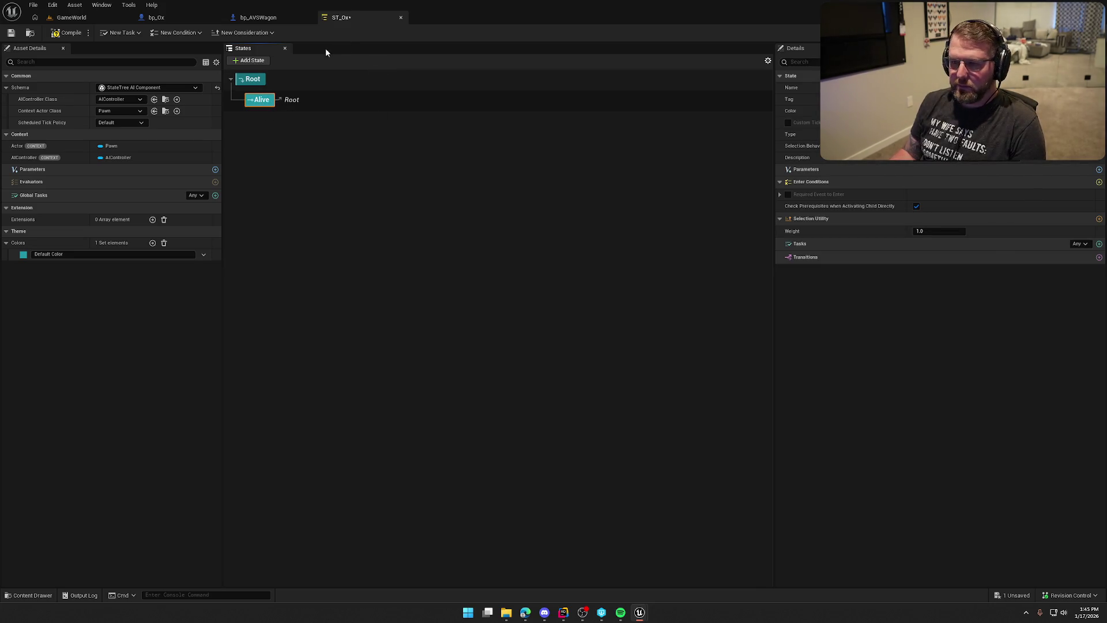
pyautogui.click(85, 36)
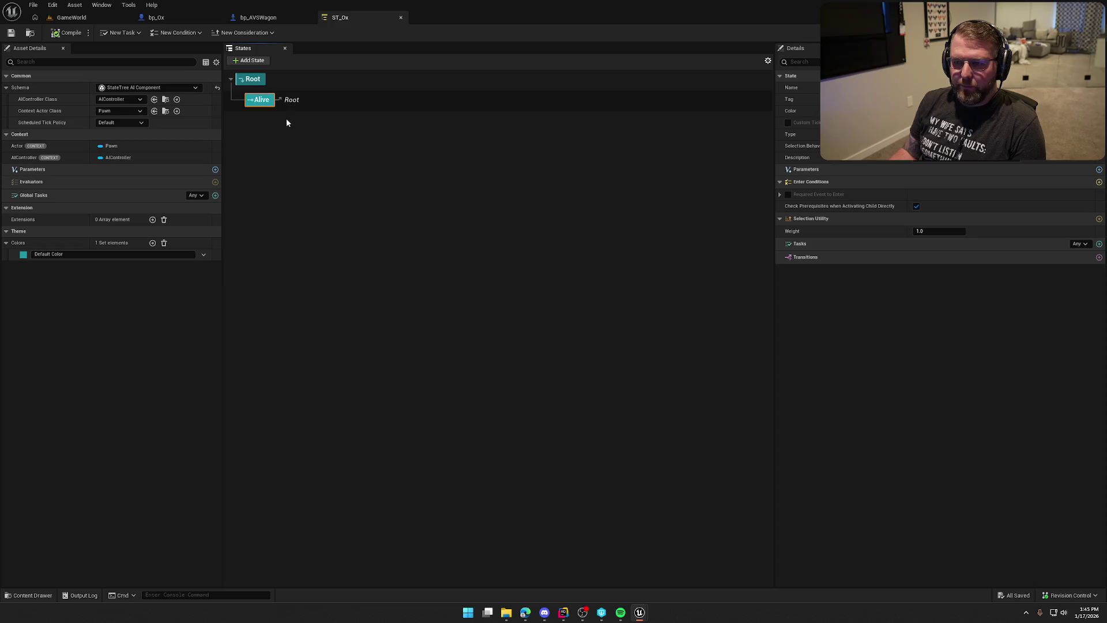
# Step: Add a Harnessed child state under Alive and save
pyautogui.rightClick(269, 100)
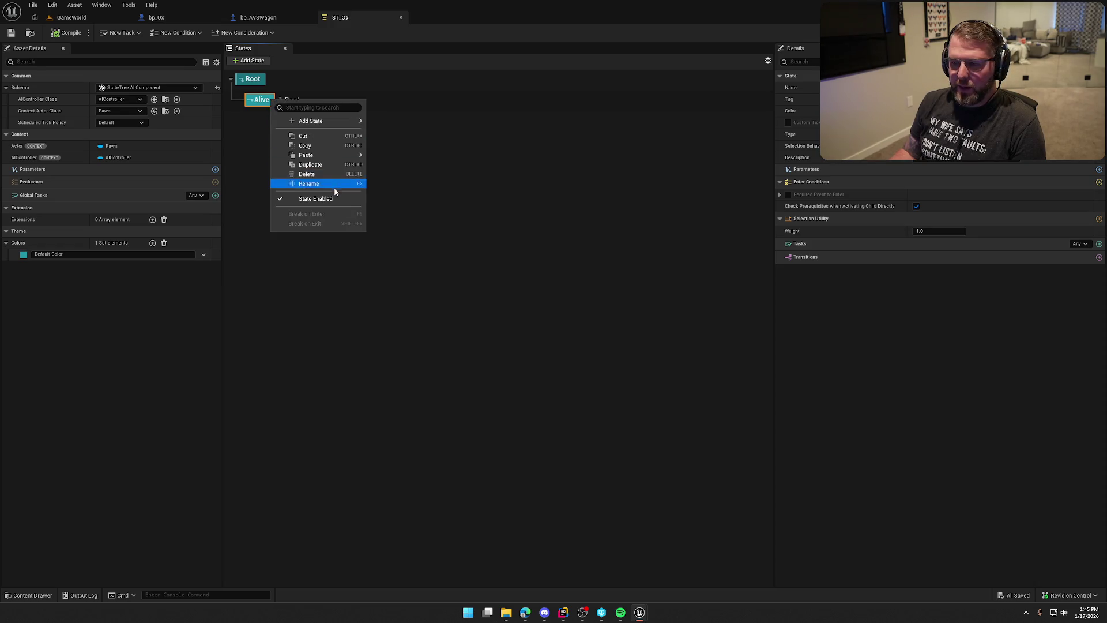
pyautogui.moveTo(320, 122)
pyautogui.click(411, 141)
pyautogui.write('Harnessed')
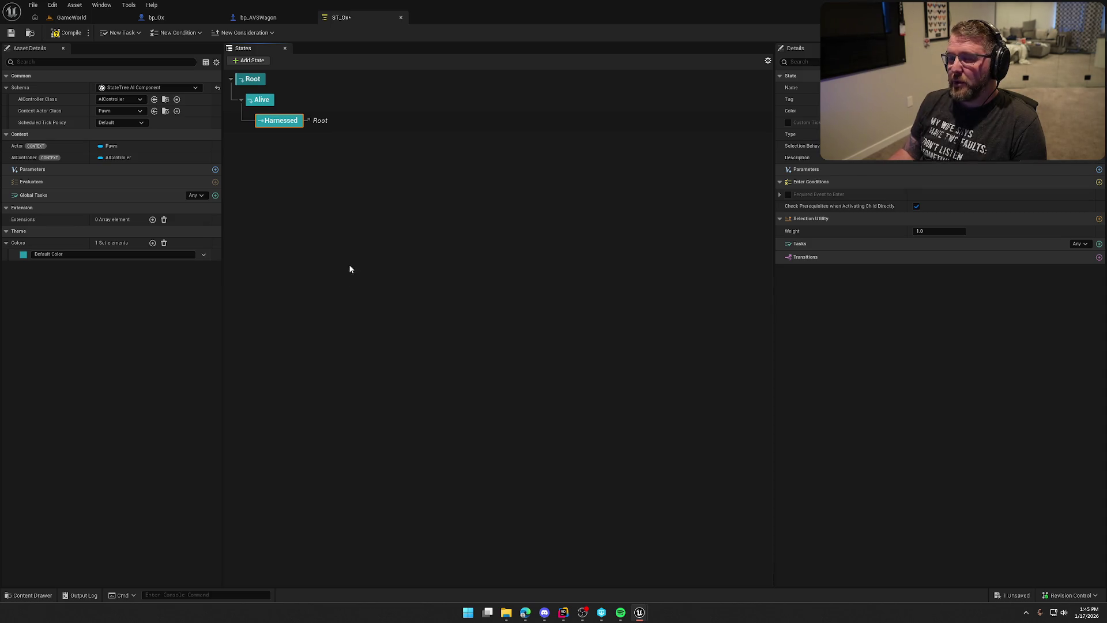
pyautogui.hotkey('ctrl', 's')
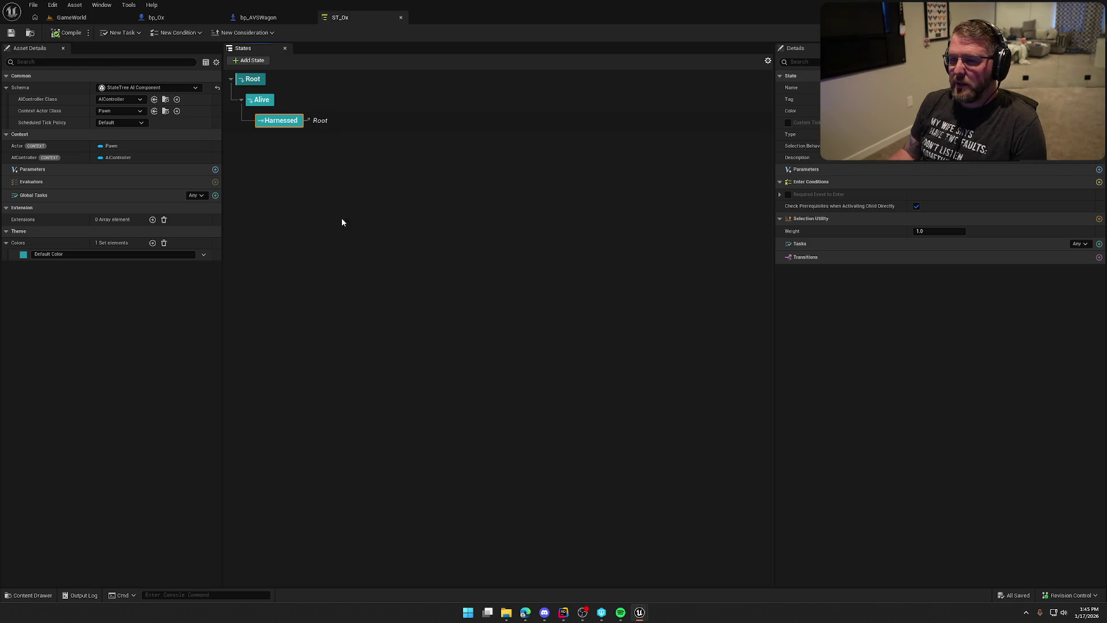
# Step: Add a Following Wagon child state under Alive and save
pyautogui.rightClick(263, 101)
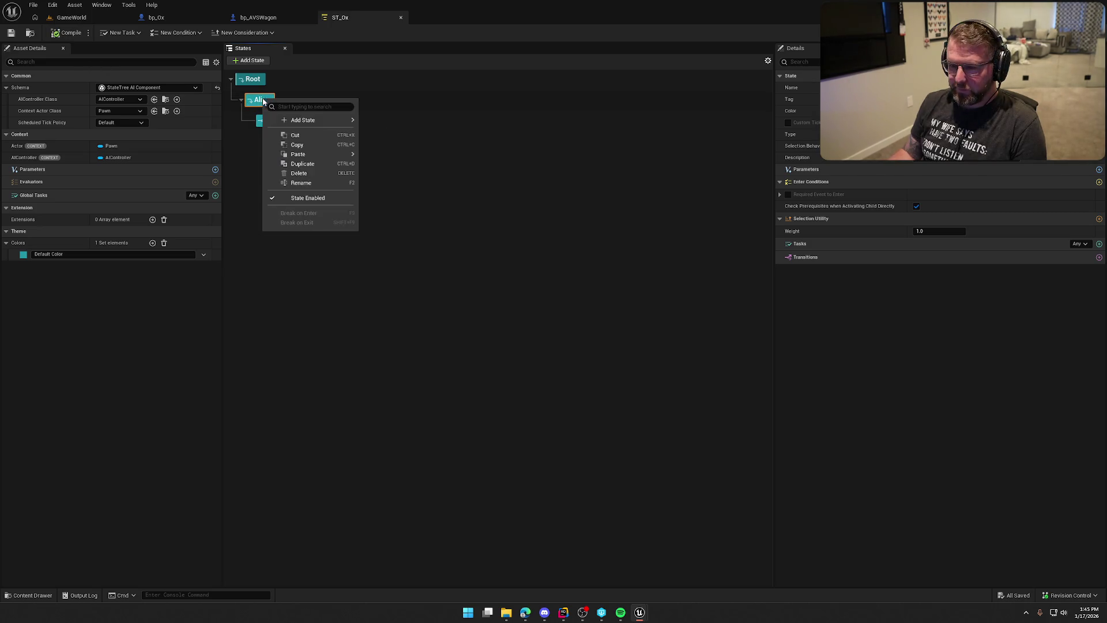
pyautogui.moveTo(326, 120)
pyautogui.click(394, 134)
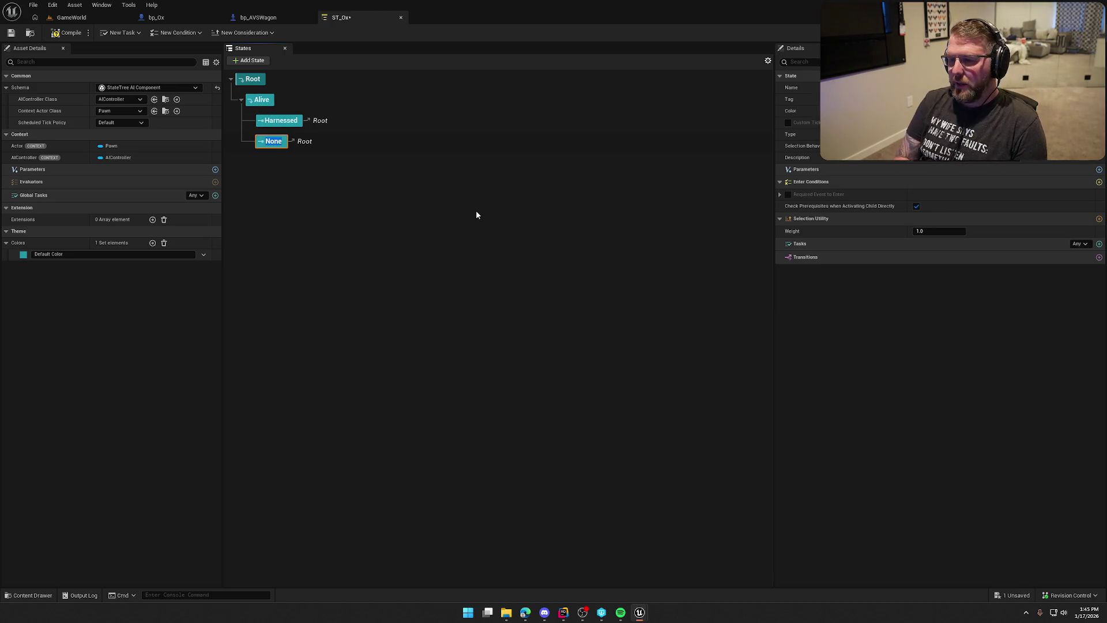
pyautogui.write('Following')
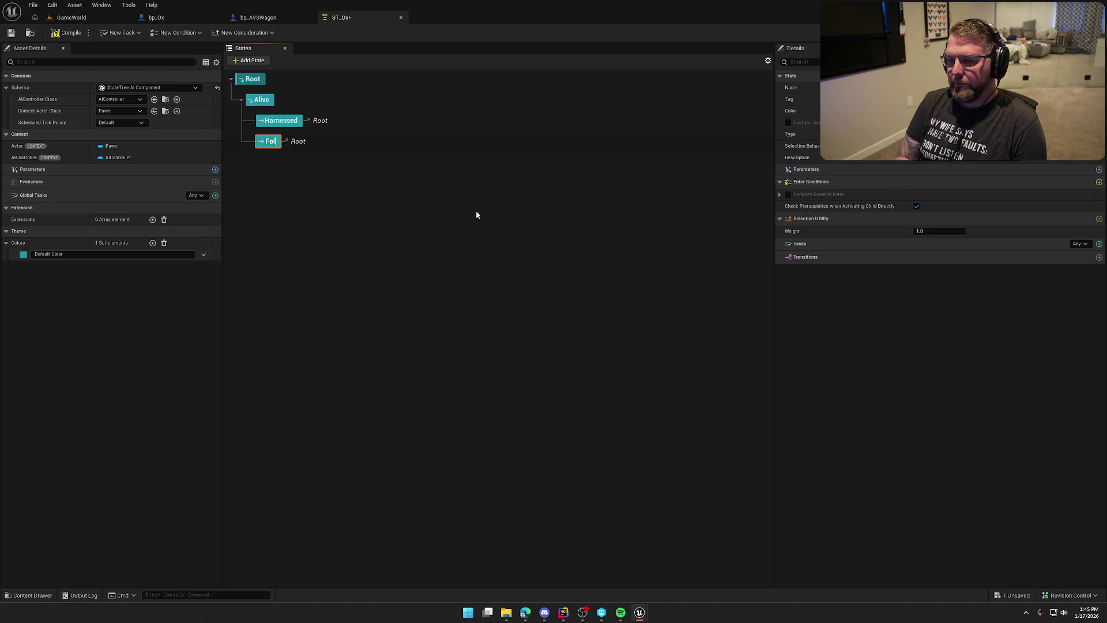
pyautogui.write(' Wagon')
pyautogui.press('Return')
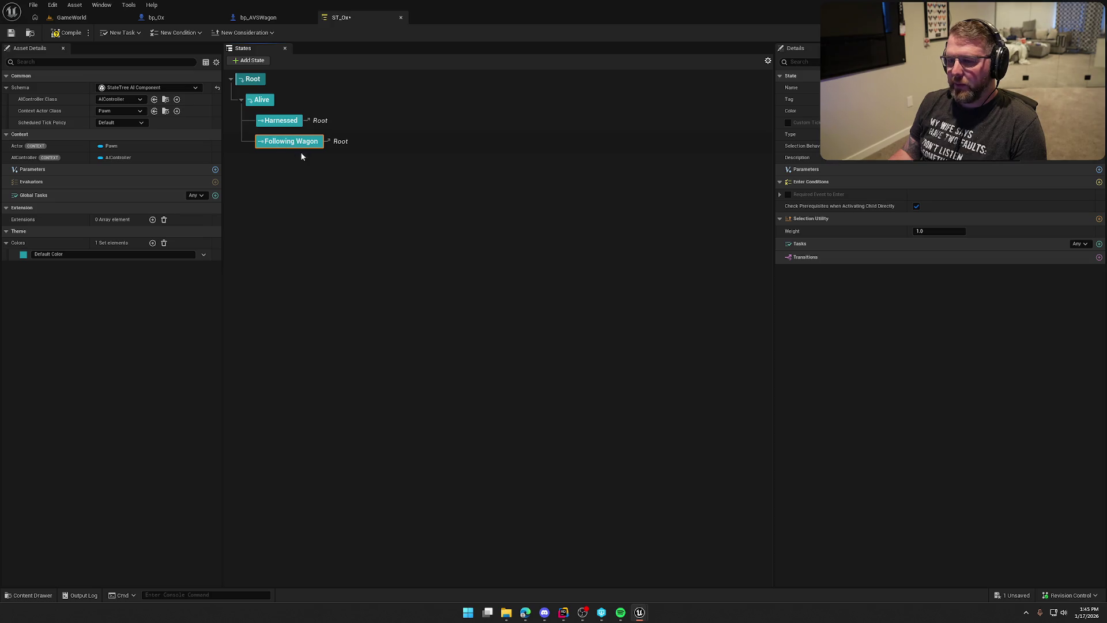
pyautogui.hotkey('ctrl', 's')
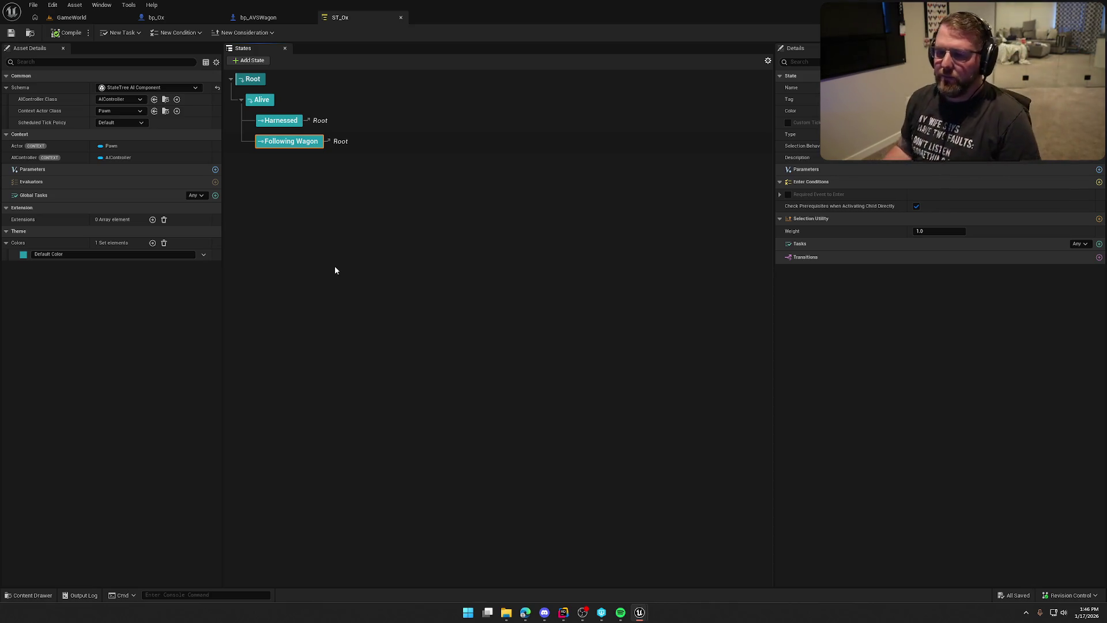
# Step: Add an Idle child state under Alive
pyautogui.rightClick(276, 101)
pyautogui.moveTo(312, 119)
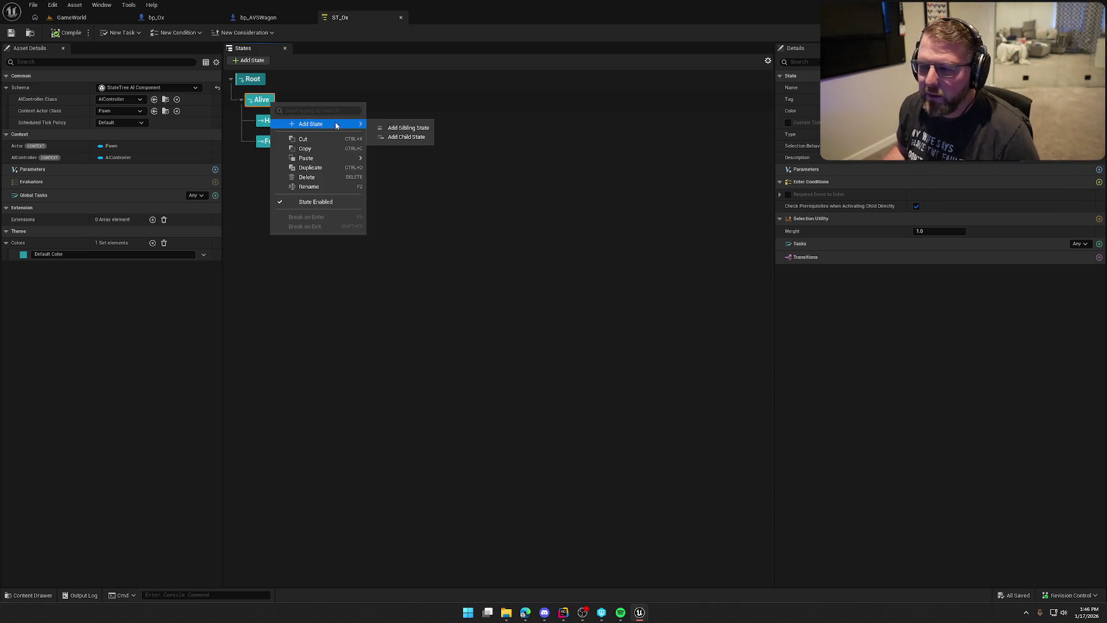
pyautogui.click(403, 136)
pyautogui.write('Idle')
pyautogui.press('Return')
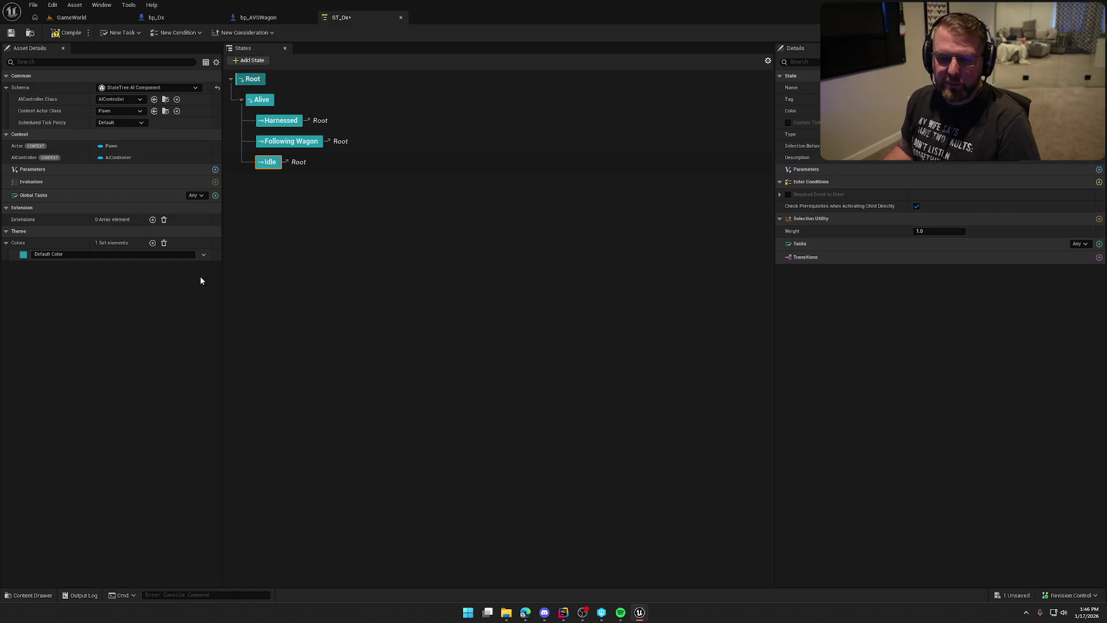
# Step: Set ST_Ox's Context Actor Class to bp_Ox and AIController Class to bp_AIAnimalController
pyautogui.click(119, 110)
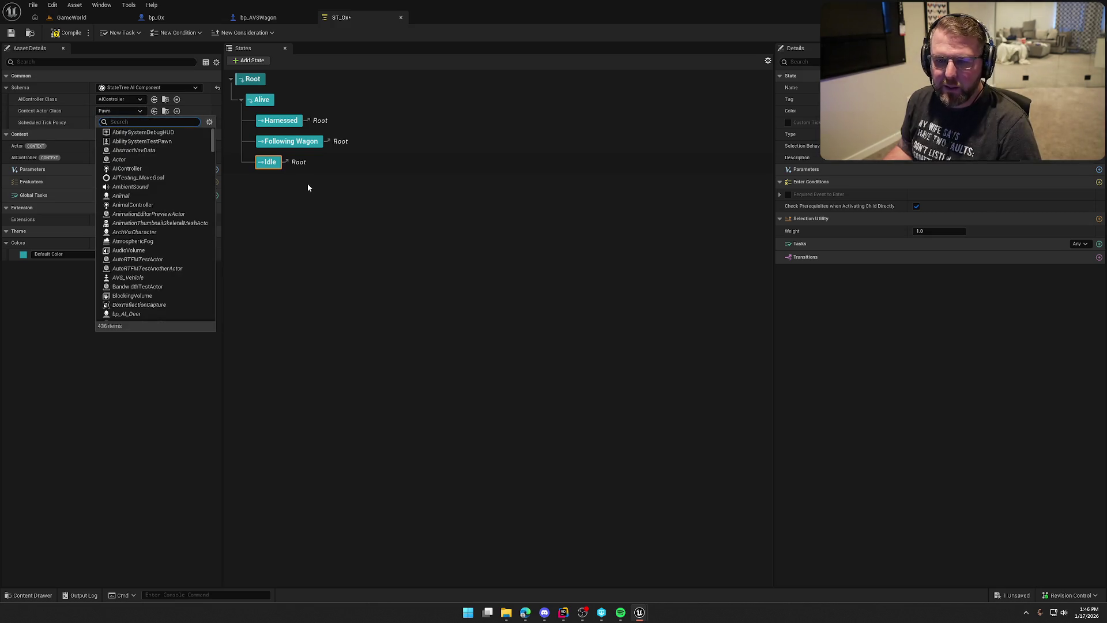
pyautogui.write('bp ox')
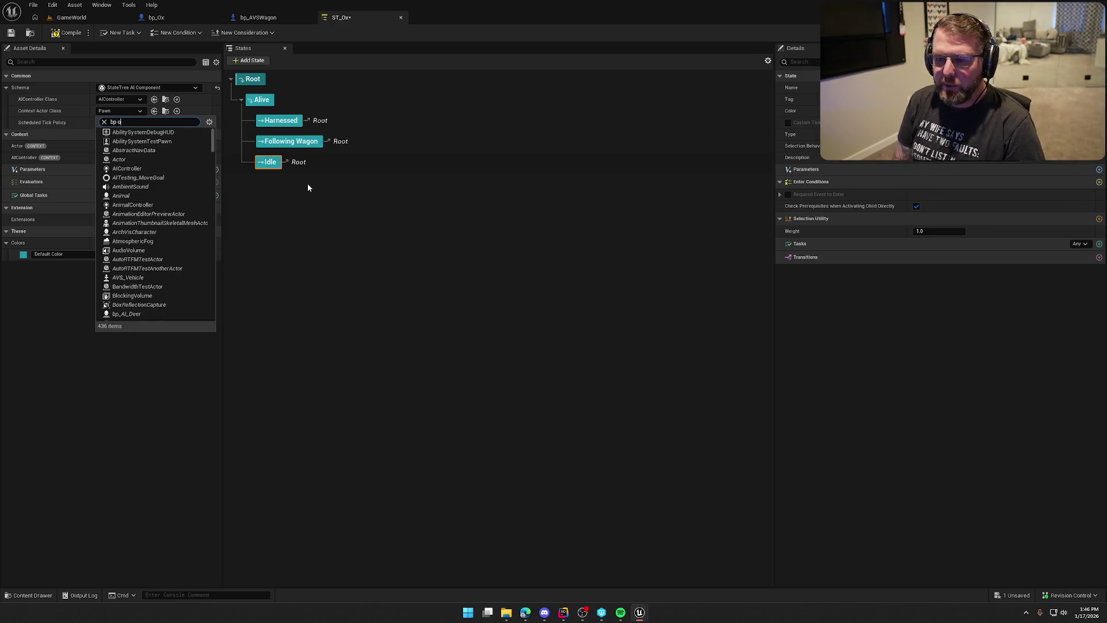
pyautogui.press('Return')
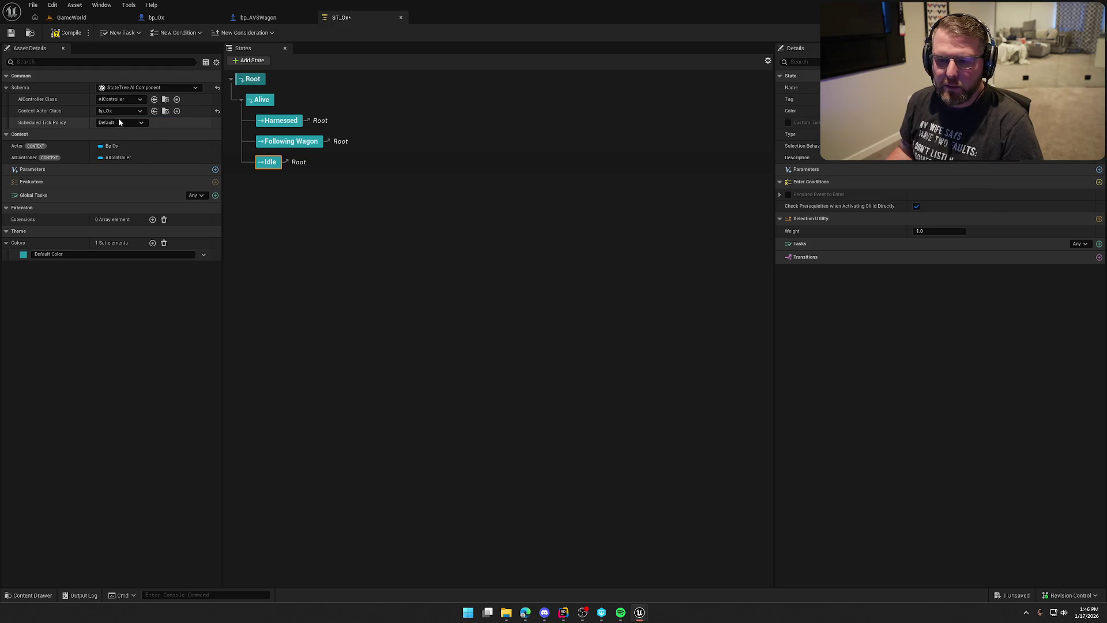
pyautogui.click(118, 99)
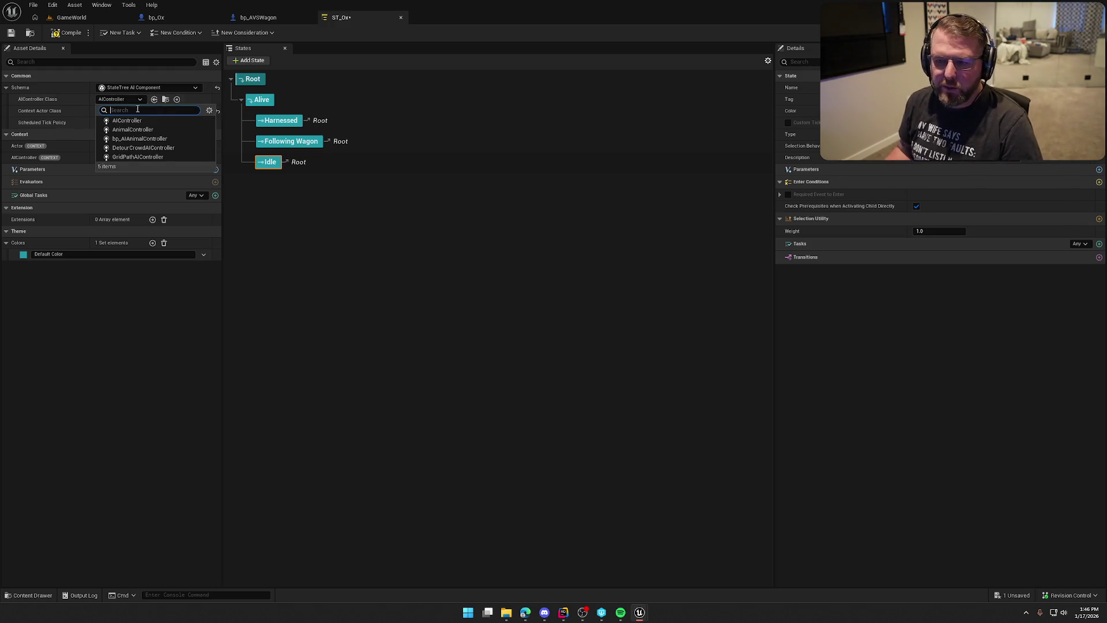
pyautogui.click(140, 139)
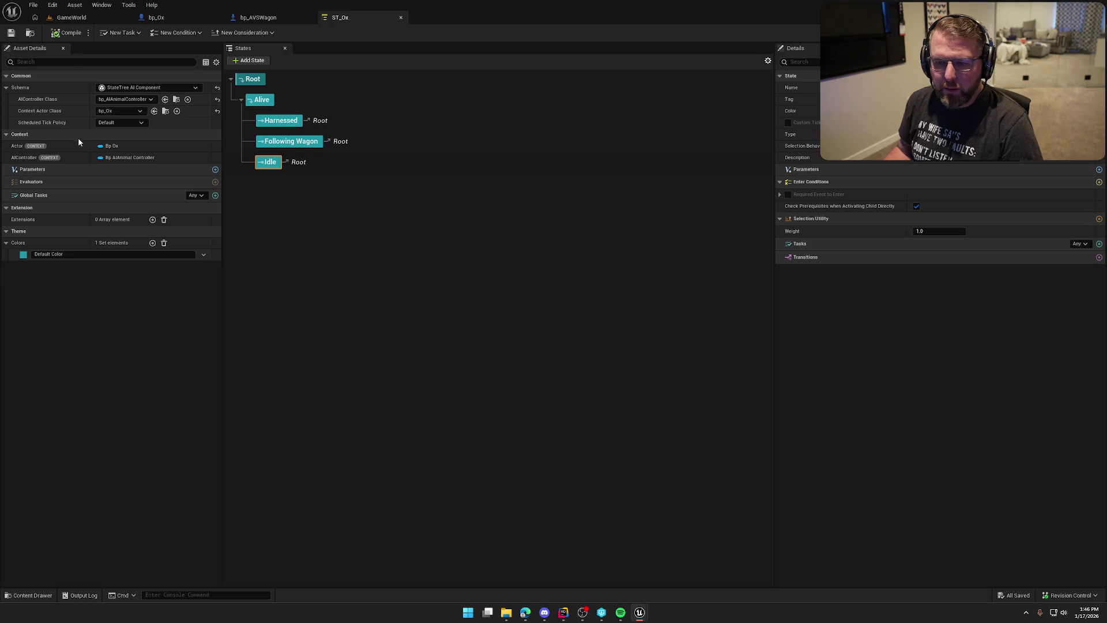
# Step: Add a Vector parameter named HarnessedMoveTarget to ST_Ox
pyautogui.click(215, 170)
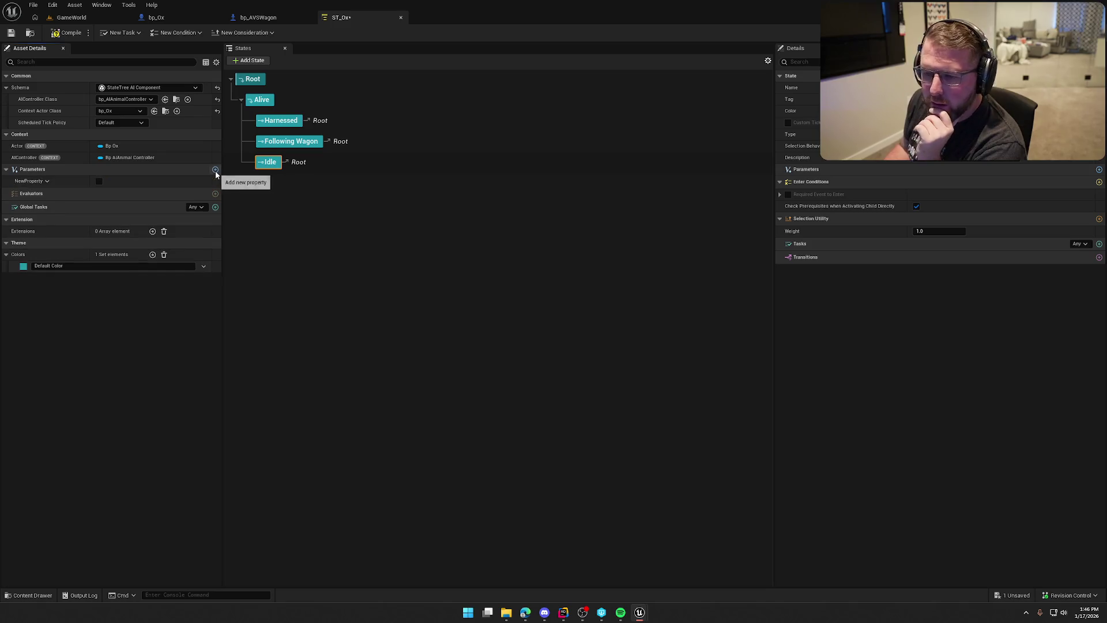
pyautogui.click(32, 181)
pyautogui.click(45, 196)
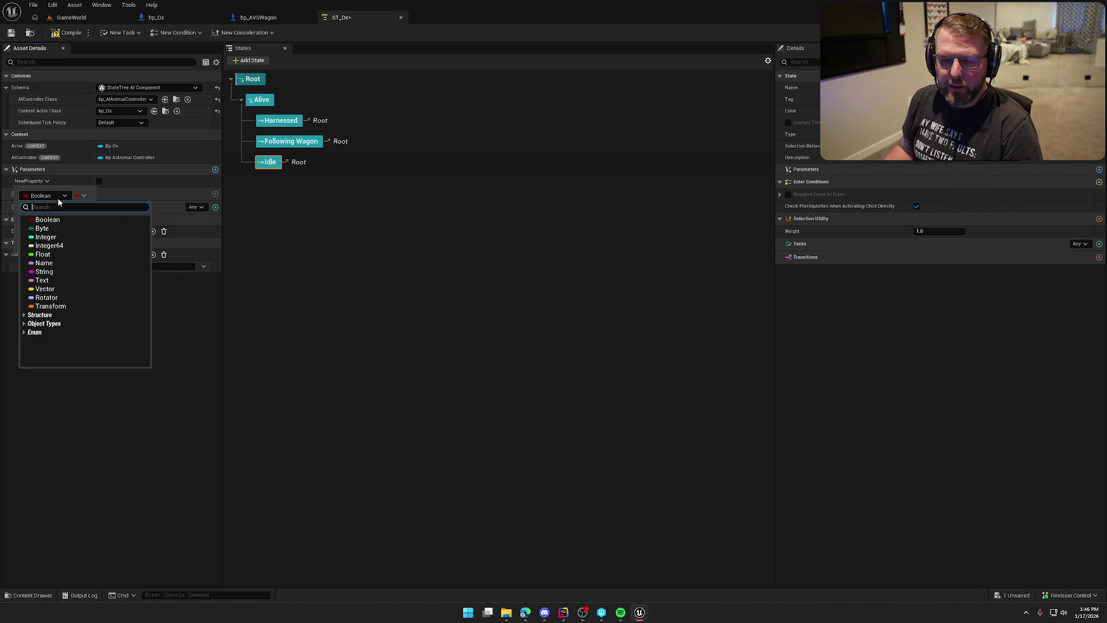
pyautogui.click(64, 285)
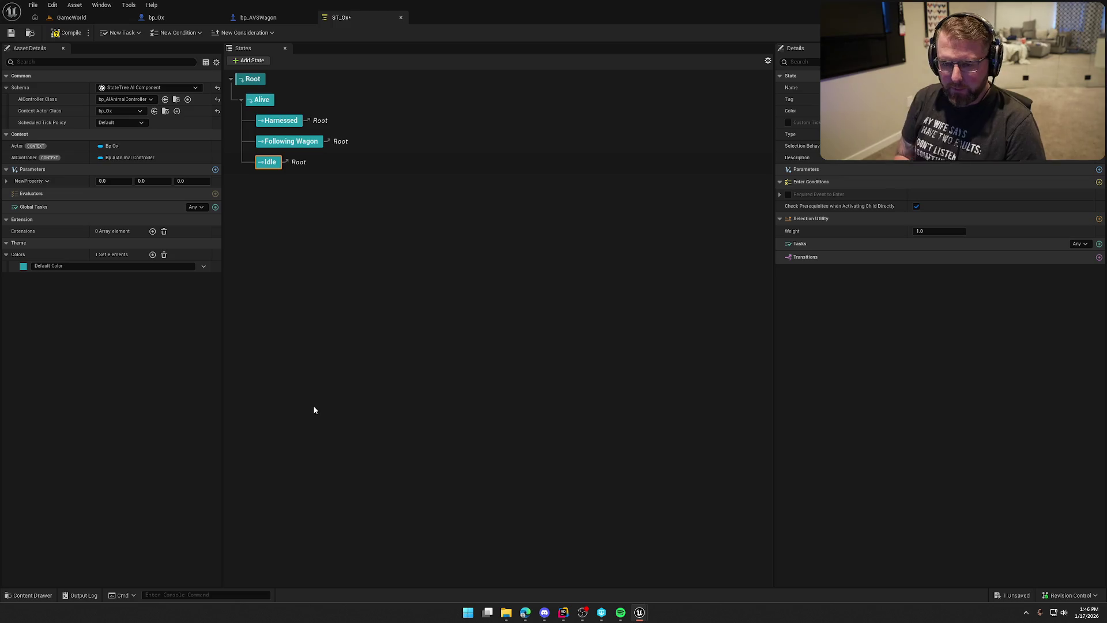
pyautogui.click(32, 181)
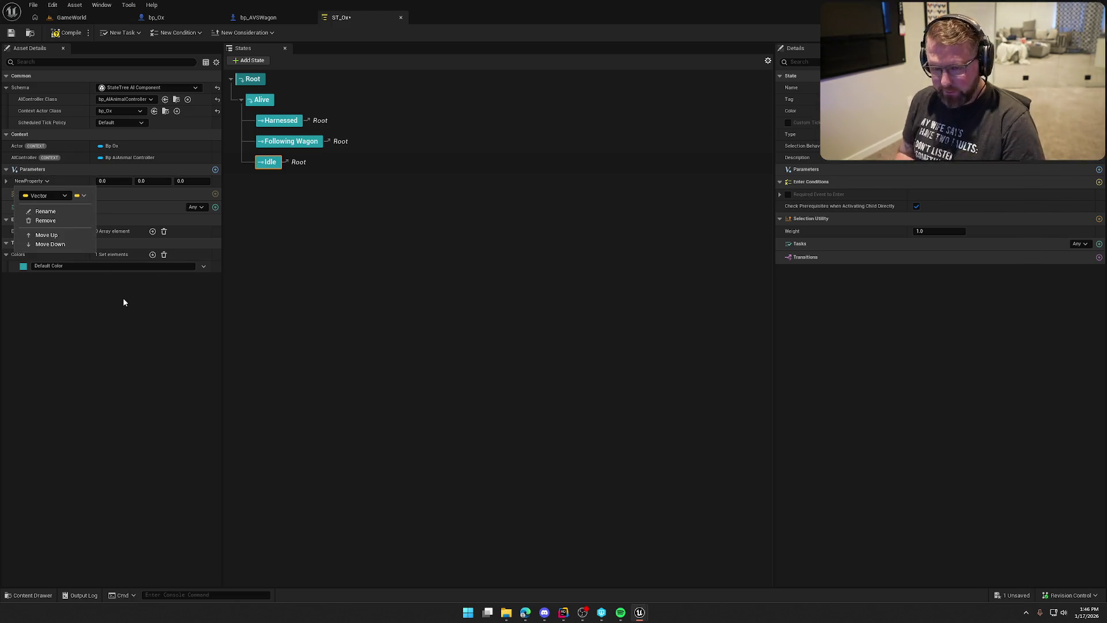
pyautogui.click(45, 211)
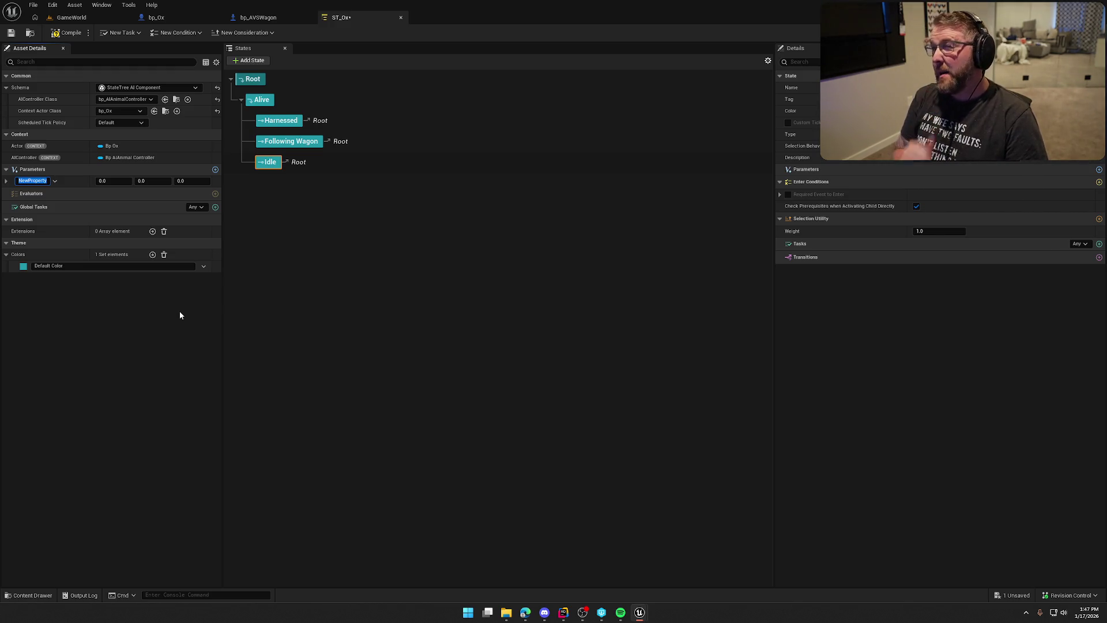
pyautogui.write('Har')
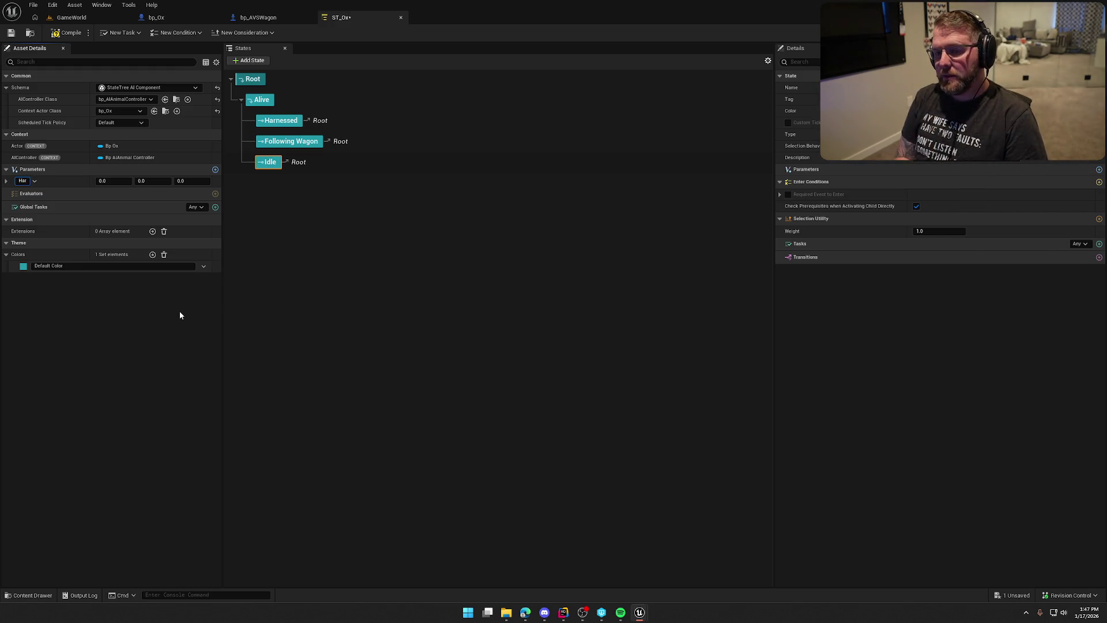
pyautogui.write('nessedMoveTa')
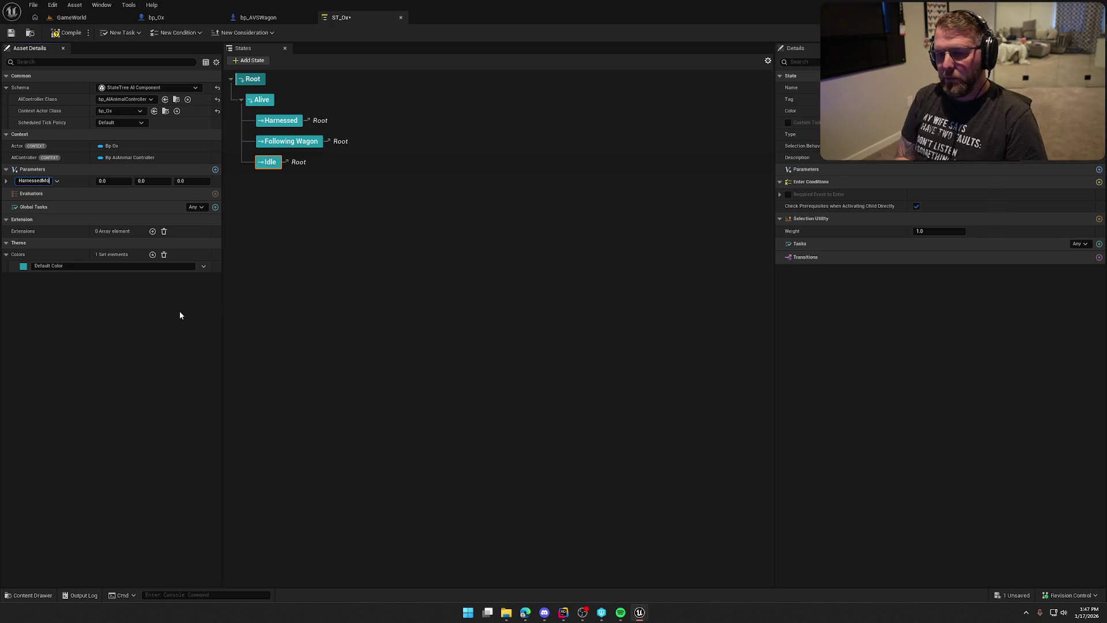
pyautogui.write('rget')
pyautogui.press('Return')
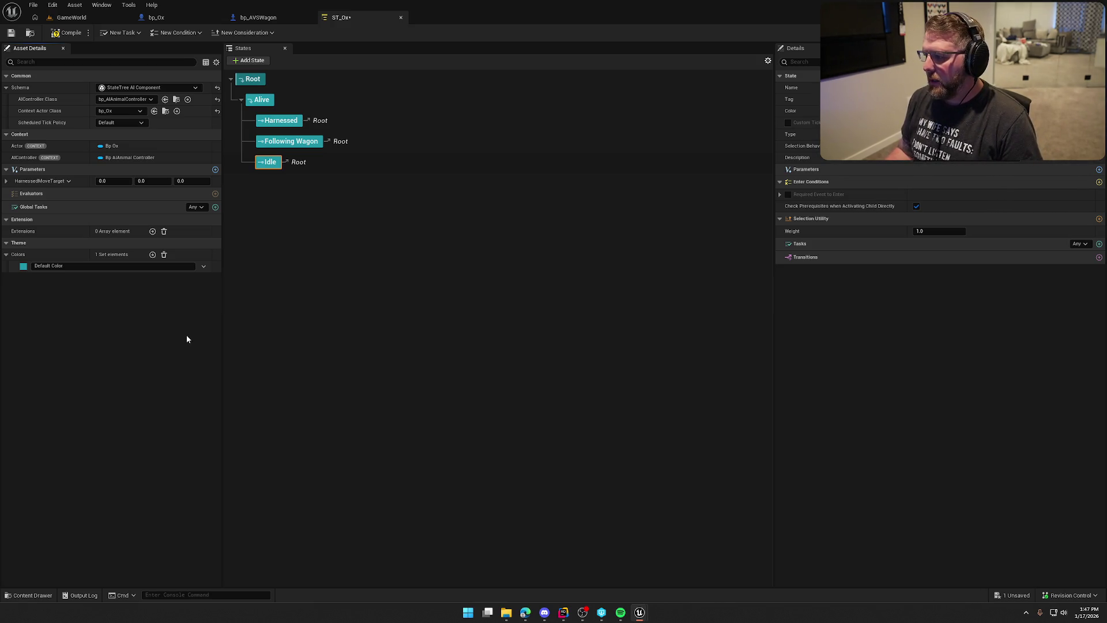
# Step: Add a Boolean parameter named bIsHarnessed
pyautogui.click(215, 169)
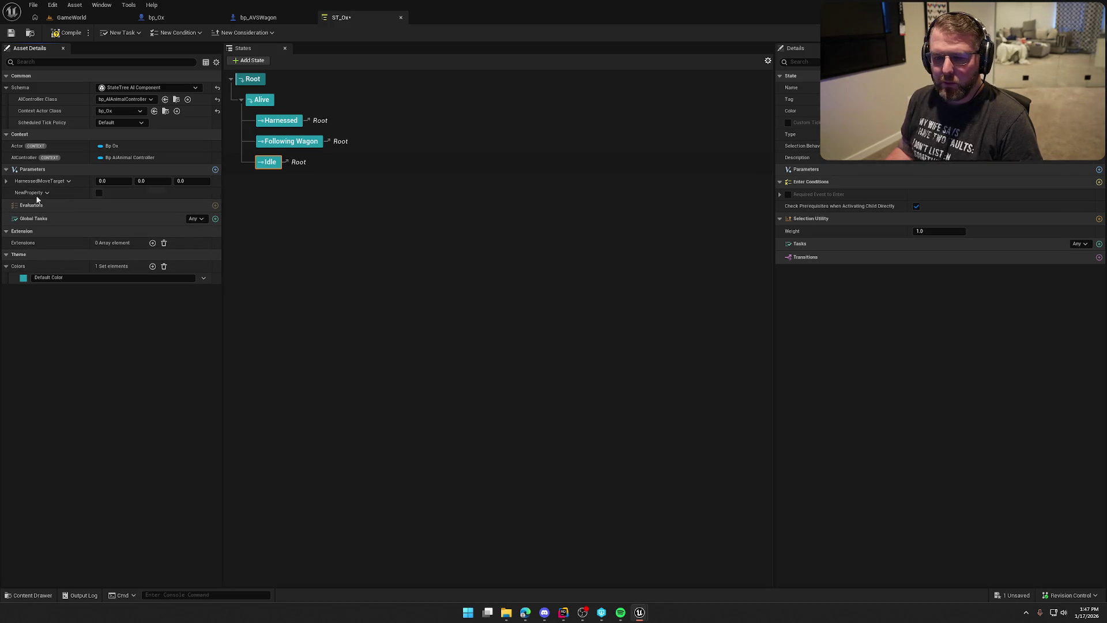
pyautogui.click(47, 193)
pyautogui.click(41, 223)
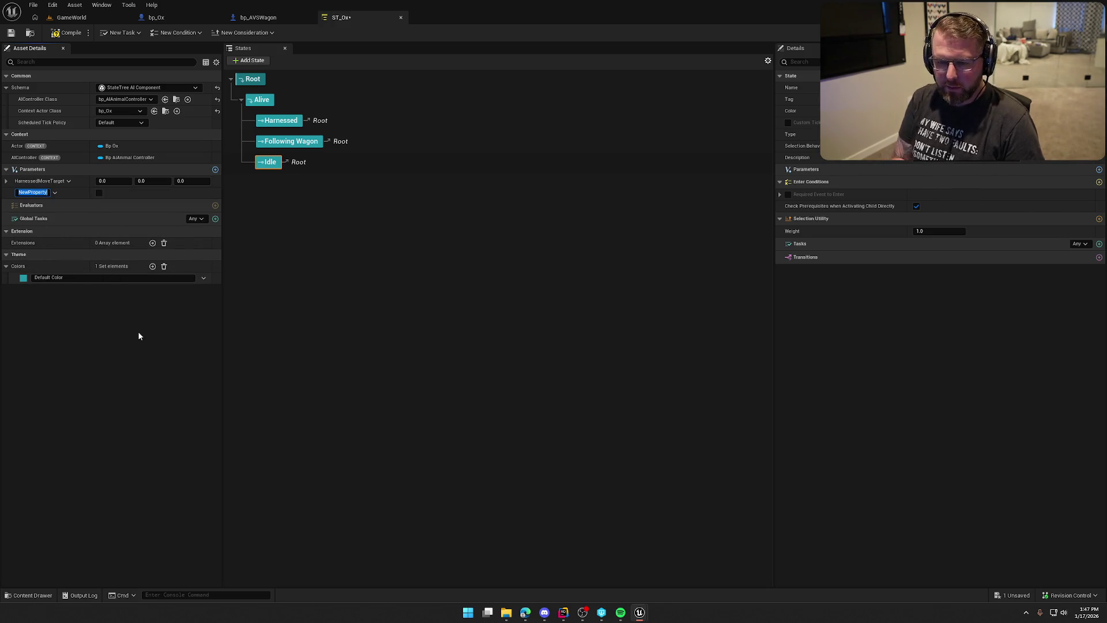
pyautogui.write('b')
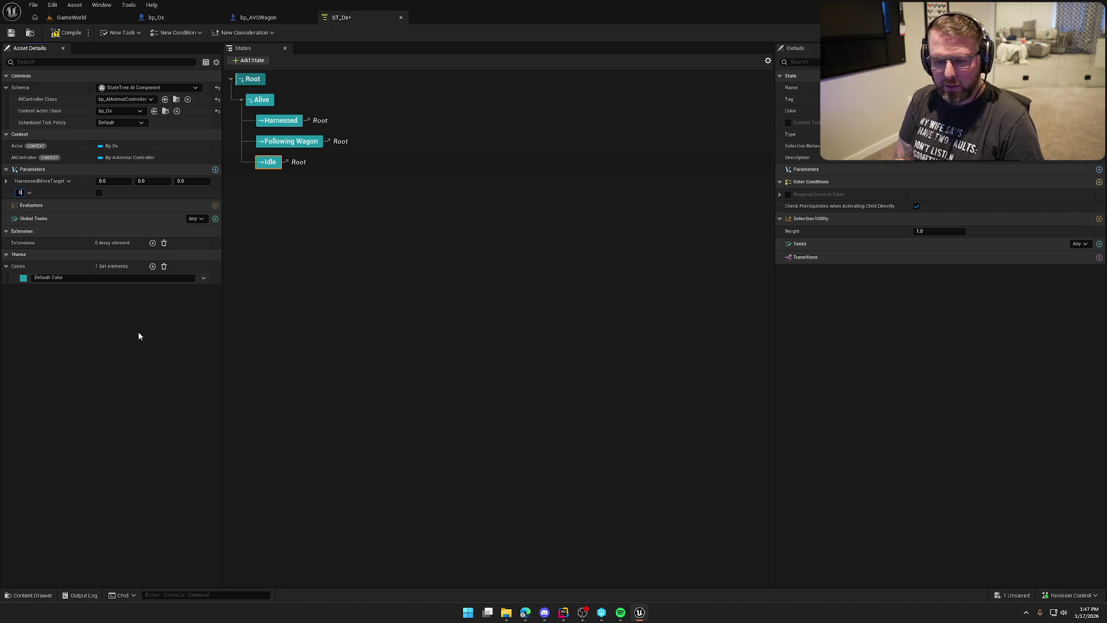
pyautogui.write('IsHarnessed')
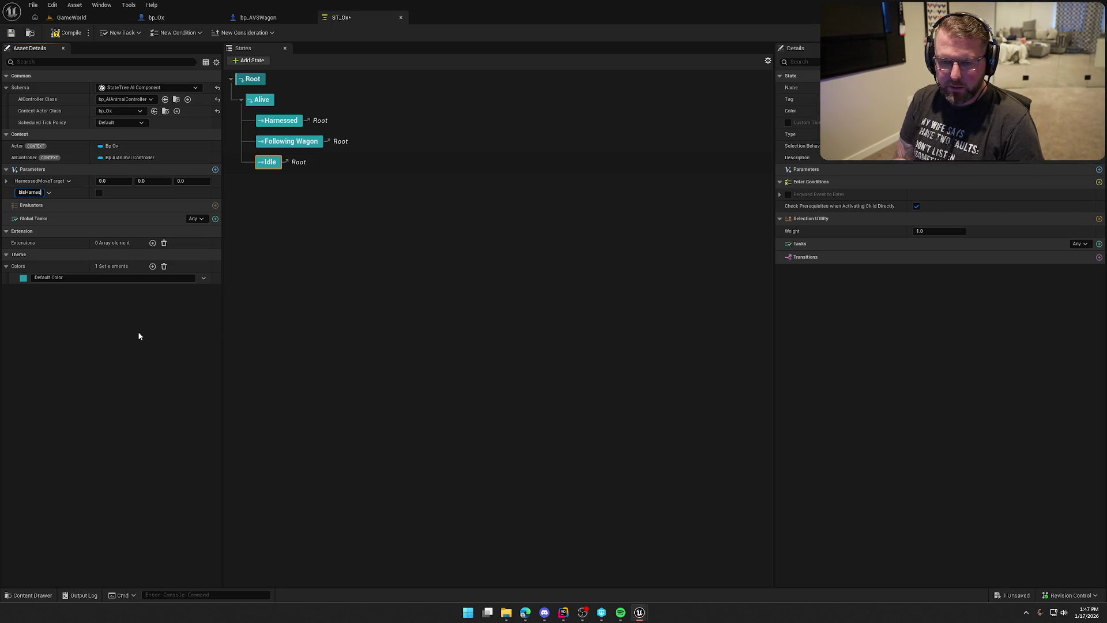
pyautogui.press('Return')
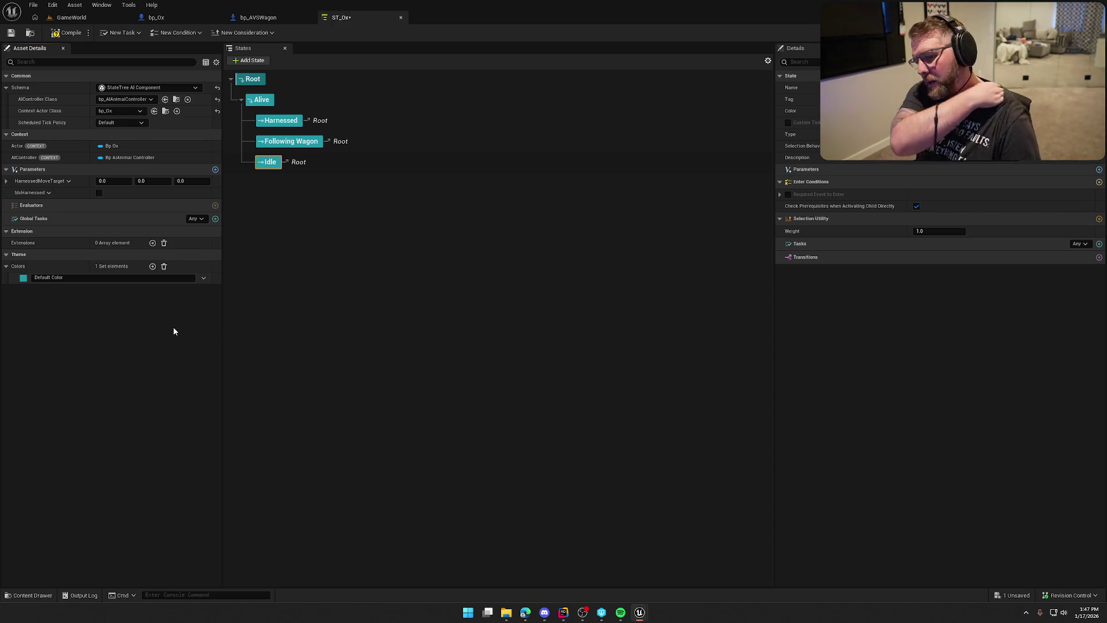
# Step: Add a Boolean parameter named bIsFollowingWagon, then compile and save ST_Ox
pyautogui.click(215, 169)
pyautogui.click(47, 204)
pyautogui.click(47, 236)
pyautogui.write('bIsFollowin')
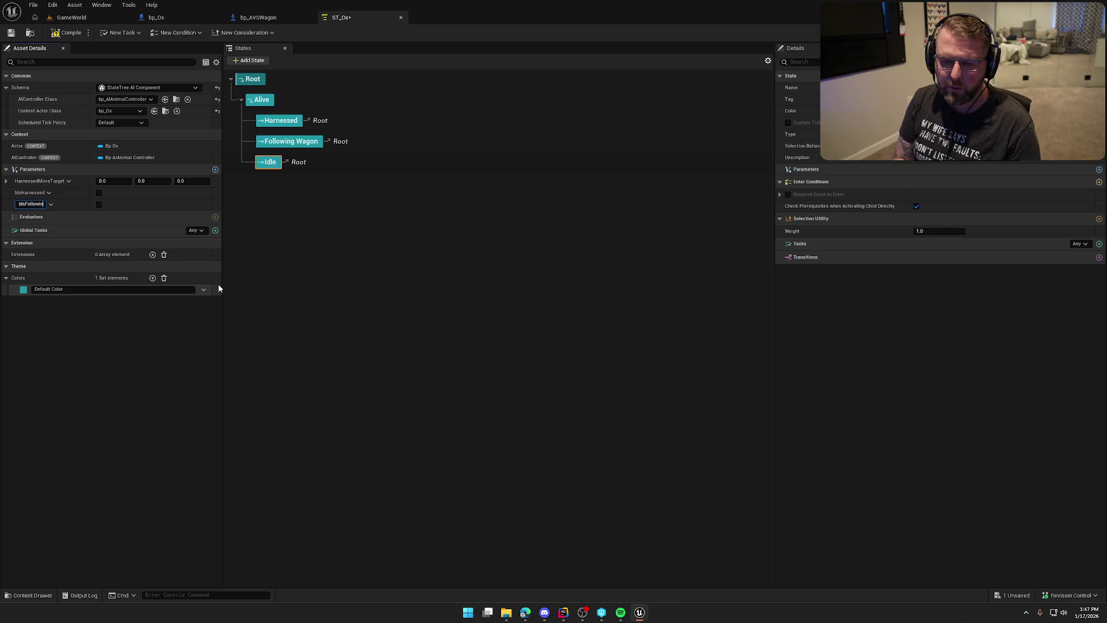
pyautogui.write('gWagon')
pyautogui.press('Return')
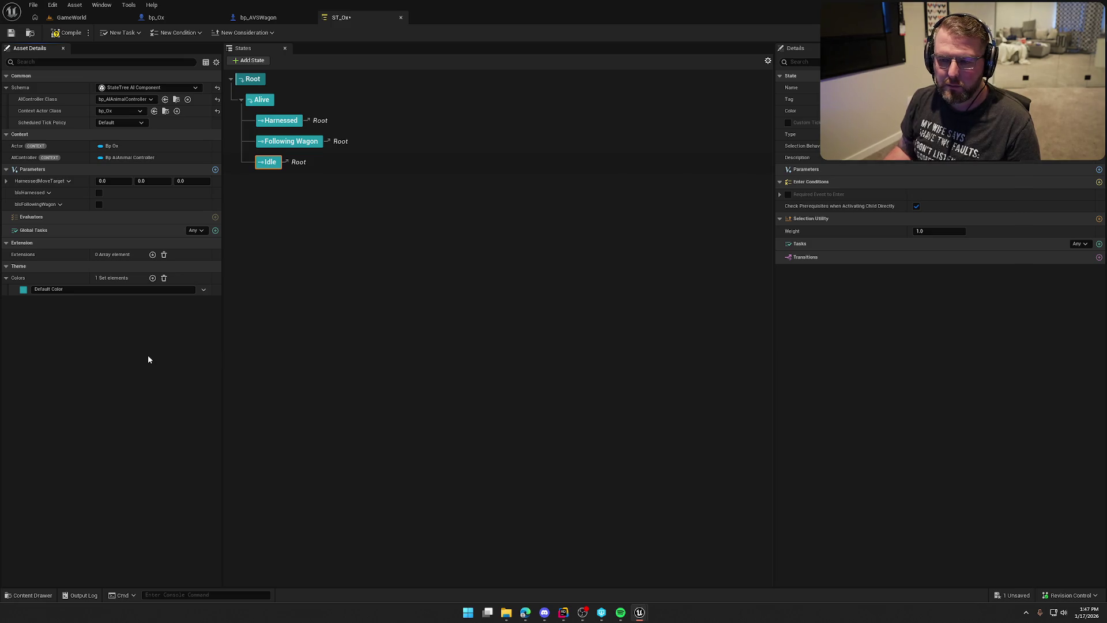
pyautogui.click(67, 33)
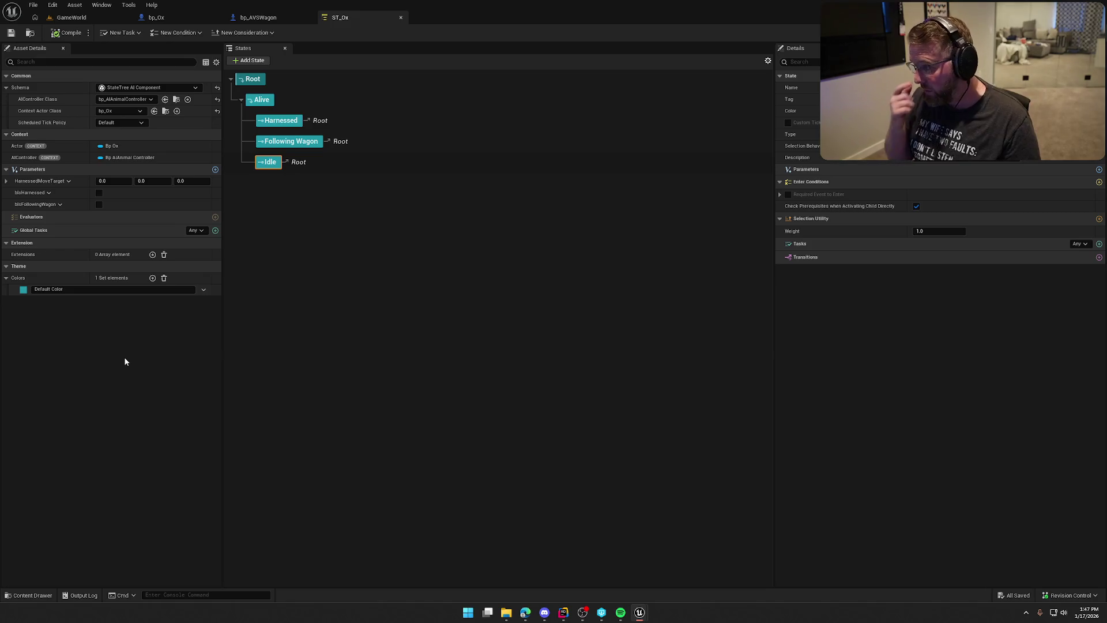
pyautogui.hotkey('ctrl', 'space')
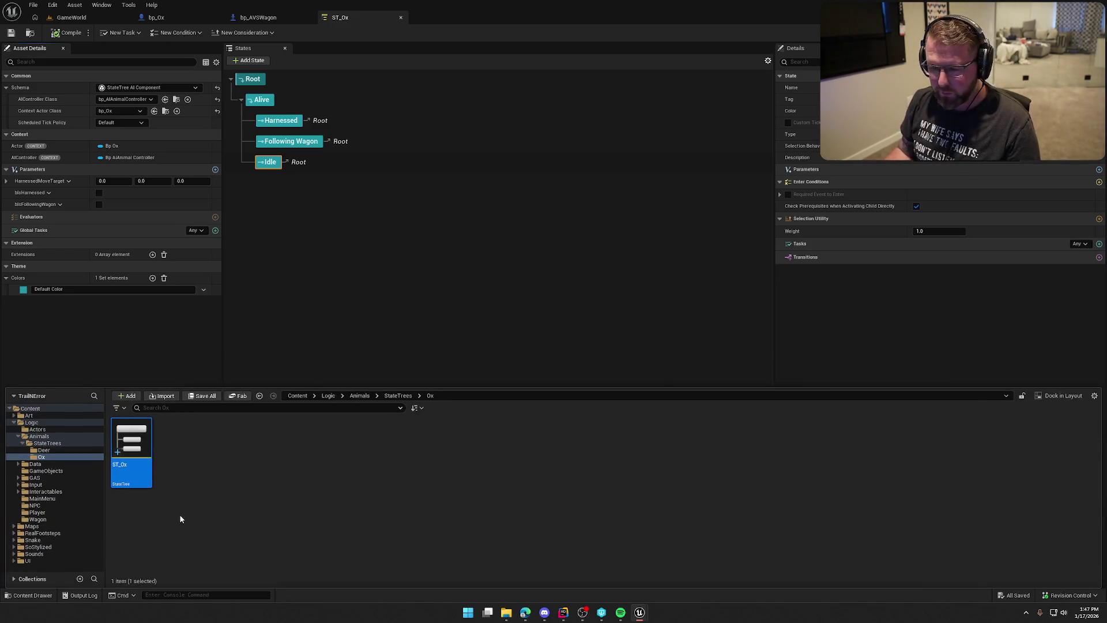
# Step: Create a StateTreeEvaluatorBlueprintBase blueprint named EV_Ox_Location in the Ox folder and open it
pyautogui.click(45, 451)
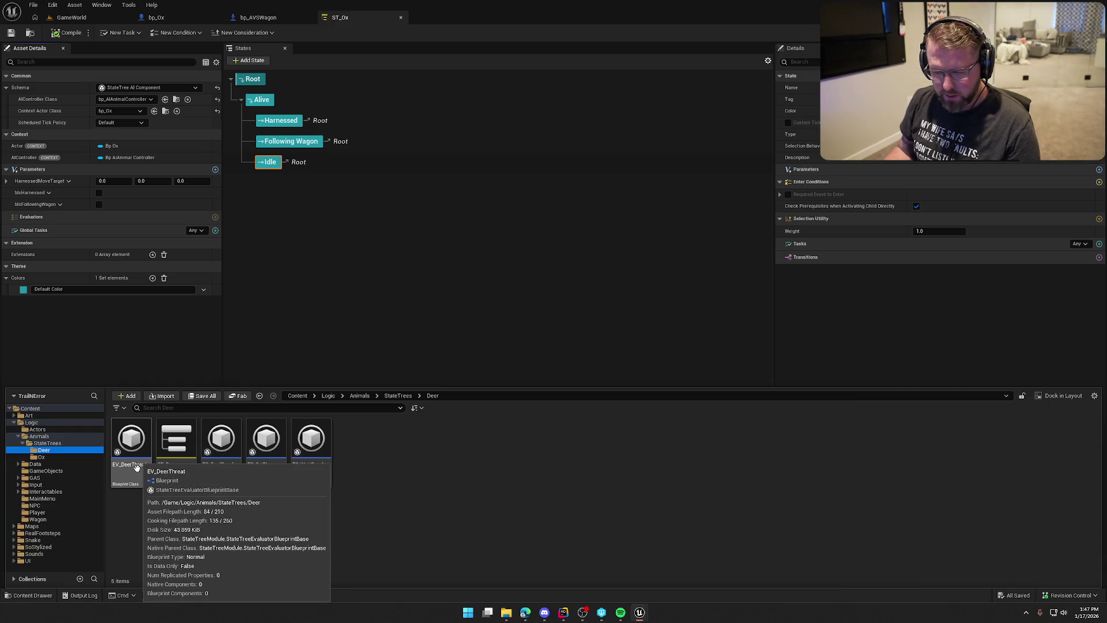
pyautogui.click(41, 456)
pyautogui.rightClick(186, 442)
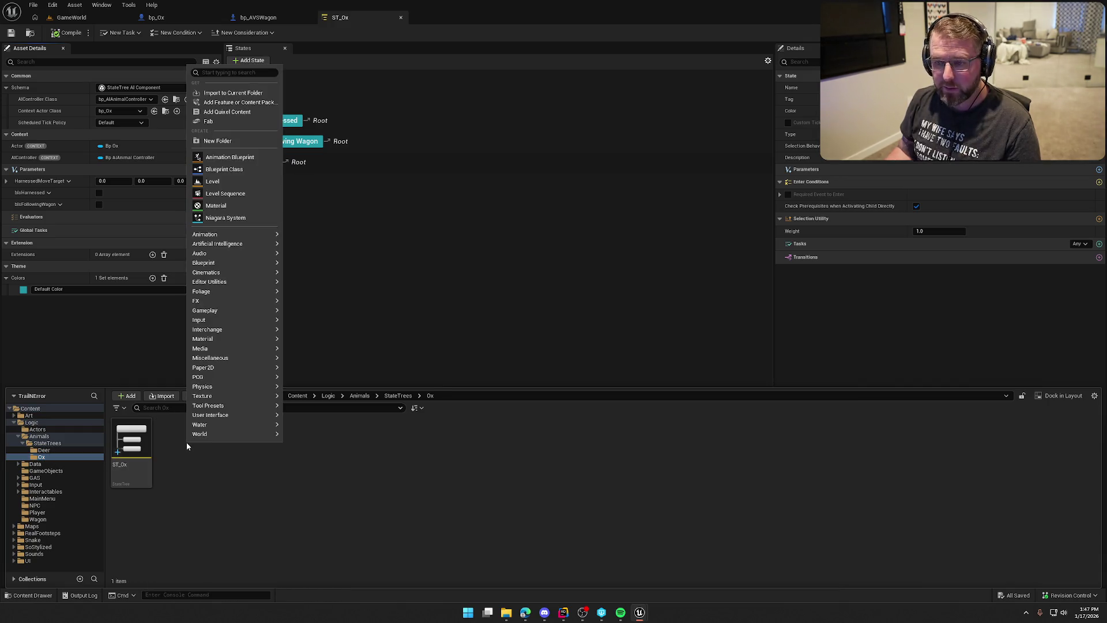
pyautogui.click(230, 168)
pyautogui.write('statetree')
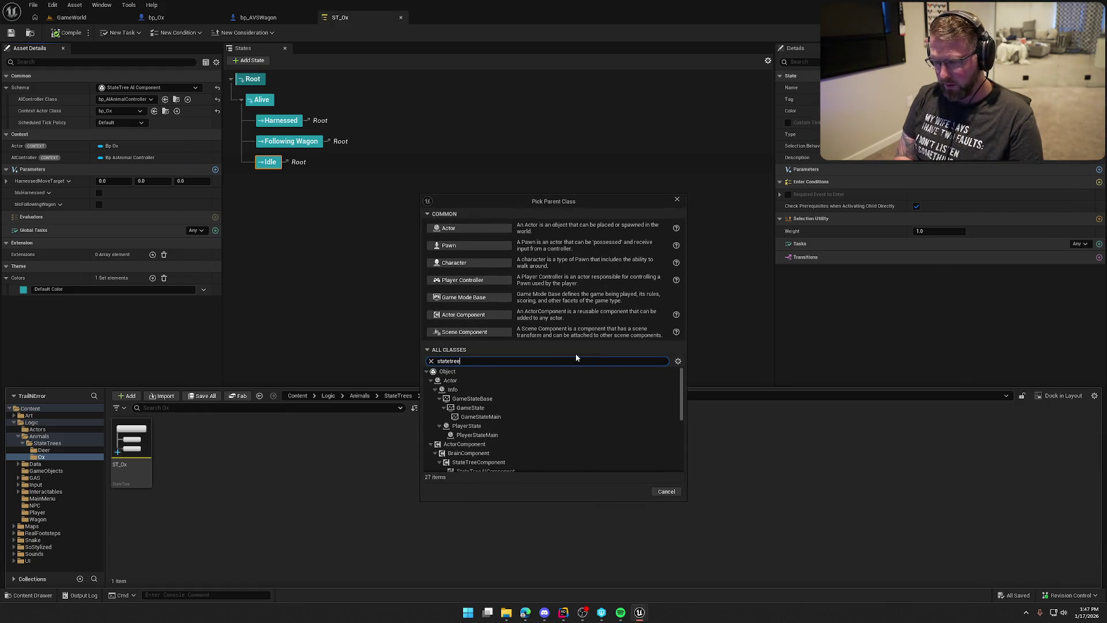
pyautogui.write(' evalu')
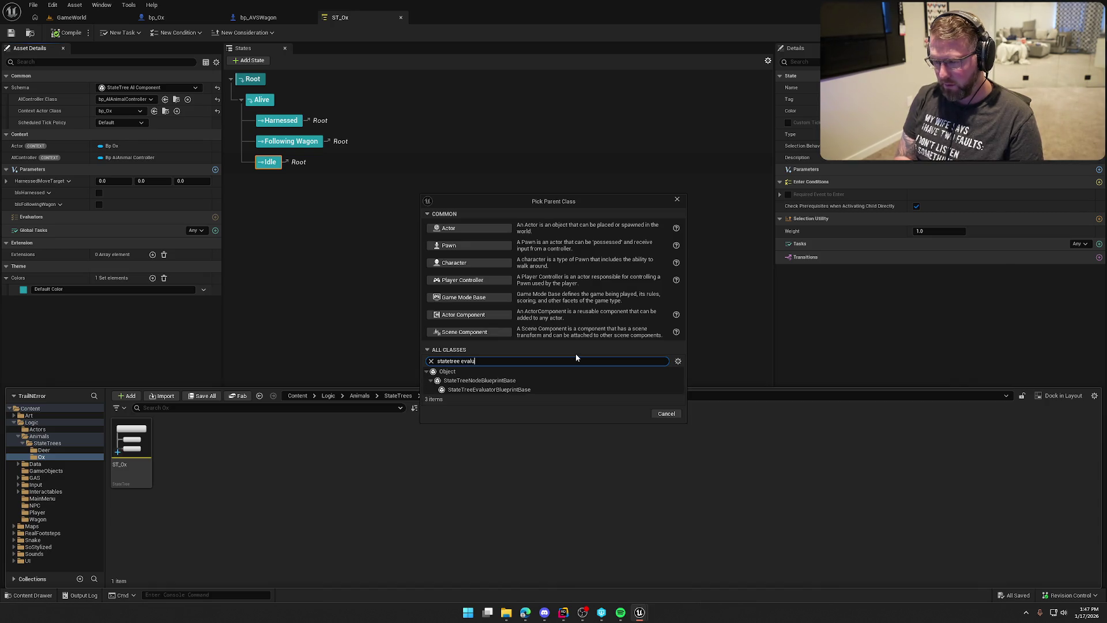
pyautogui.click(488, 390)
pyautogui.click(631, 413)
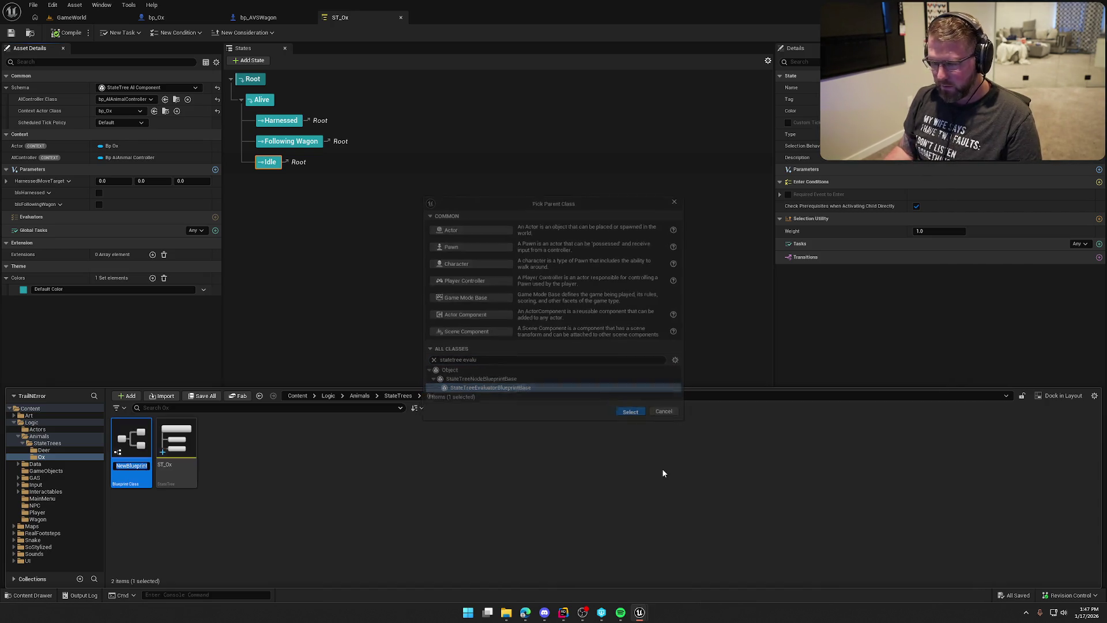
pyautogui.write('EV_')
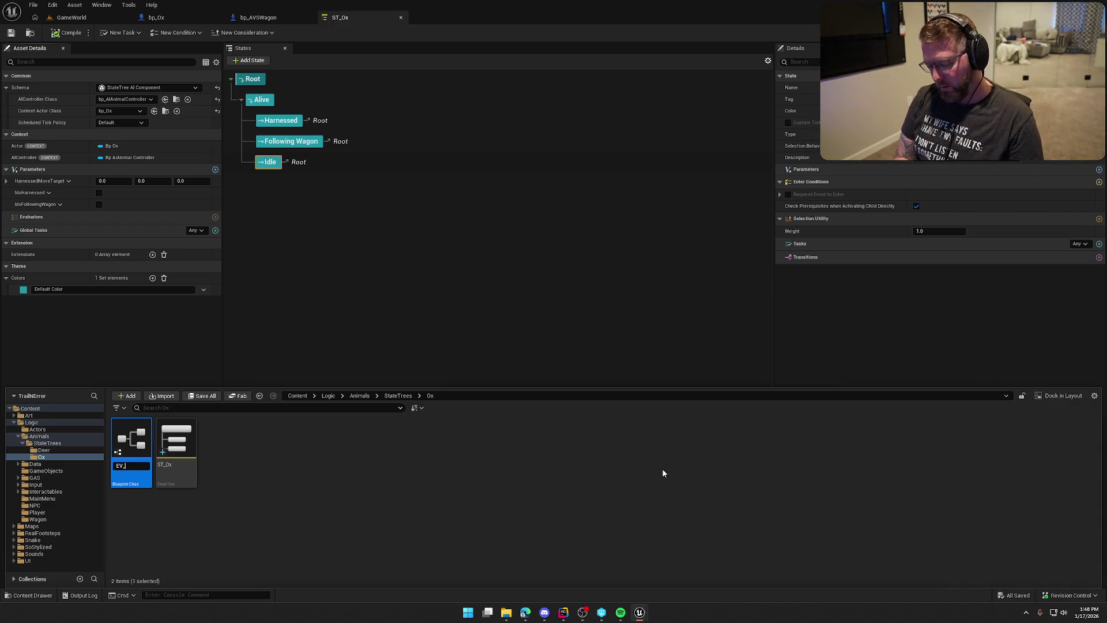
pyautogui.write('Ox_')
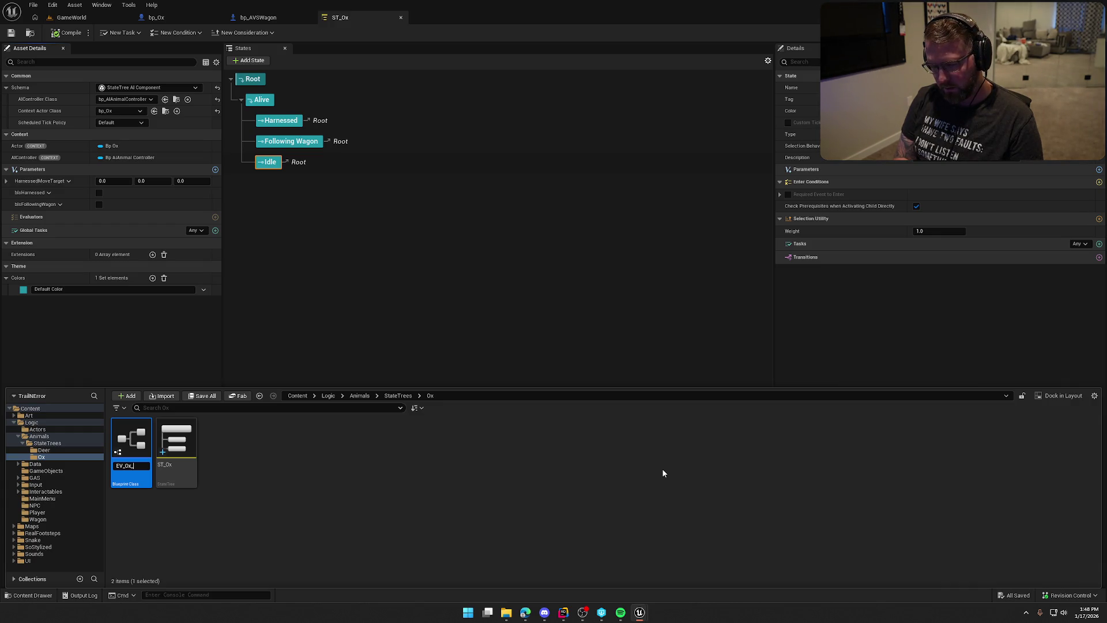
pyautogui.write('Location')
pyautogui.press('Return')
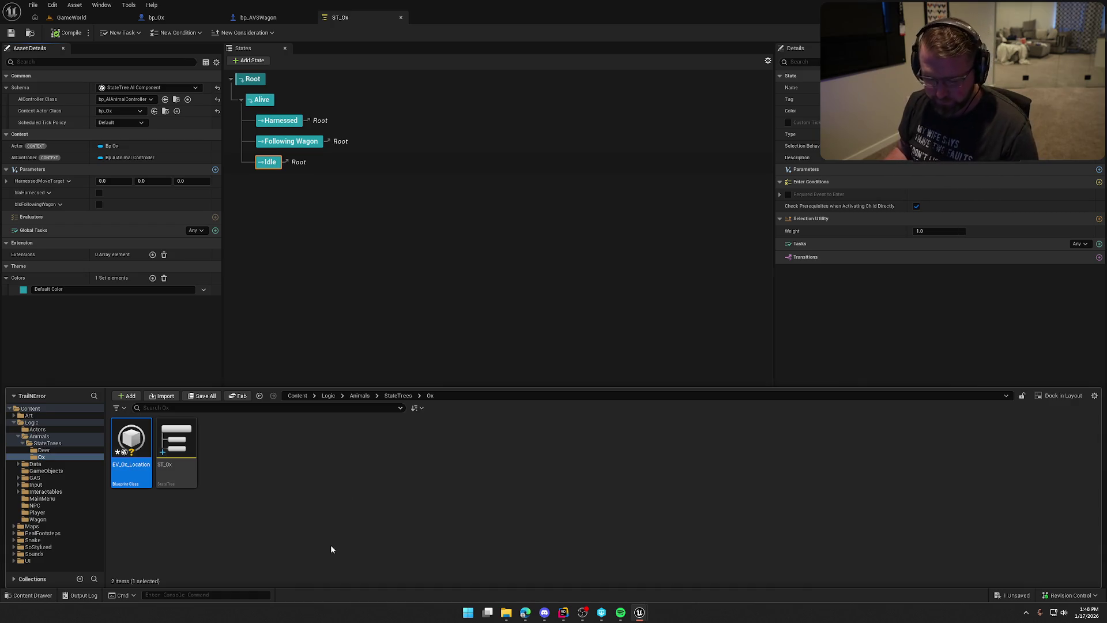
pyautogui.doubleClick(131, 439)
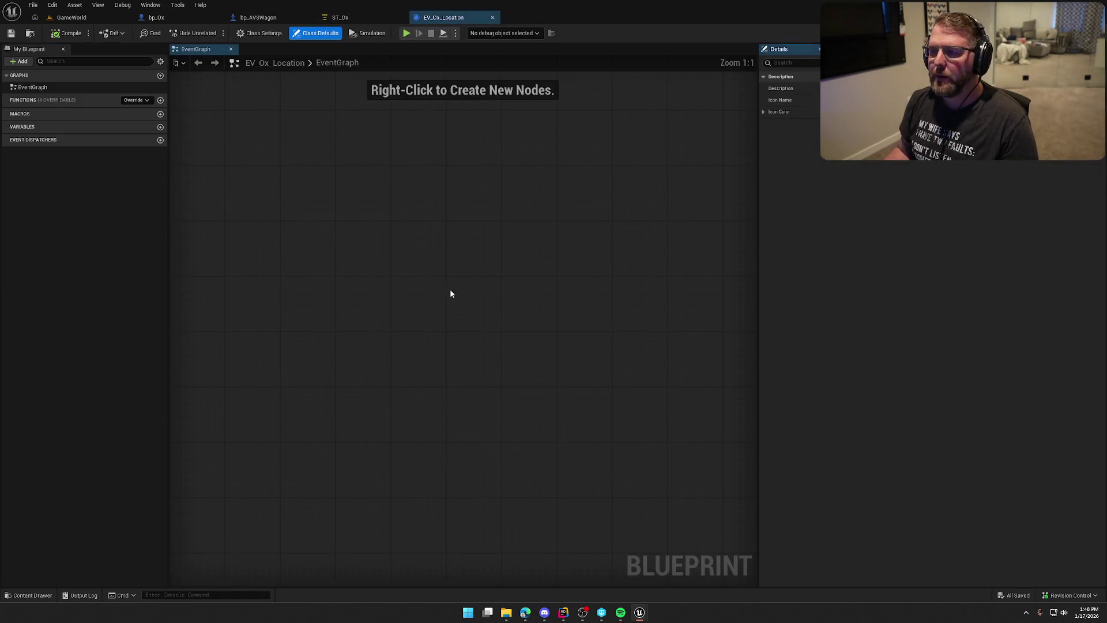
pyautogui.click(340, 17)
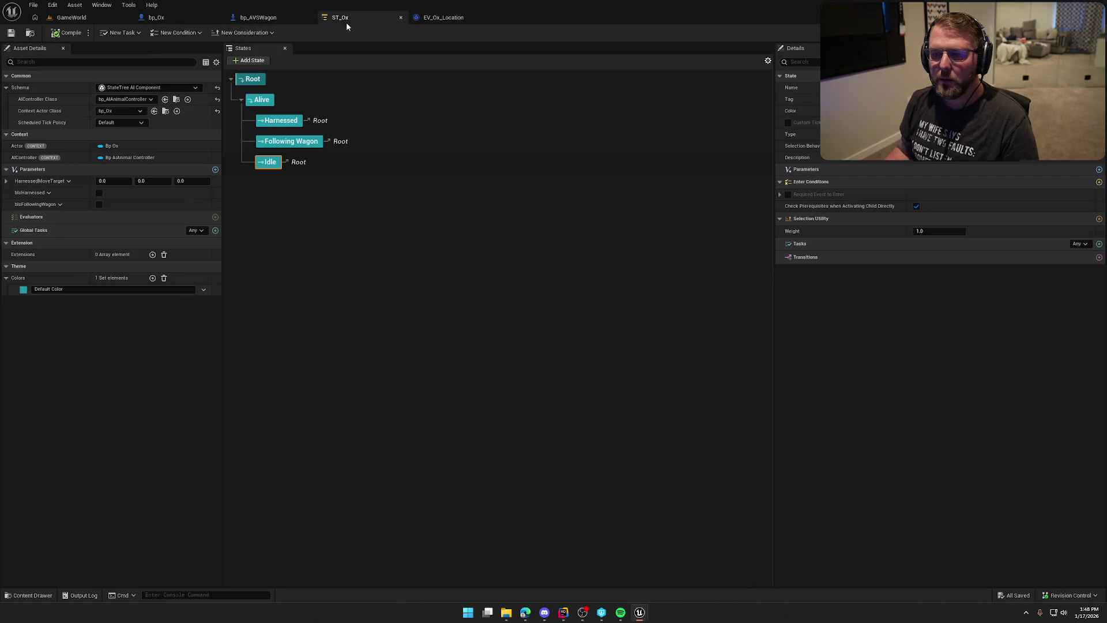
# Step: Add EV_Ox_Location as an evaluator in ST_Ox and compile
pyautogui.click(215, 217)
pyautogui.click(244, 246)
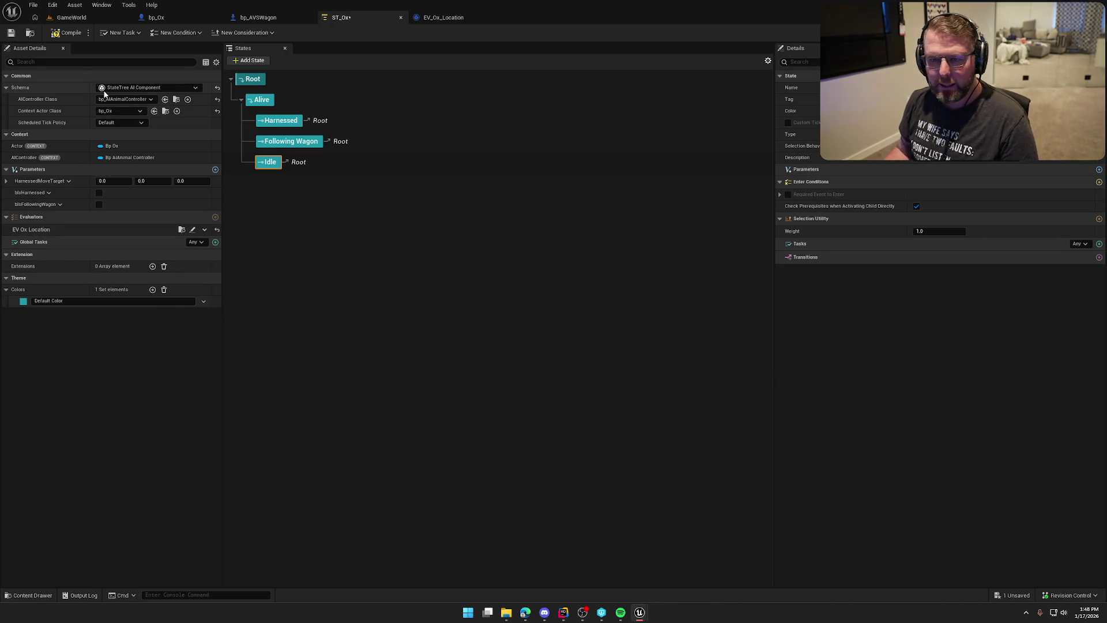
pyautogui.click(61, 33)
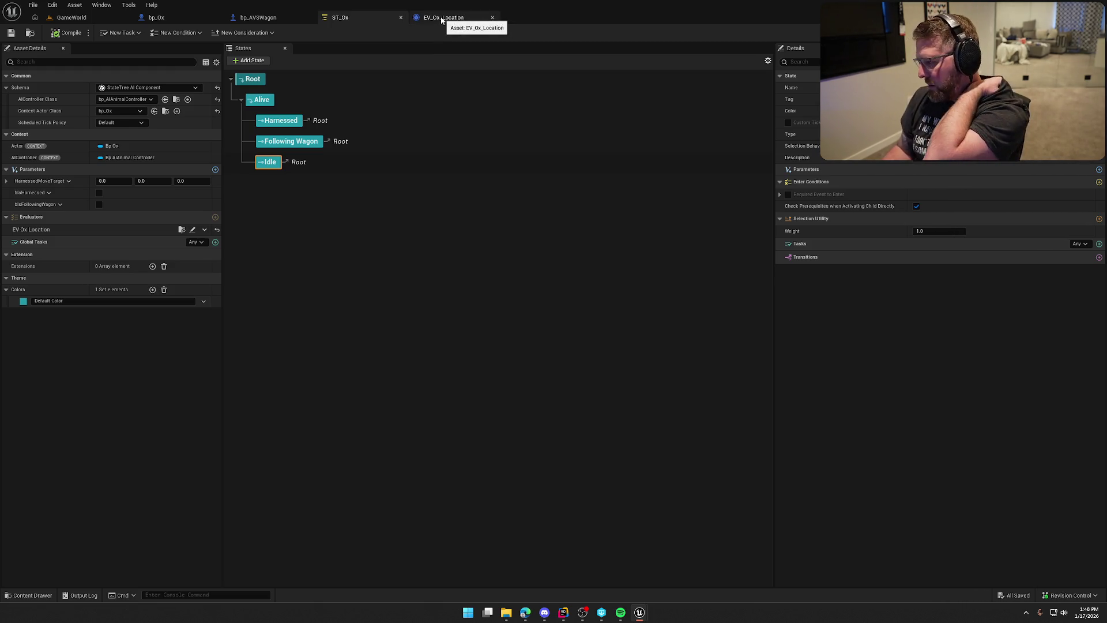
# Step: Add a bp_AVSWagon object-reference parameter named Wagon and compile the StateTree
pyautogui.click(215, 169)
pyautogui.click(46, 216)
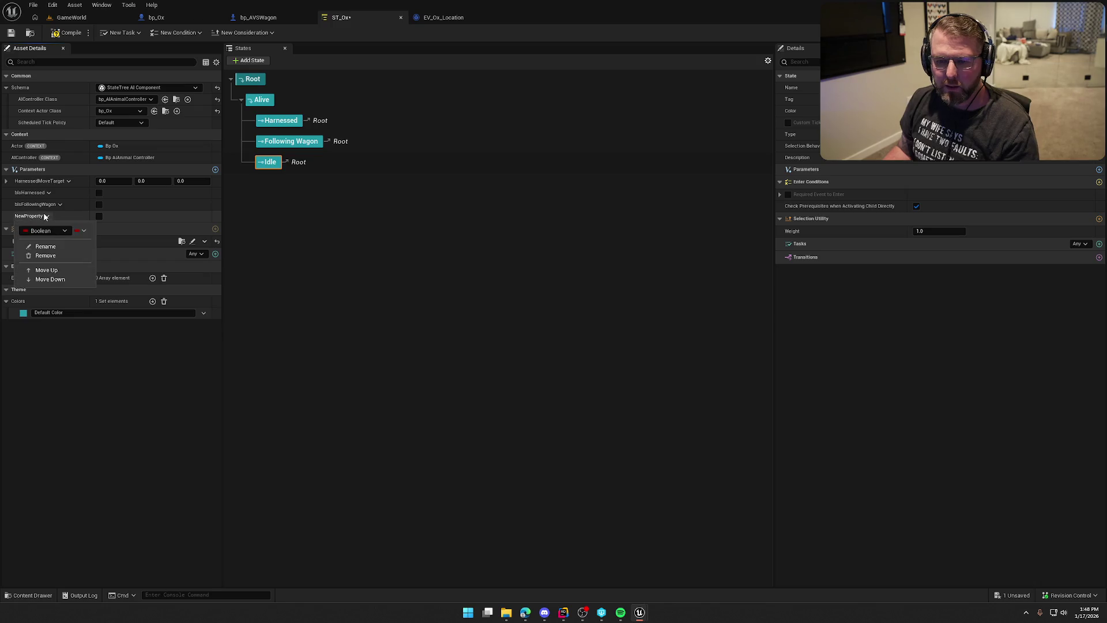
pyautogui.click(53, 227)
pyautogui.write('bp a')
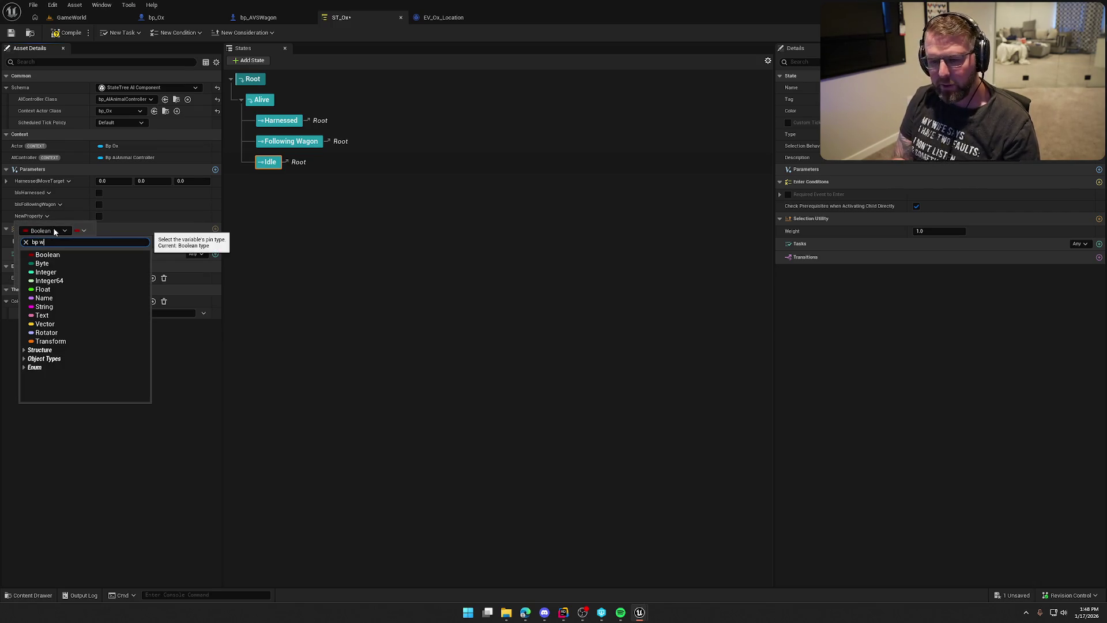
pyautogui.write('vs wa')
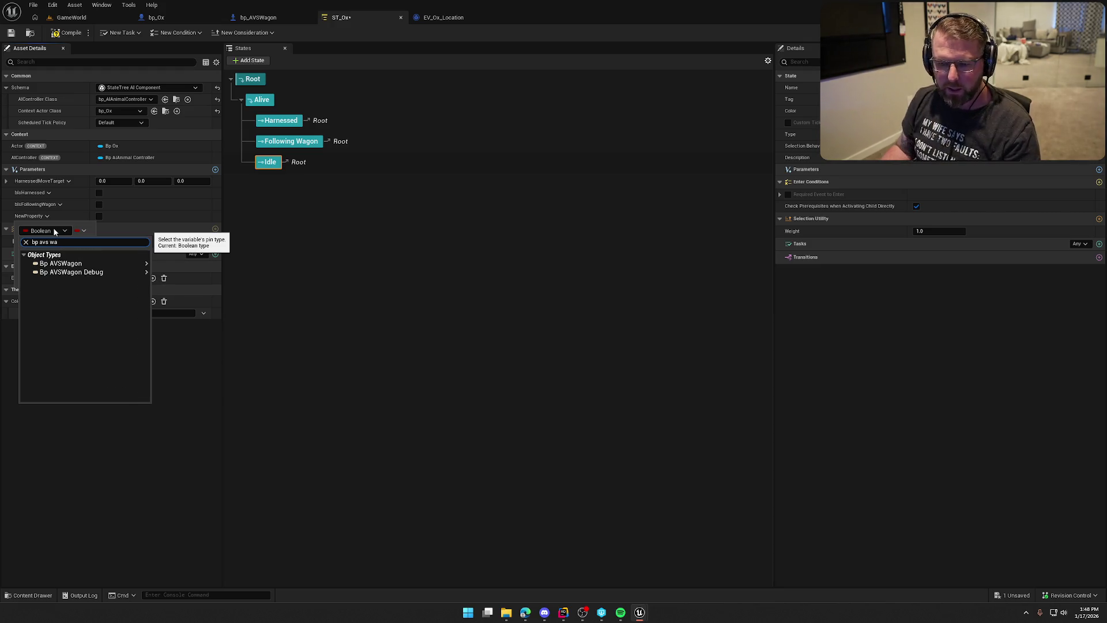
pyautogui.moveTo(63, 264)
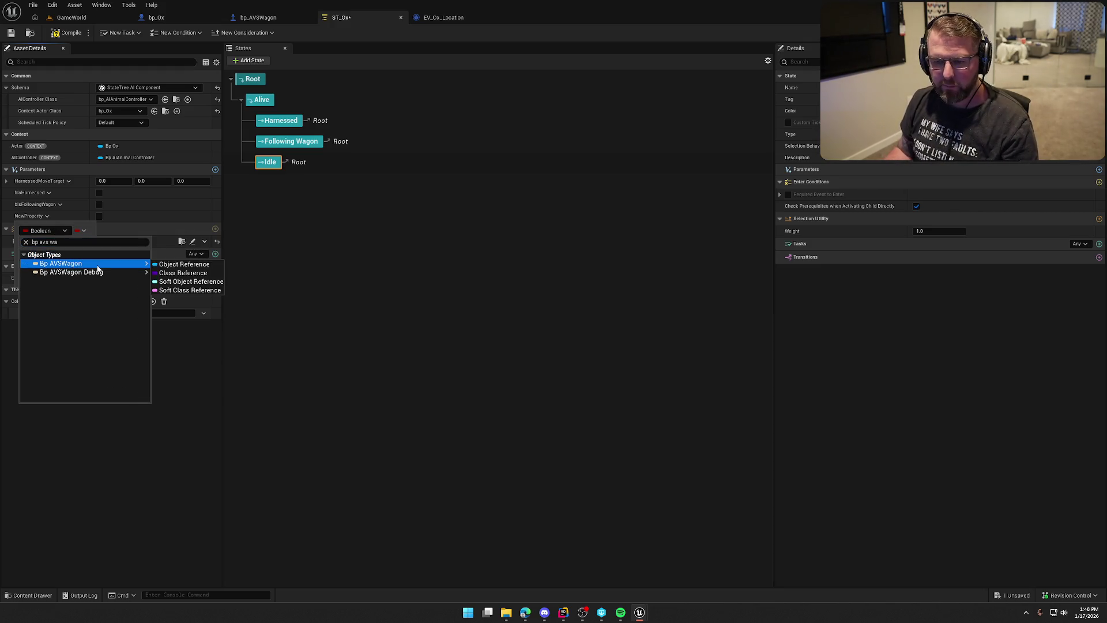
pyautogui.click(167, 263)
pyautogui.rightClick(23, 217)
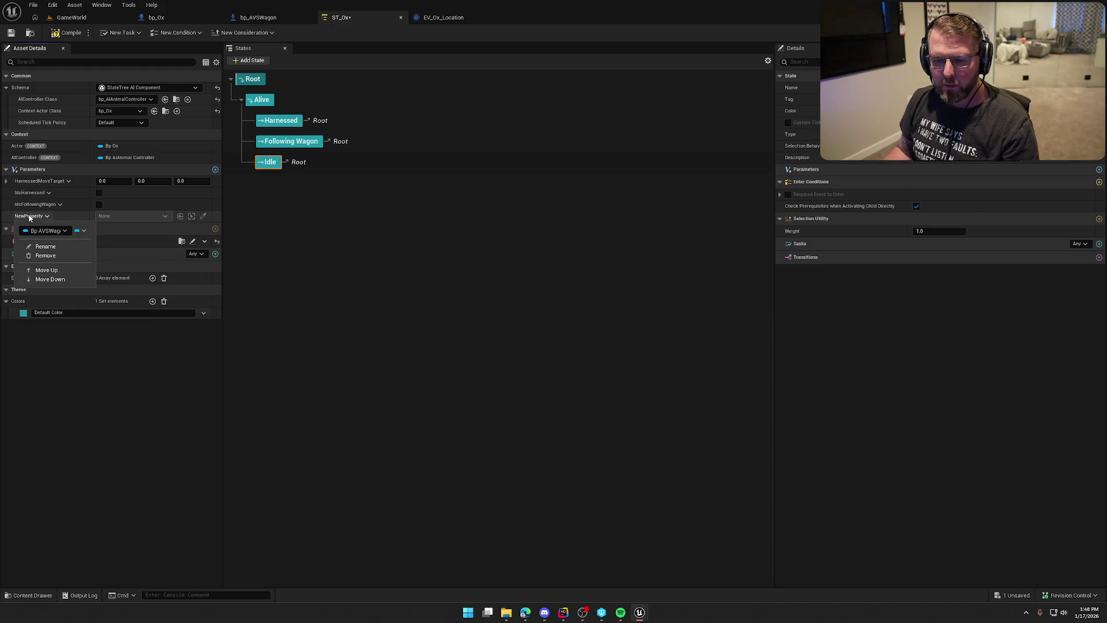
pyautogui.click(36, 253)
pyautogui.write('Wagon')
pyautogui.press('Return')
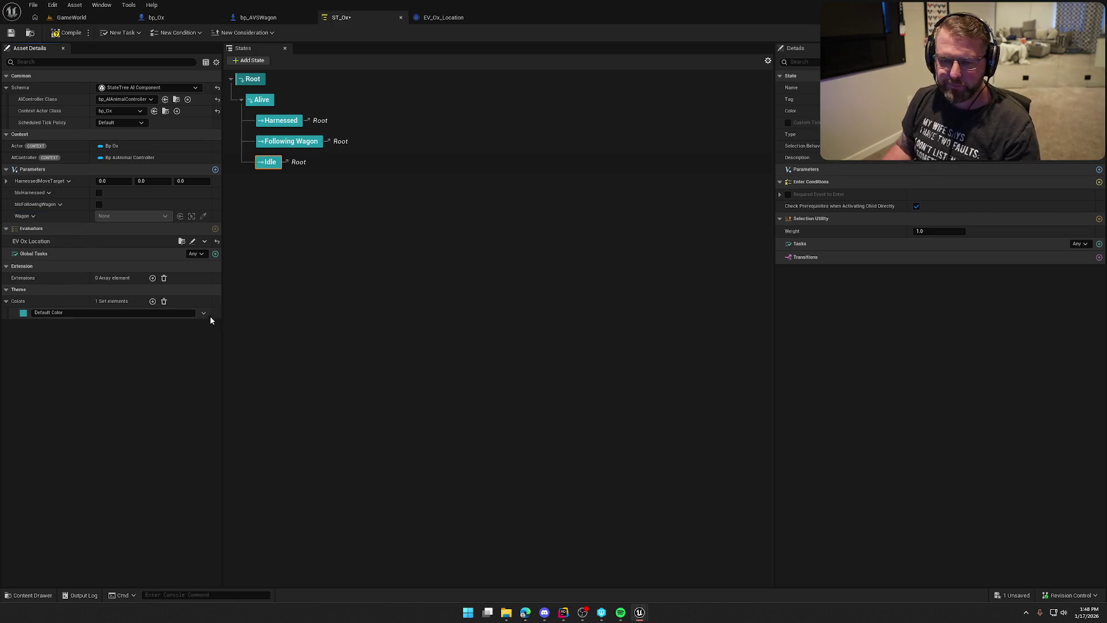
pyautogui.click(68, 33)
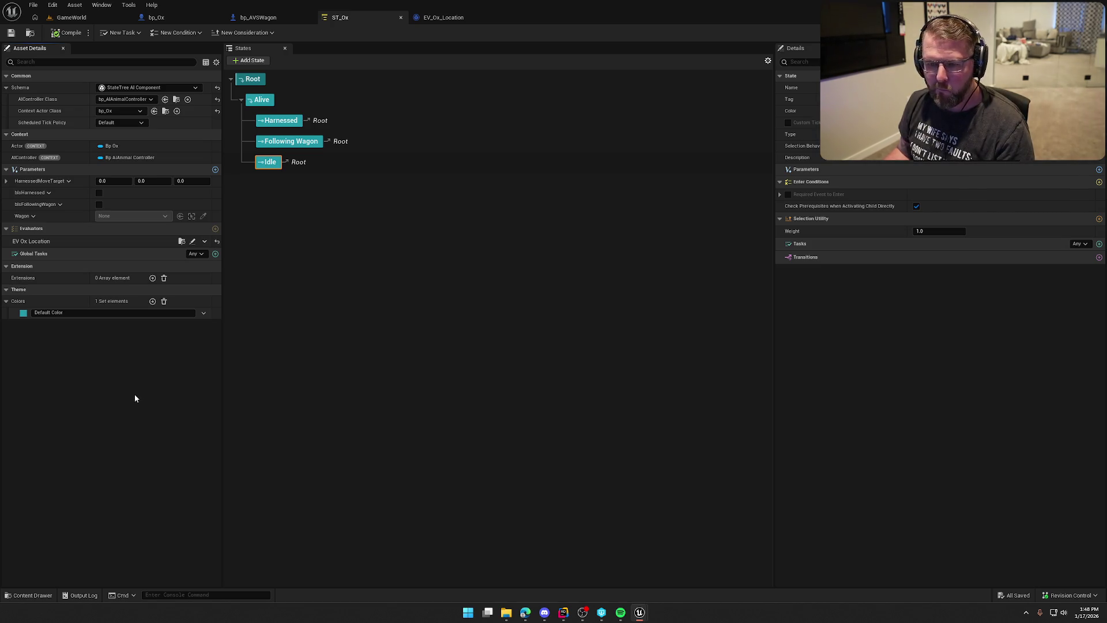
# Step: Check EV_DeerThreat for reference, then add a Tick event to EV_Ox_Location and compile
pyautogui.click(439, 17)
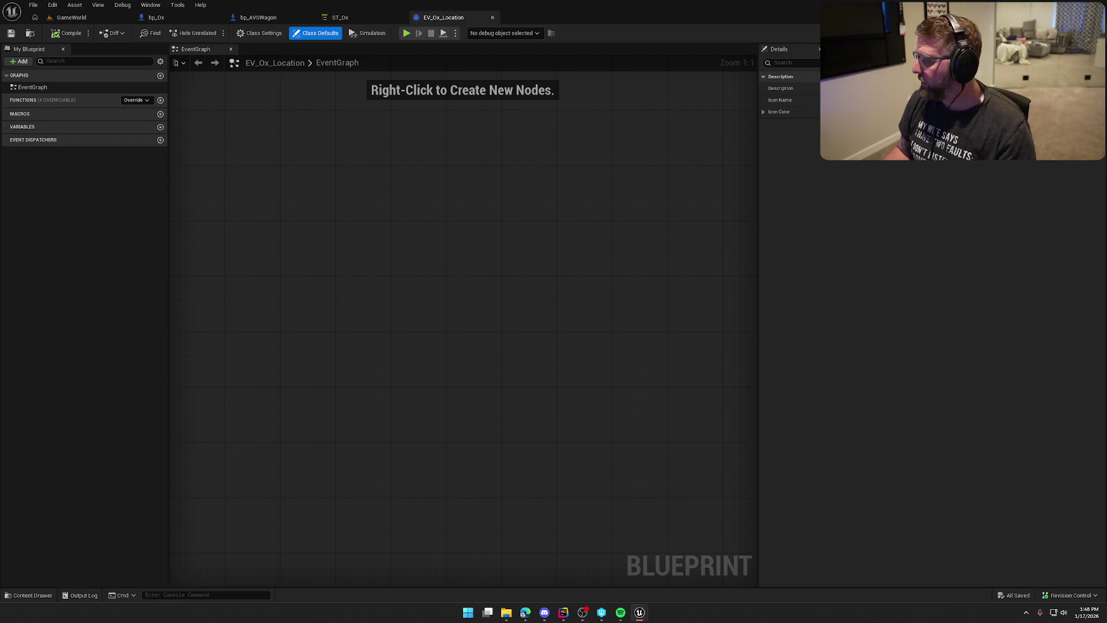
pyautogui.hotkey('ctrl', 'space')
pyautogui.click(43, 449)
pyautogui.doubleClick(150, 486)
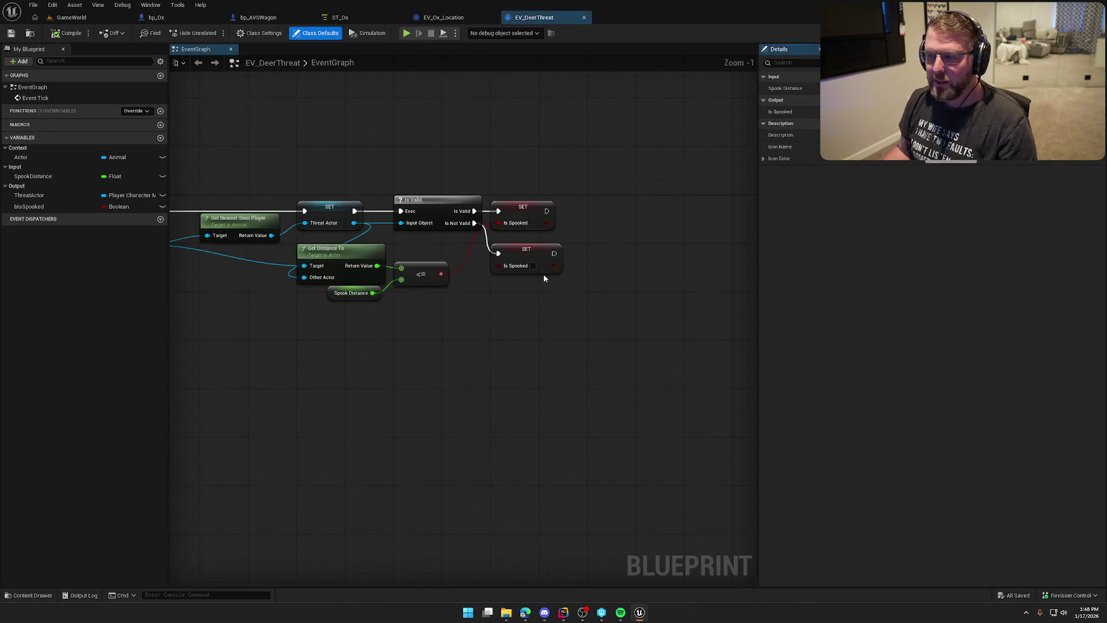
pyautogui.middleClick(548, 20)
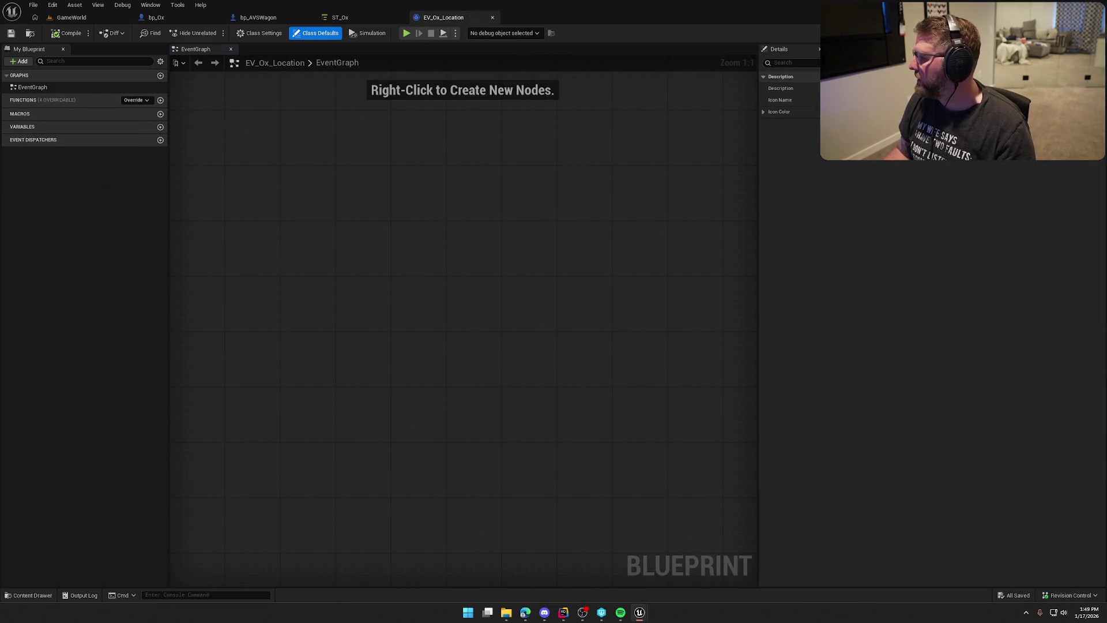
pyautogui.click(136, 100)
pyautogui.click(138, 133)
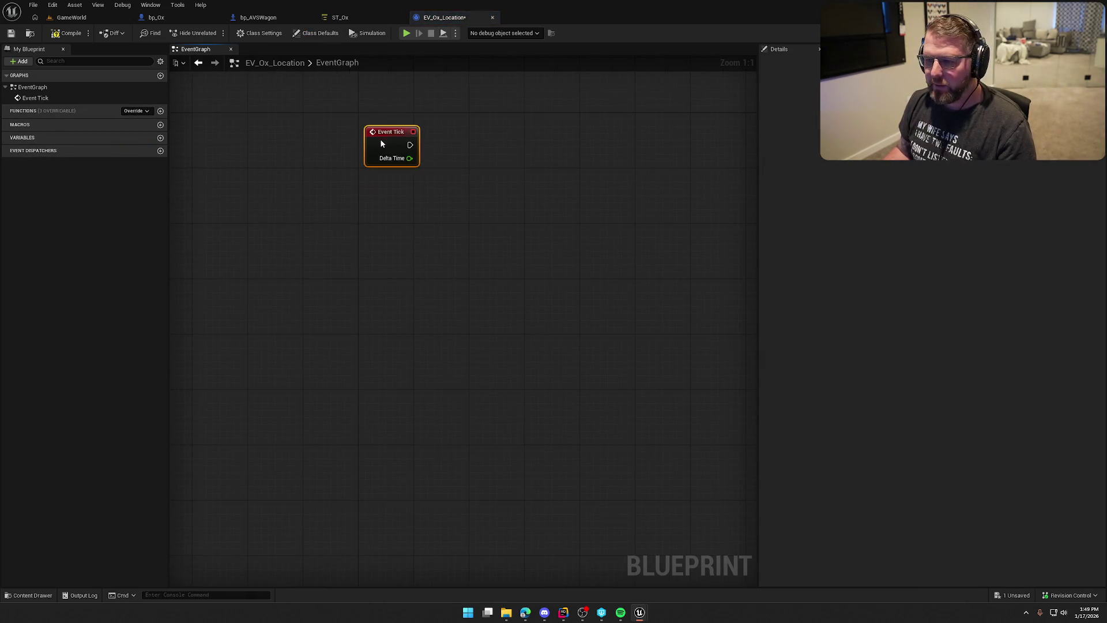
pyautogui.click(67, 33)
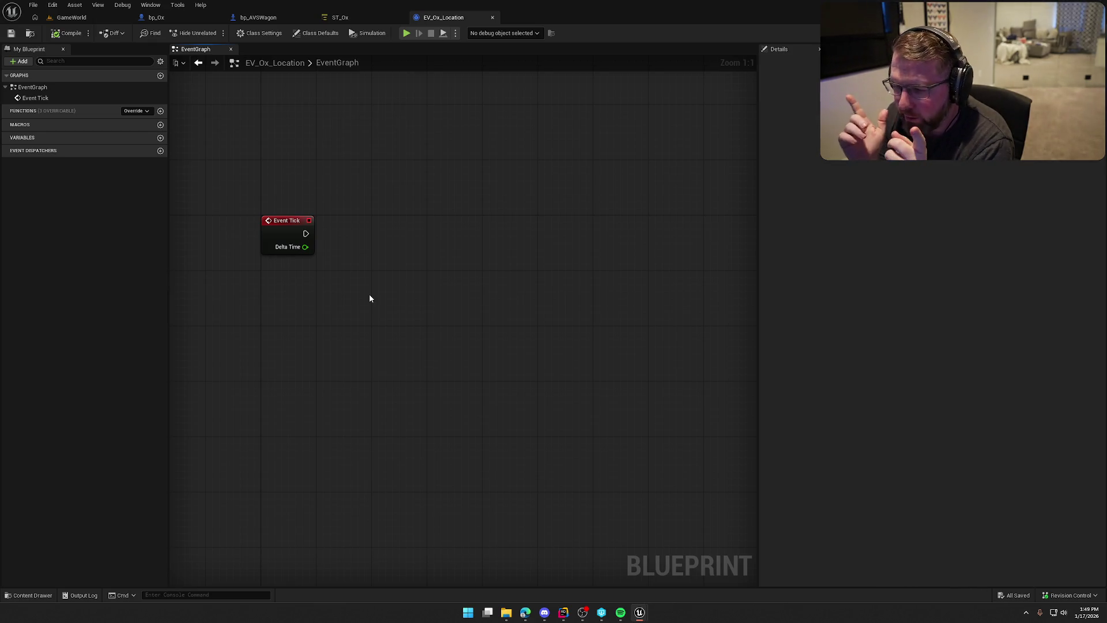
# Step: Add an Actor variable of type Animal to EV_Ox_Location
pyautogui.click(161, 138)
pyautogui.write('A')
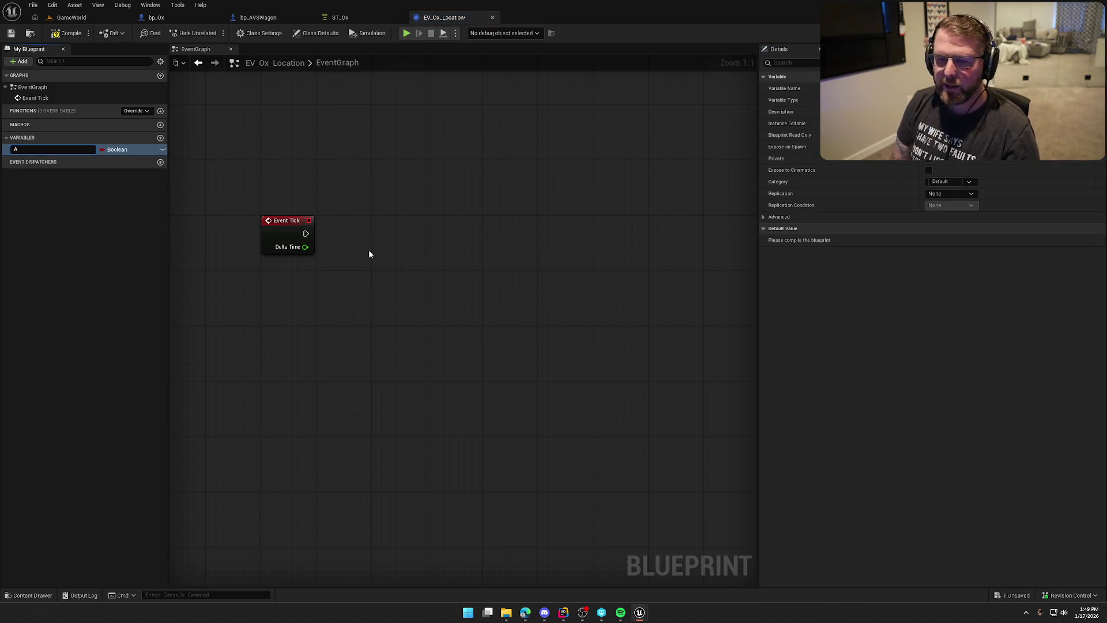
pyautogui.write('ctor')
pyautogui.press('Return')
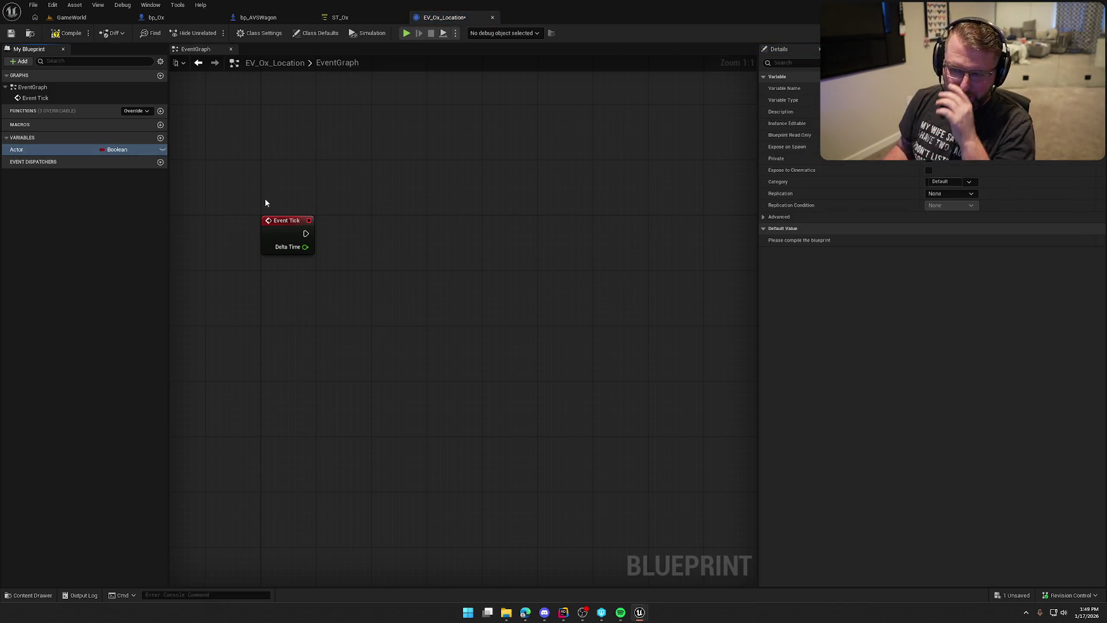
pyautogui.click(117, 149)
pyautogui.write('animal')
pyautogui.moveTo(195, 184)
pyautogui.click(241, 184)
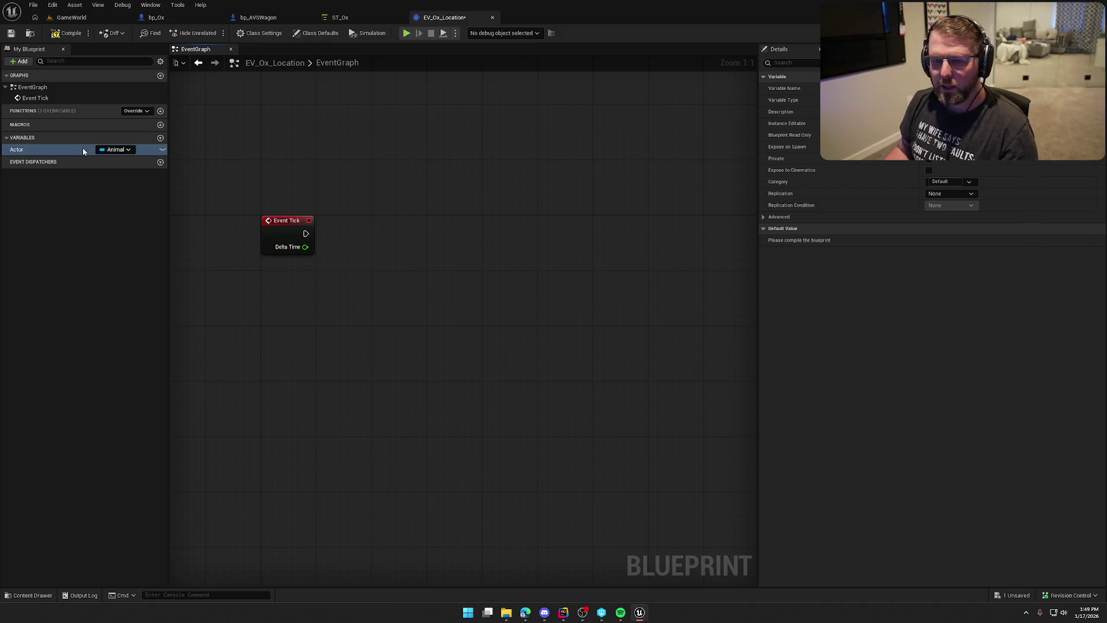
# Step: Put the Actor variable in the Context category and compile the evaluator
pyautogui.click(937, 181)
pyautogui.write('Con')
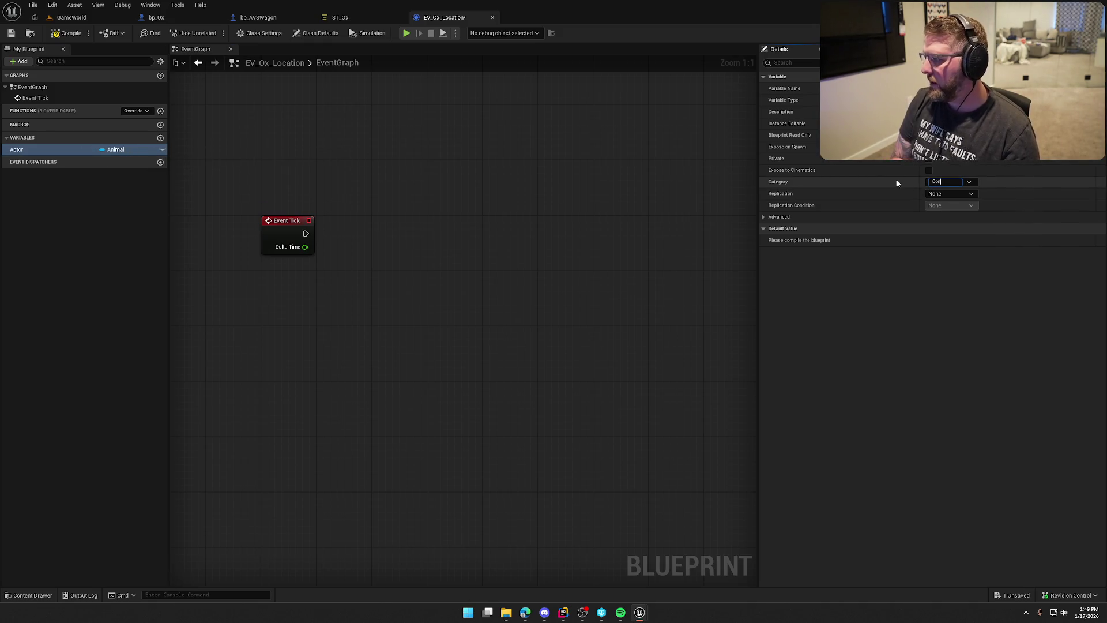
pyautogui.write('text')
pyautogui.press('Return')
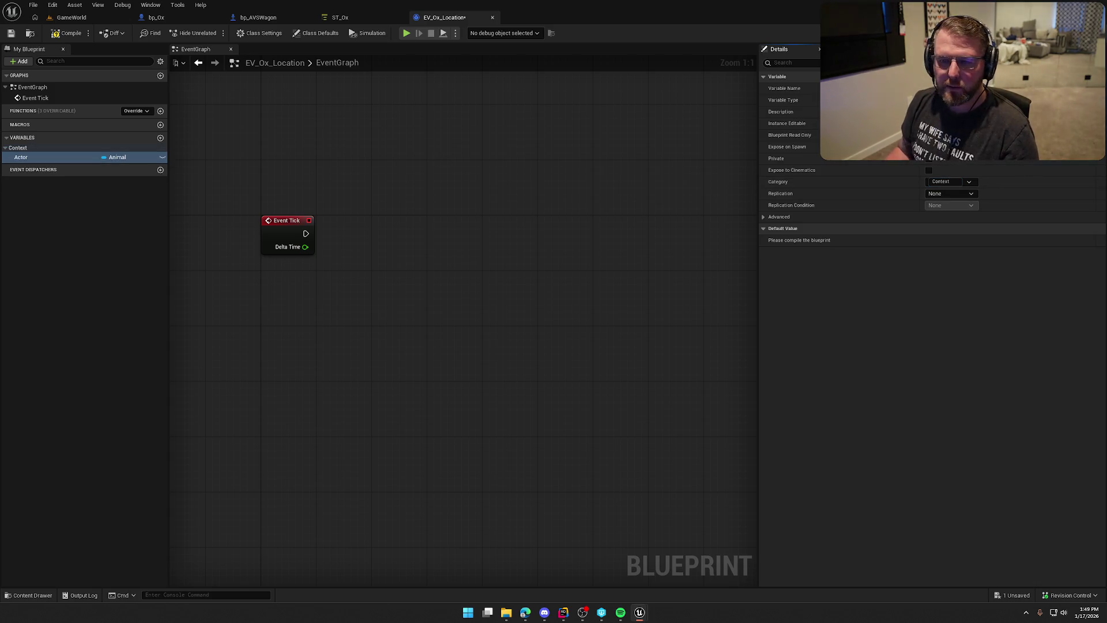
pyautogui.click(69, 35)
pyautogui.click(339, 17)
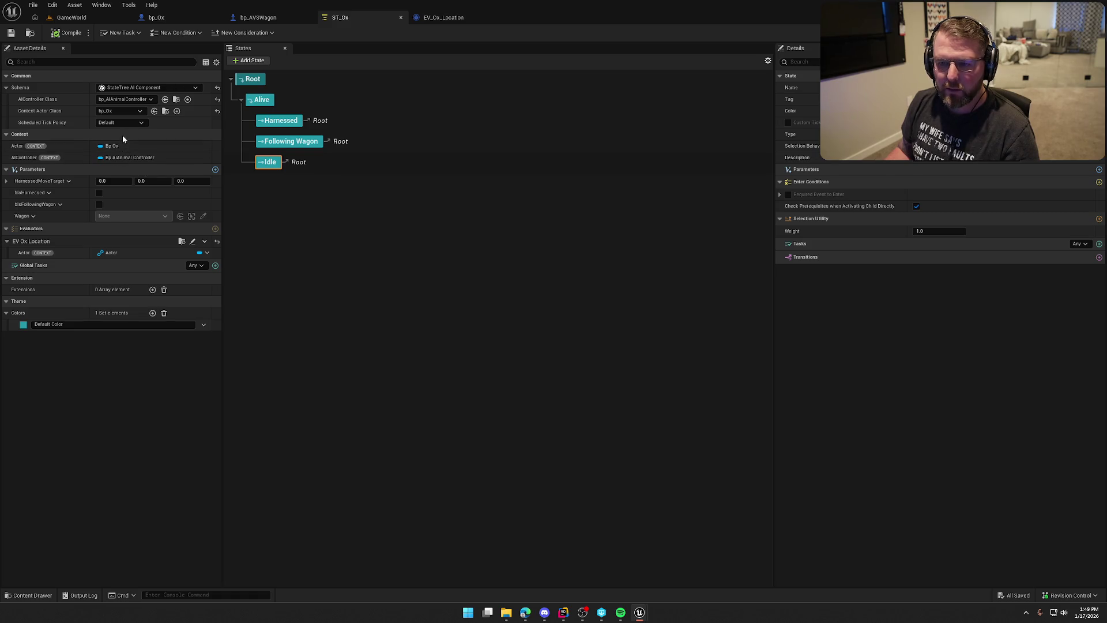
# Step: Change ST_Ox's Context Actor Class from bp_Ox to Animal and compile
pyautogui.click(29, 33)
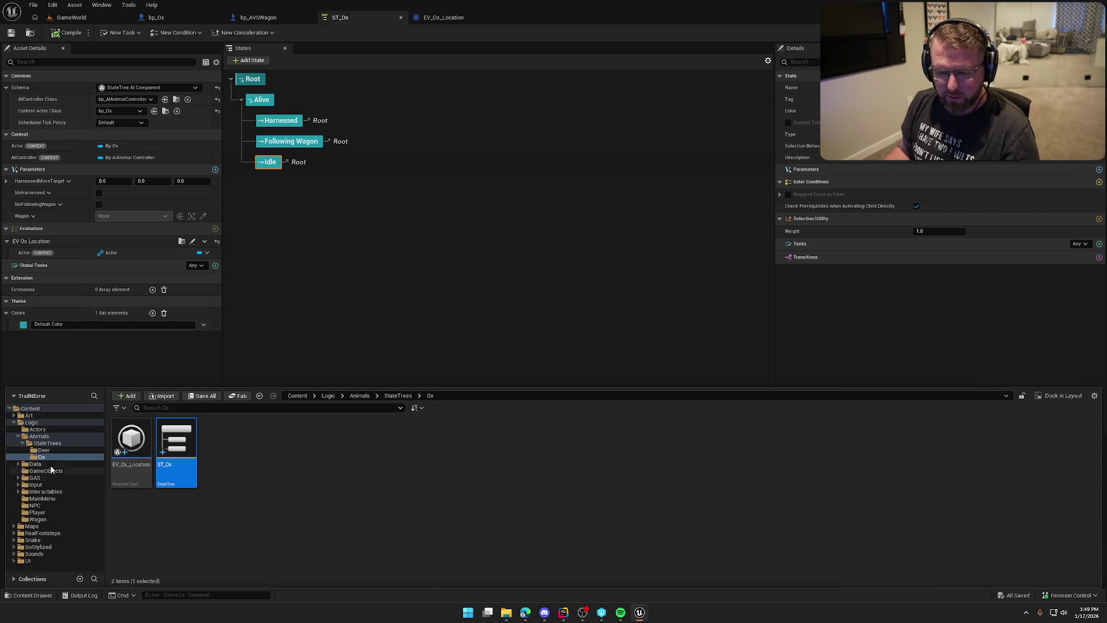
pyautogui.hotkey('ctrl', 'space')
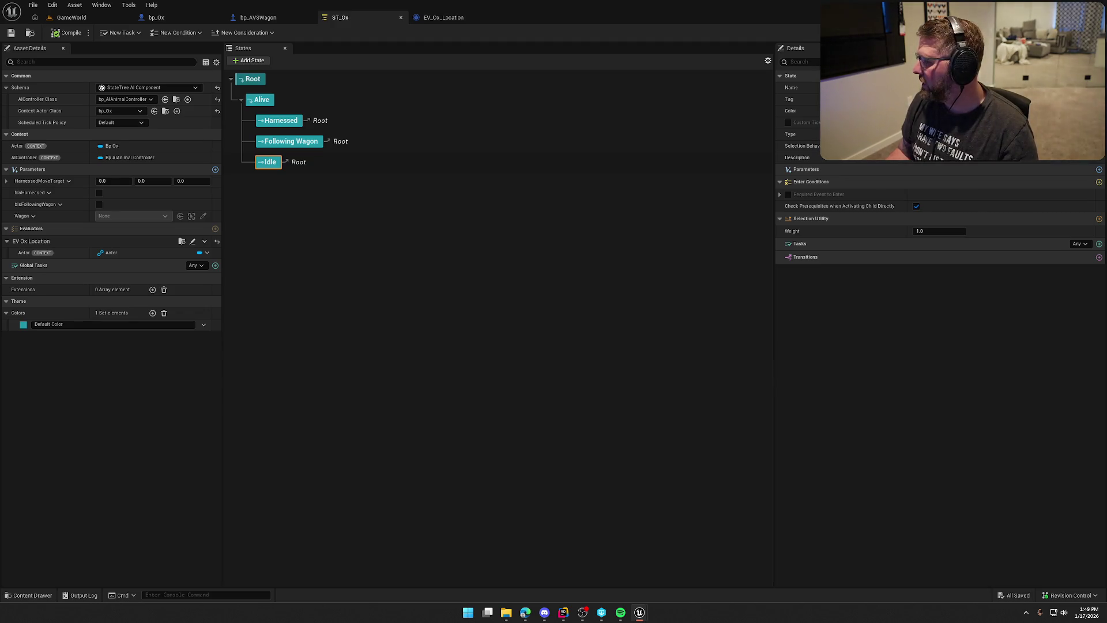
pyautogui.click(119, 110)
pyautogui.write('animal')
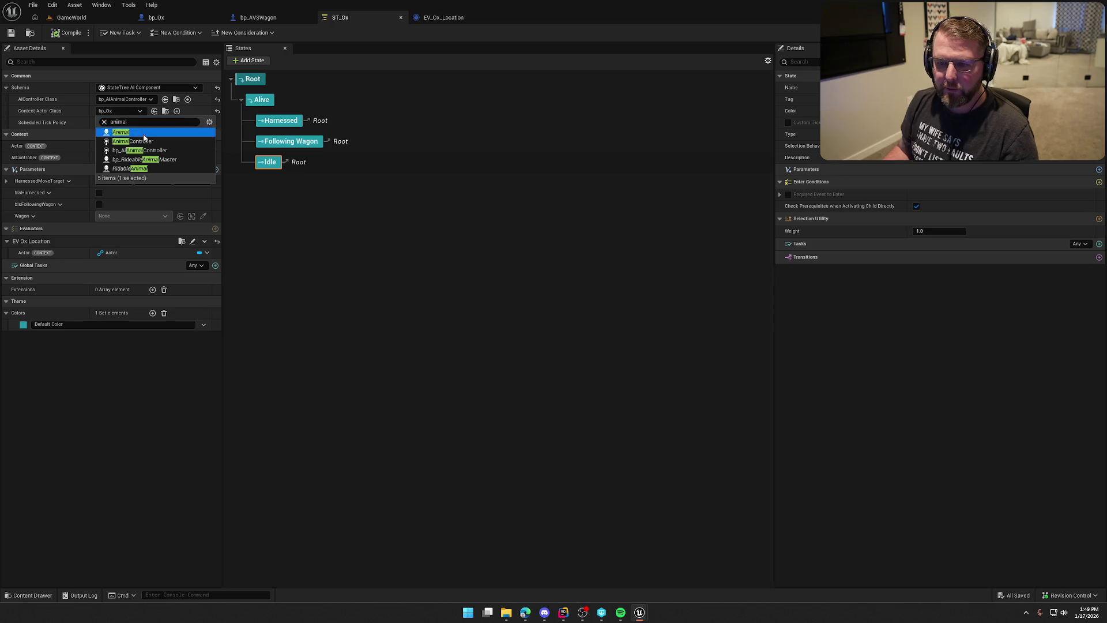
pyautogui.click(150, 134)
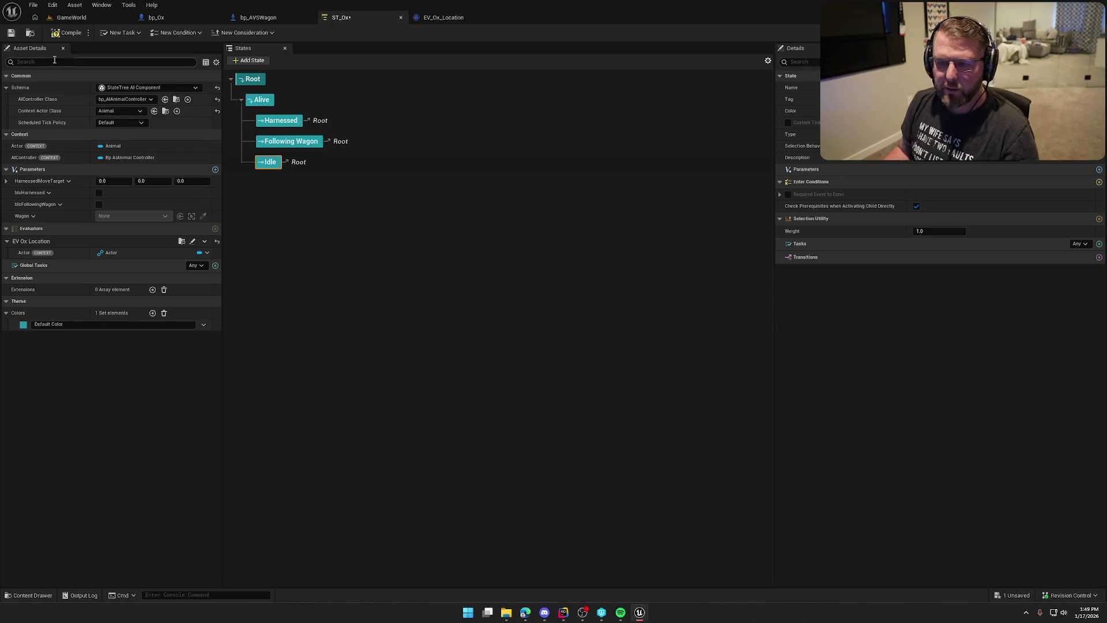
pyautogui.click(64, 34)
pyautogui.click(438, 18)
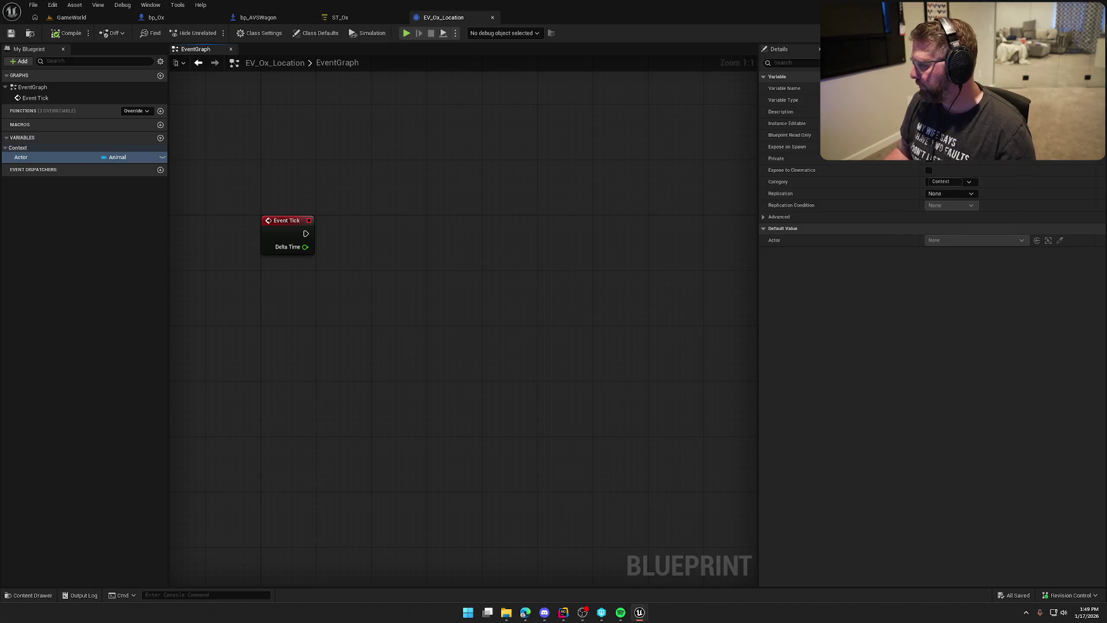
# Step: Drop an Actor getter beside Event Tick and connect a Get Movement Component node to it
pyautogui.moveTo(310, 329); pyautogui.dragTo(352, 273)
pyautogui.moveTo(43, 162)
pyautogui.mouseDown()
pyautogui.moveTo(282, 236)
pyautogui.moveTo(319, 235)
pyautogui.mouseUp()
pyautogui.moveTo(397, 234); pyautogui.dragTo(396, 234)
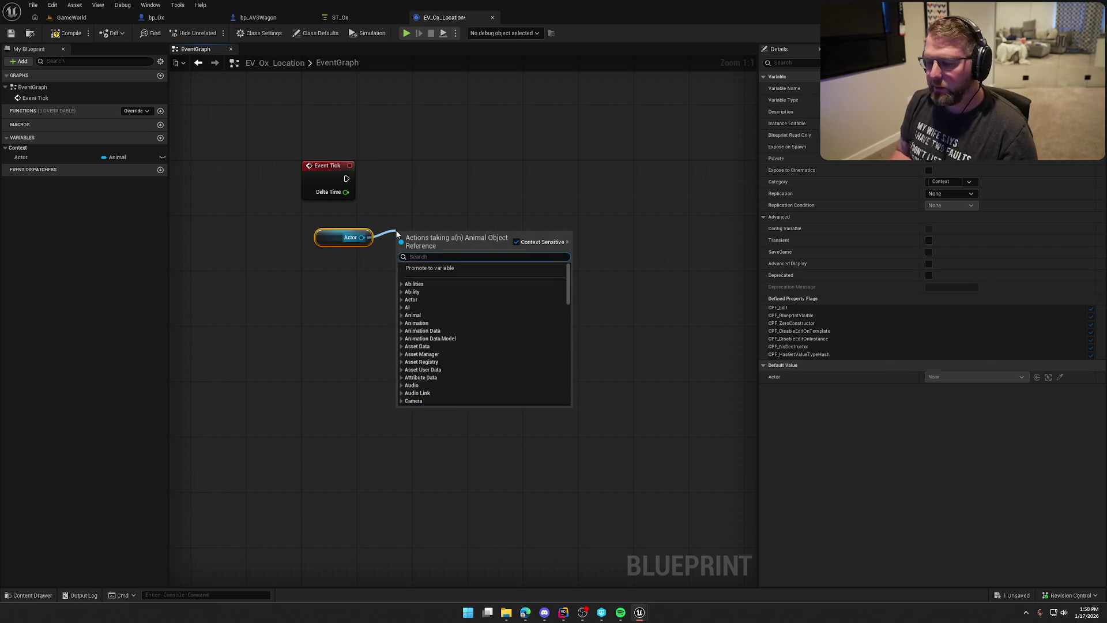
pyautogui.write('get movem')
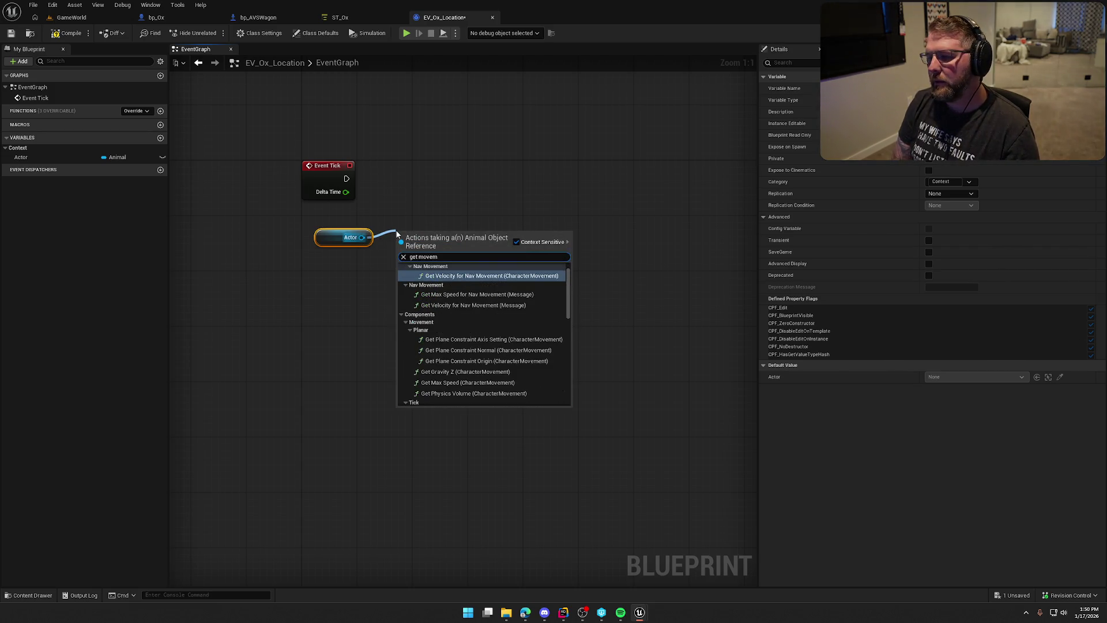
pyautogui.write('ent comp')
pyautogui.scroll(-5, 479, 395)
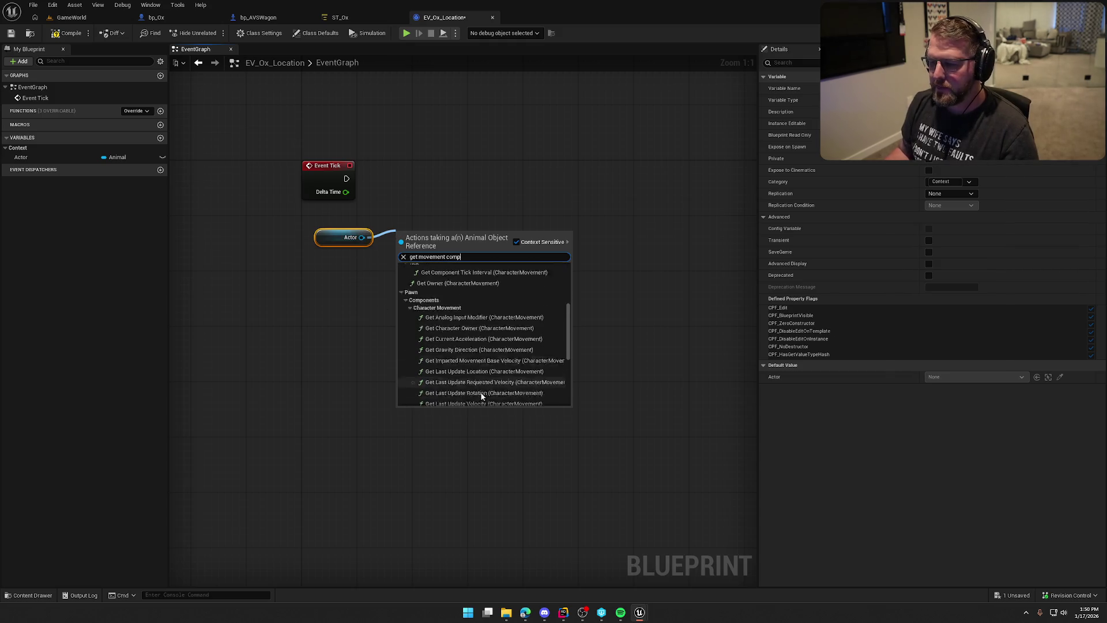
pyautogui.click(479, 398)
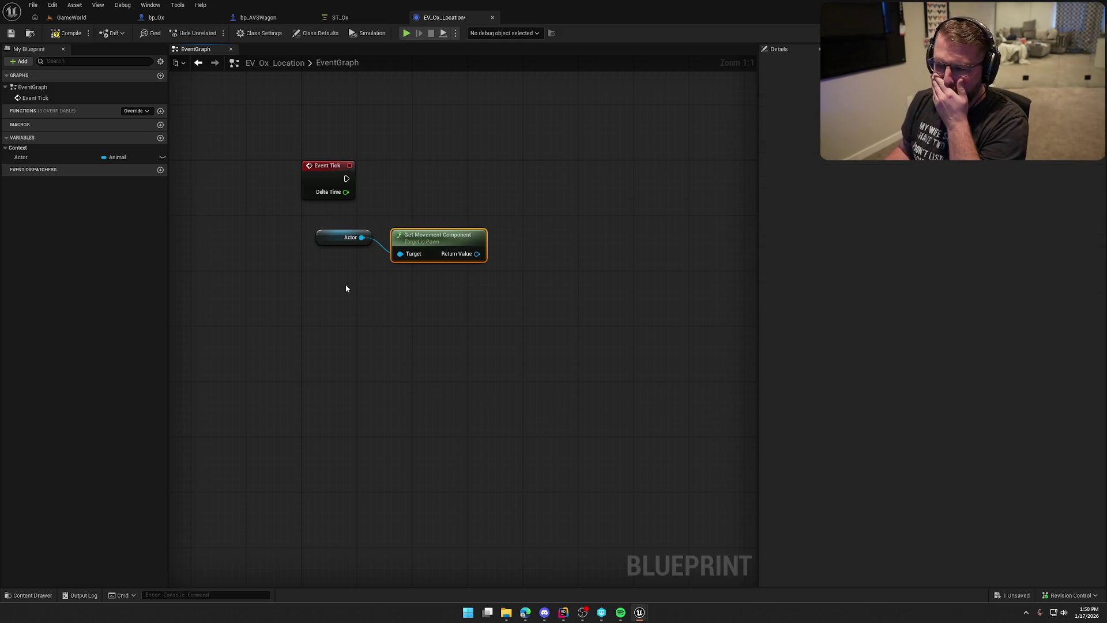
pyautogui.moveTo(361, 237); pyautogui.dragTo(401, 294)
pyautogui.write('g')
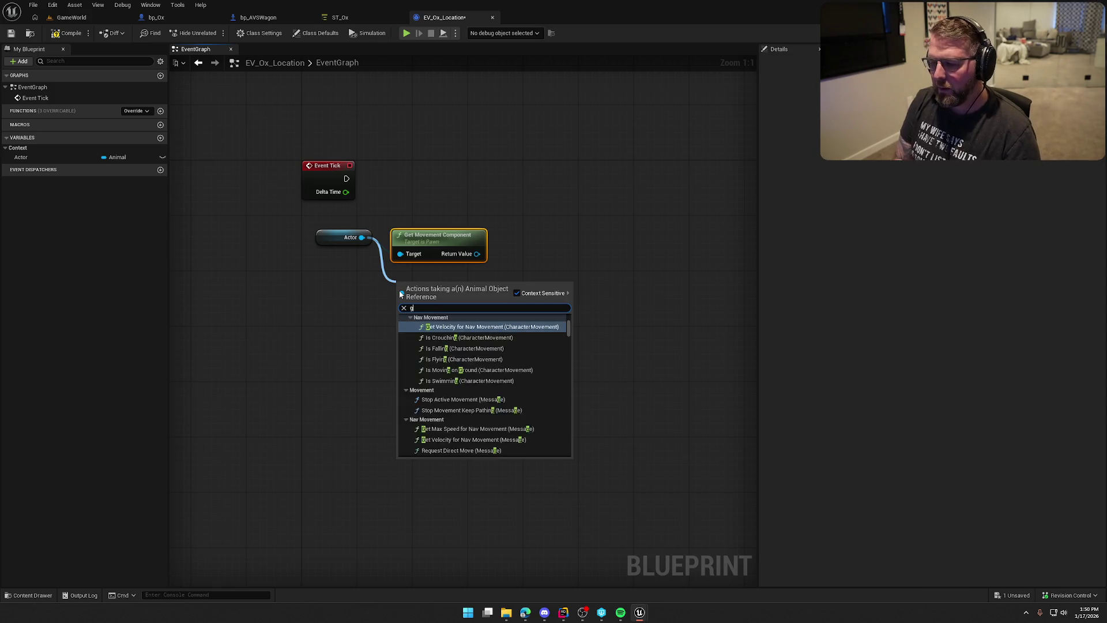
pyautogui.write('et move')
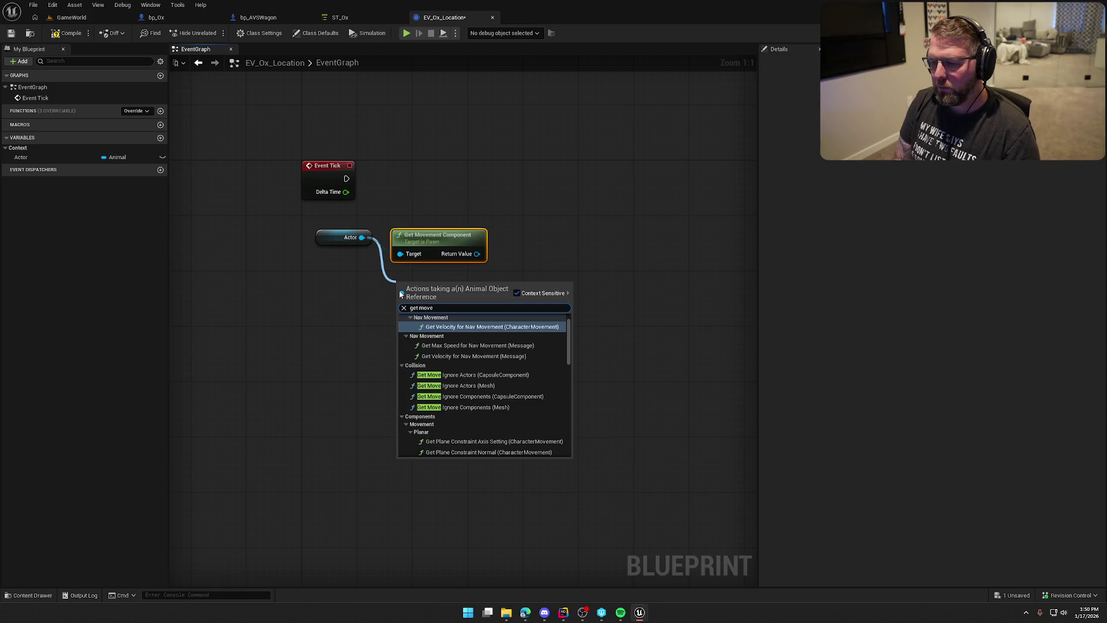
pyautogui.write('ment comp')
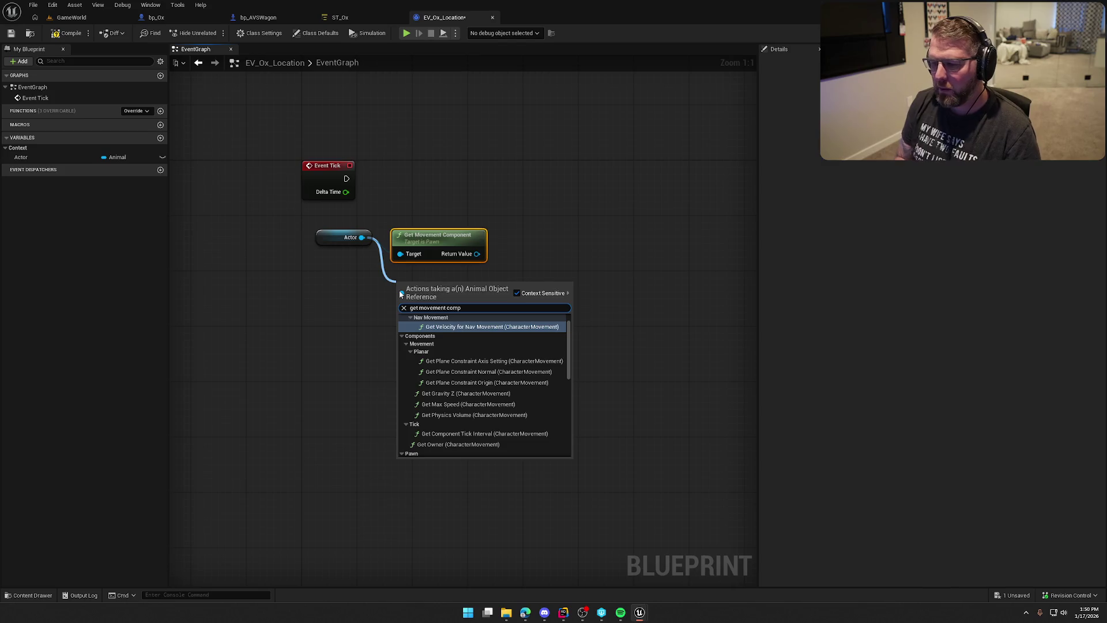
pyautogui.moveTo(569, 340)
pyautogui.mouseDown()
pyautogui.moveTo(575, 434)
pyautogui.moveTo(578, 324)
pyautogui.moveTo(574, 444)
pyautogui.mouseUp()
pyautogui.click(429, 493)
# Step: Check the Animal.h header's includes and property declarations in Rider, then return to Unreal
pyautogui.click(563, 612)
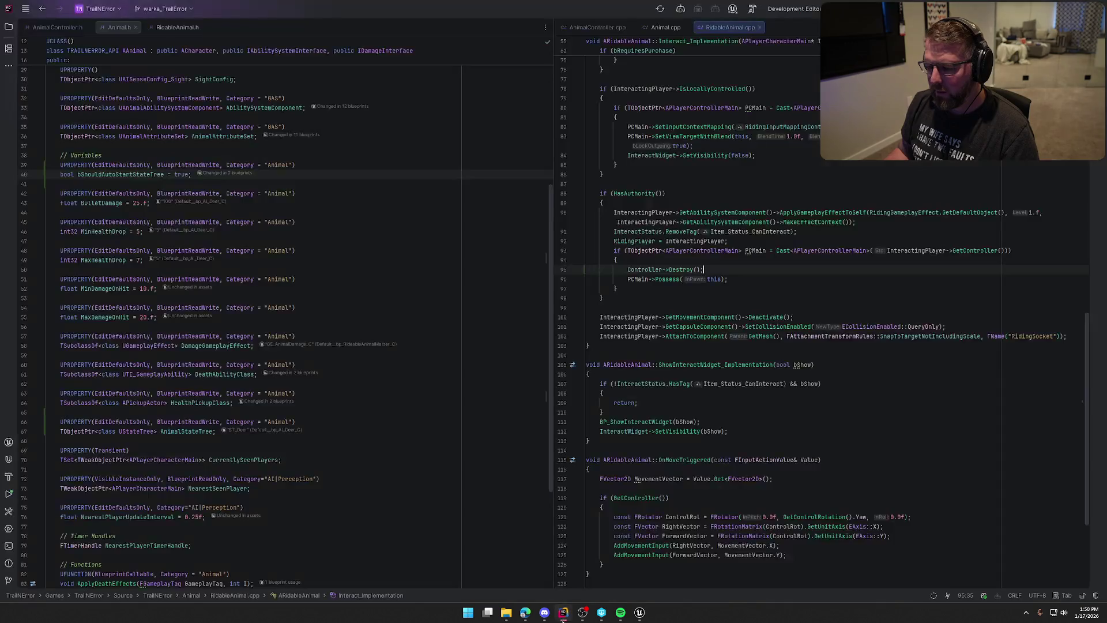
pyautogui.click(60, 29)
pyautogui.click(116, 27)
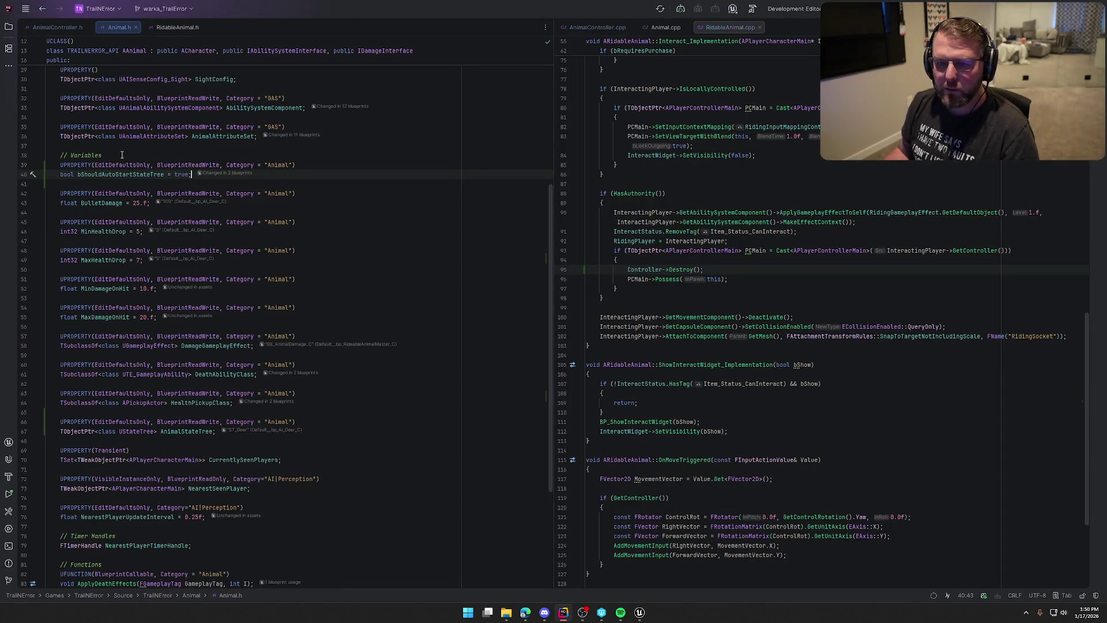
pyautogui.scroll(7, 122, 155)
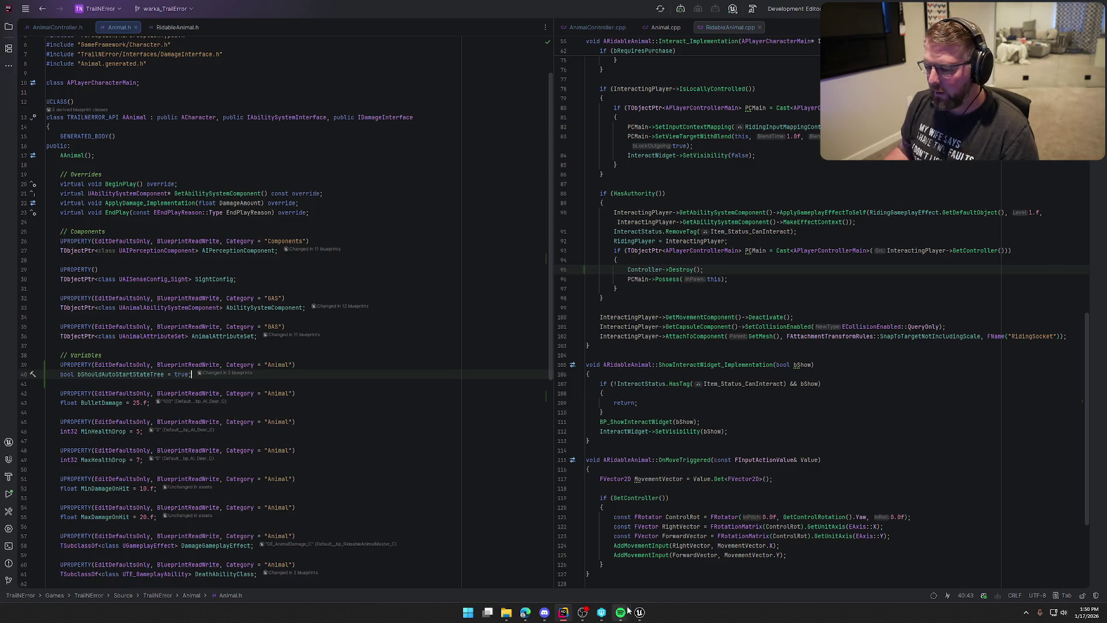
pyautogui.moveTo(638, 612)
pyautogui.click(618, 578)
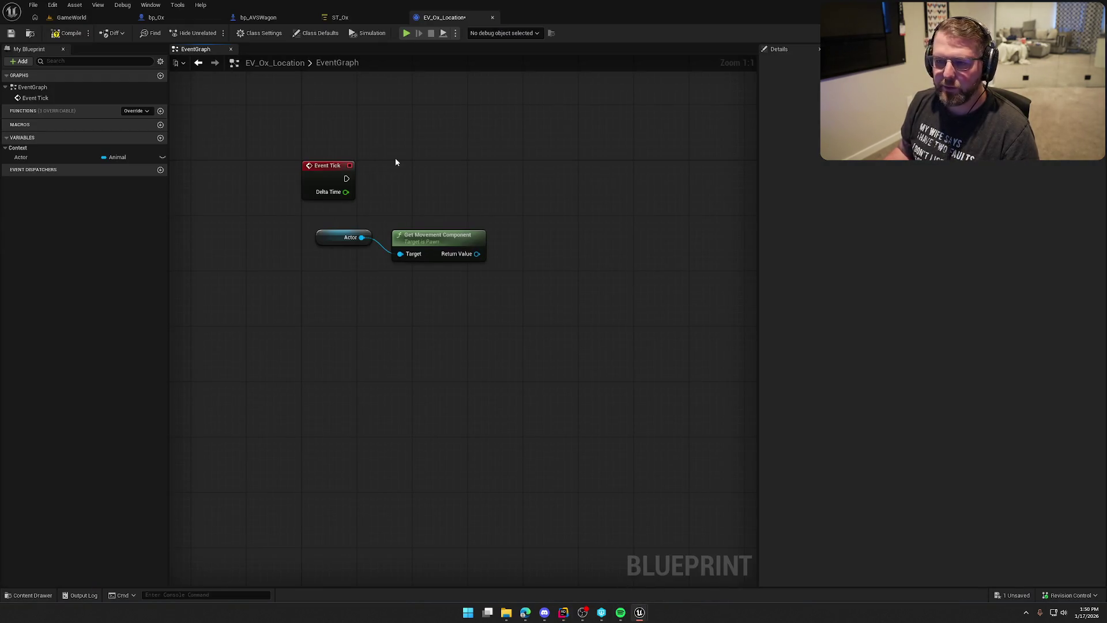
# Step: Replace Get Movement Component with the Actor's Character Movement getter
pyautogui.moveTo(360, 236); pyautogui.dragTo(388, 268)
pyautogui.write('get')
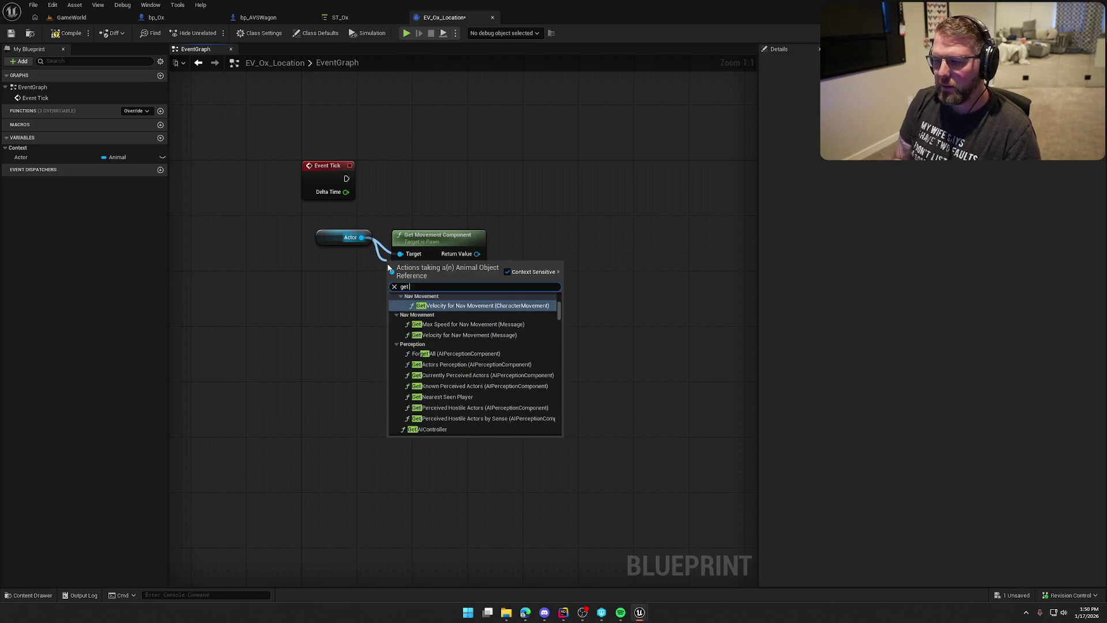
pyautogui.write(' character move')
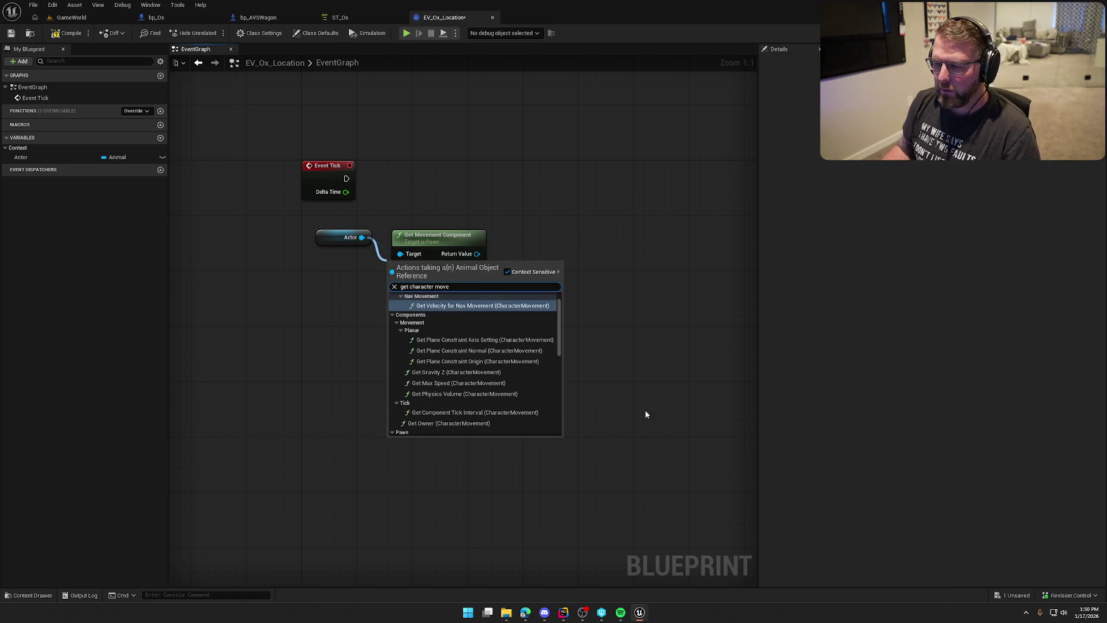
pyautogui.click(468, 429)
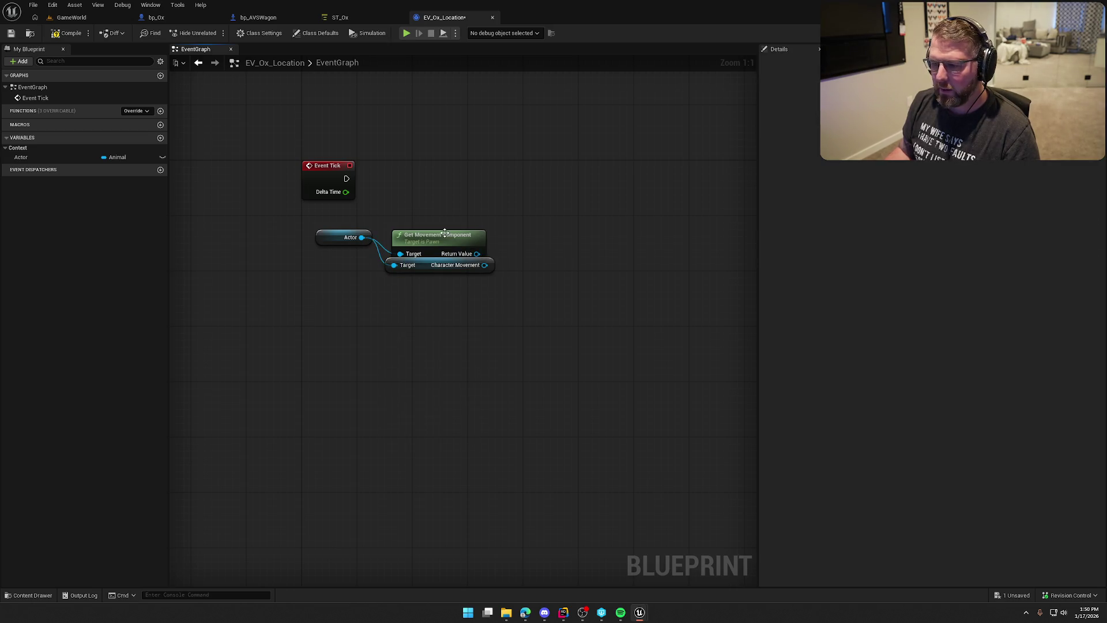
pyautogui.press('Delete')
pyautogui.moveTo(341, 237)
pyautogui.mouseDown()
pyautogui.moveTo(410, 295)
pyautogui.moveTo(425, 263)
pyautogui.moveTo(341, 221)
pyautogui.moveTo(386, 254)
pyautogui.mouseUp()
# Step: Add a Set Max Walk Speed node on Character Movement, driven by Event Tick
pyautogui.click(440, 363)
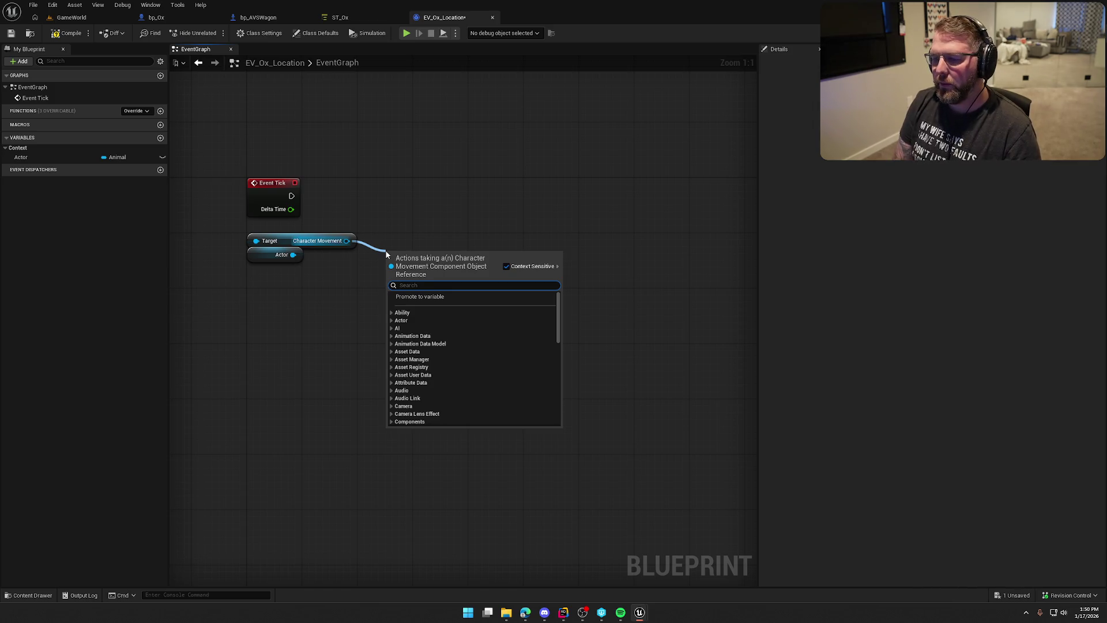
pyautogui.write('set')
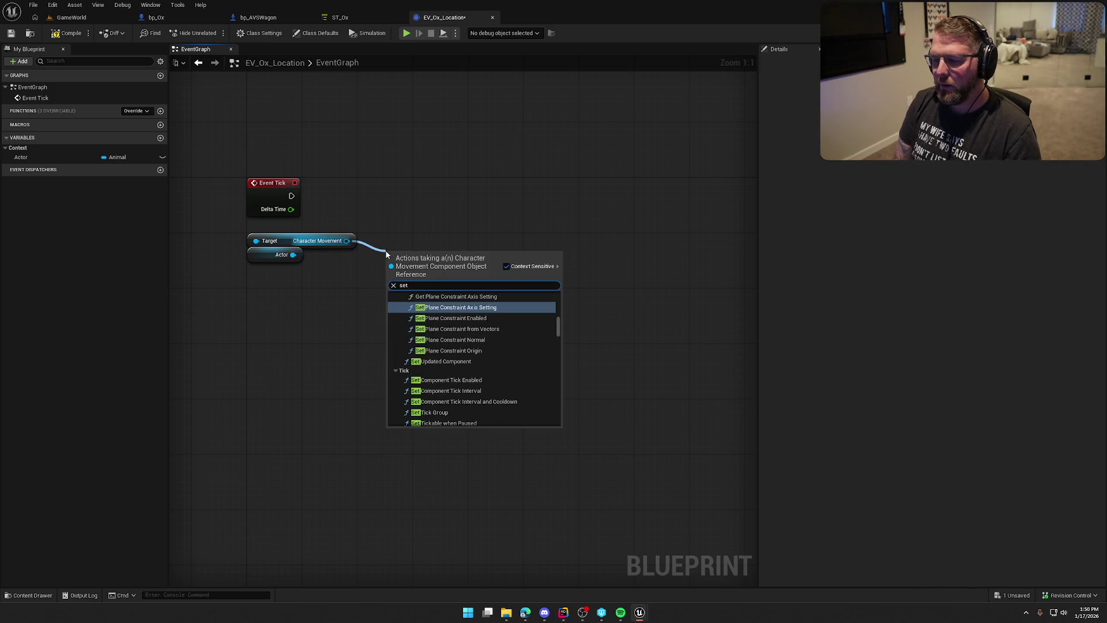
pyautogui.write(' max walk')
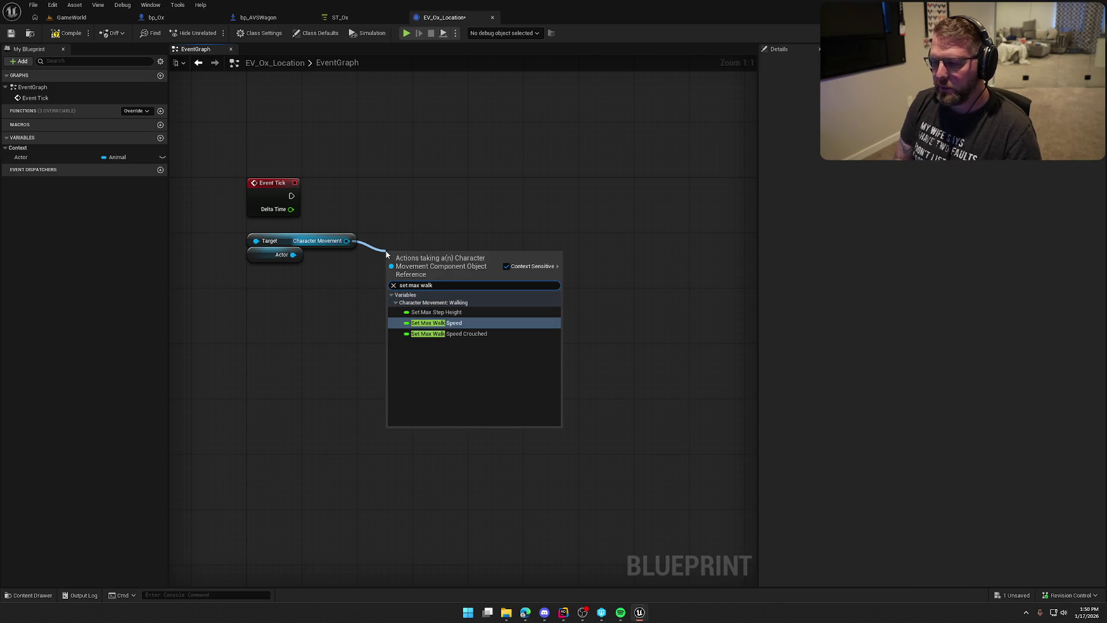
pyautogui.press('Return')
pyautogui.moveTo(291, 196)
pyautogui.mouseDown()
pyautogui.moveTo(393, 257)
pyautogui.moveTo(462, 191)
pyautogui.moveTo(441, 286)
pyautogui.mouseUp()
pyautogui.click(418, 287)
# Step: Feed Max Walk Speed from a Max (Float) node with 200.0 and 0.0, then compile
pyautogui.write('clamp')
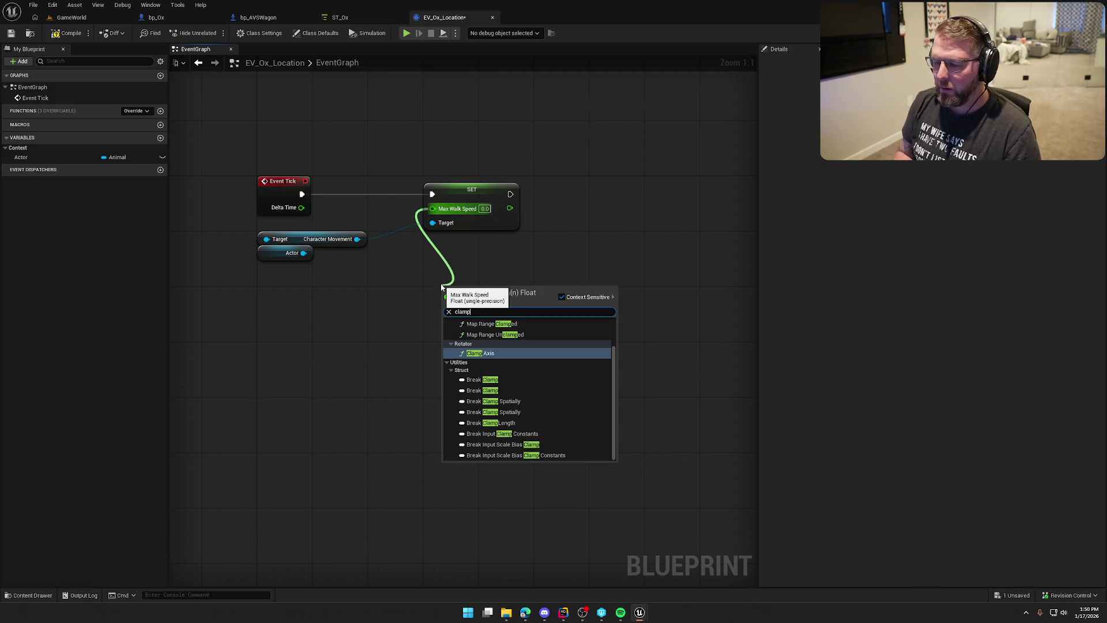
pyautogui.scroll(2, 507, 387)
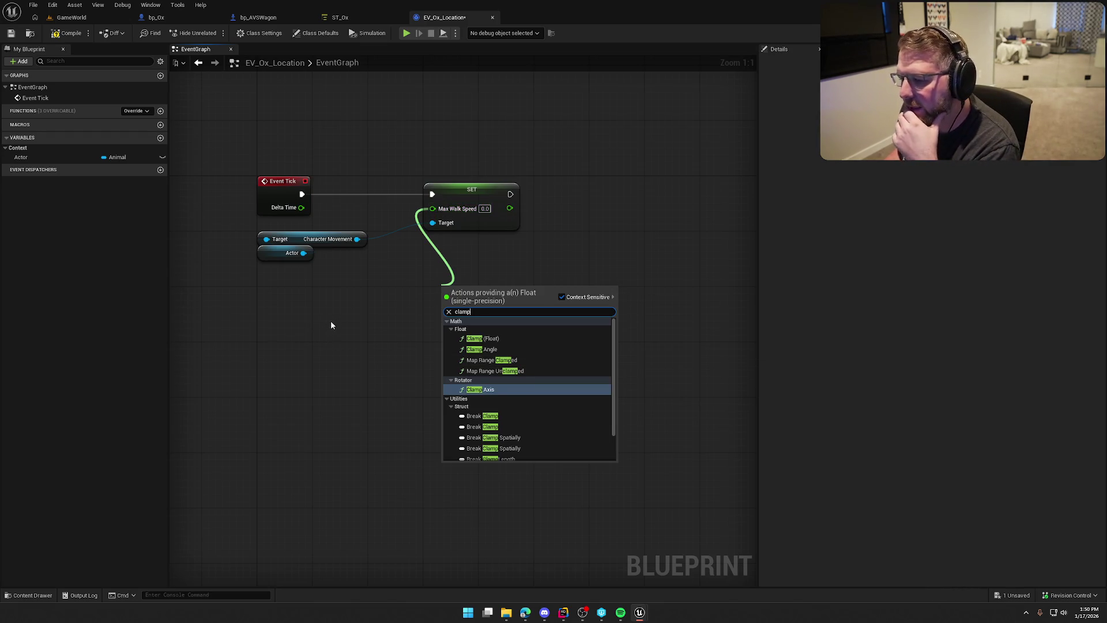
pyautogui.click(377, 327)
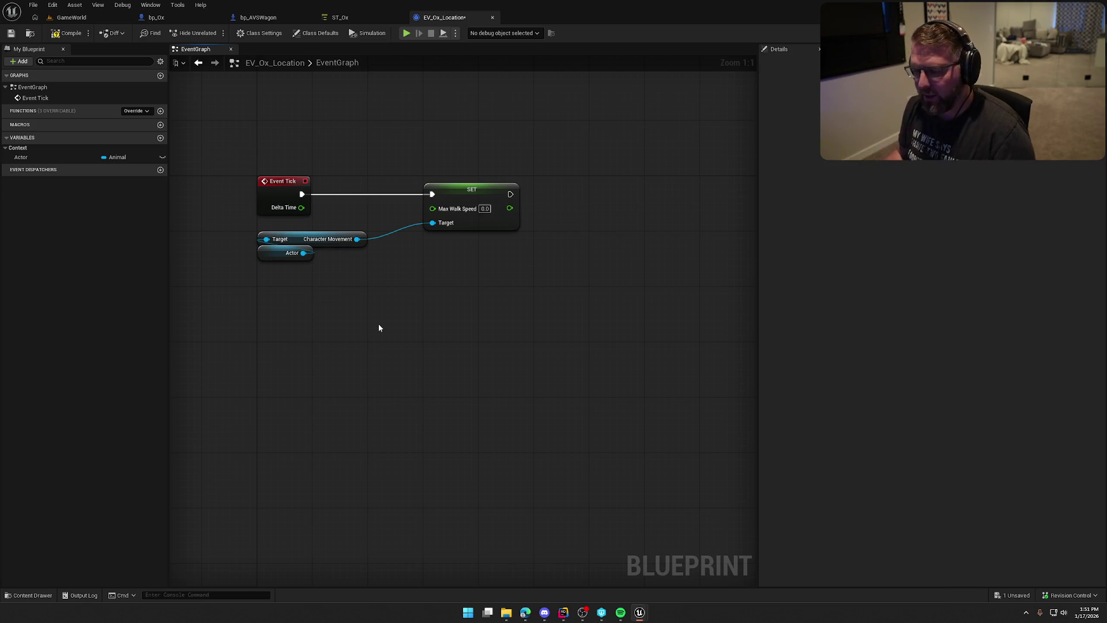
pyautogui.moveTo(433, 208)
pyautogui.mouseDown()
pyautogui.moveTo(431, 283)
pyautogui.moveTo(470, 245)
pyautogui.mouseUp()
pyautogui.write('max')
pyautogui.click(481, 331)
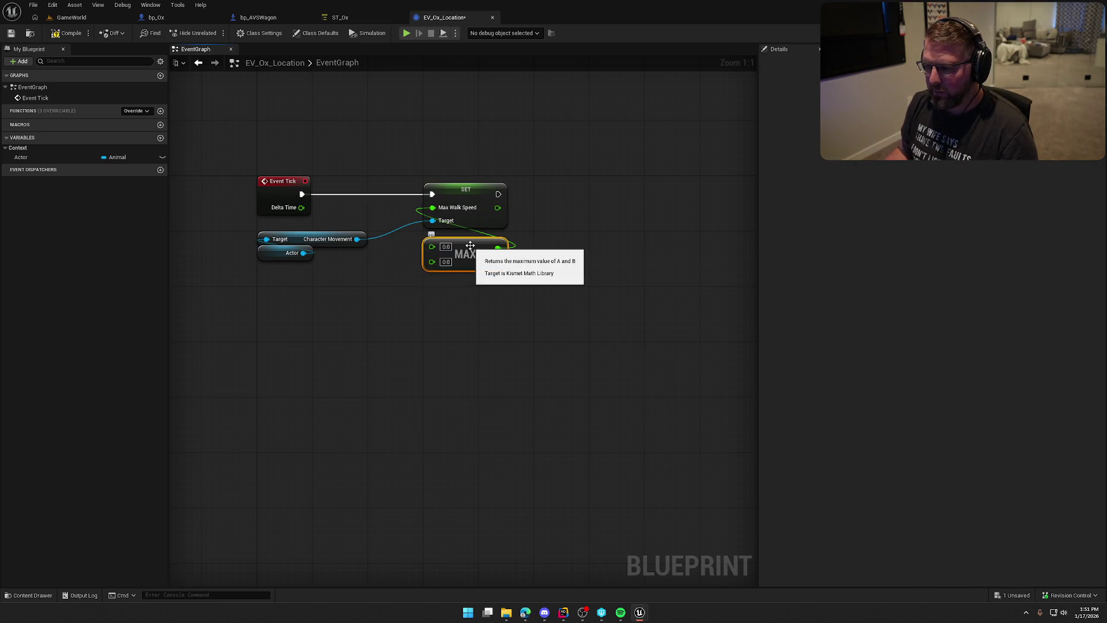
pyautogui.click(445, 247)
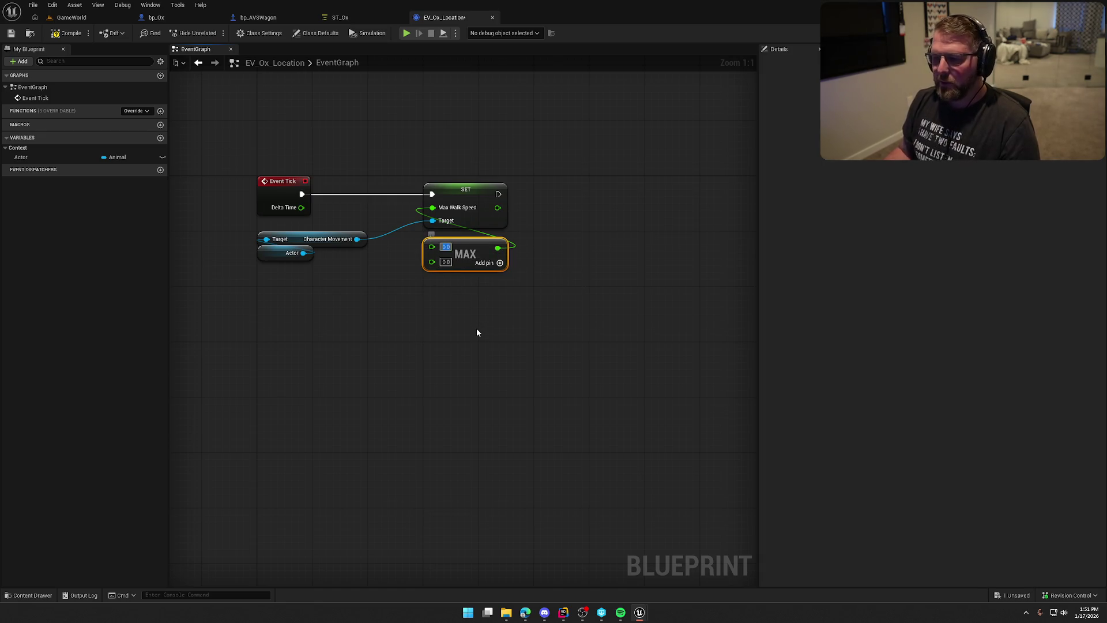
pyautogui.write('2')
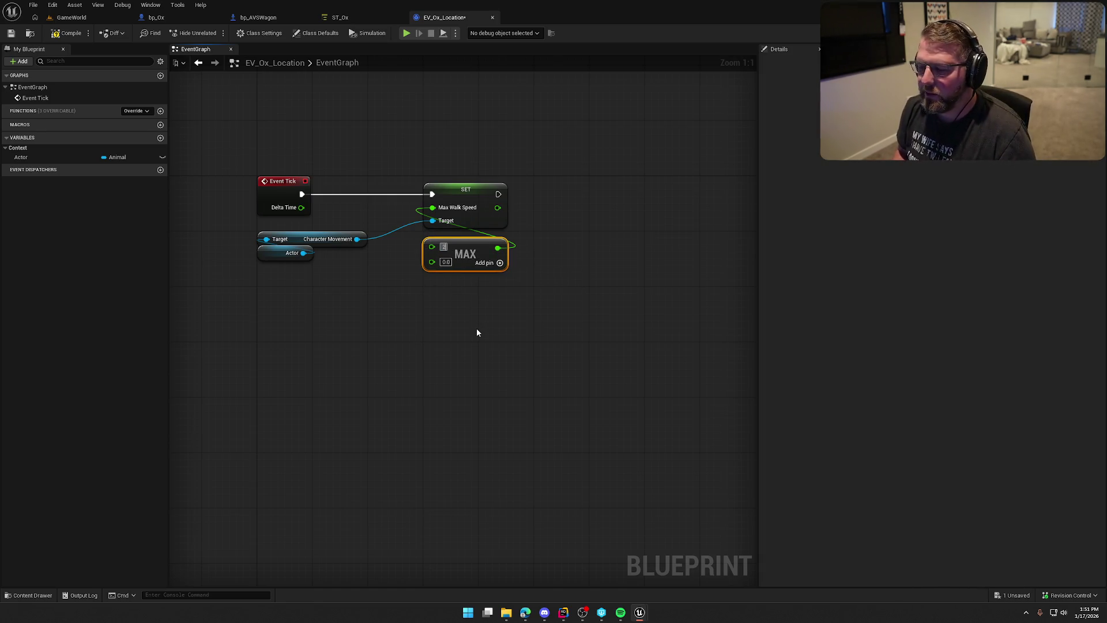
pyautogui.write('00')
pyautogui.press('Return')
pyautogui.click(477, 330)
pyautogui.hotkey('ctrl', 's')
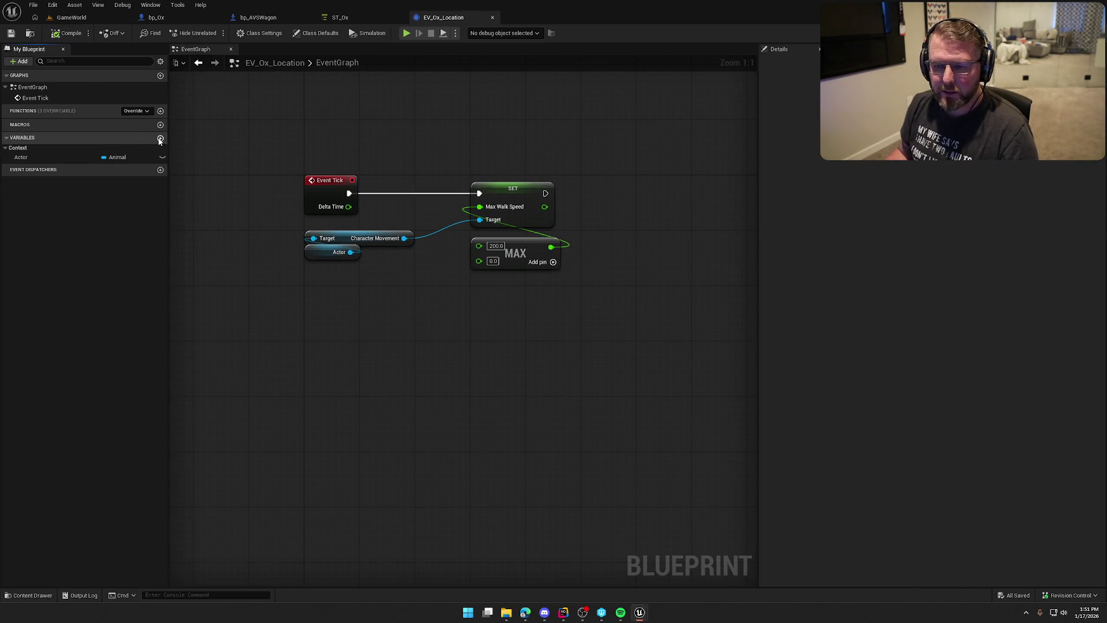
# Step: Add a new variable named Wagon to the evaluator
pyautogui.click(161, 139)
pyautogui.write('Wagon')
pyautogui.press('Return')
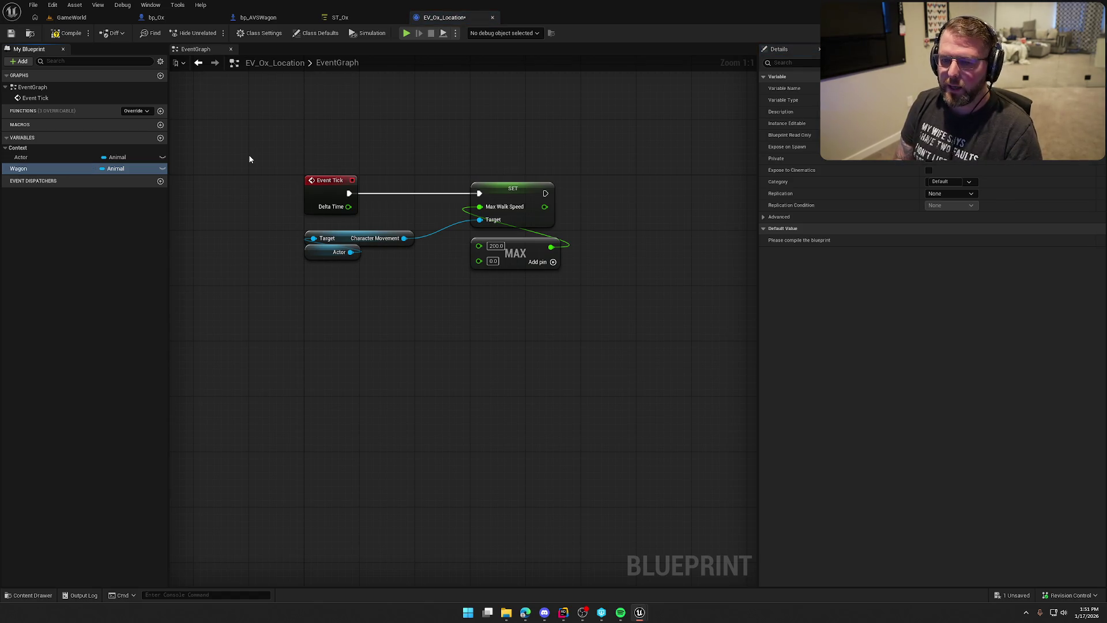
pyautogui.click(340, 18)
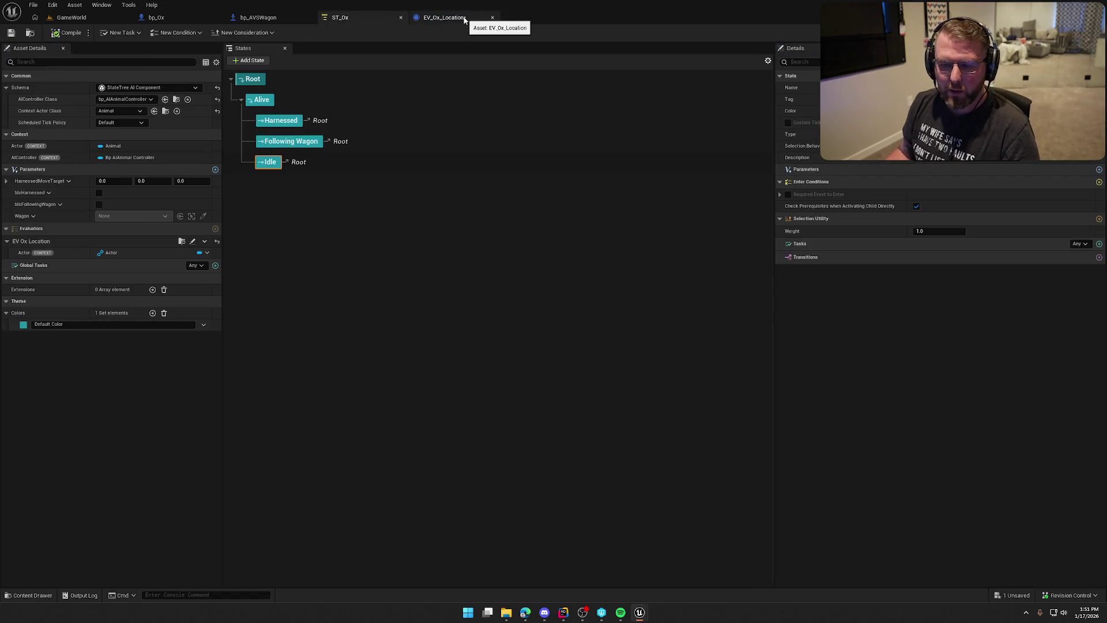
pyautogui.click(462, 18)
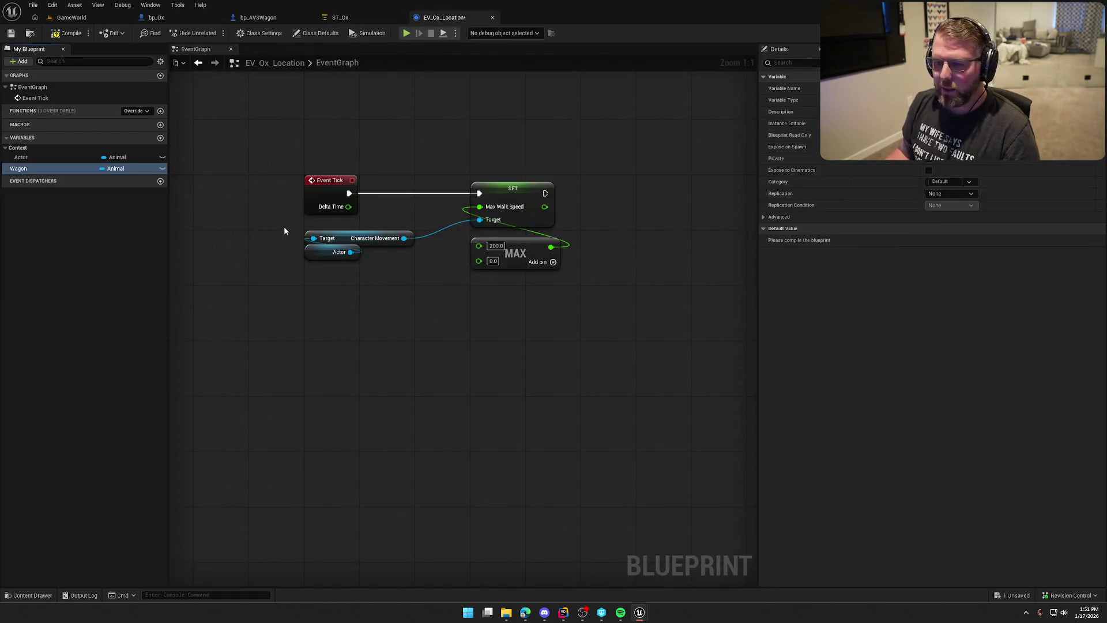
# Step: Put Wagon in the Input category as a Bp AVSWagon reference and compile
pyautogui.click(943, 181)
pyautogui.write('Input')
pyautogui.press('Return')
pyautogui.click(116, 176)
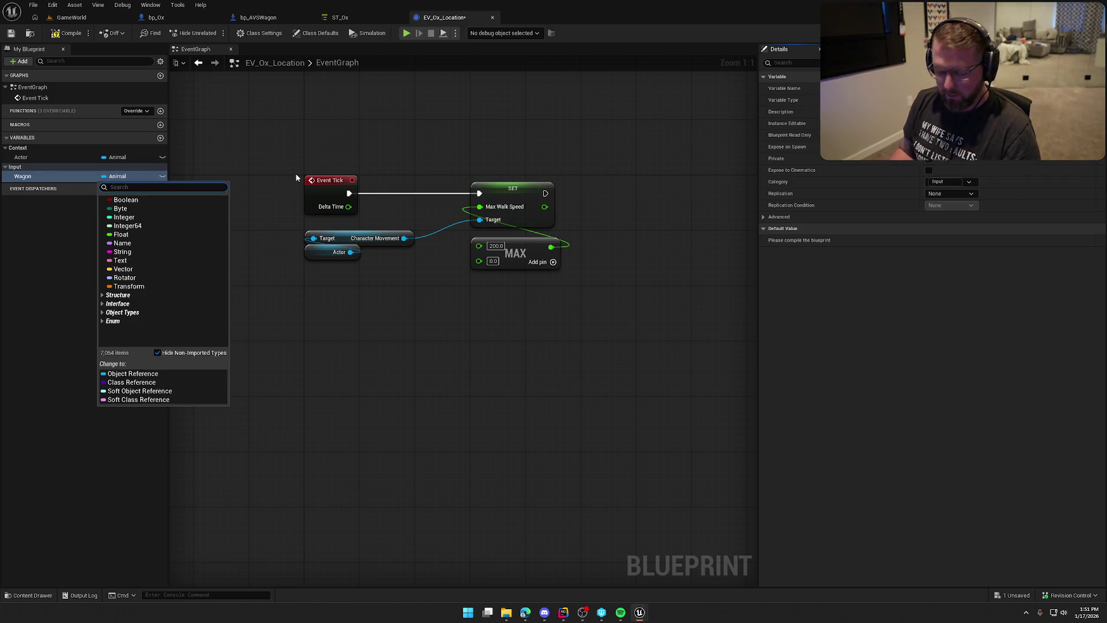
pyautogui.write('bp avs')
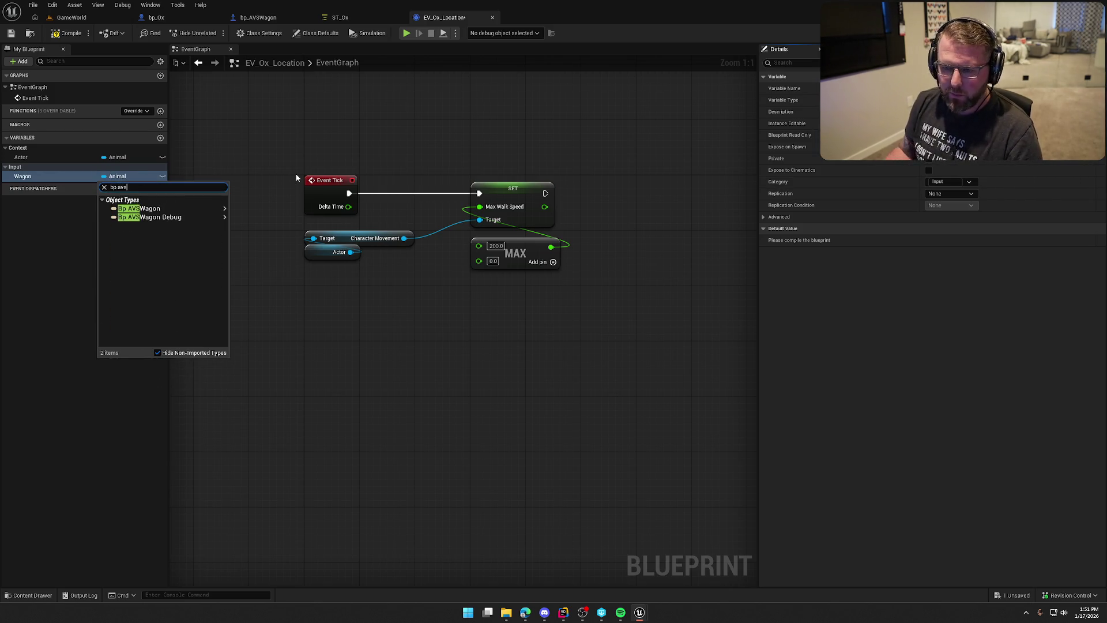
pyautogui.click(151, 208)
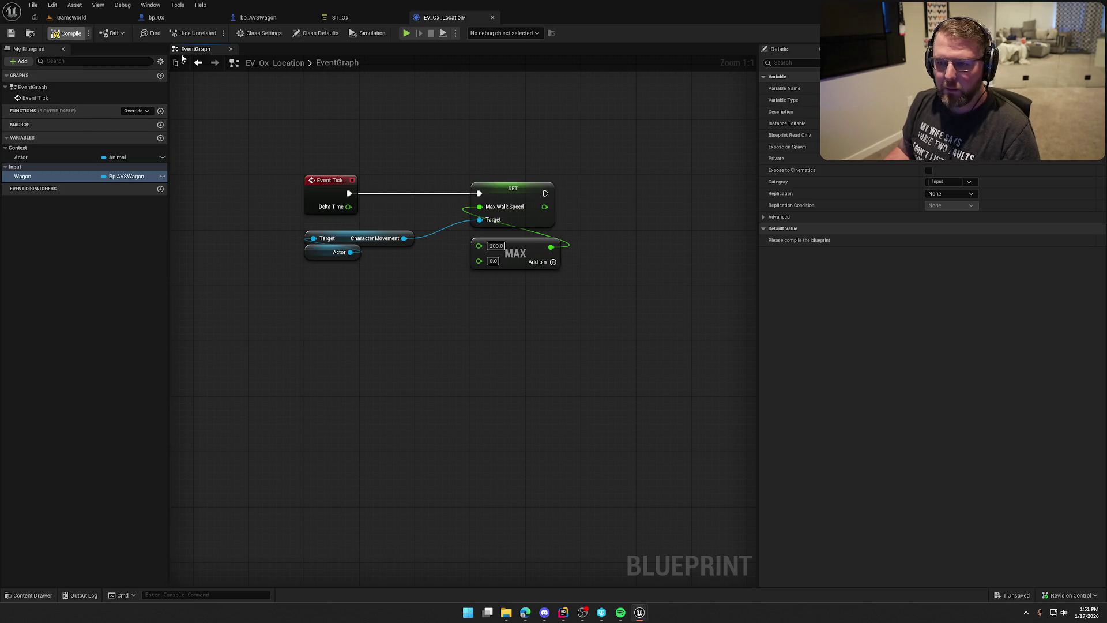
pyautogui.hotkey('ctrl', 's')
# Step: In ST_Ox, bind the evaluator's Wagon input to Parameters > Wagon and compile
pyautogui.click(341, 17)
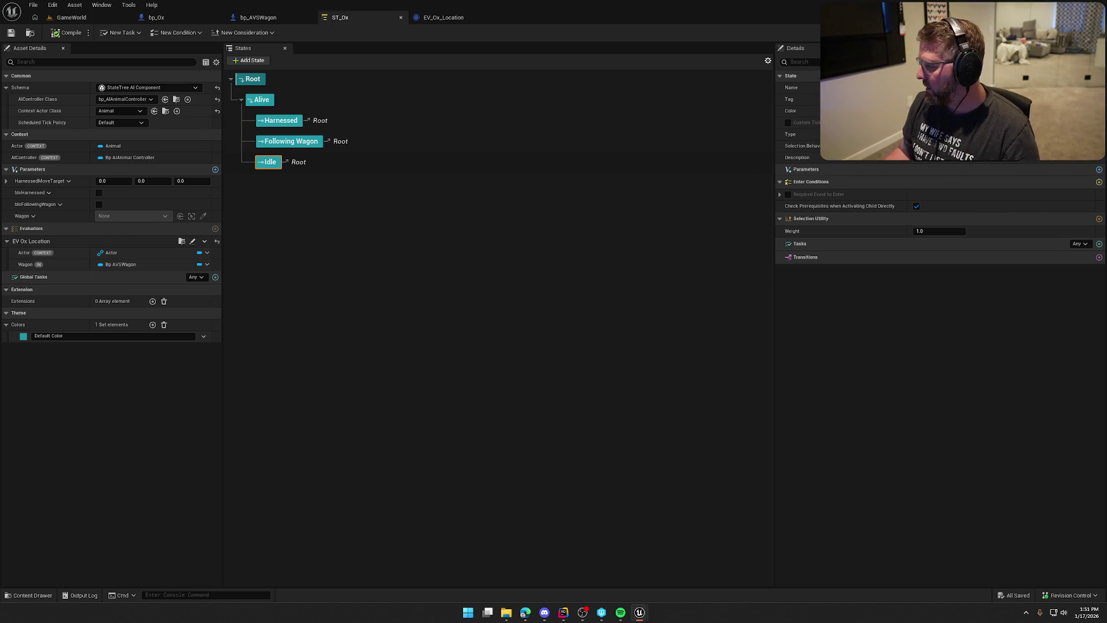
pyautogui.click(207, 266)
pyautogui.moveTo(257, 298)
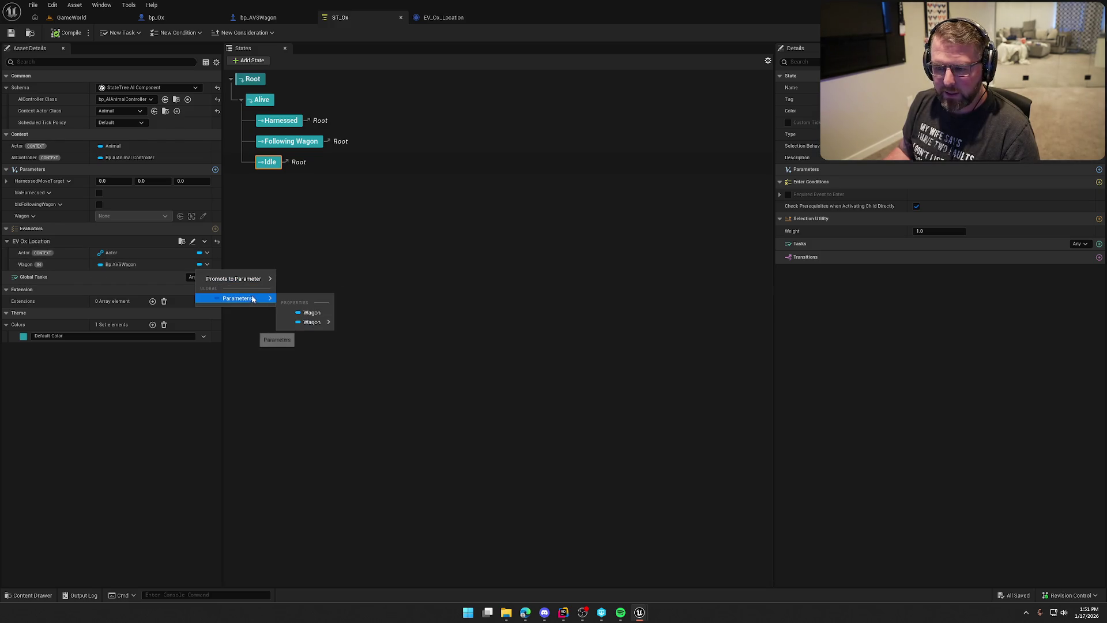
pyautogui.click(311, 317)
pyautogui.click(68, 33)
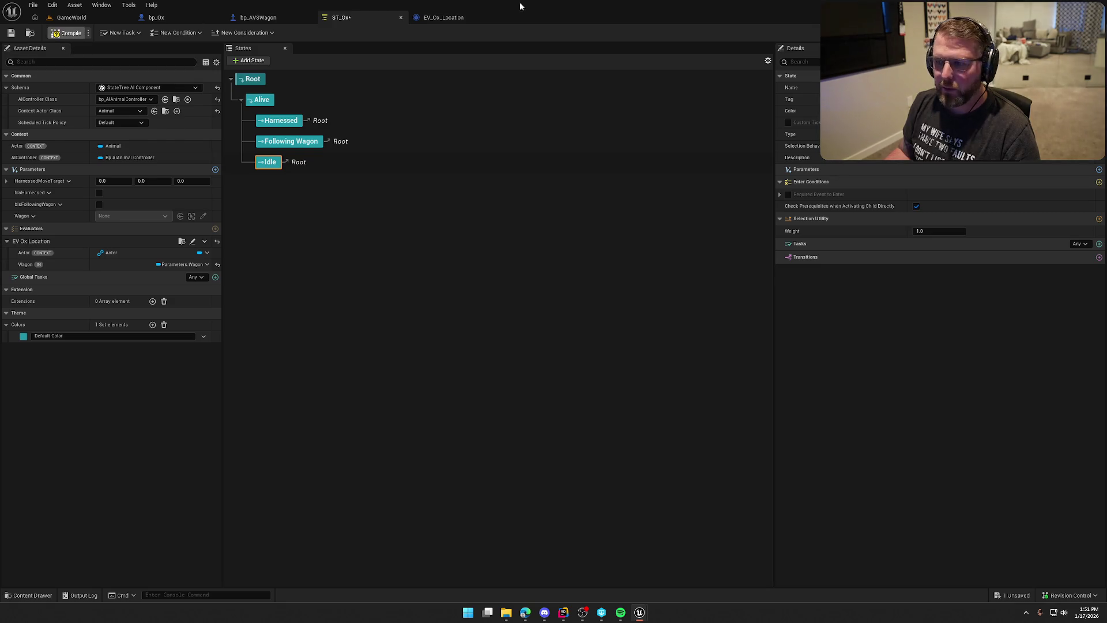
pyautogui.click(443, 17)
# Step: Add a Wagon getter feeding Get Velocity and then Vector Length XY
pyautogui.moveTo(22, 175)
pyautogui.mouseDown()
pyautogui.moveTo(413, 291)
pyautogui.moveTo(499, 290)
pyautogui.mouseUp()
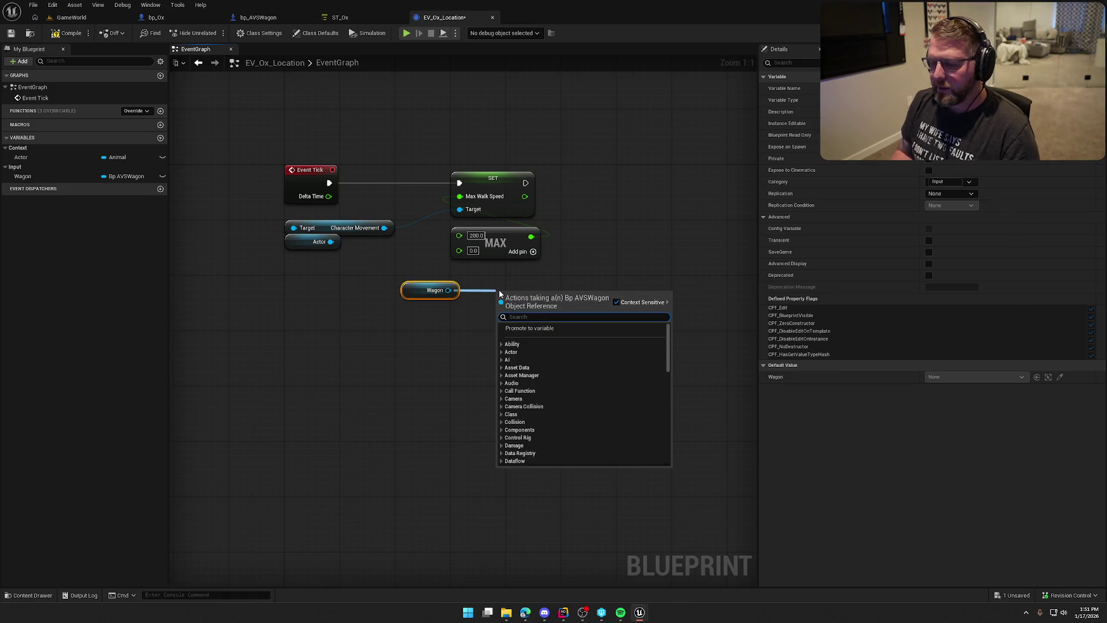
pyautogui.write('get velo')
pyautogui.press('Return')
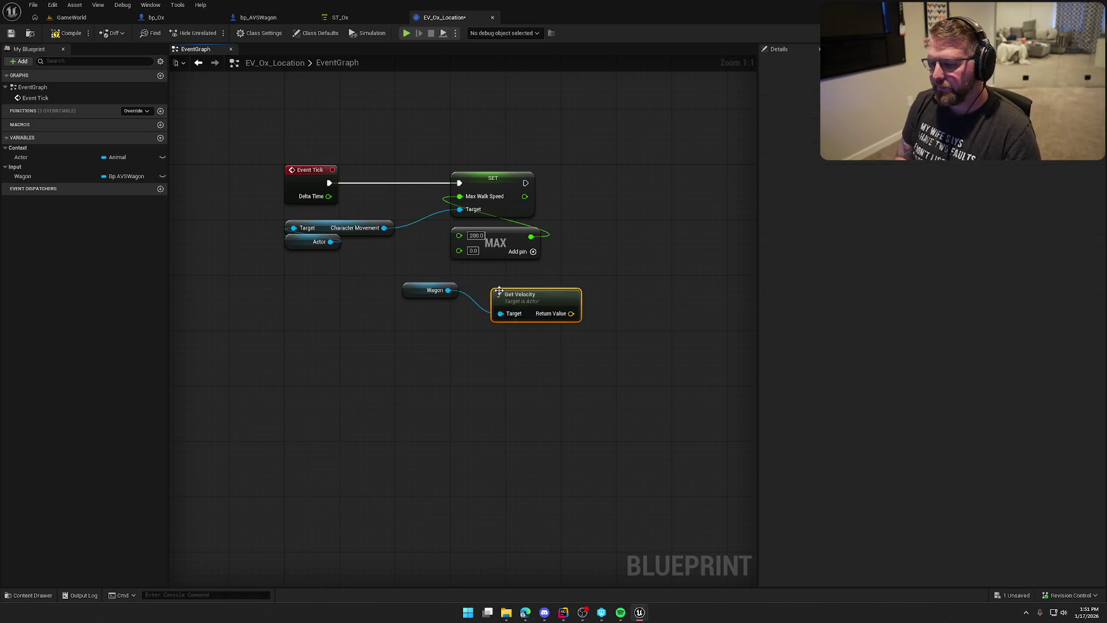
pyautogui.moveTo(421, 294); pyautogui.dragTo(504, 336)
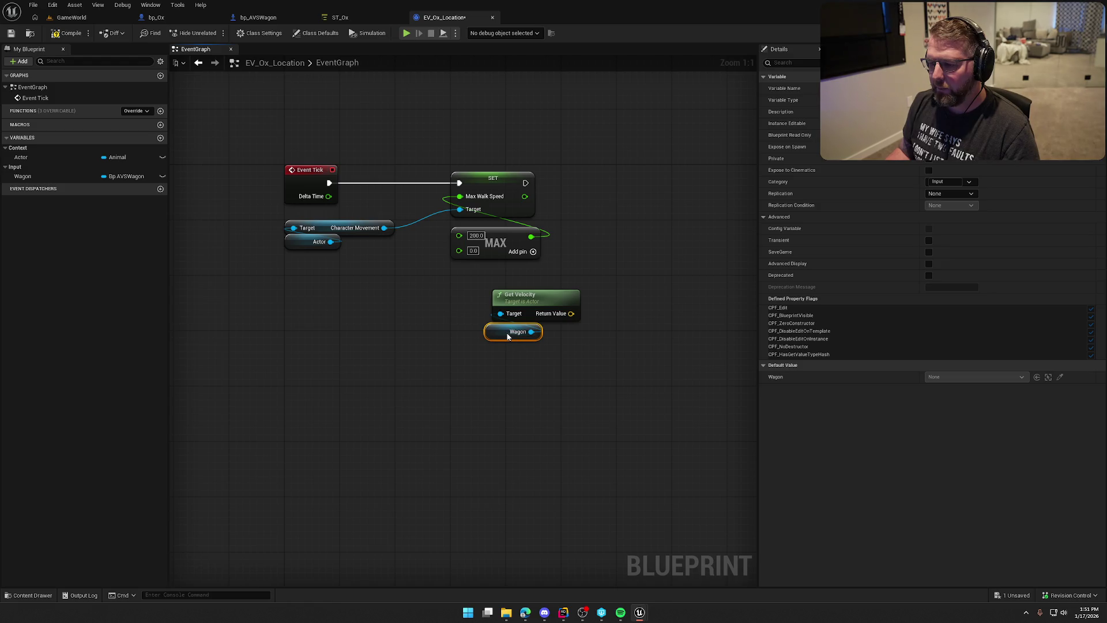
pyautogui.moveTo(571, 313); pyautogui.dragTo(596, 319)
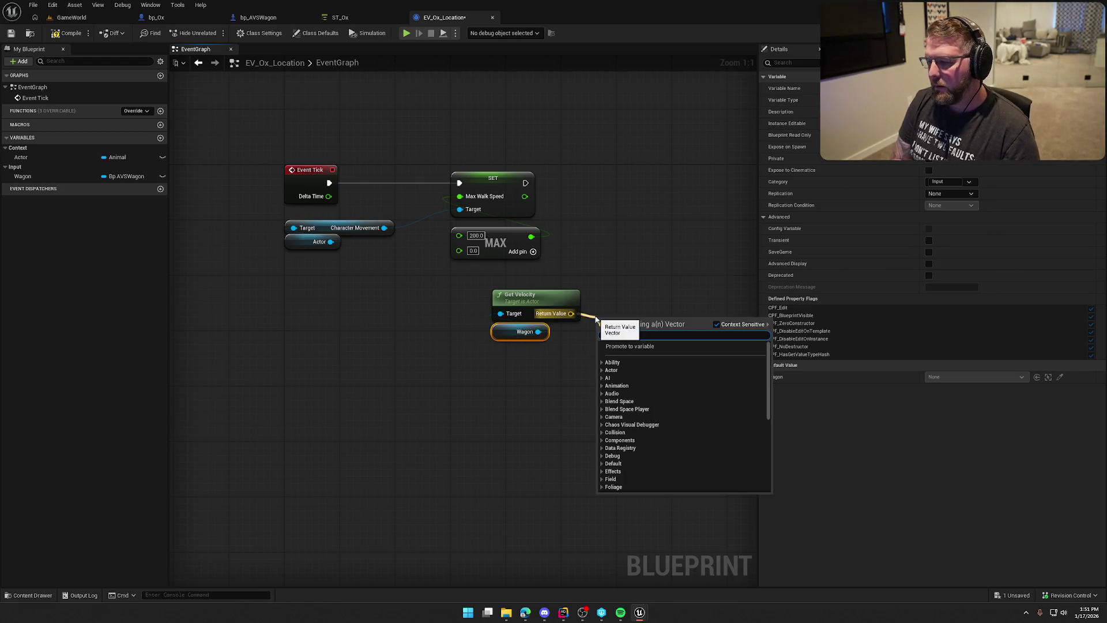
pyautogui.write('len')
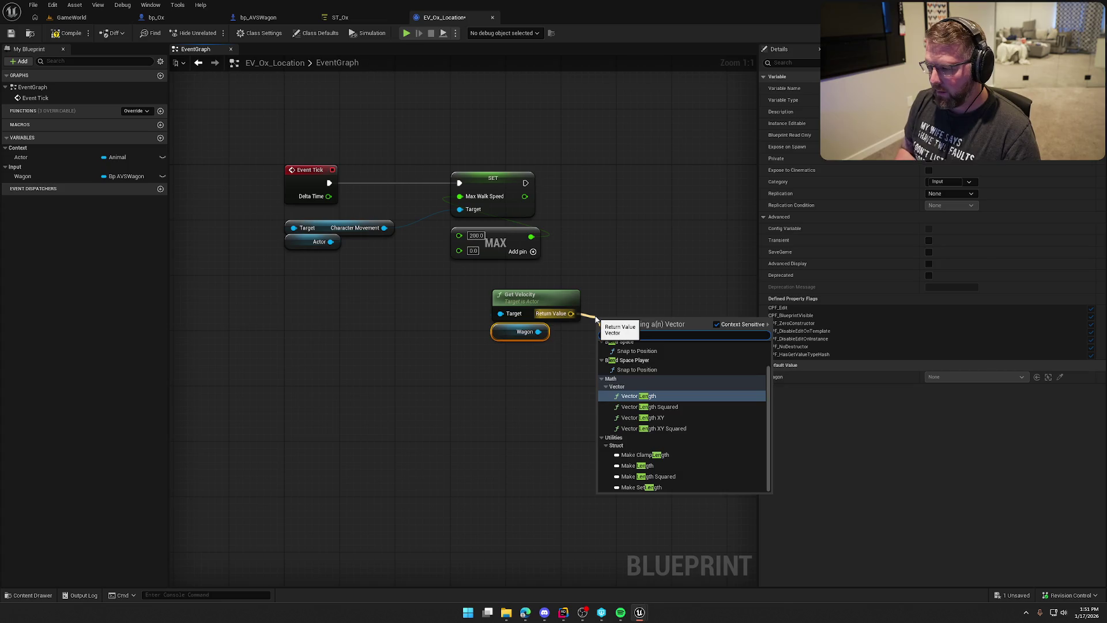
pyautogui.click(642, 417)
# Step: Wire the wagon's XY speed into MAX's second input, arrange the nodes and save
pyautogui.moveTo(542, 371)
pyautogui.mouseDown()
pyautogui.moveTo(514, 306)
pyautogui.moveTo(638, 362)
pyautogui.mouseUp()
pyautogui.keyDown('shift'); pyautogui.click(637, 322); pyautogui.keyUp('shift')
pyautogui.moveTo(637, 323)
pyautogui.mouseDown()
pyautogui.moveTo(395, 281)
pyautogui.moveTo(379, 261)
pyautogui.moveTo(459, 251)
pyautogui.mouseUp()
pyautogui.moveTo(447, 376)
pyautogui.mouseDown()
pyautogui.moveTo(387, 267)
pyautogui.moveTo(350, 273)
pyautogui.mouseUp()
pyautogui.moveTo(465, 410)
pyautogui.mouseDown()
pyautogui.moveTo(378, 292)
pyautogui.moveTo(375, 270)
pyautogui.moveTo(353, 270)
pyautogui.mouseUp()
pyautogui.moveTo(473, 254); pyautogui.dragTo(472, 275)
pyautogui.moveTo(487, 334); pyautogui.dragTo(502, 374)
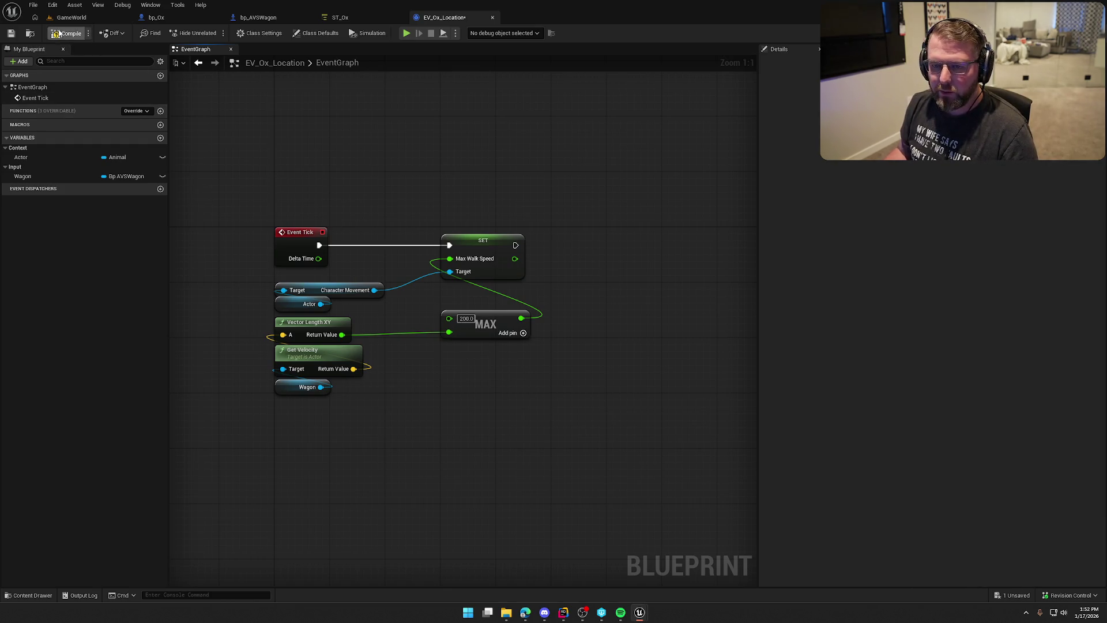
pyautogui.hotkey('ctrl', 's')
# Step: Shift the SET node right to straighten its wires and reposition the Wagon node
pyautogui.moveTo(370, 142); pyautogui.dragTo(429, 152)
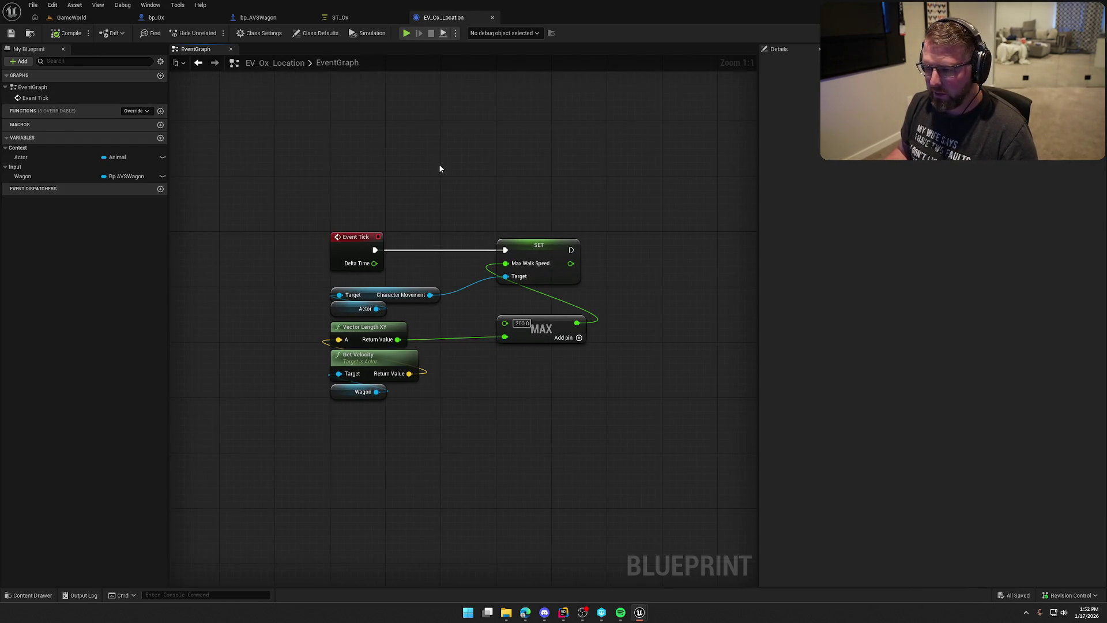
pyautogui.moveTo(536, 248)
pyautogui.mouseDown()
pyautogui.moveTo(497, 228)
pyautogui.moveTo(603, 227)
pyautogui.mouseUp()
pyautogui.moveTo(530, 182); pyautogui.dragTo(556, 189)
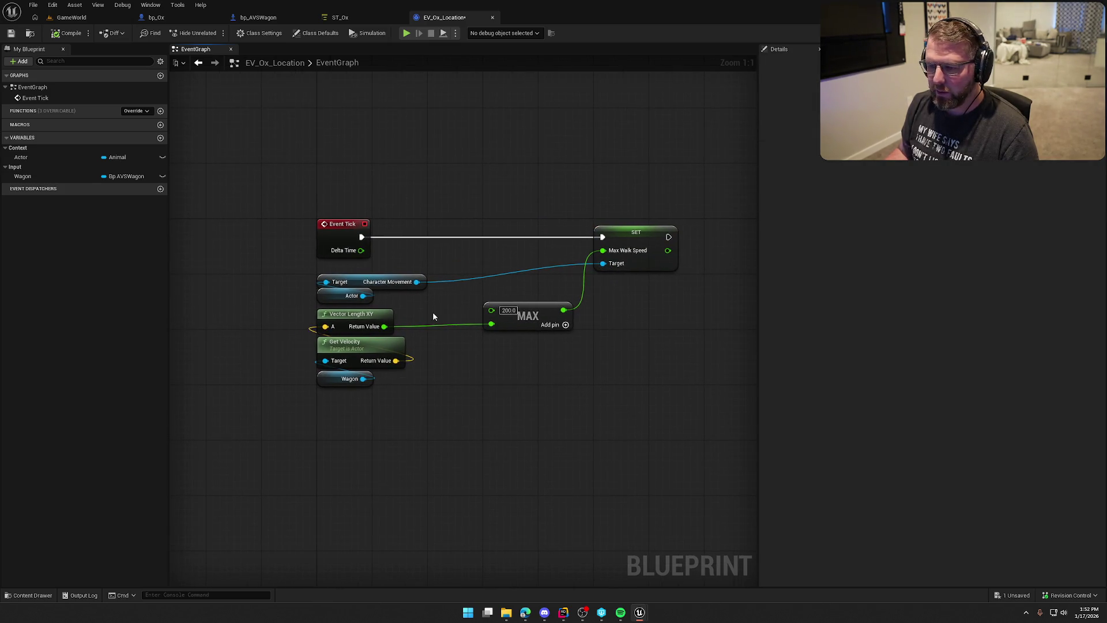
pyautogui.moveTo(330, 383)
pyautogui.mouseDown()
pyautogui.moveTo(392, 255)
pyautogui.moveTo(415, 253)
pyautogui.moveTo(423, 257)
pyautogui.moveTo(310, 390)
pyautogui.moveTo(385, 386)
pyautogui.moveTo(441, 261)
pyautogui.mouseUp()
# Step: Convert Wagon to a validated get so Event Tick reaches SET only when Is Valid
pyautogui.rightClick(436, 259)
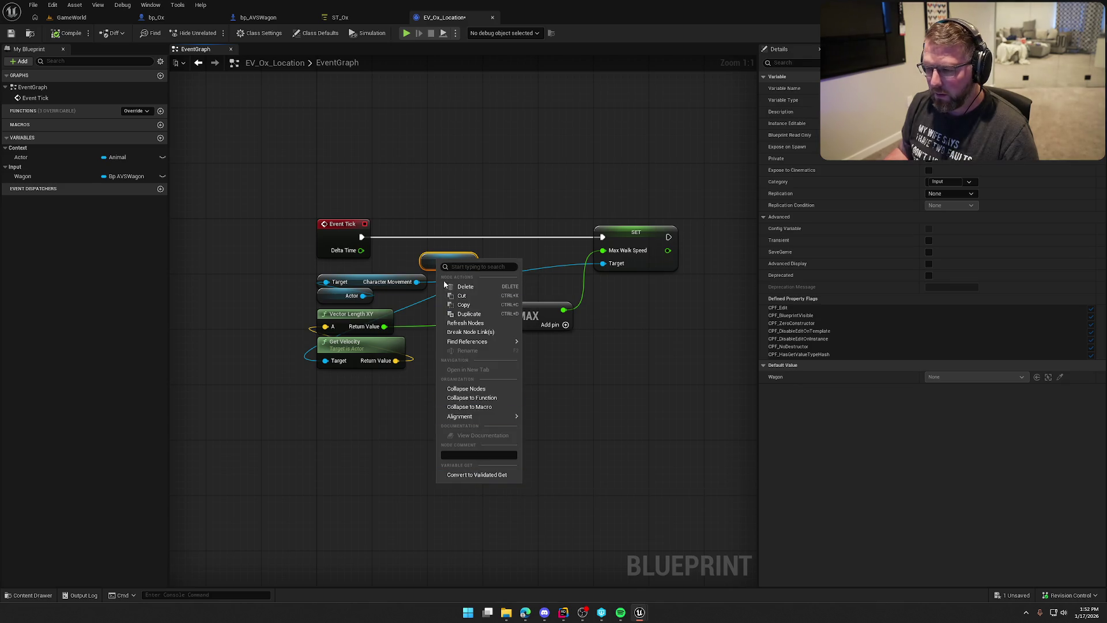
pyautogui.click(473, 476)
pyautogui.moveTo(362, 237)
pyautogui.mouseDown()
pyautogui.moveTo(429, 271)
pyautogui.moveTo(448, 229)
pyautogui.moveTo(518, 243)
pyautogui.moveTo(603, 236)
pyautogui.mouseUp()
pyautogui.click(628, 357)
# Step: Move the Character Movement, Actor, MAX and SET nodes right of the Wagon check
pyautogui.moveTo(393, 301)
pyautogui.mouseDown()
pyautogui.moveTo(340, 276)
pyautogui.moveTo(669, 282)
pyautogui.moveTo(645, 281)
pyautogui.mouseUp()
pyautogui.click(543, 349)
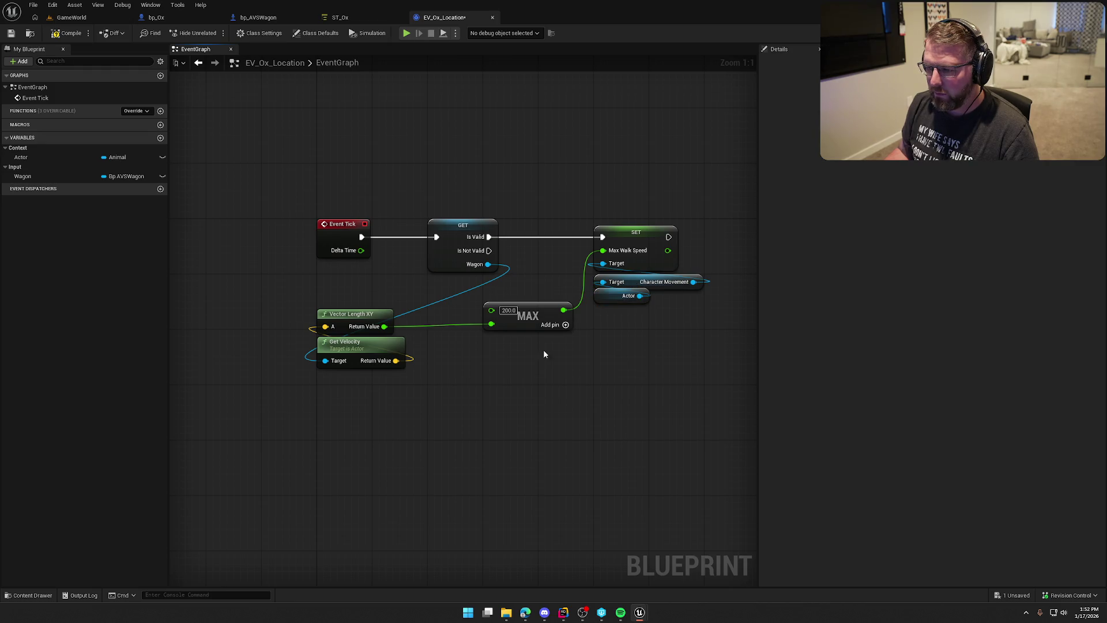
pyautogui.moveTo(353, 315)
pyautogui.mouseDown()
pyautogui.moveTo(353, 371)
pyautogui.moveTo(369, 311)
pyautogui.moveTo(424, 299)
pyautogui.moveTo(412, 297)
pyautogui.mouseUp()
pyautogui.keyDown('ctrl'); pyautogui.click(353, 344); pyautogui.keyUp('ctrl')
pyautogui.click(492, 375)
pyautogui.moveTo(492, 376); pyautogui.dragTo(408, 362)
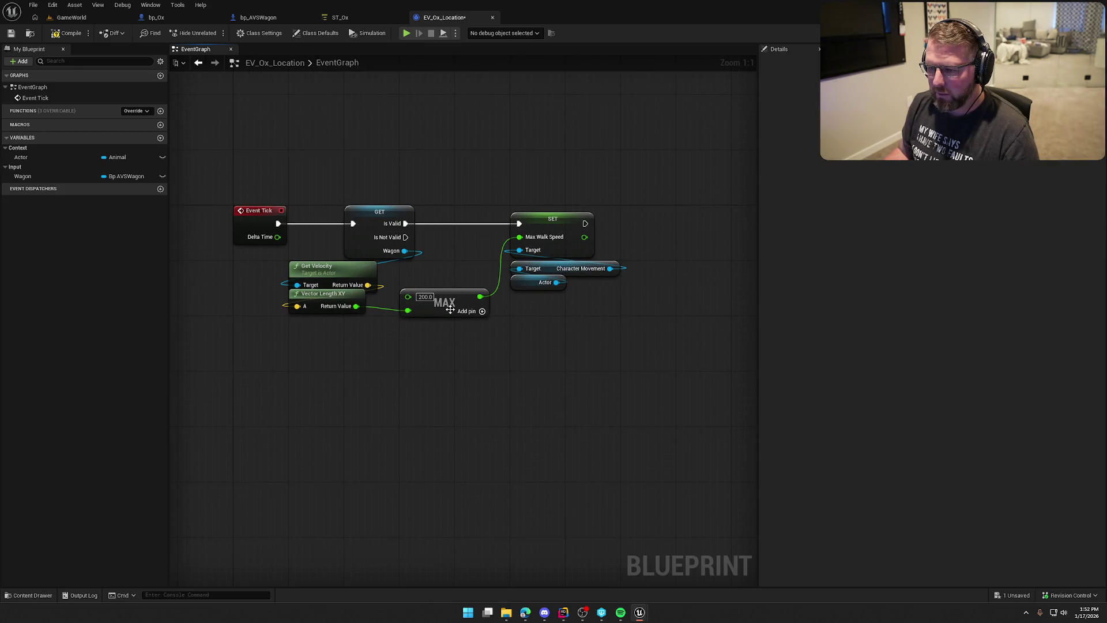
pyautogui.moveTo(528, 347)
pyautogui.mouseDown()
pyautogui.moveTo(443, 356)
pyautogui.moveTo(418, 222)
pyautogui.moveTo(404, 228)
pyautogui.mouseUp()
pyautogui.moveTo(474, 234); pyautogui.dragTo(591, 237)
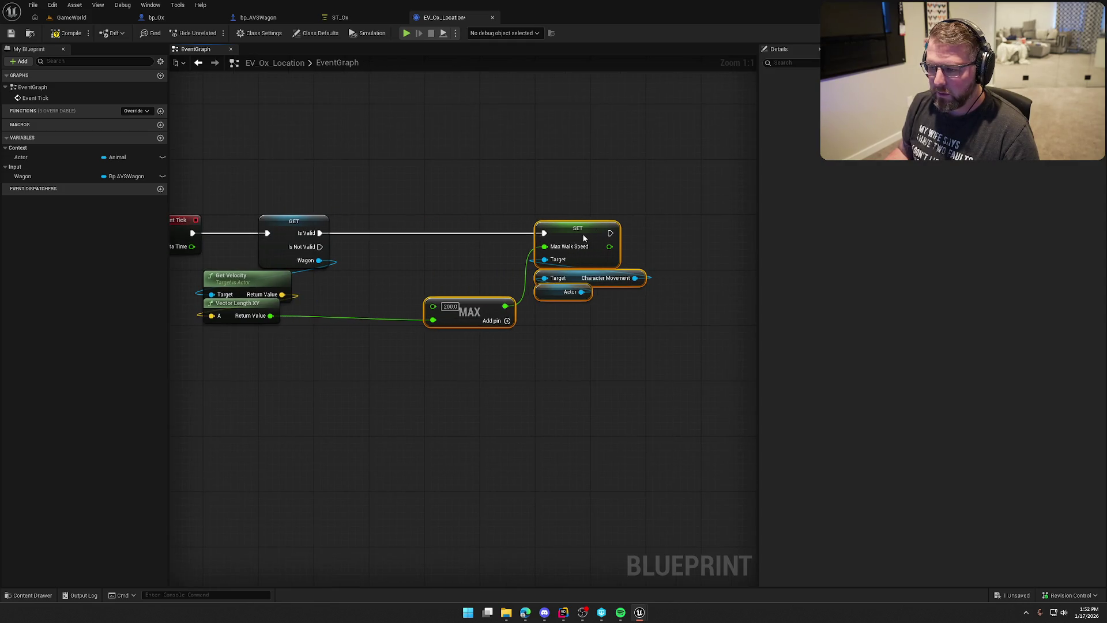
# Step: Align the validated Wagon, velocity and MAX nodes, then save the blueprint
pyautogui.moveTo(290, 230)
pyautogui.mouseDown()
pyautogui.moveTo(338, 230)
pyautogui.moveTo(297, 233)
pyautogui.mouseUp()
pyautogui.moveTo(299, 378)
pyautogui.mouseDown()
pyautogui.moveTo(234, 282)
pyautogui.moveTo(346, 282)
pyautogui.mouseUp()
pyautogui.click(404, 352)
pyautogui.moveTo(475, 313); pyautogui.dragTo(474, 287)
pyautogui.click(511, 369)
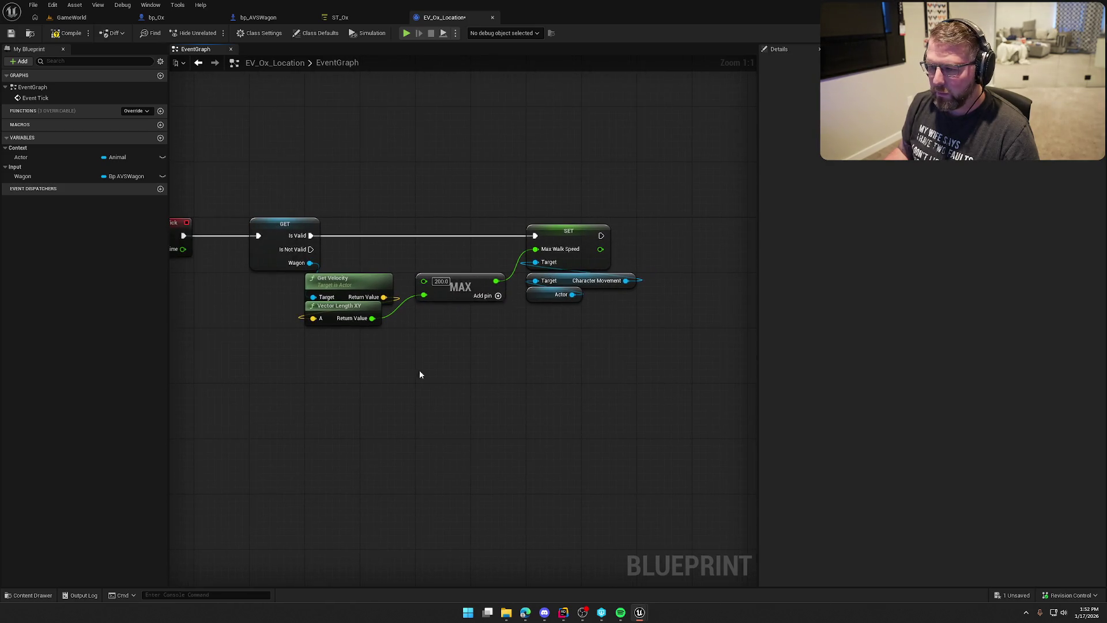
pyautogui.press('Home')
pyautogui.hotkey('ctrl', 's')
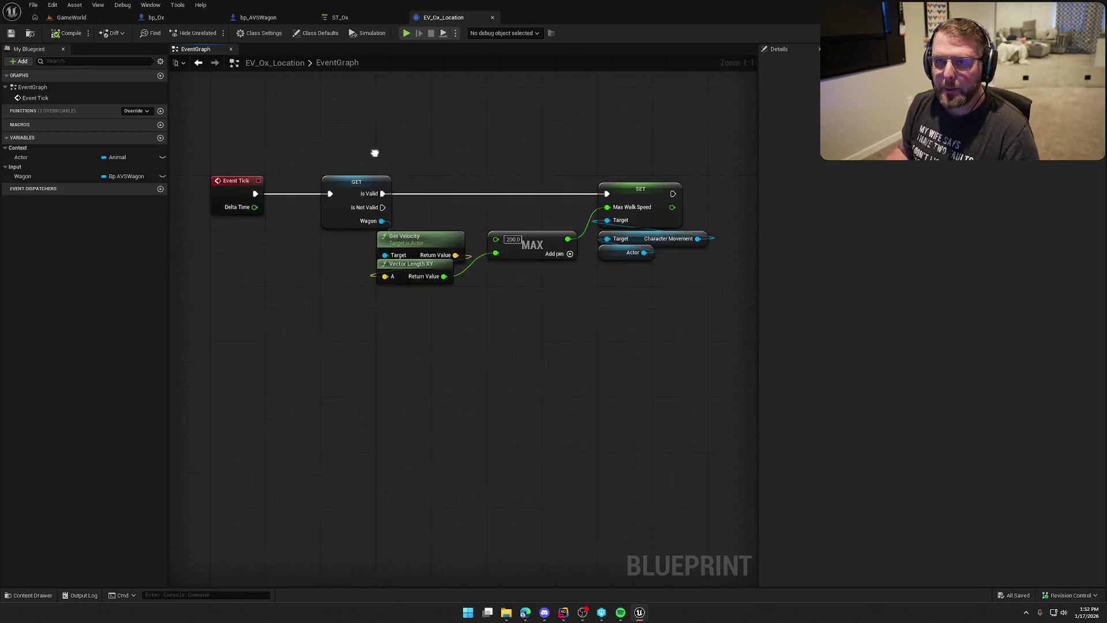
# Step: Lower Vector Length XY slightly, compile the blueprint and go to the GameWorld level
pyautogui.moveTo(258, 175); pyautogui.dragTo(634, 374)
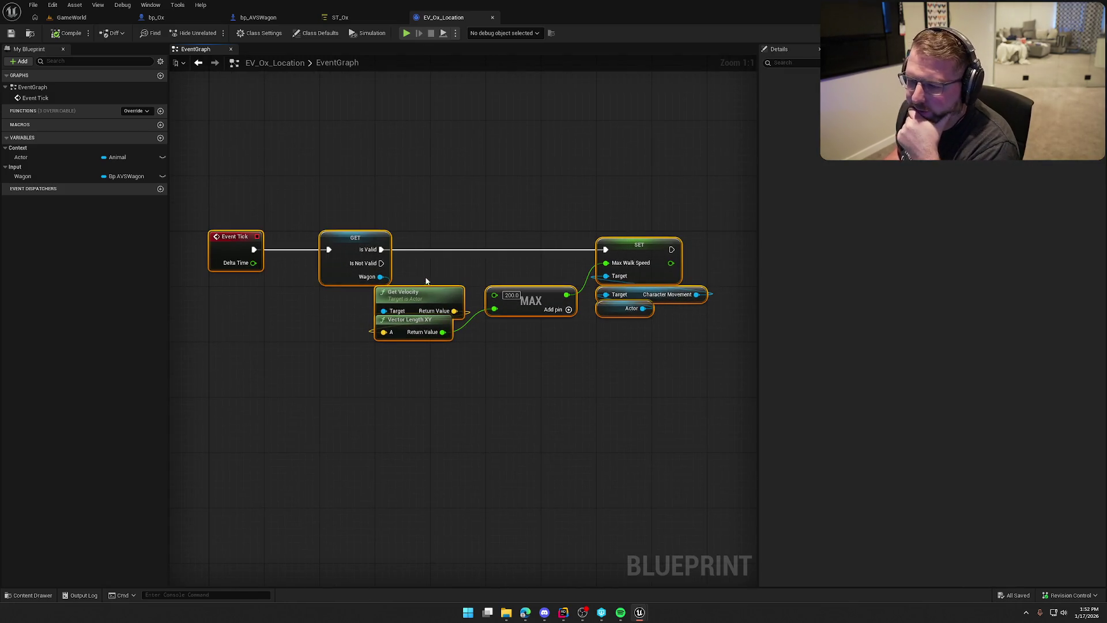
pyautogui.click(399, 357)
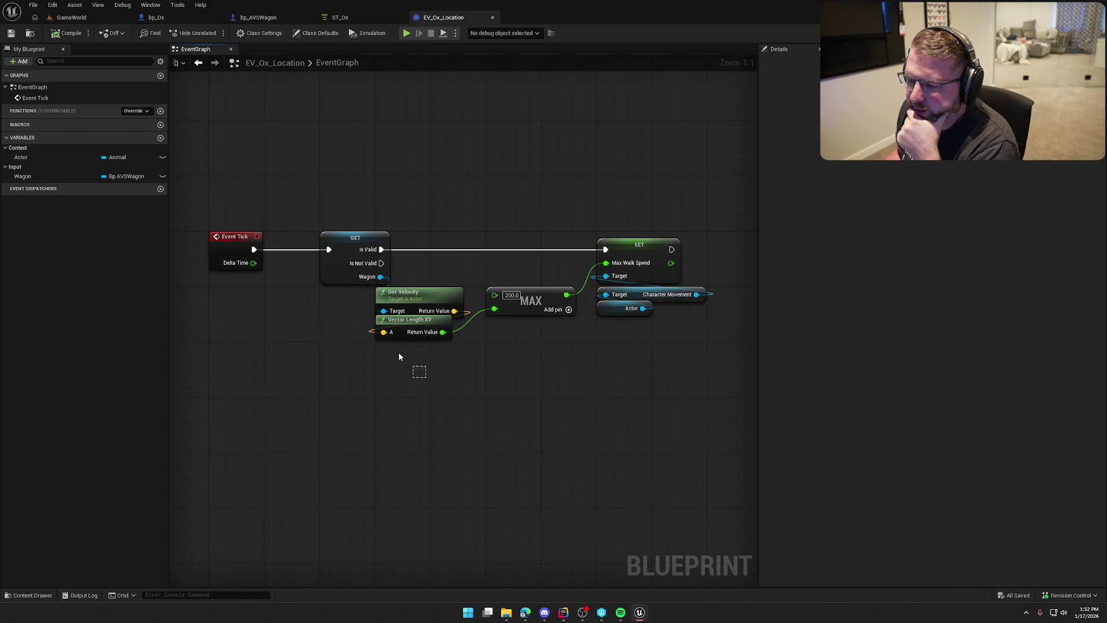
pyautogui.moveTo(490, 407); pyautogui.dragTo(335, 332)
pyautogui.press('Down')
pyautogui.click(457, 407)
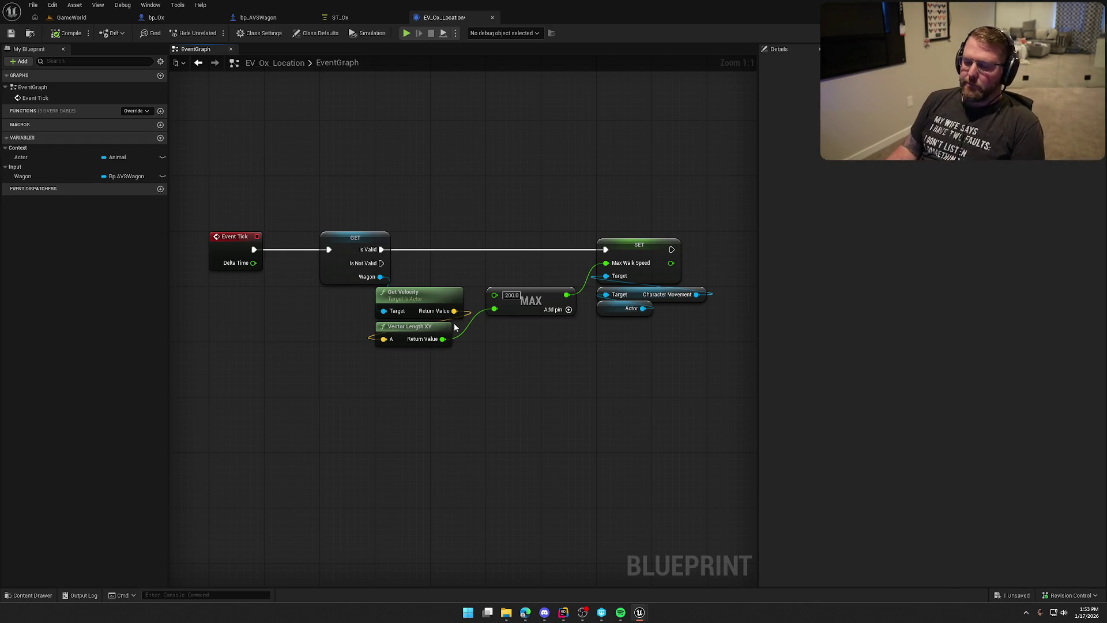
pyautogui.click(88, 35)
pyautogui.click(104, 47)
pyautogui.click(60, 36)
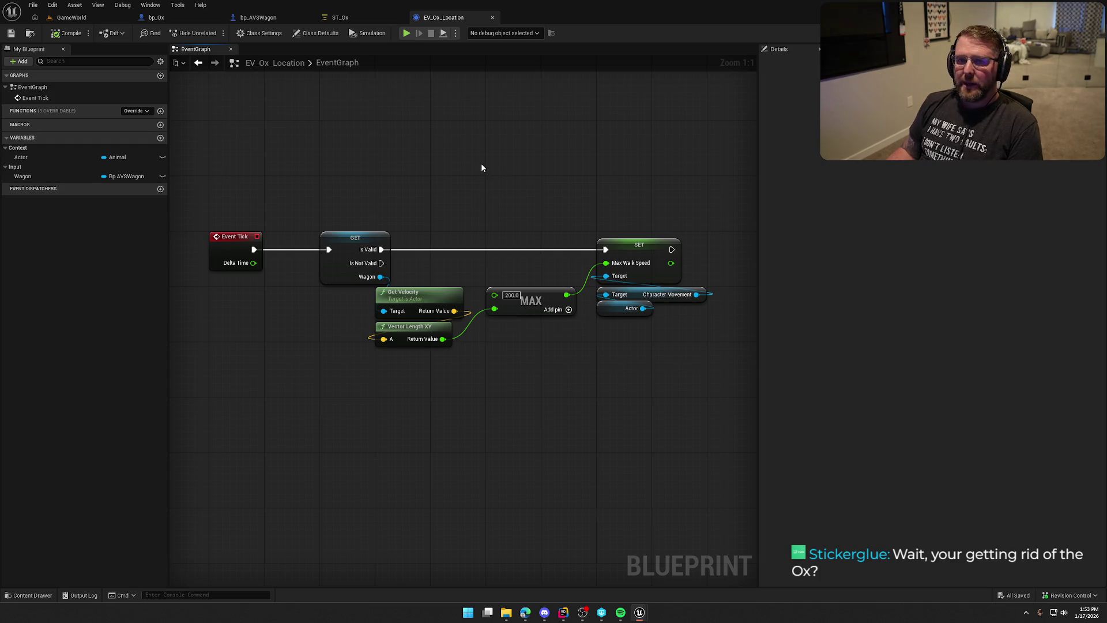
pyautogui.moveTo(452, 168); pyautogui.dragTo(416, 158)
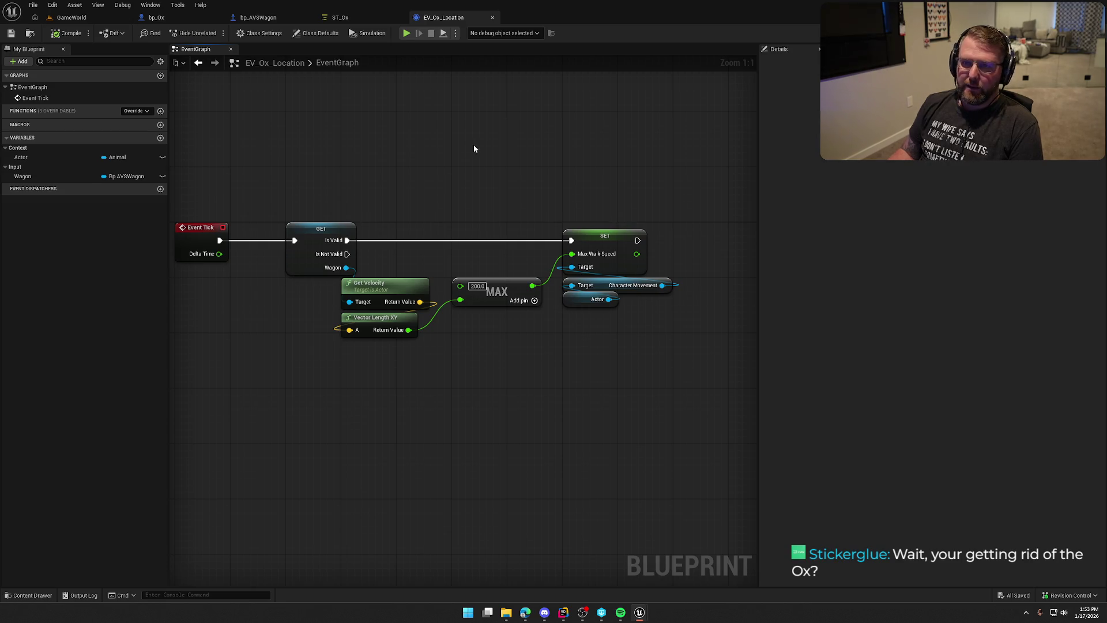
pyautogui.click(71, 18)
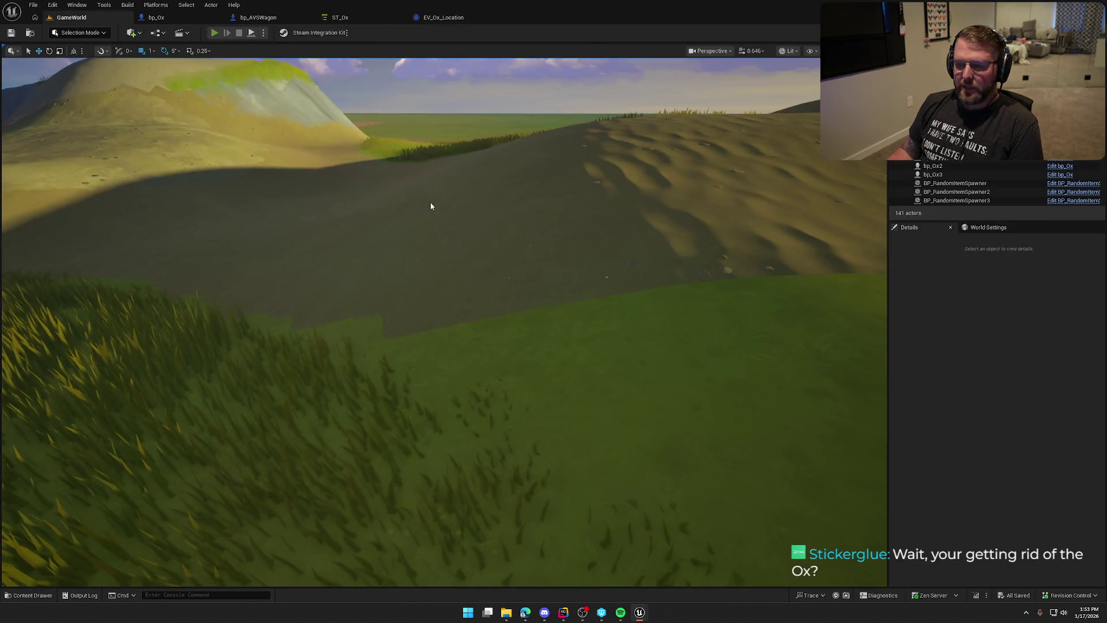
# Step: Start a Play-In-Editor session and walk the character around the ox and wagon
pyautogui.hotkey('alt', 'p')
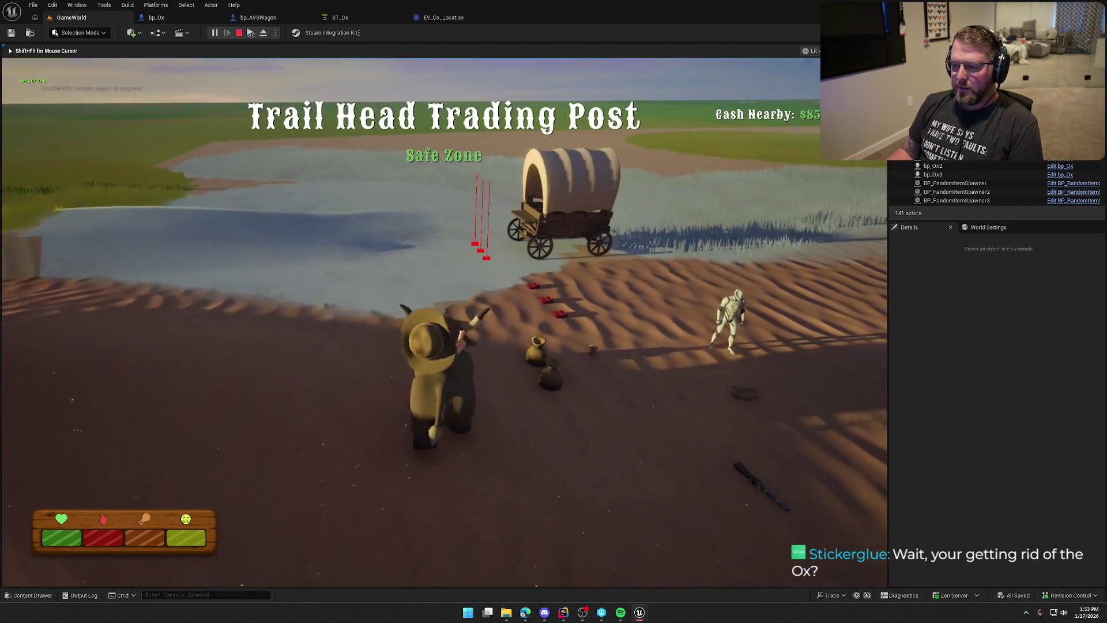
pyautogui.press('w')
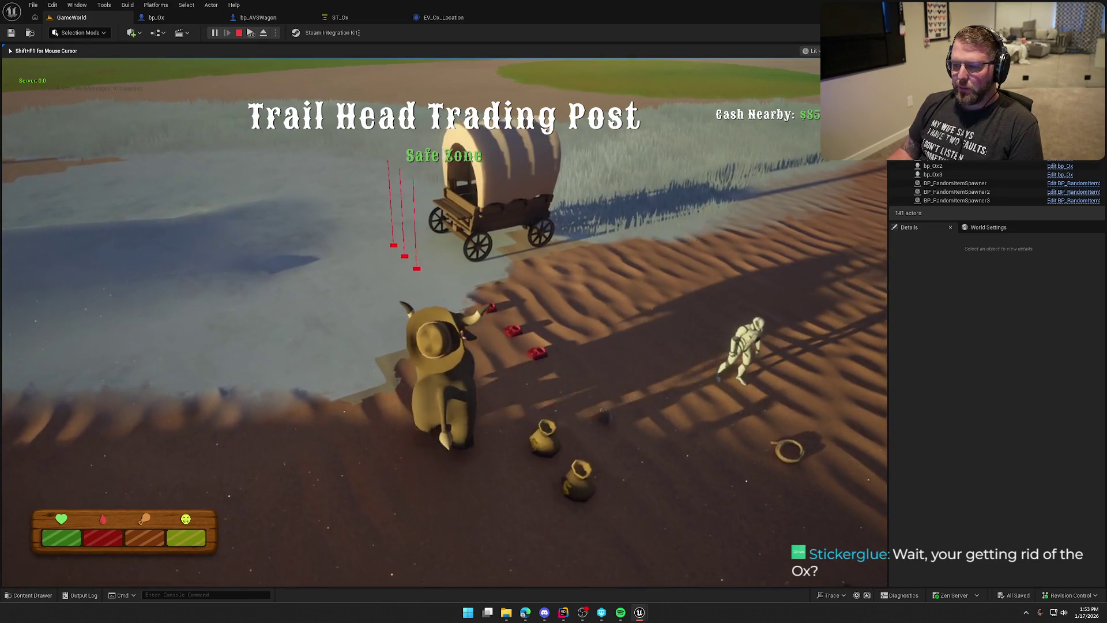
pyautogui.press('w')
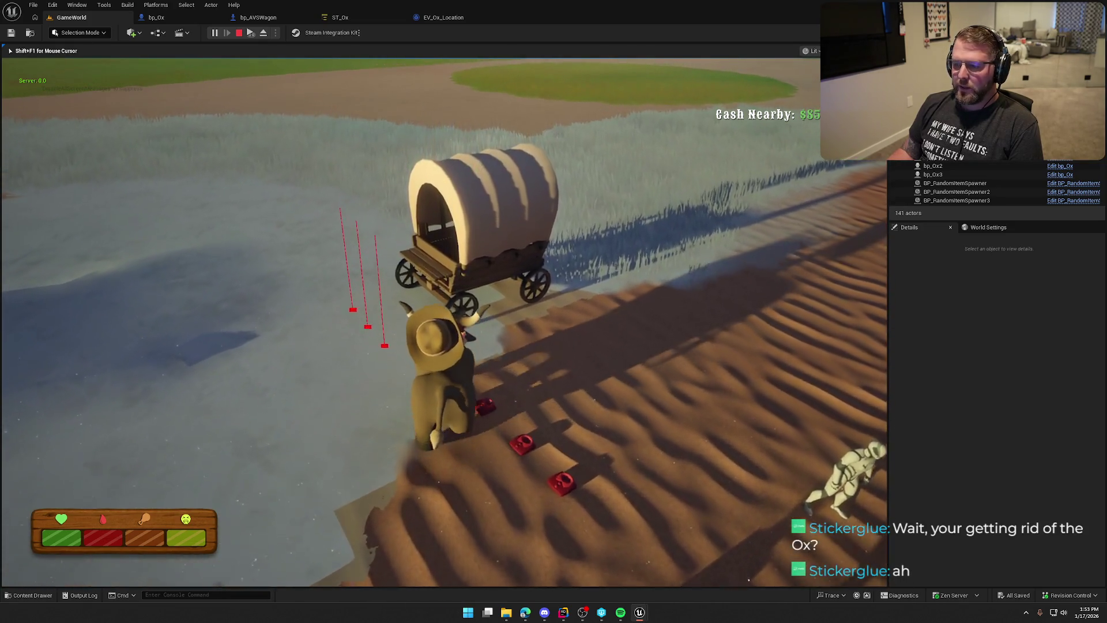
pyautogui.press('e')
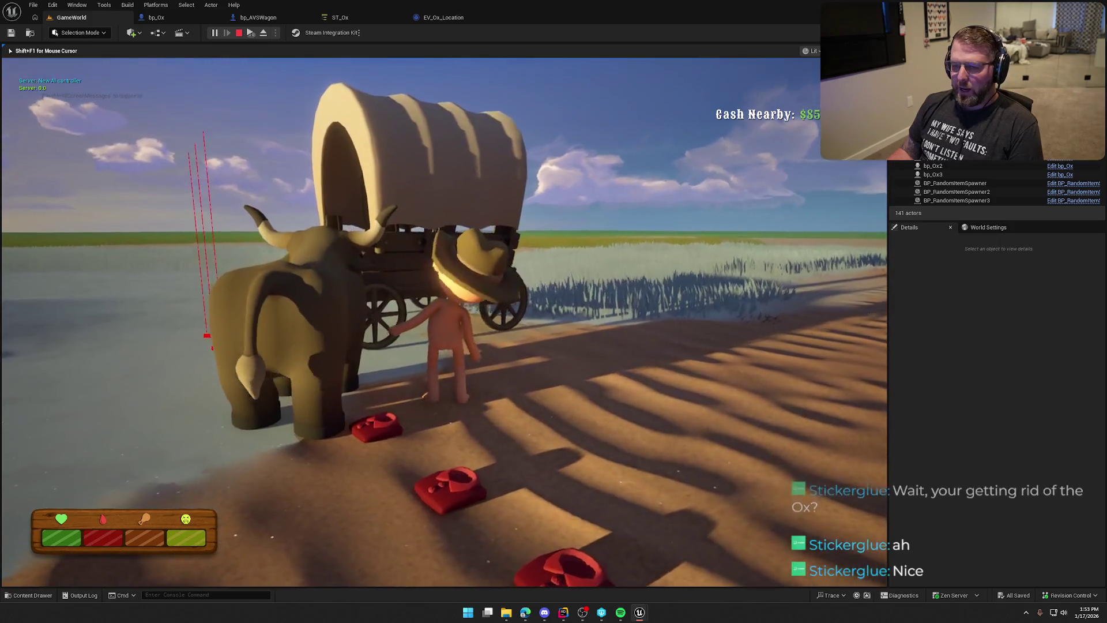
pyautogui.press('w')
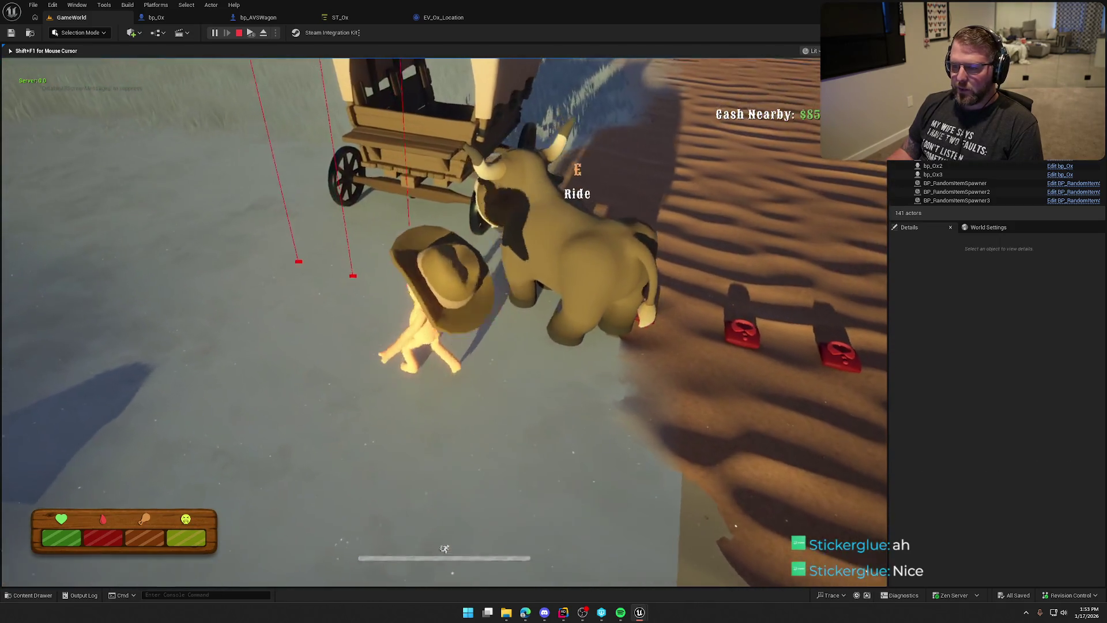
pyautogui.press('w')
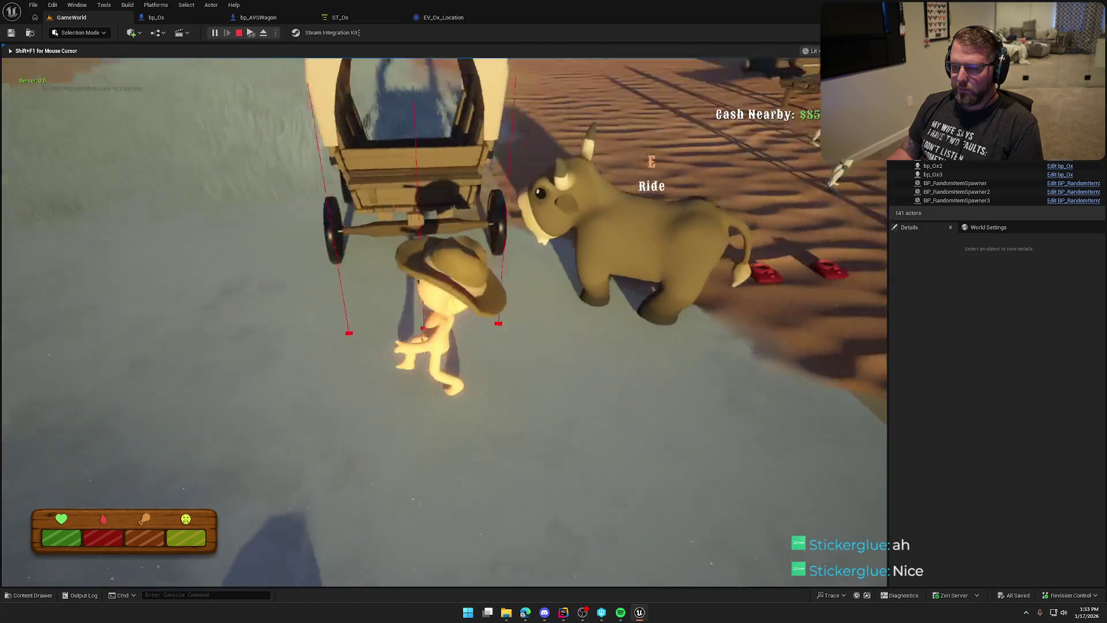
pyautogui.press('w')
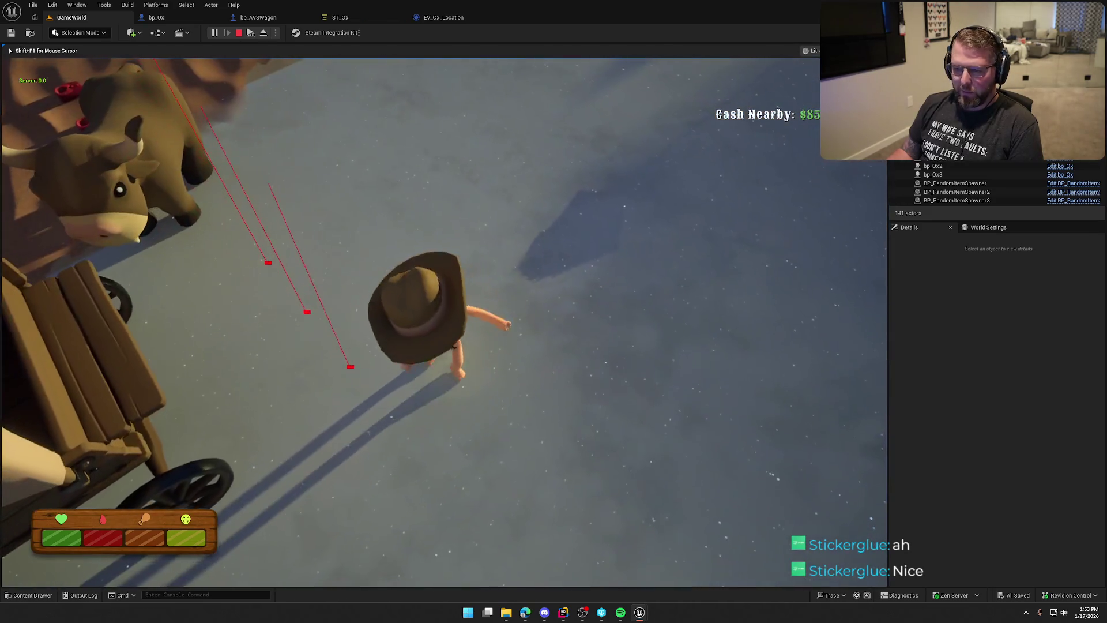
pyautogui.press('s')
pyautogui.press('w')
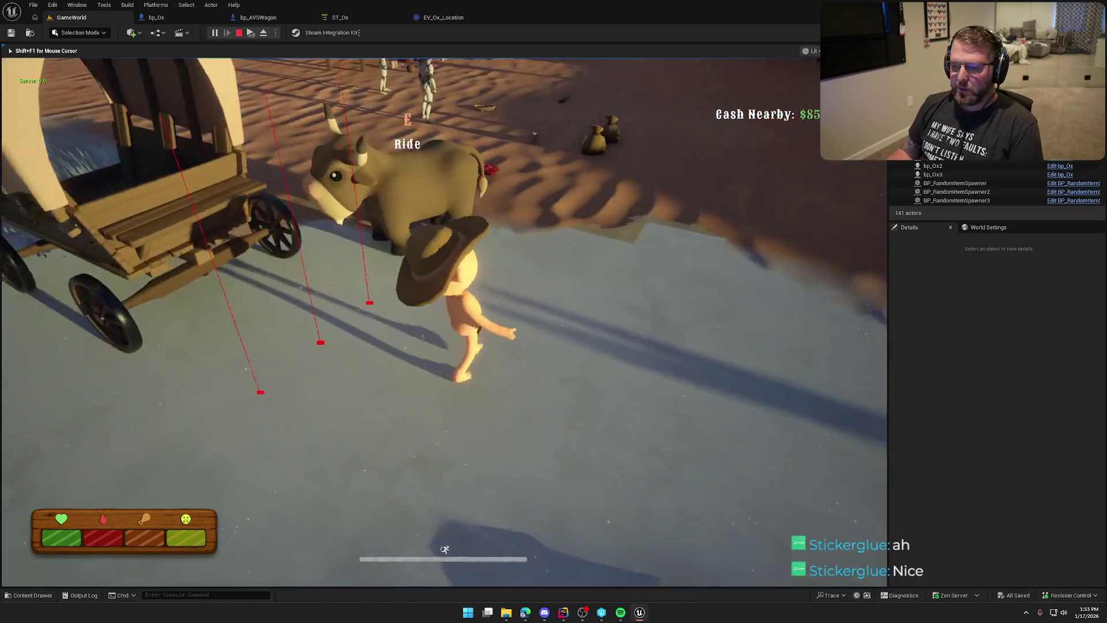
pyautogui.press('w')
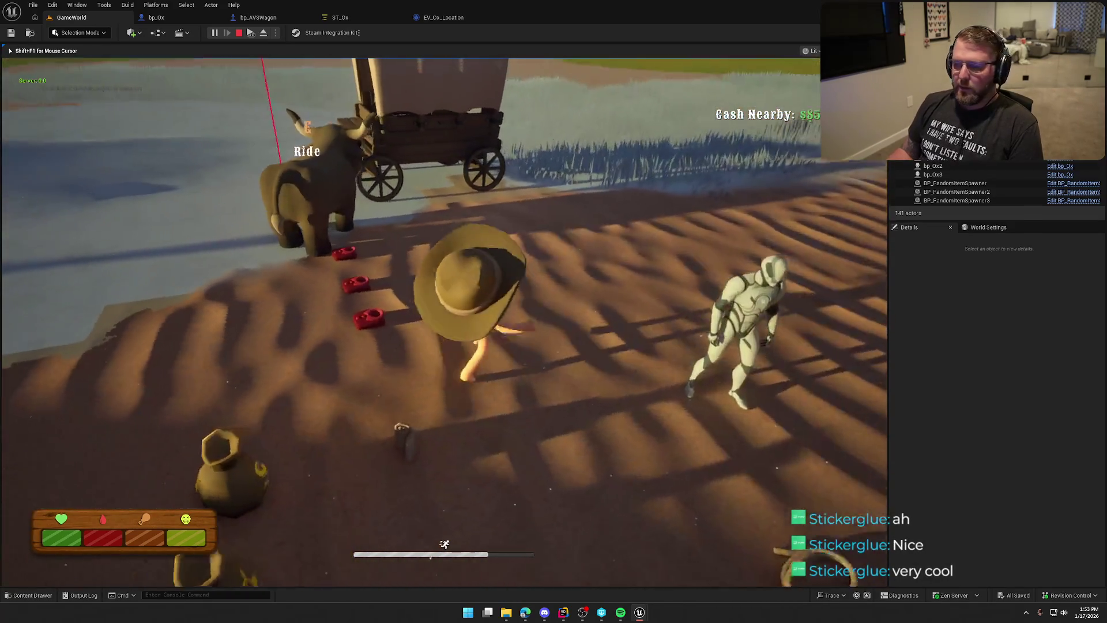
pyautogui.press('w')
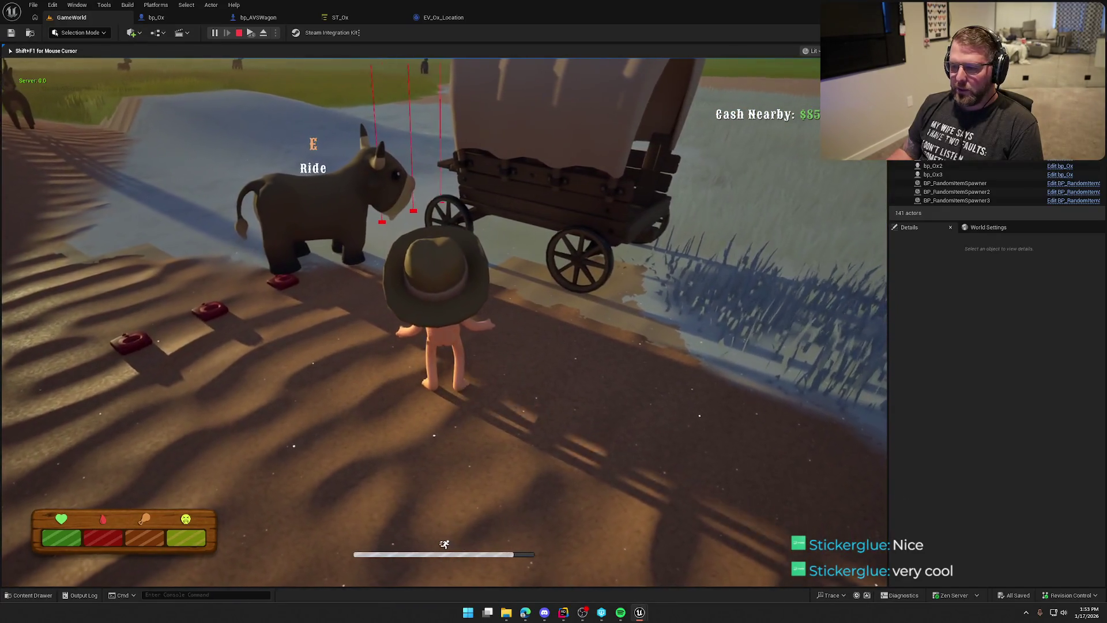
pyautogui.press('w')
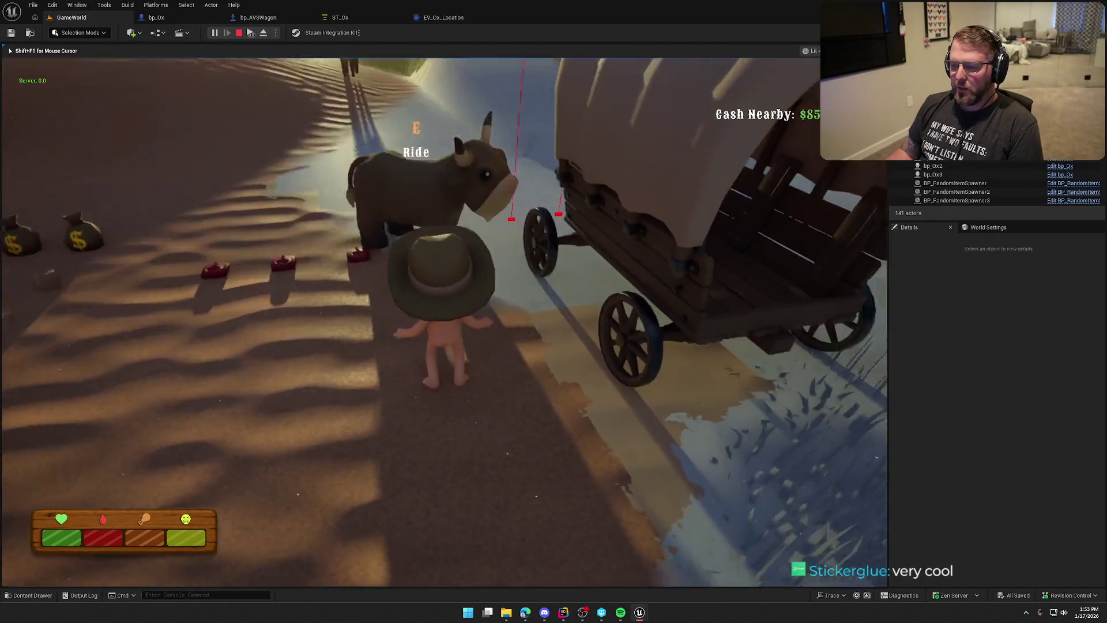
# Step: Sprint past the ox and wagon to check the ox's movement, then end the play test
pyautogui.hotkey('shift', 'w')
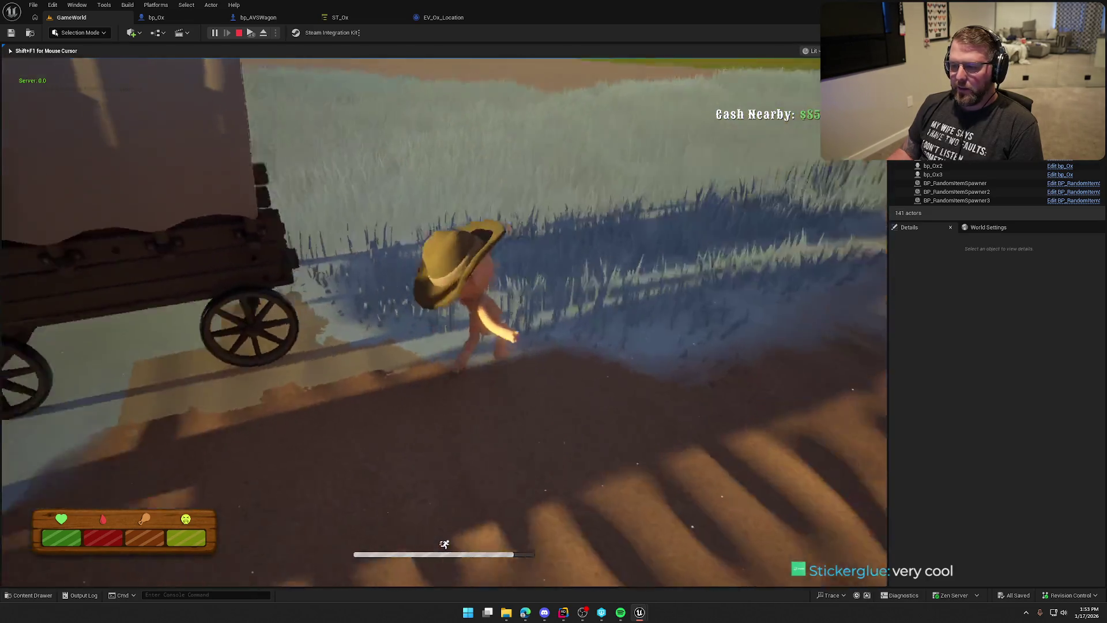
pyautogui.hotkey('shift', 'w')
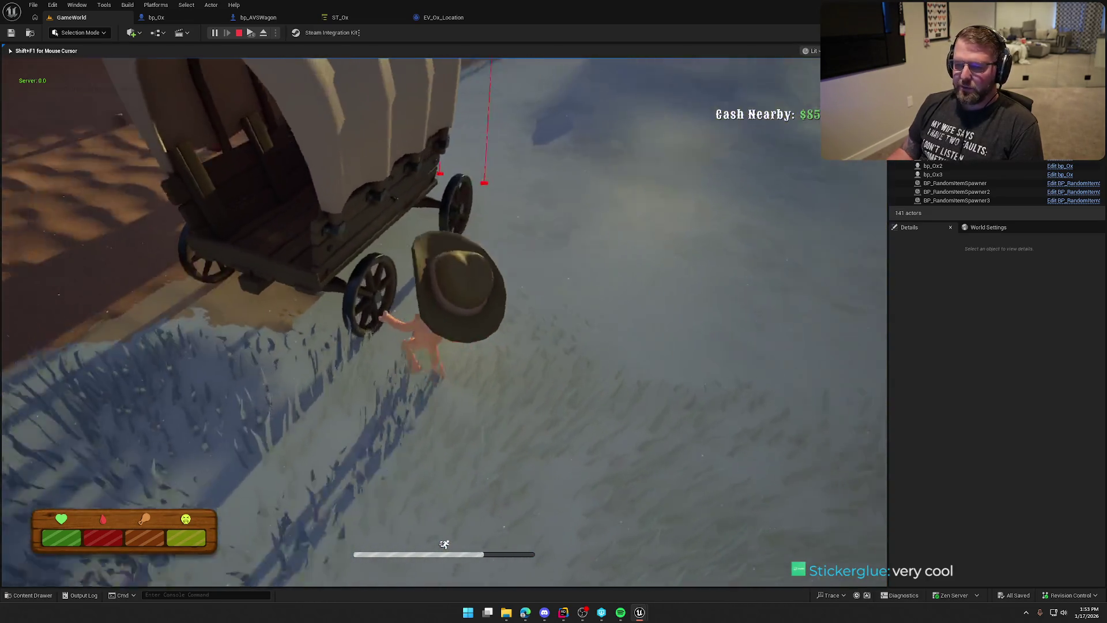
pyautogui.hotkey('shift', 'w')
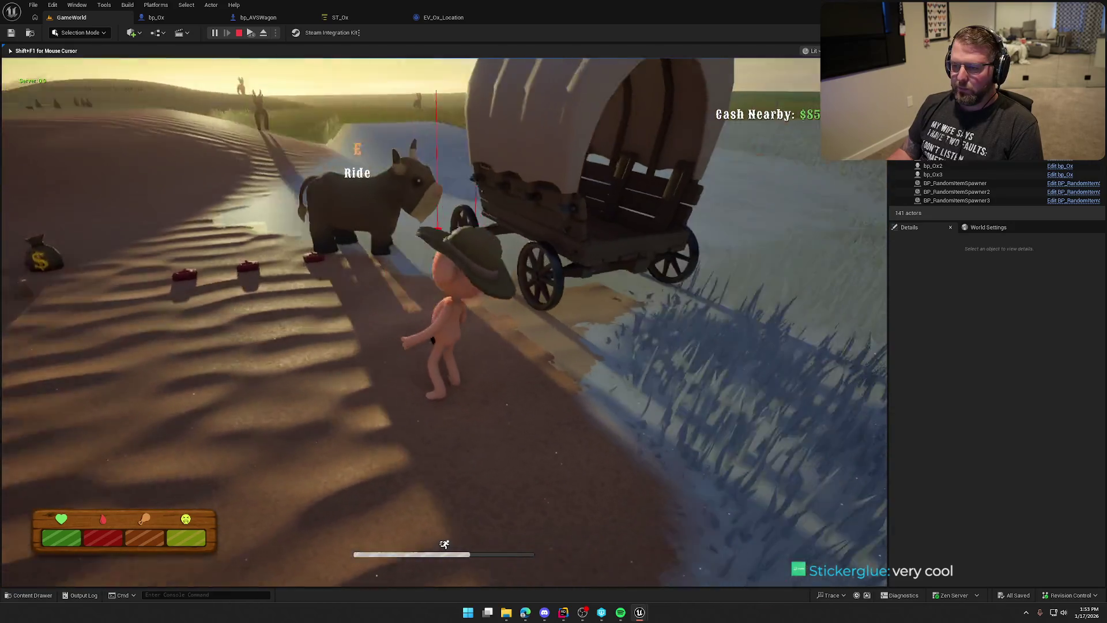
pyautogui.hotkey('shift', 'w')
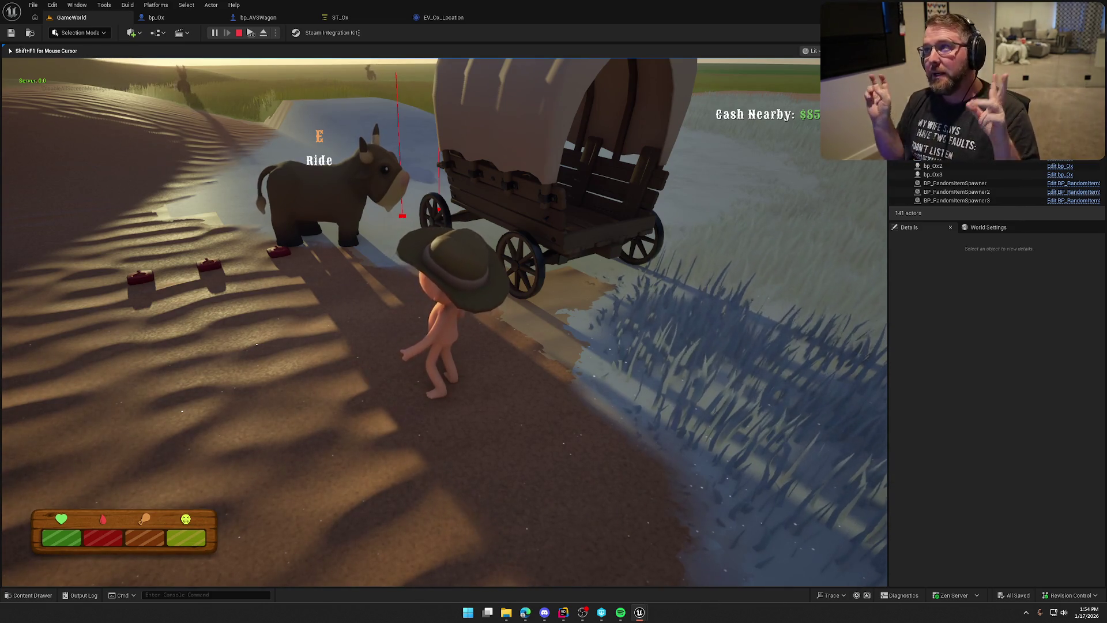
pyautogui.press('w')
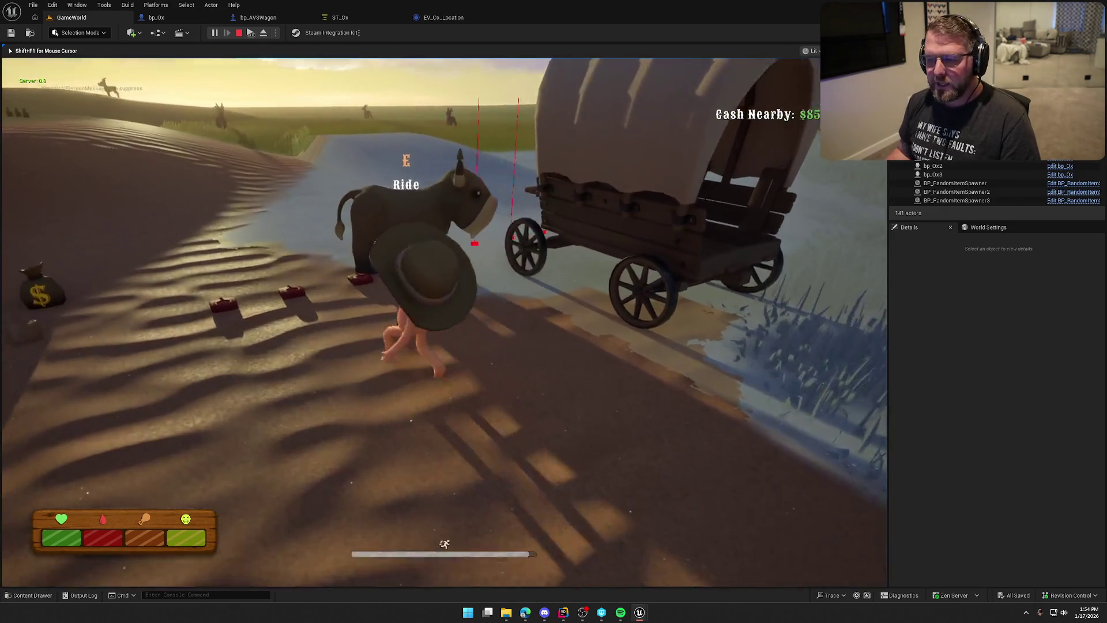
pyautogui.press('w')
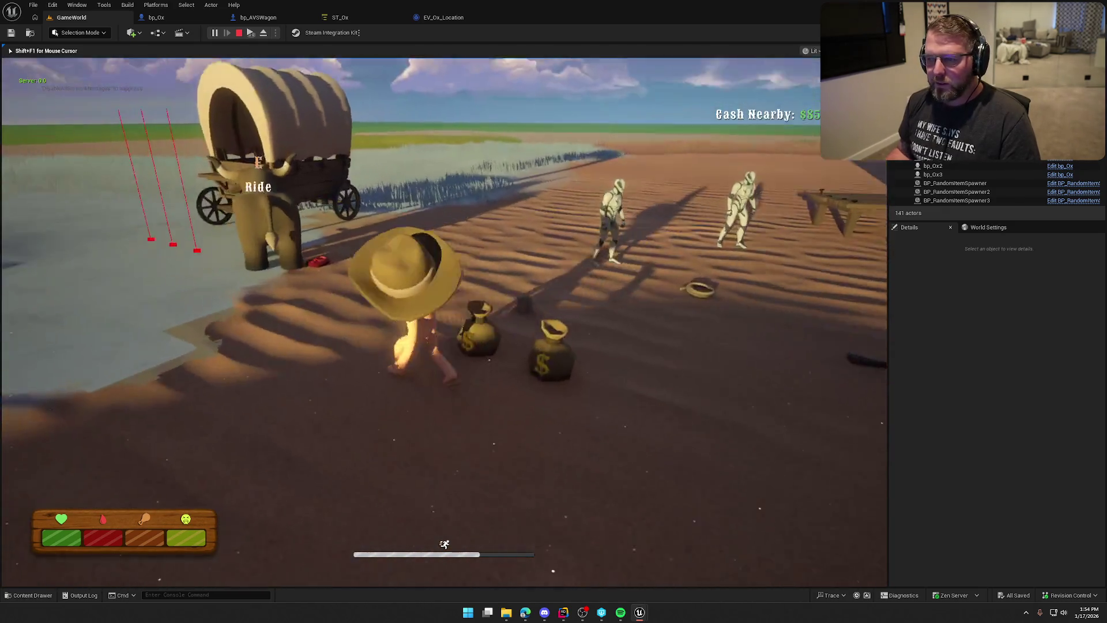
pyautogui.press('w')
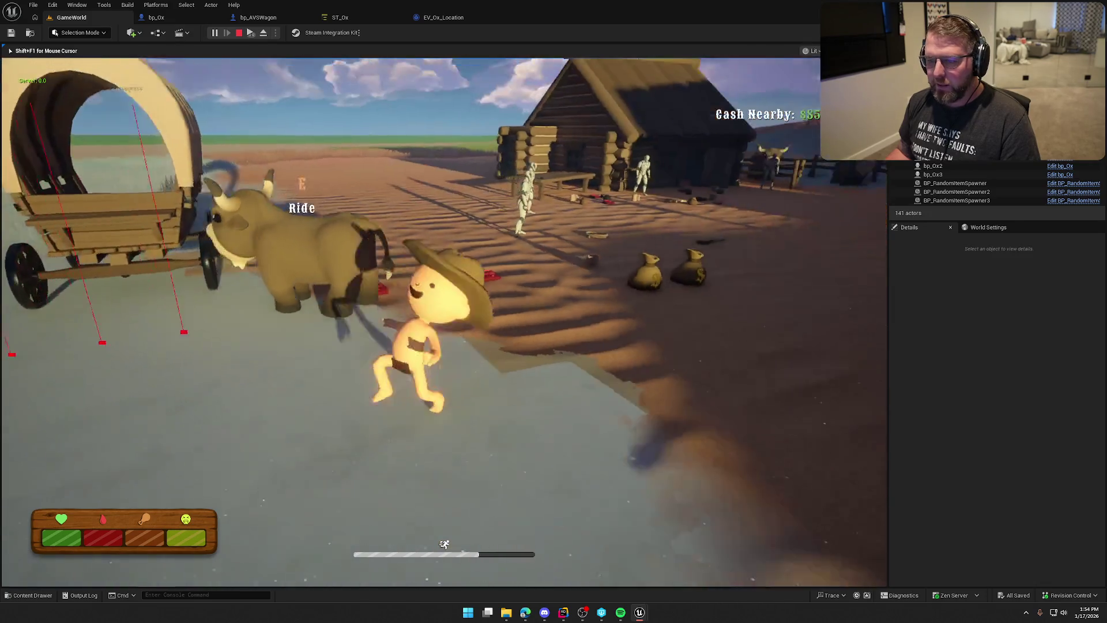
pyautogui.press('w')
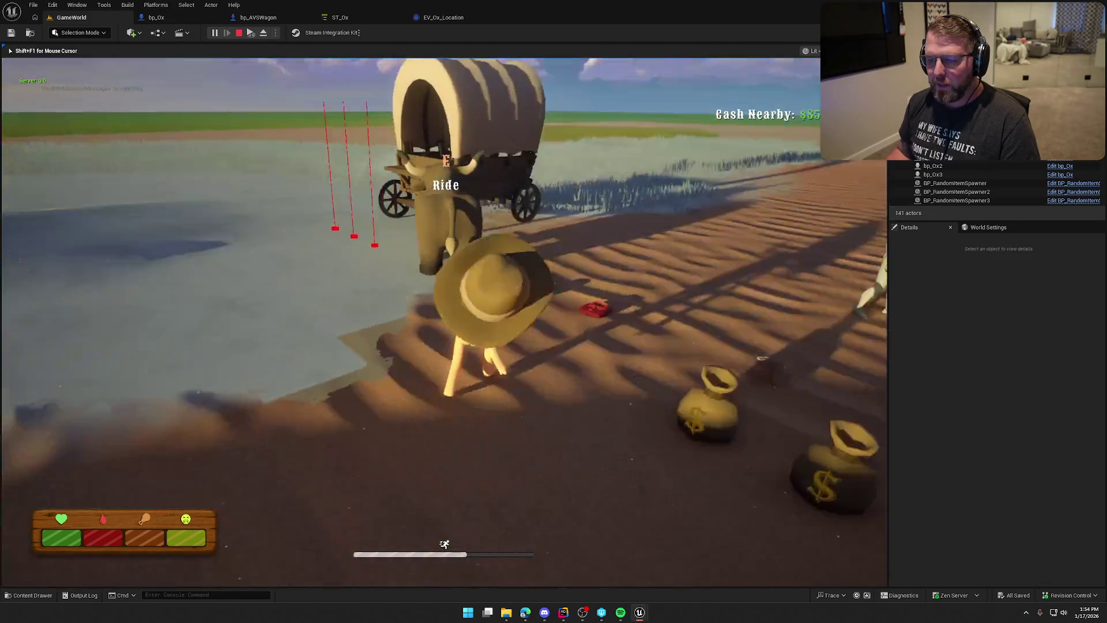
pyautogui.press('Escape')
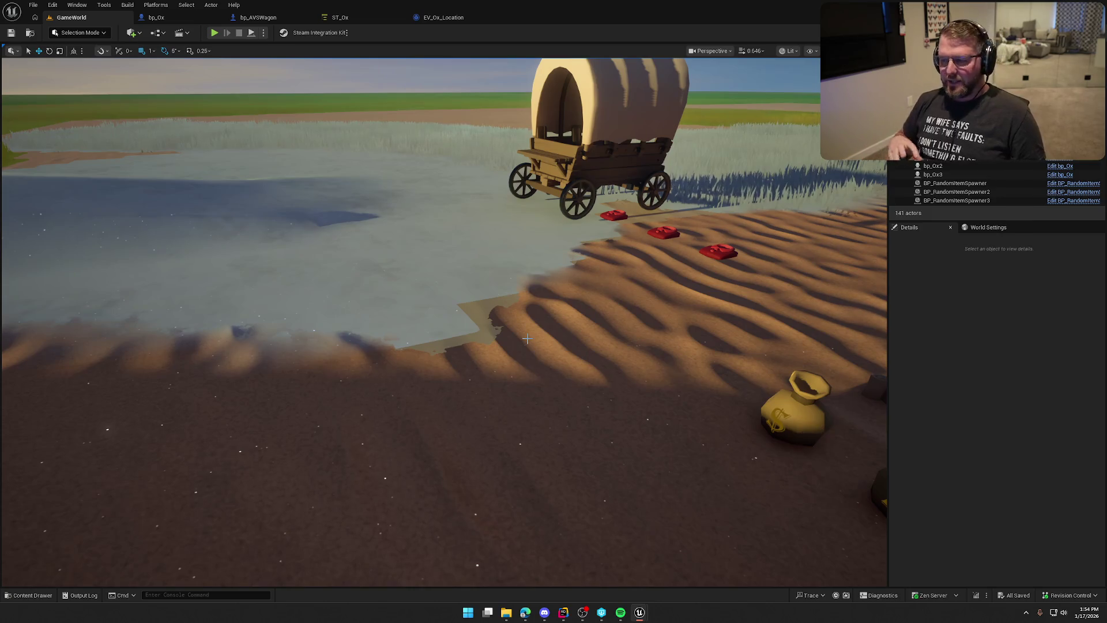
# Step: Return to the EV_Ox_Location graph, lower the MAX node and save
pyautogui.moveTo(527, 338)
pyautogui.mouseDown()
pyautogui.moveTo(539, 359)
pyautogui.moveTo(507, 311)
pyautogui.mouseUp()
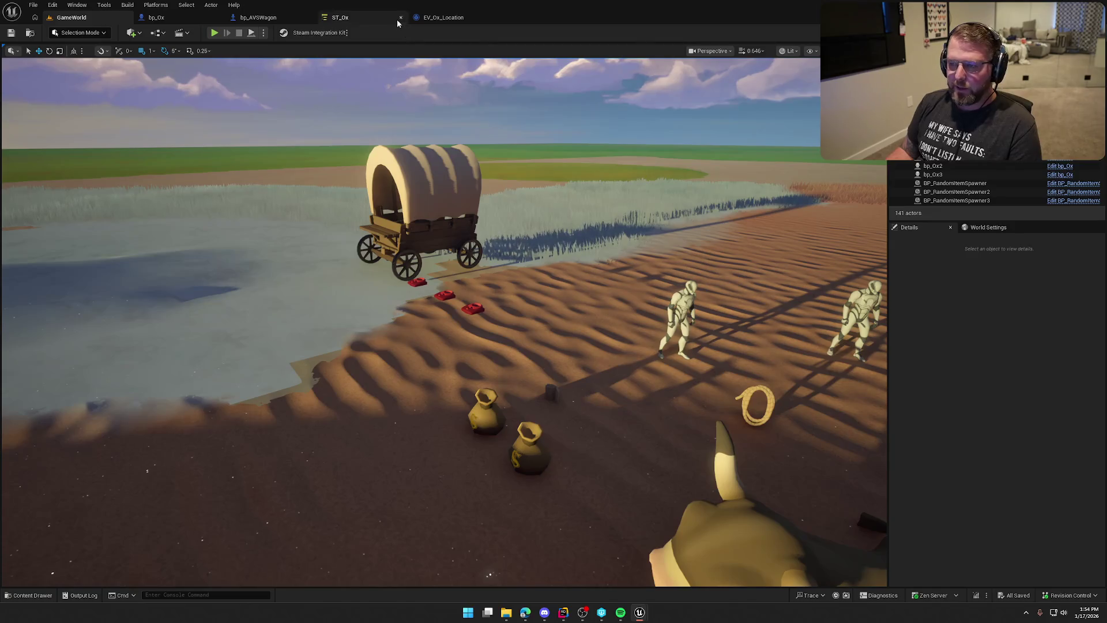
pyautogui.click(441, 17)
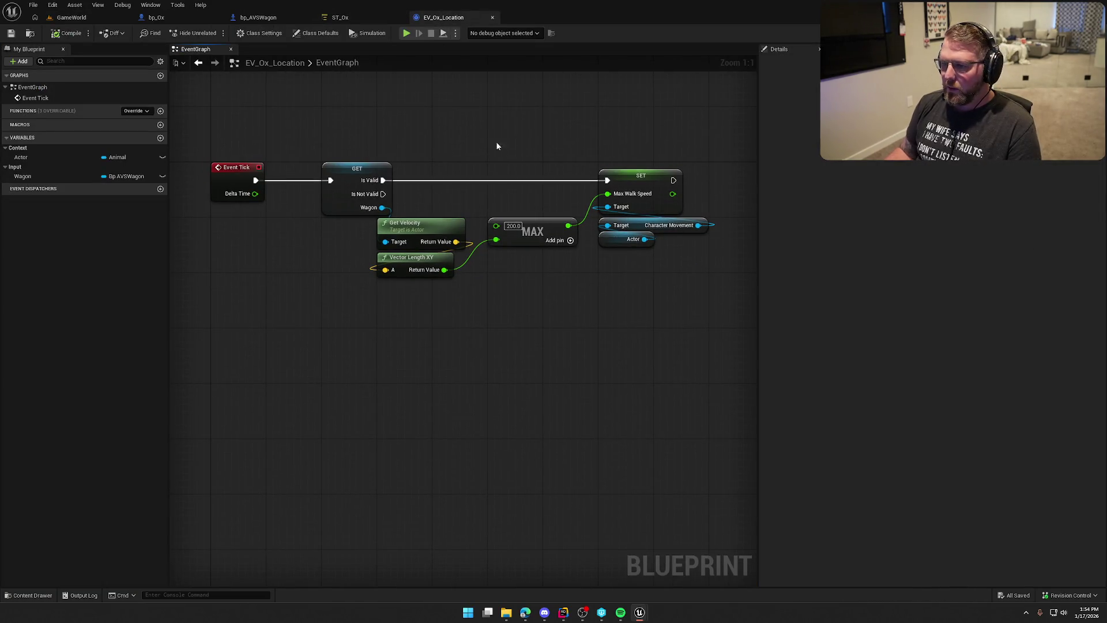
pyautogui.moveTo(548, 226); pyautogui.dragTo(548, 253)
pyautogui.moveTo(588, 315); pyautogui.dragTo(445, 348)
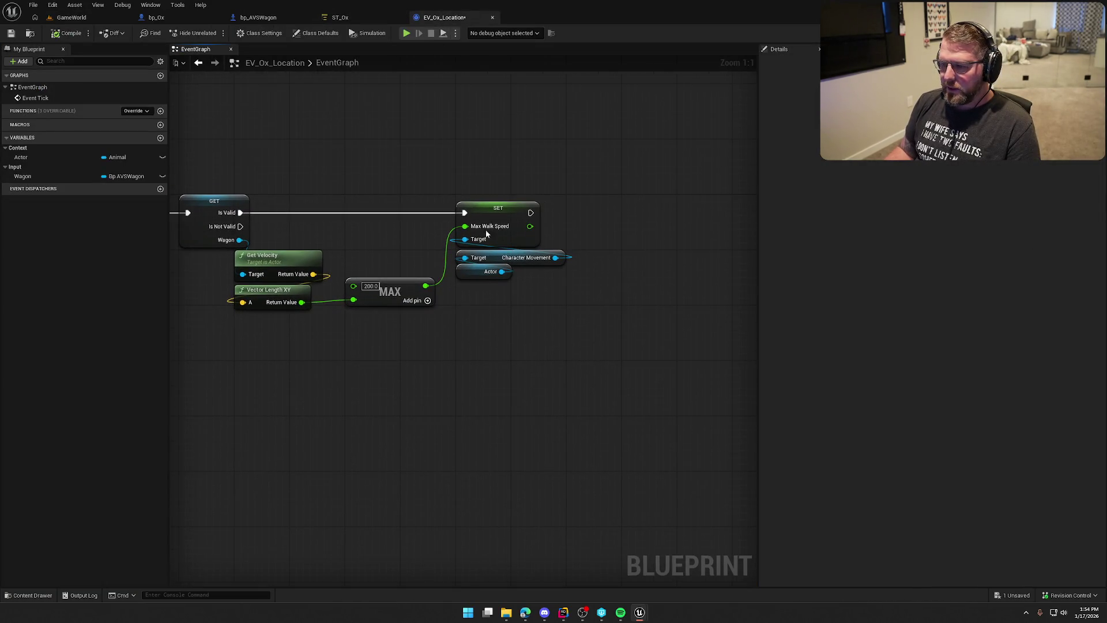
pyautogui.moveTo(568, 269); pyautogui.dragTo(620, 256)
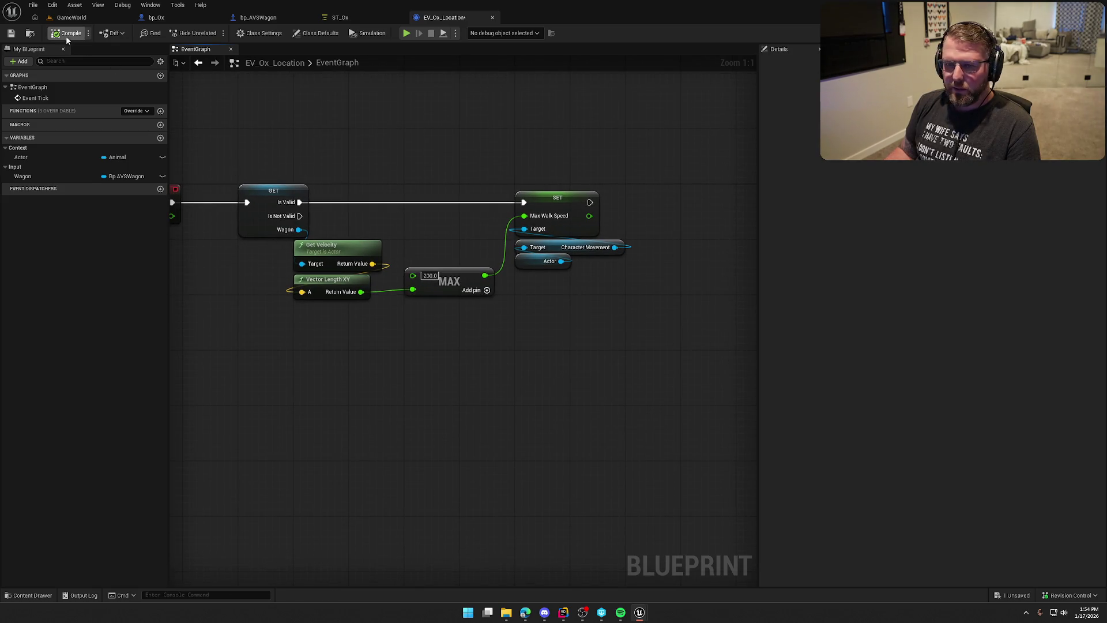
pyautogui.hotkey('ctrl', 's')
# Step: Shift Get Velocity, Vector Length XY and MAX further left
pyautogui.moveTo(395, 140); pyautogui.dragTo(442, 141)
pyautogui.moveTo(322, 130); pyautogui.dragTo(658, 309)
pyautogui.click(629, 340)
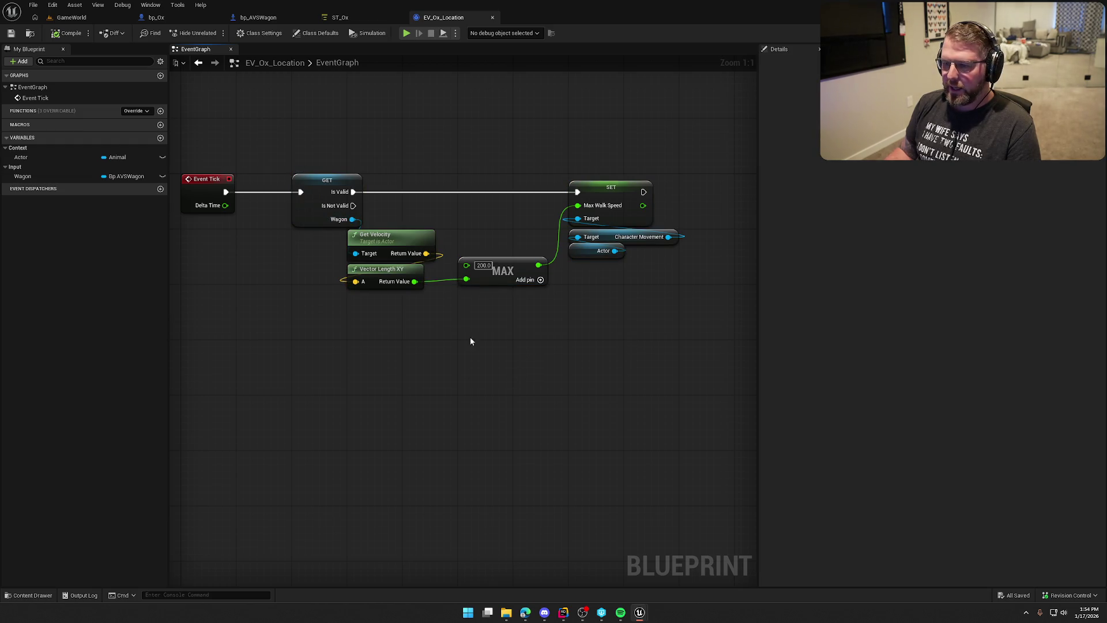
pyautogui.moveTo(493, 315)
pyautogui.mouseDown()
pyautogui.moveTo(397, 242)
pyautogui.moveTo(345, 241)
pyautogui.mouseUp()
pyautogui.click(540, 328)
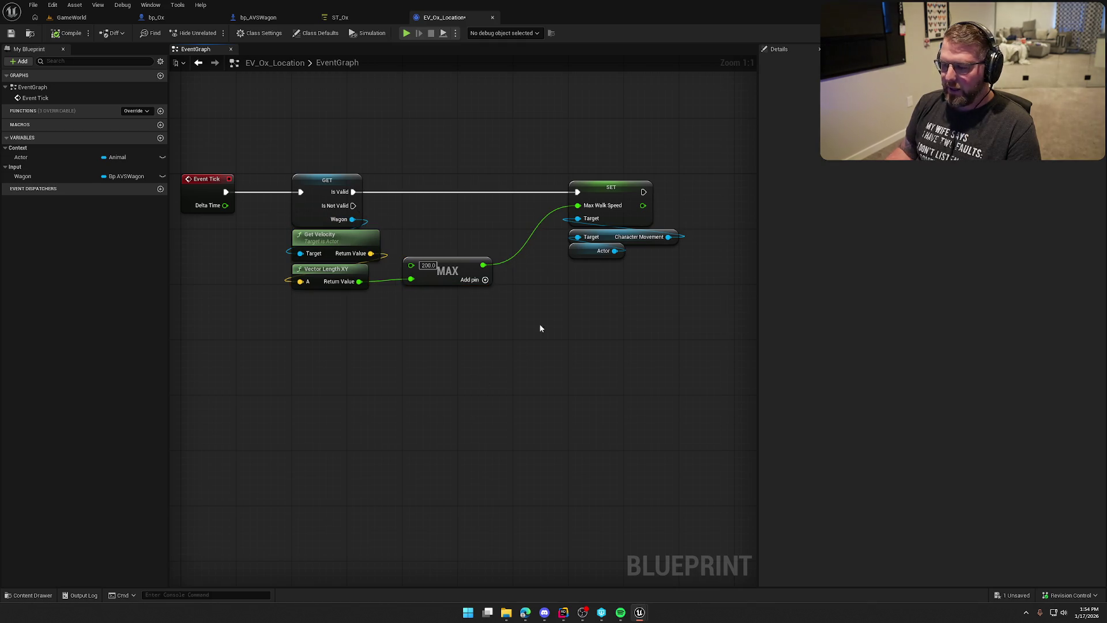
# Step: Duplicate the SET Max Walk Speed node together with its Character Movement and Actor nodes
pyautogui.moveTo(585, 163); pyautogui.dragTo(626, 271)
pyautogui.hotkey('ctrl', 'c')
pyautogui.hotkey('ctrl', 'v')
# Step: Wire Is Not Valid into the copied SET Max Walk Speed node, set to 200.0, and tidy it
pyautogui.moveTo(352, 206)
pyautogui.mouseDown()
pyautogui.moveTo(513, 271)
pyautogui.moveTo(563, 275)
pyautogui.moveTo(438, 328)
pyautogui.moveTo(448, 309)
pyautogui.mouseUp()
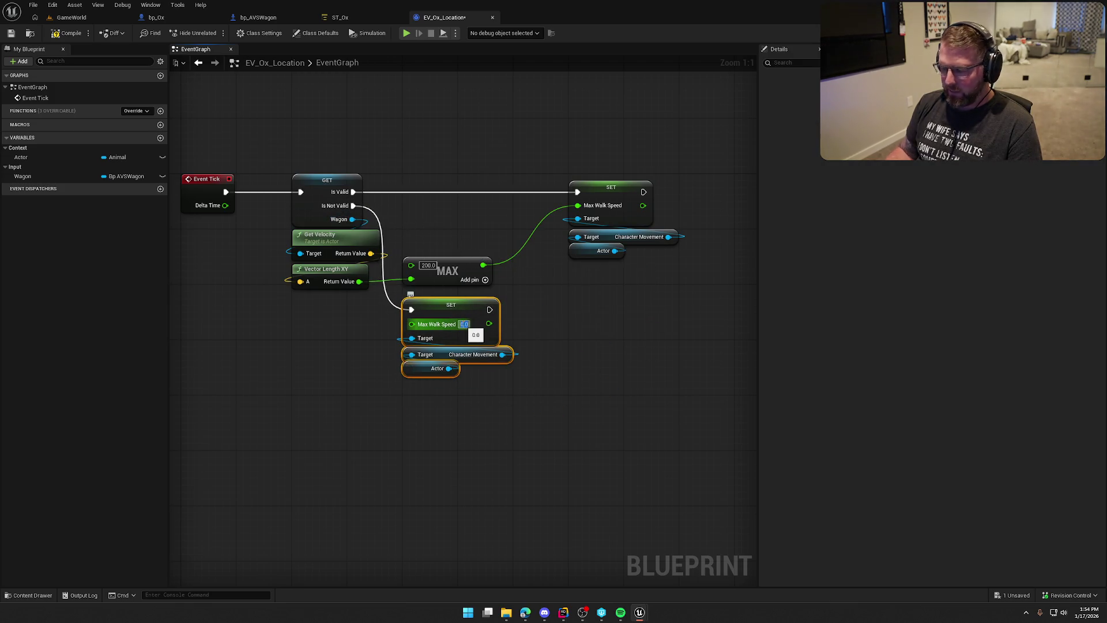
pyautogui.write('0')
pyautogui.press('Return')
pyautogui.moveTo(408, 291); pyautogui.dragTo(531, 458)
pyautogui.moveTo(454, 307)
pyautogui.mouseDown()
pyautogui.moveTo(447, 293)
pyautogui.moveTo(454, 300)
pyautogui.mouseUp()
pyautogui.click(185, 214)
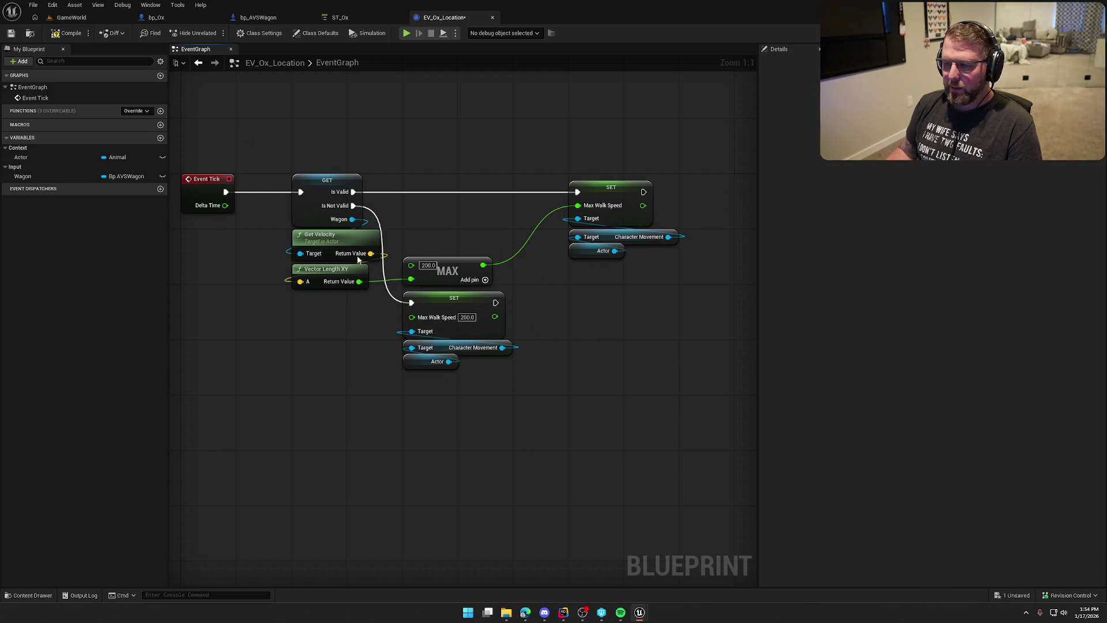
# Step: Compile and save the EV_Ox_Location blueprint, then bring up the ST_Ox StateTree
pyautogui.click(67, 32)
pyautogui.moveTo(368, 133)
pyautogui.mouseDown()
pyautogui.moveTo(296, 161)
pyautogui.moveTo(335, 177)
pyautogui.moveTo(391, 137)
pyautogui.mouseUp()
pyautogui.moveTo(308, 127)
pyautogui.mouseDown()
pyautogui.moveTo(642, 396)
pyautogui.moveTo(696, 407)
pyautogui.mouseUp()
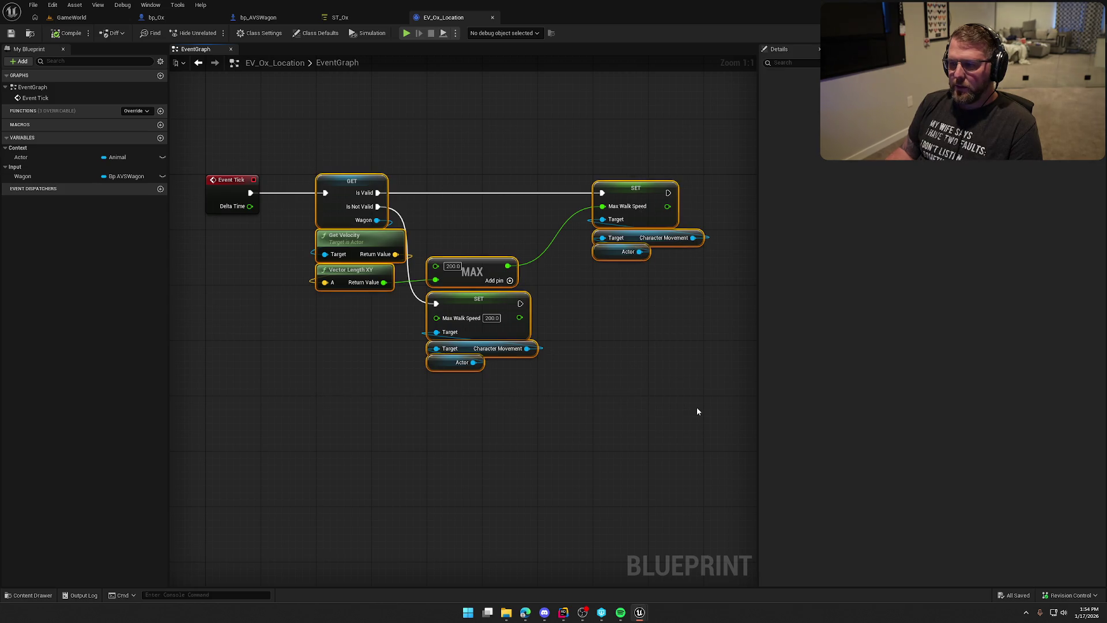
pyautogui.click(696, 401)
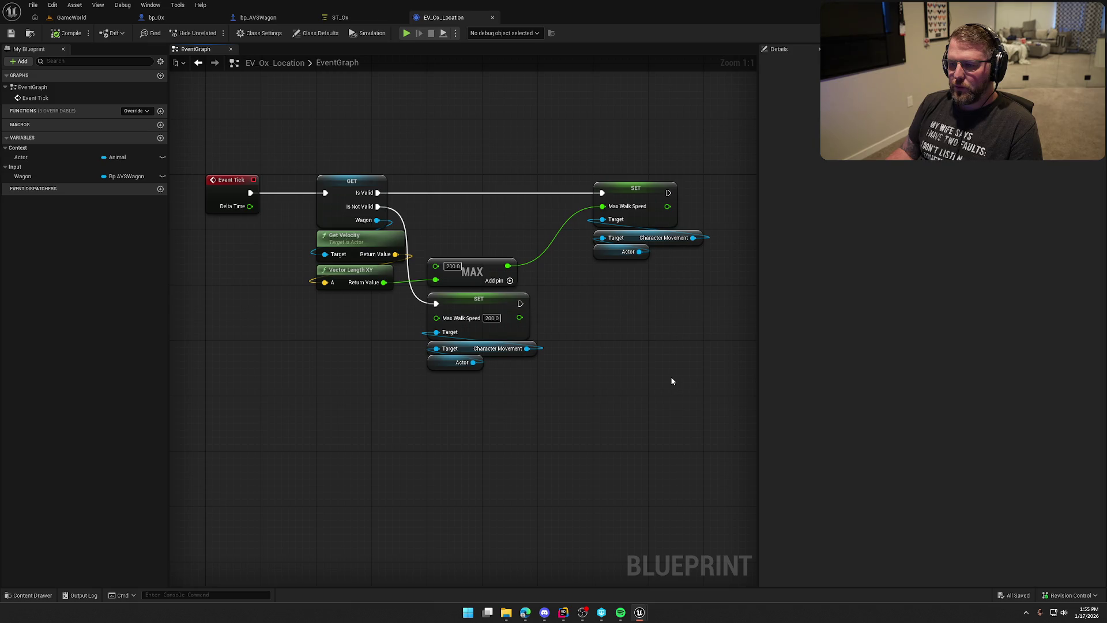
pyautogui.moveTo(666, 376); pyautogui.dragTo(610, 366)
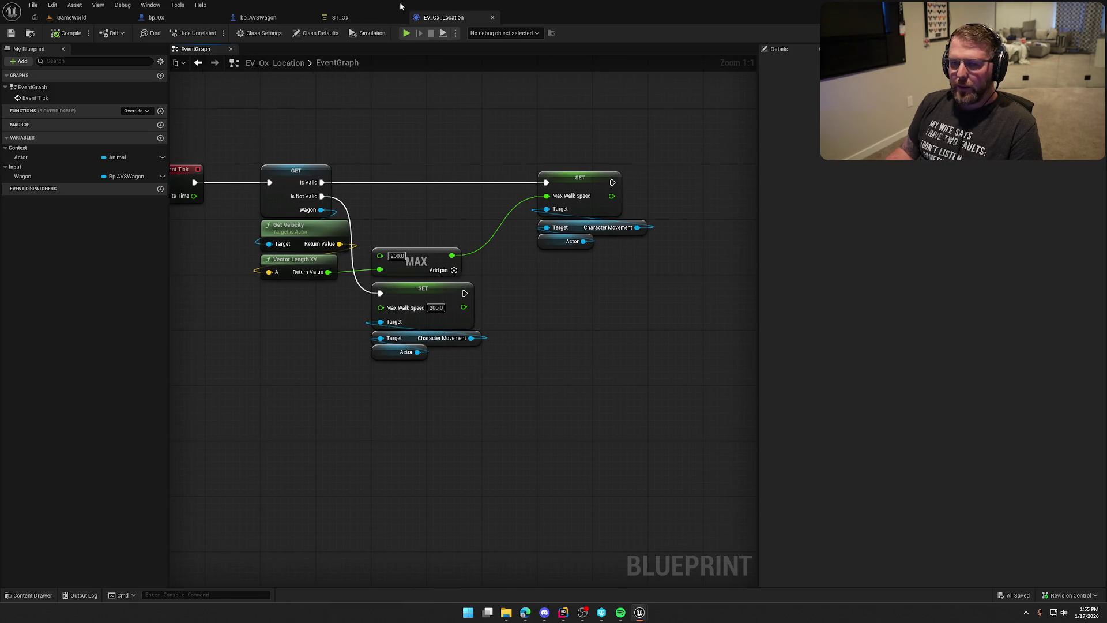
pyautogui.click(342, 17)
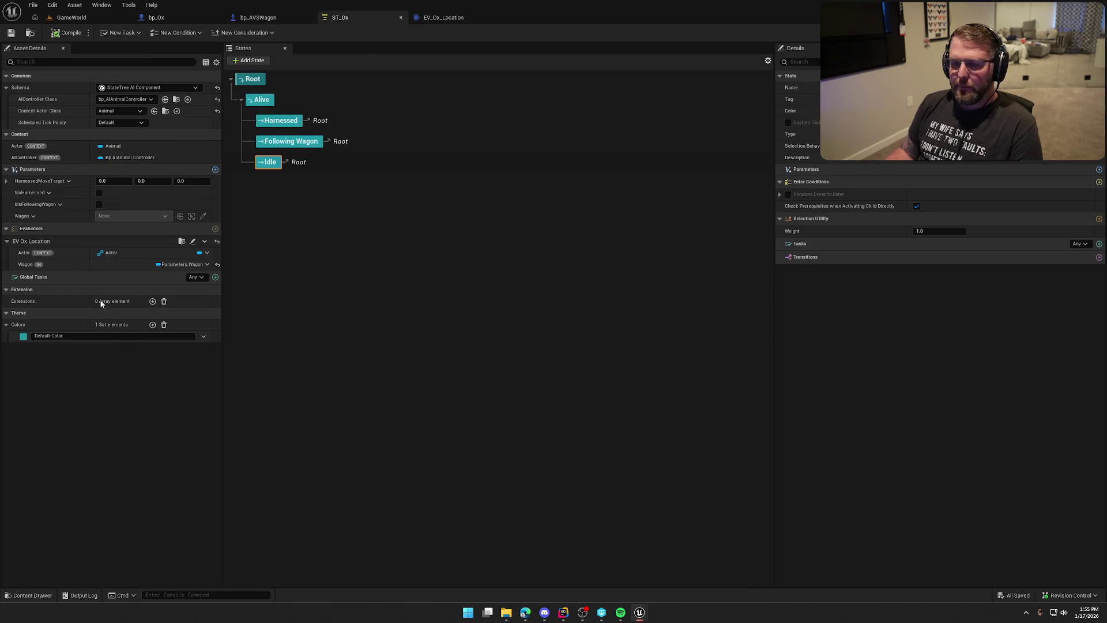
# Step: Copy the HarnessedMoveTarget parameter name from ST_Ox without changing it
pyautogui.click(39, 182)
pyautogui.click(45, 211)
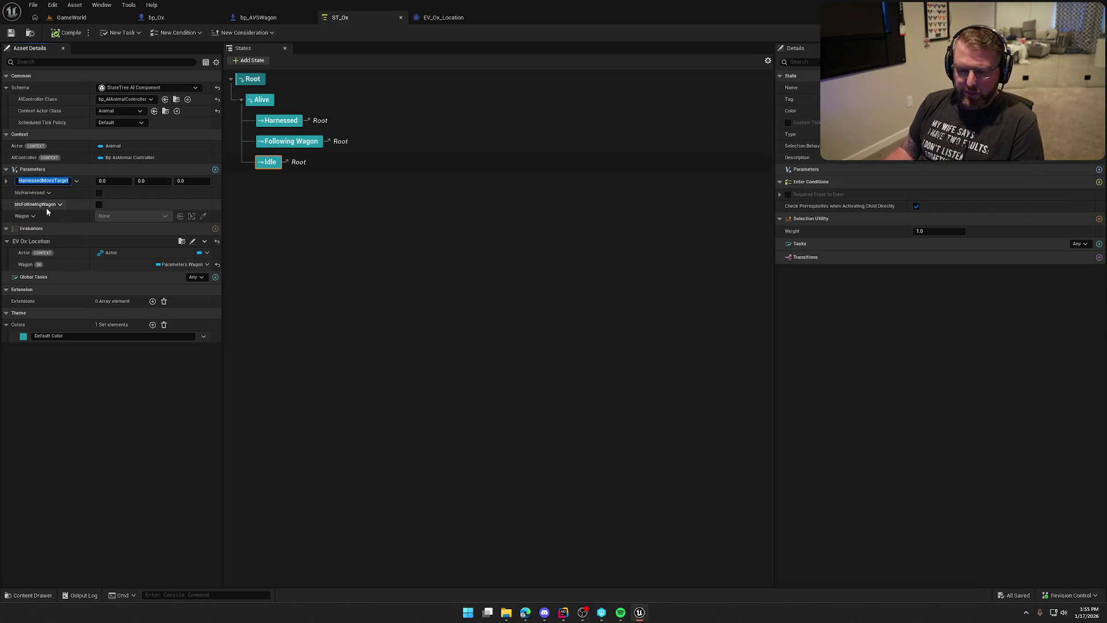
pyautogui.press('Escape')
pyautogui.click(443, 17)
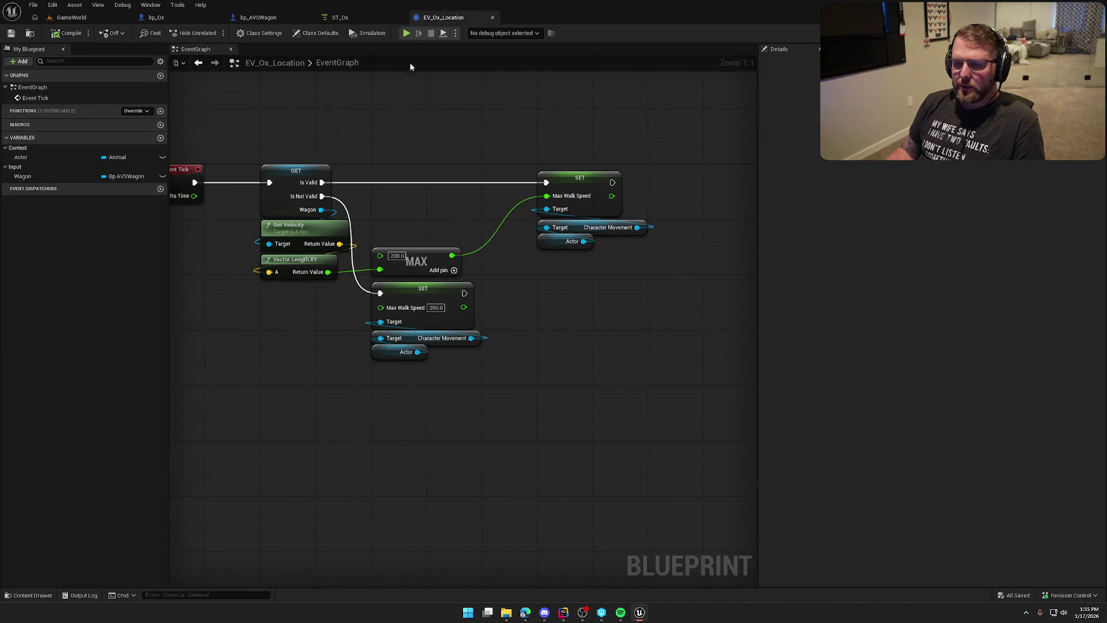
# Step: Add a Vector variable HarnessedMoveTarget in category Output to EV_Ox_Location and compile
pyautogui.click(160, 138)
pyautogui.hotkey('ctrl', 'v')
pyautogui.press('Return')
pyautogui.click(121, 192)
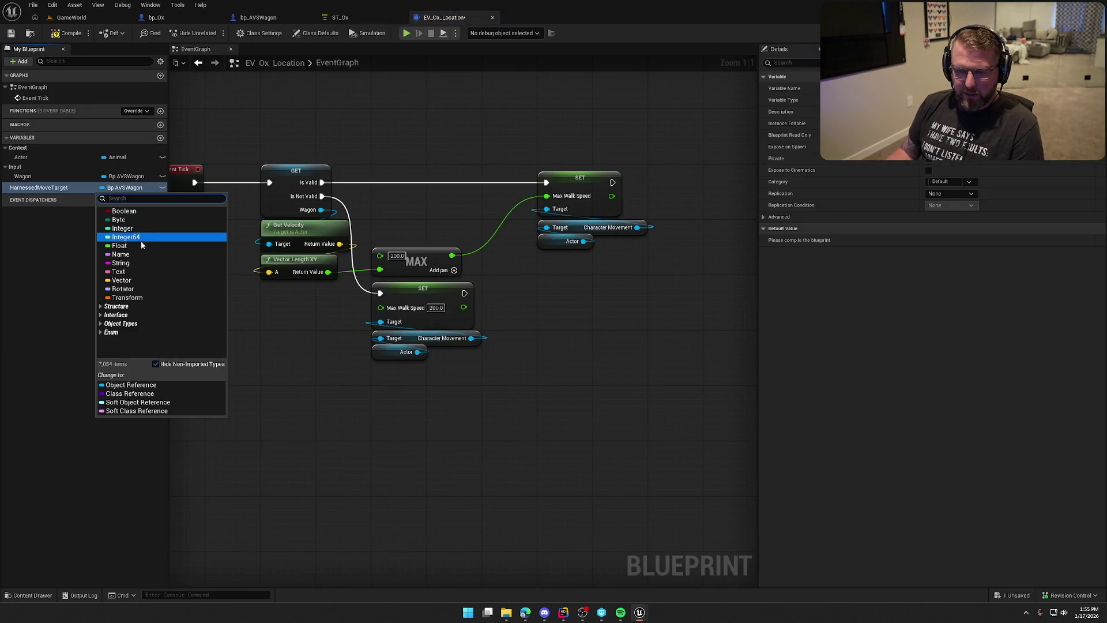
pyautogui.click(144, 282)
pyautogui.click(939, 193)
pyautogui.write('Output')
pyautogui.press('Return')
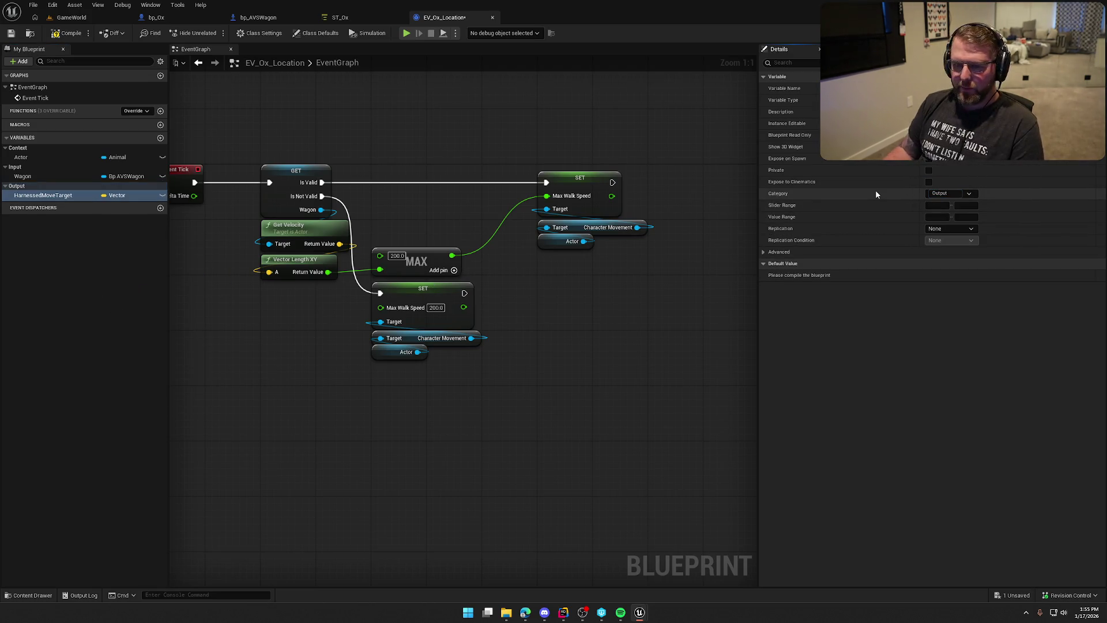
pyautogui.click(65, 34)
pyautogui.click(332, 18)
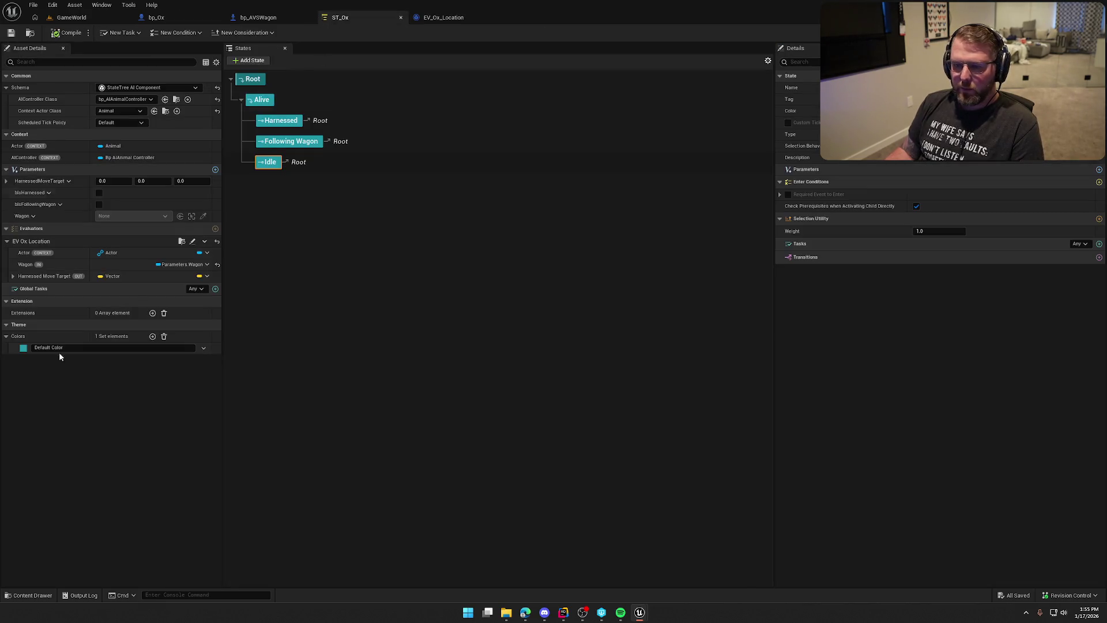
# Step: Bind the evaluator's Harnessed Move Target output to Parameters > HarnessedMoveTarget and compile ST_Ox
pyautogui.click(201, 276)
pyautogui.moveTo(237, 309)
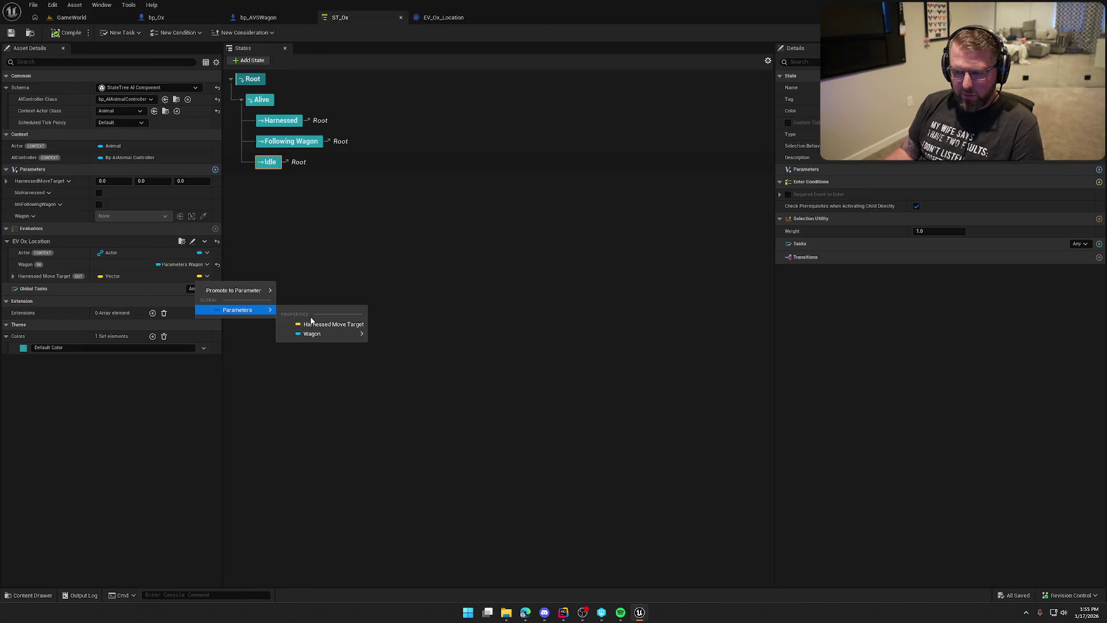
pyautogui.click(320, 325)
pyautogui.click(64, 34)
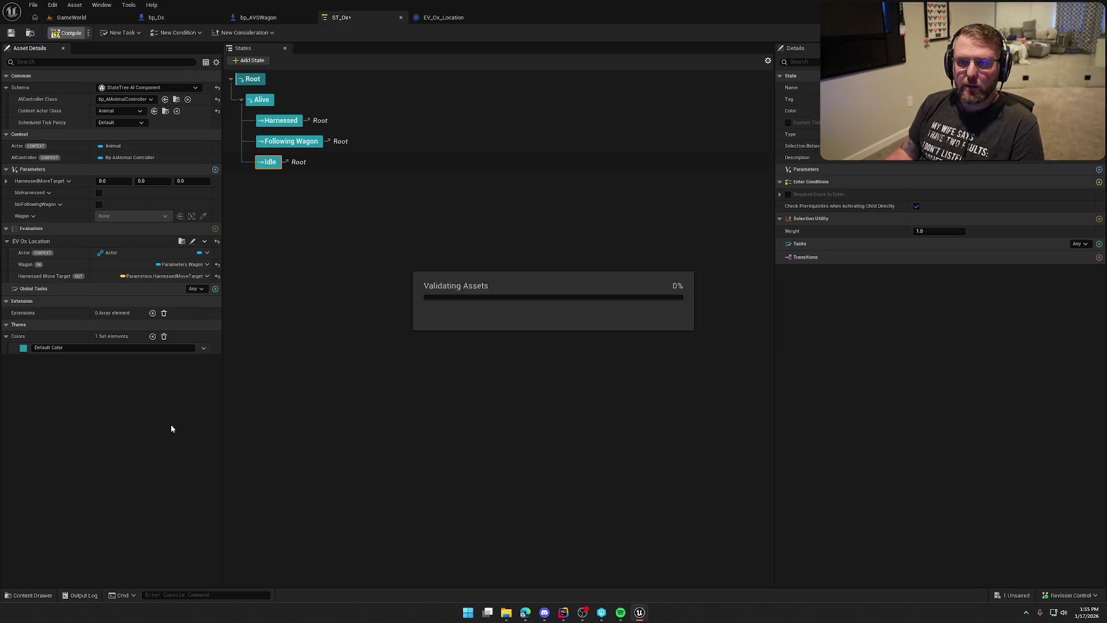
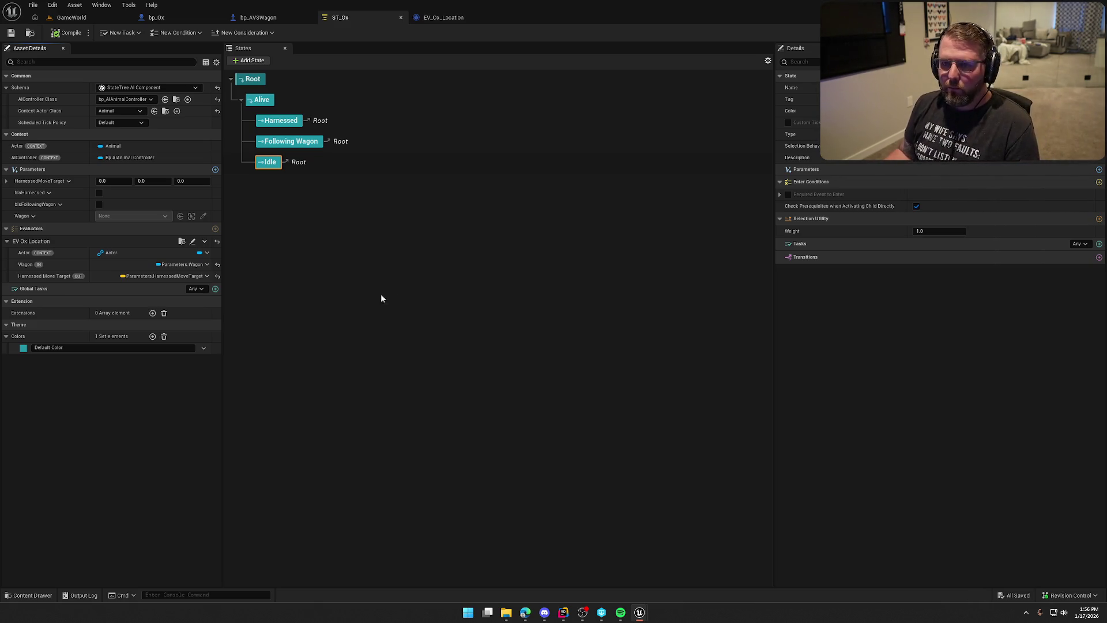
# Step: Tidy the MAX and SET node groups in EV_Ox_Location and compile the blueprint
pyautogui.click(438, 25)
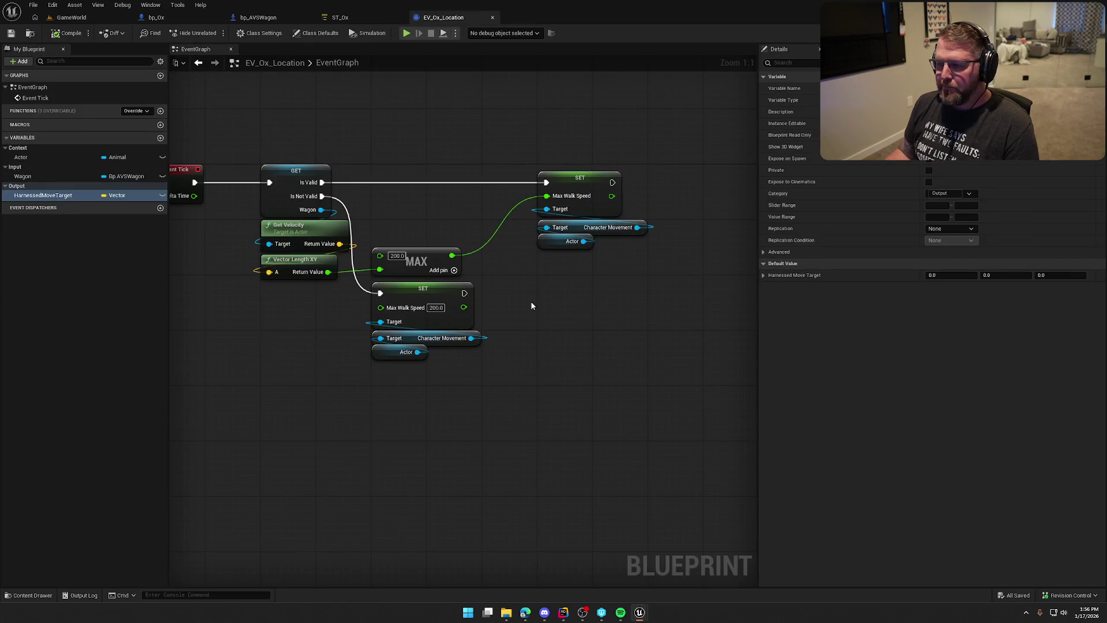
pyautogui.moveTo(526, 388); pyautogui.dragTo(370, 247)
pyautogui.moveTo(455, 302); pyautogui.dragTo(455, 240)
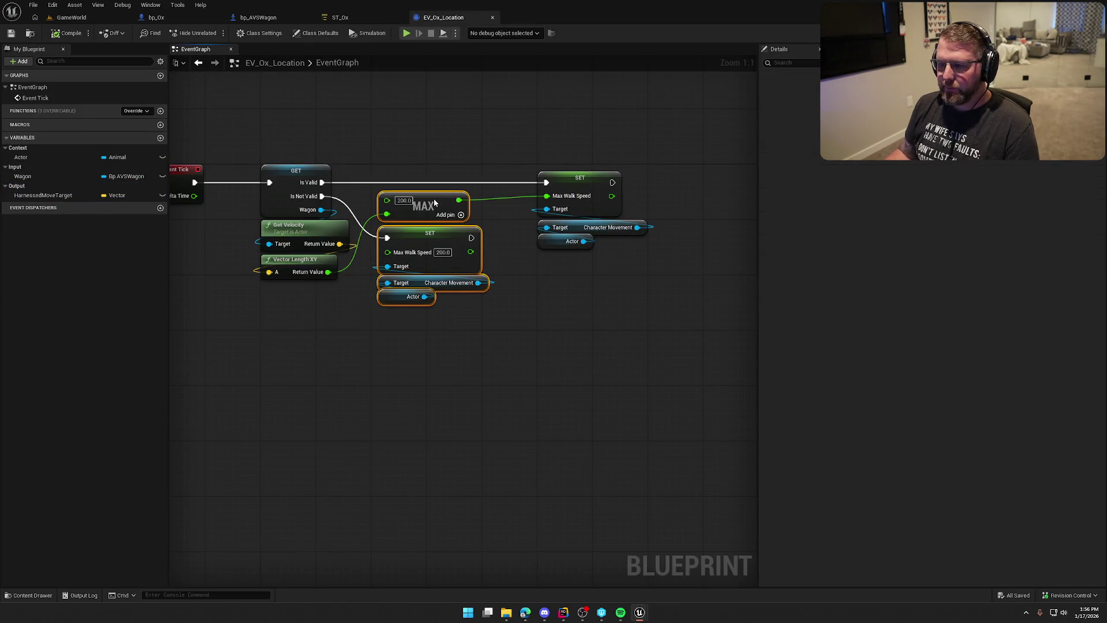
pyautogui.click(497, 326)
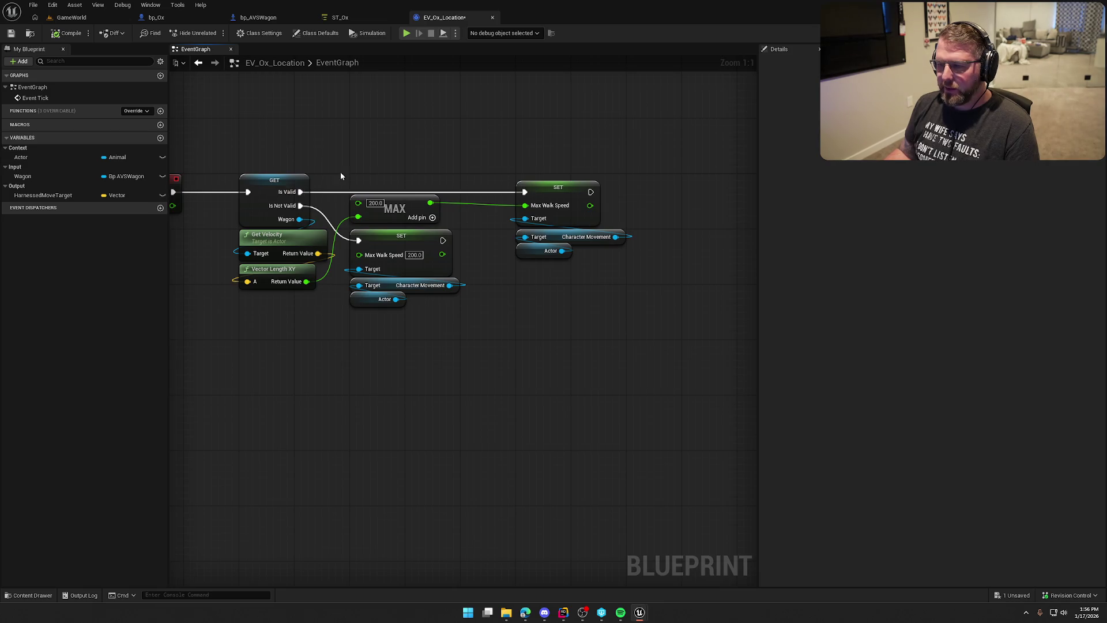
pyautogui.moveTo(640, 323)
pyautogui.mouseDown()
pyautogui.moveTo(562, 199)
pyautogui.moveTo(515, 184)
pyautogui.mouseUp()
pyautogui.click(618, 296)
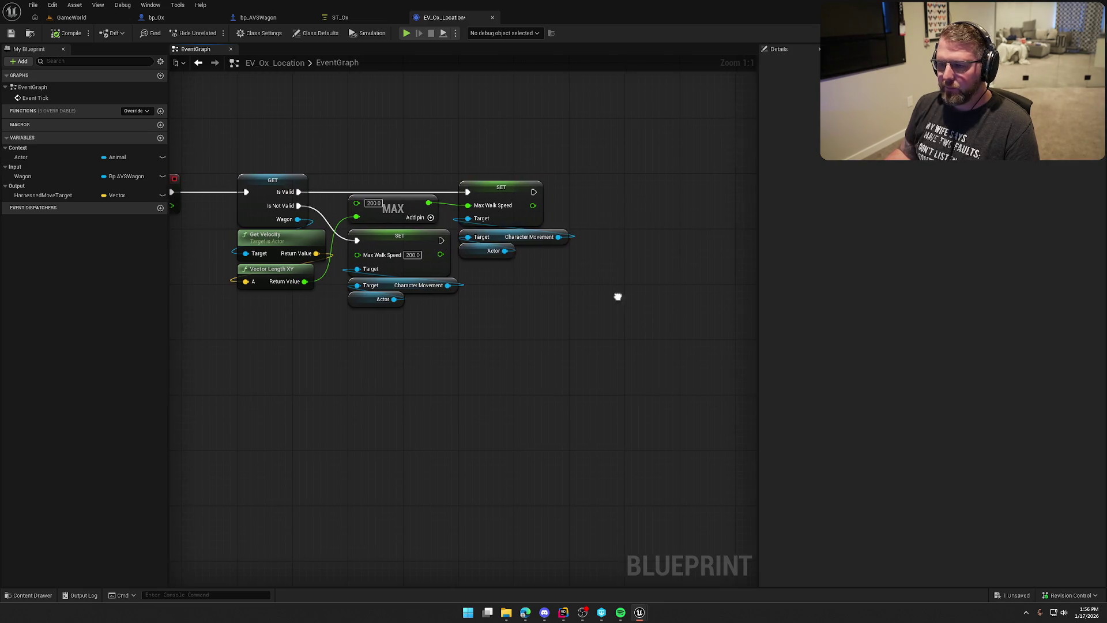
pyautogui.click(68, 33)
pyautogui.moveTo(313, 136); pyautogui.dragTo(426, 133)
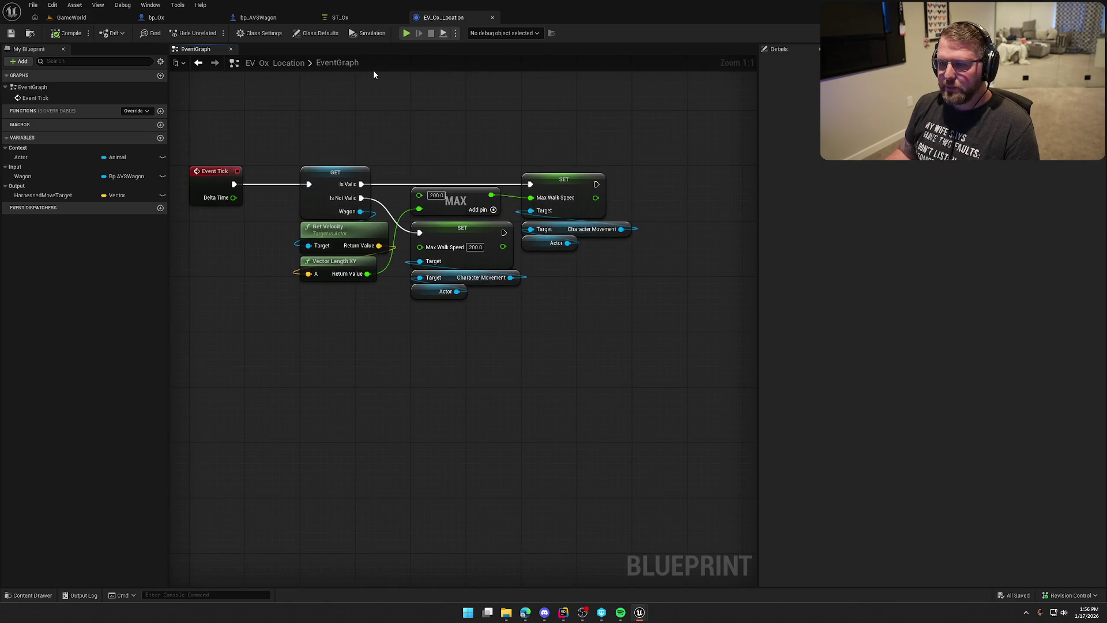
# Step: Add a HarnessedMoveTarget setter and rename the output variable to WagonMoveTarget
pyautogui.moveTo(43, 194); pyautogui.dragTo(677, 175)
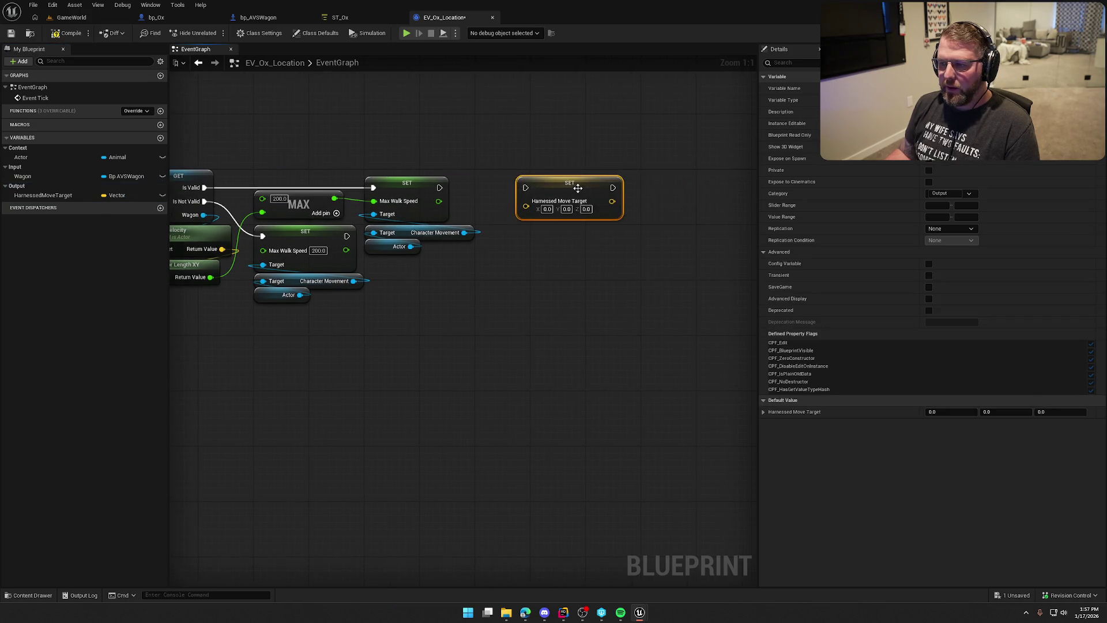
pyautogui.moveTo(562, 229); pyautogui.dragTo(654, 212)
pyautogui.moveTo(241, 131); pyautogui.dragTo(586, 327)
pyautogui.click(586, 327)
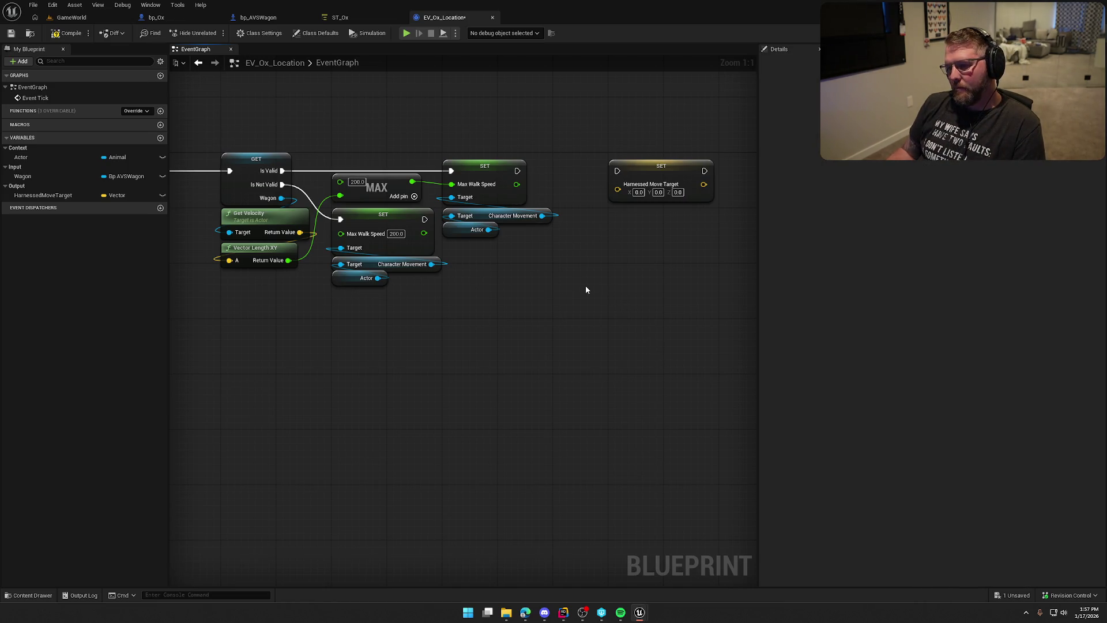
pyautogui.click(664, 167)
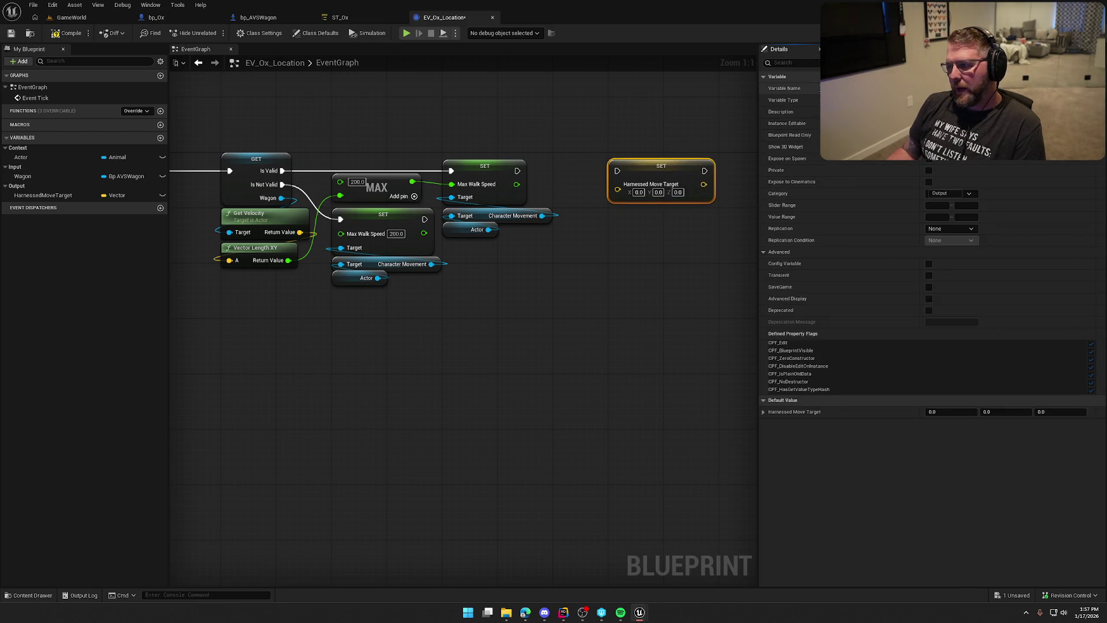
pyautogui.write('Wago')
pyautogui.press('Return')
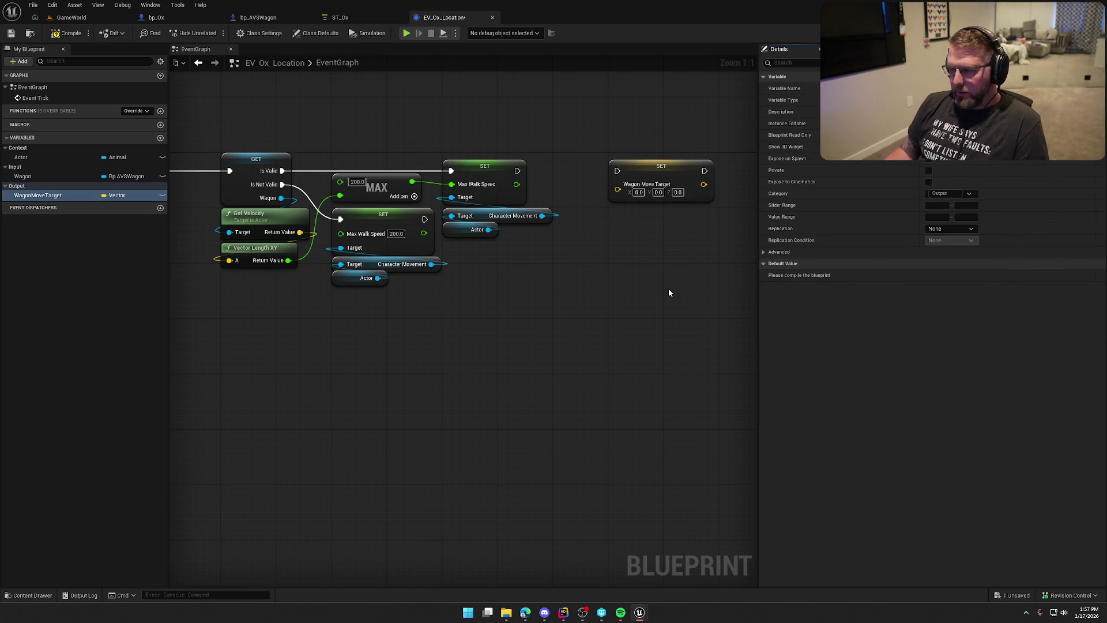
pyautogui.click(275, 16)
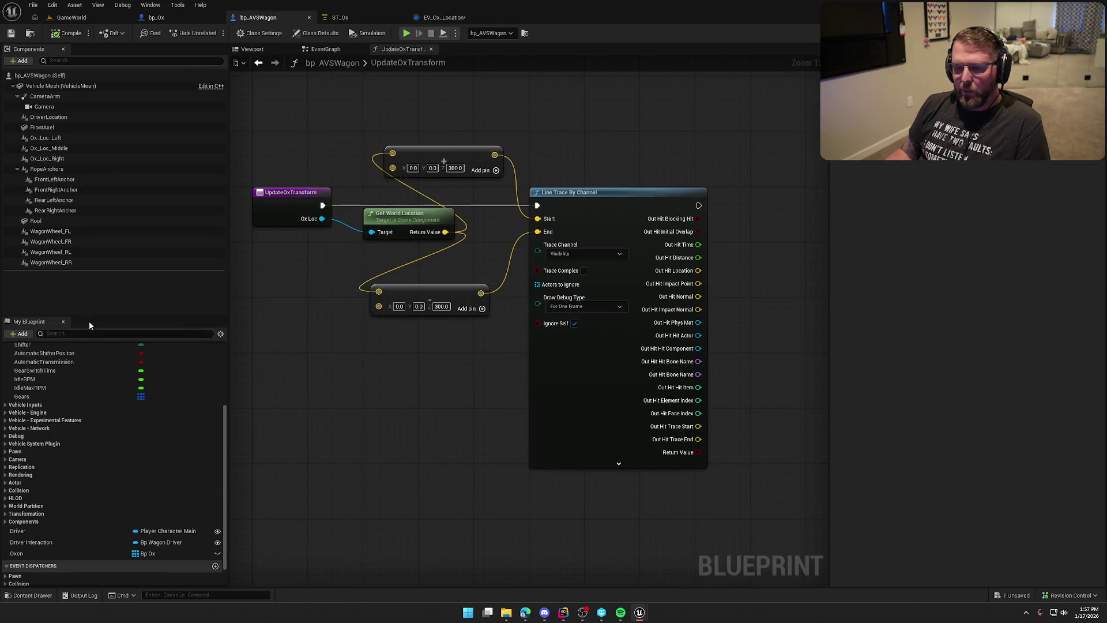
# Step: Rename the ST_Ox parameter HarnessedMoveTarget to WagonMoveTarget
pyautogui.click(344, 18)
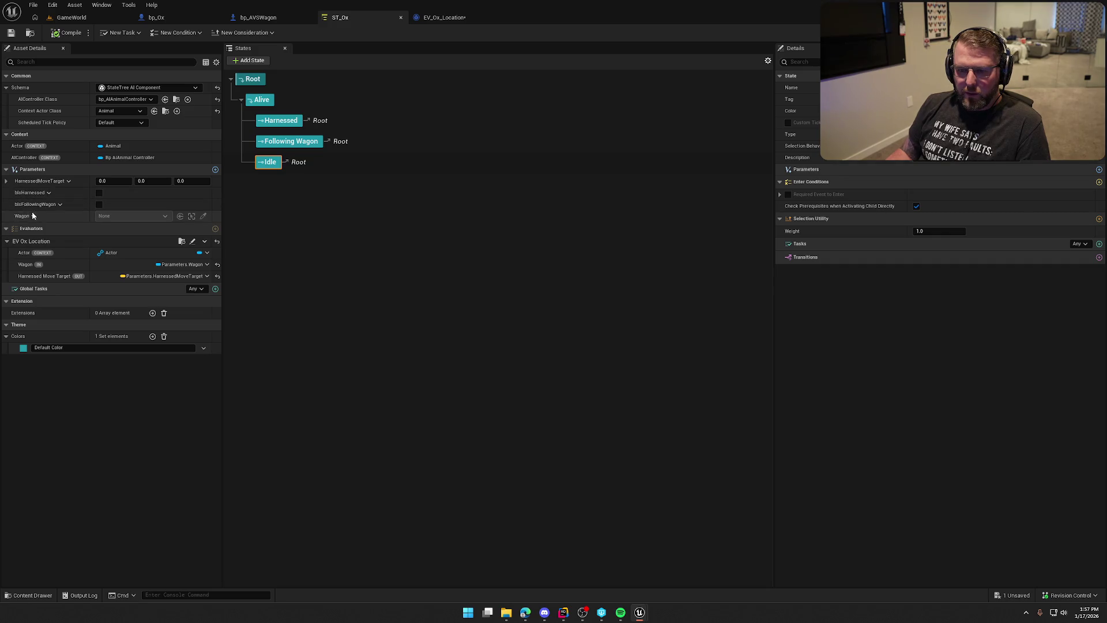
pyautogui.click(69, 181)
pyautogui.click(44, 215)
pyautogui.write('WagonMoveTarget')
pyautogui.press('Return')
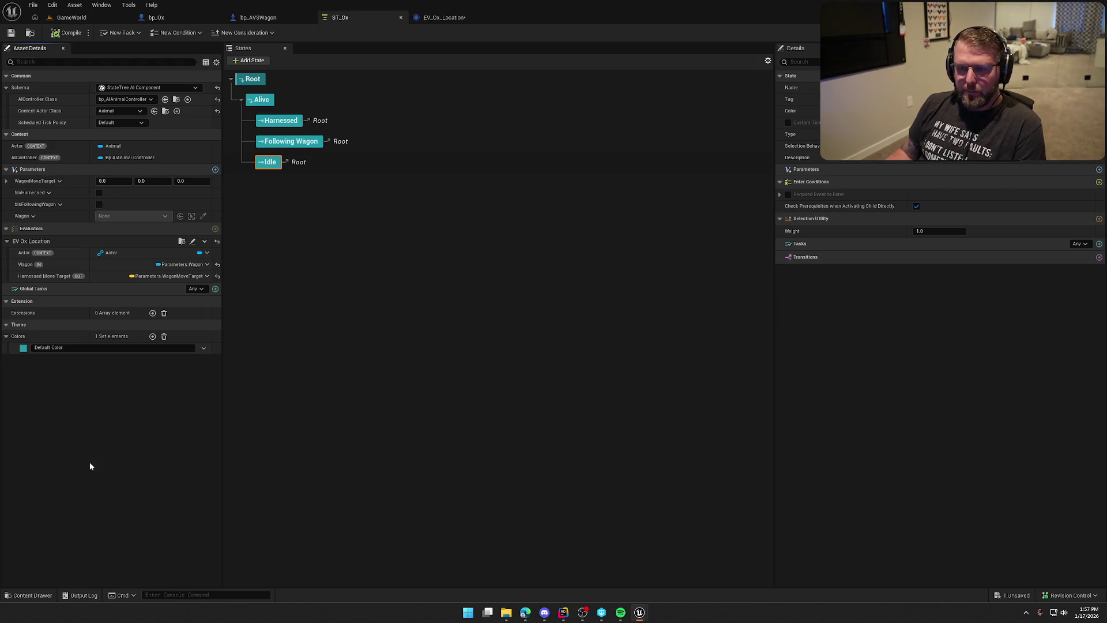
# Step: Drop a Wagon getter node into the EV_Ox_Location graph
pyautogui.click(449, 18)
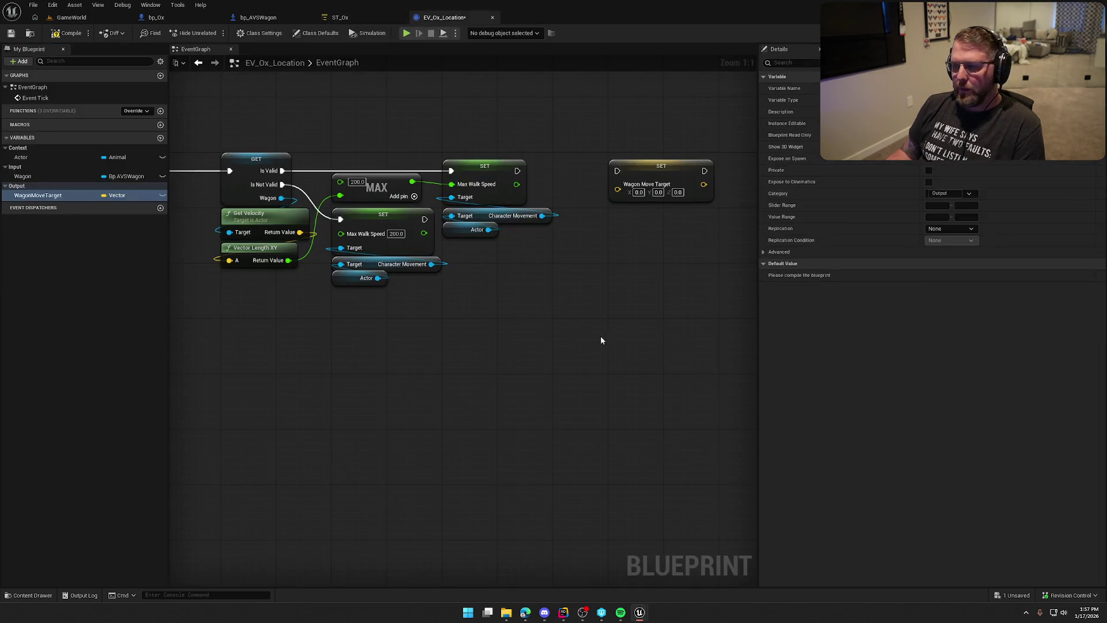
pyautogui.moveTo(615, 334); pyautogui.dragTo(568, 327)
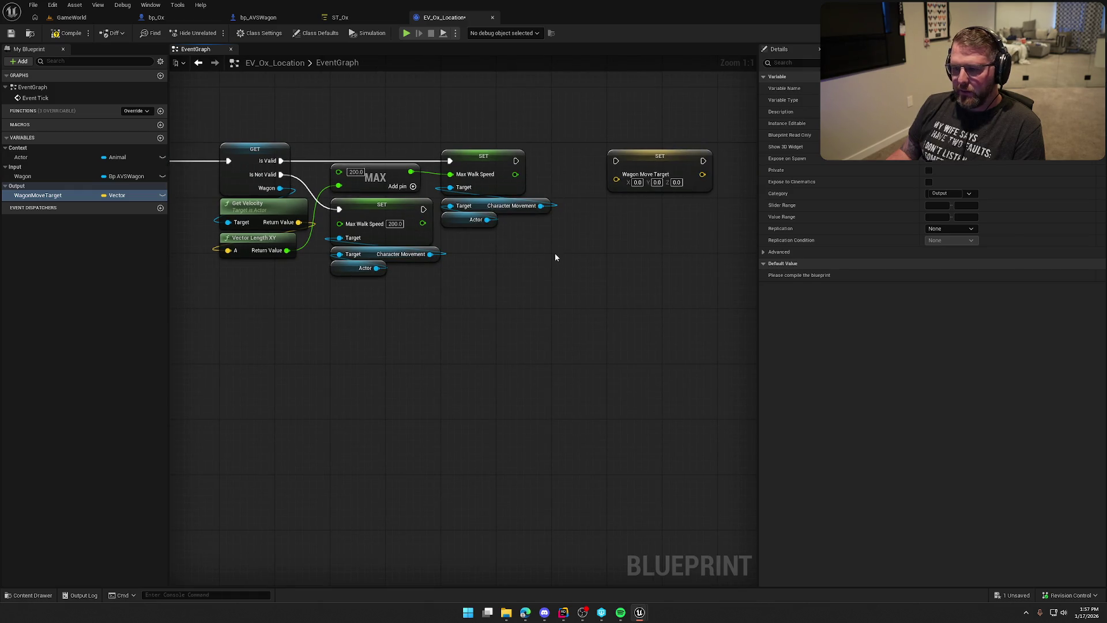
pyautogui.moveTo(23, 176)
pyautogui.mouseDown()
pyautogui.moveTo(476, 229)
pyautogui.moveTo(577, 225)
pyautogui.moveTo(437, 274)
pyautogui.moveTo(495, 249)
pyautogui.mouseUp()
pyautogui.press('Escape')
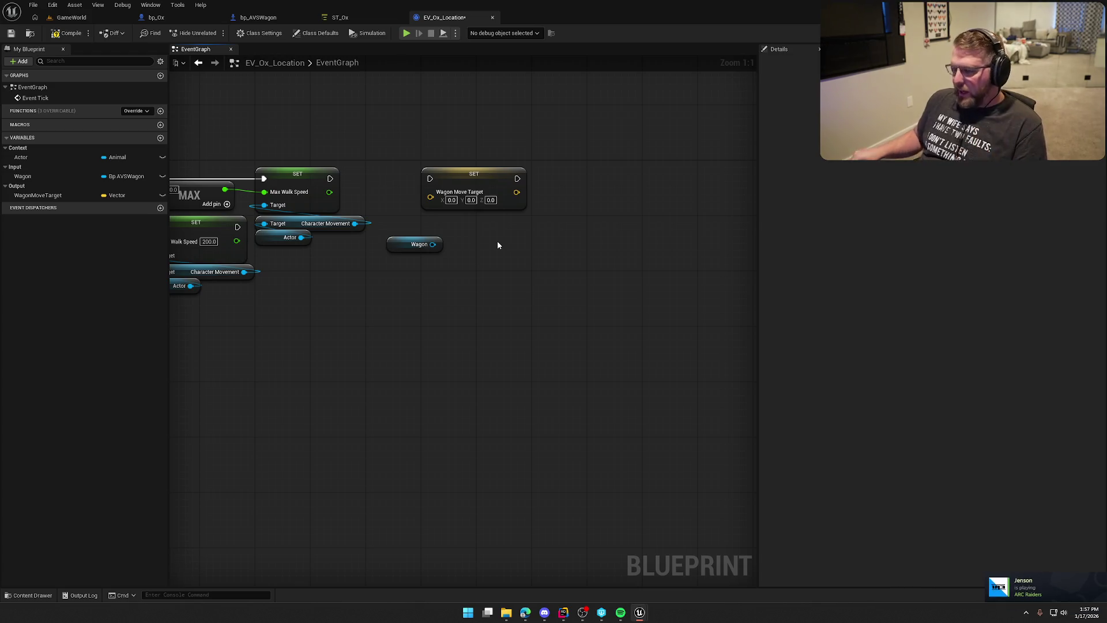
pyautogui.click(258, 18)
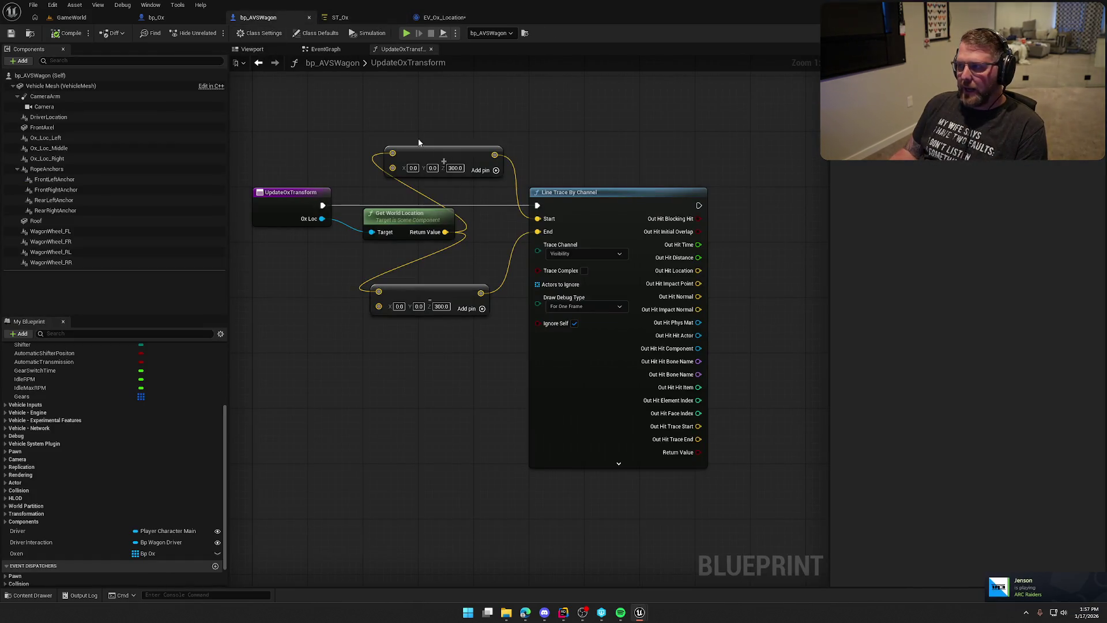
# Step: Rename bp_AVSWagon's Oxen array variable to PullingOx and compile
pyautogui.scroll(-1, 72, 519)
pyautogui.click(72, 523)
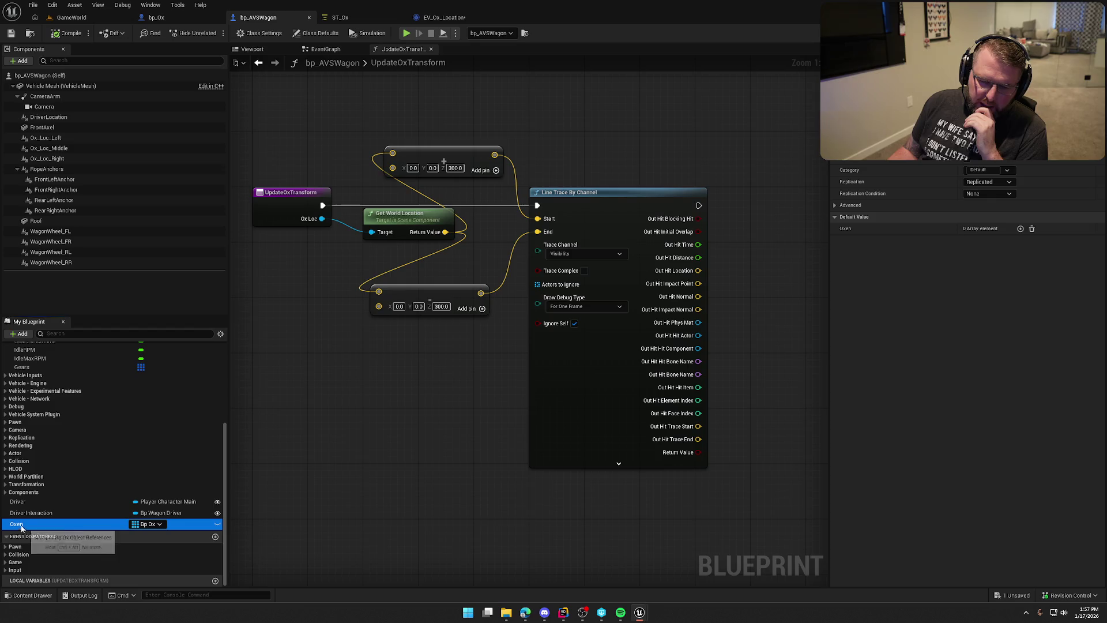
pyautogui.press('F2')
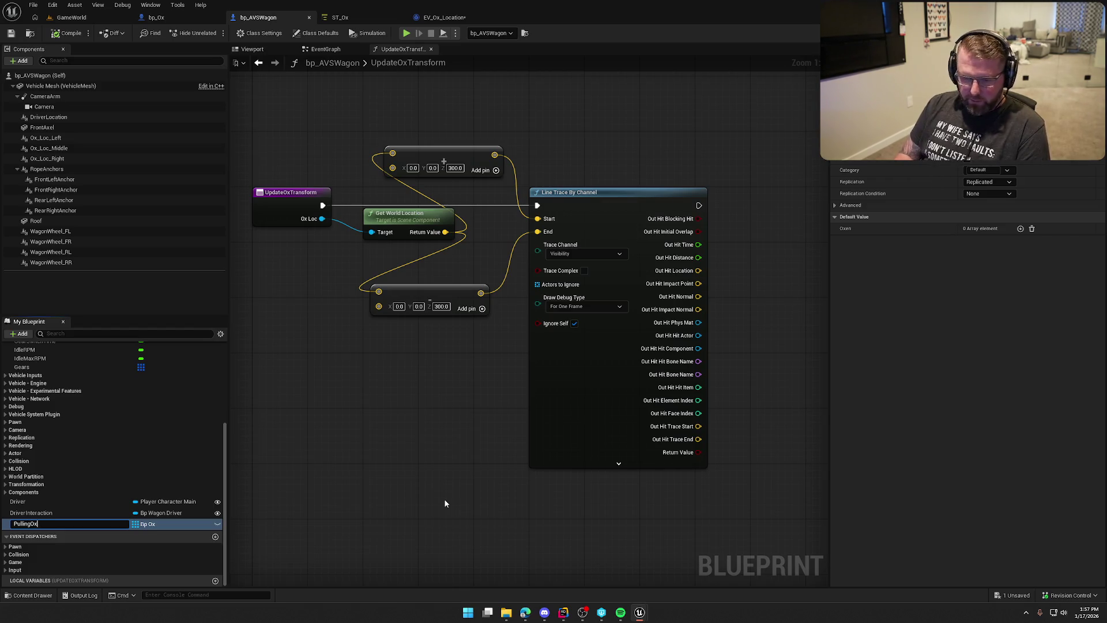
pyautogui.press('Return')
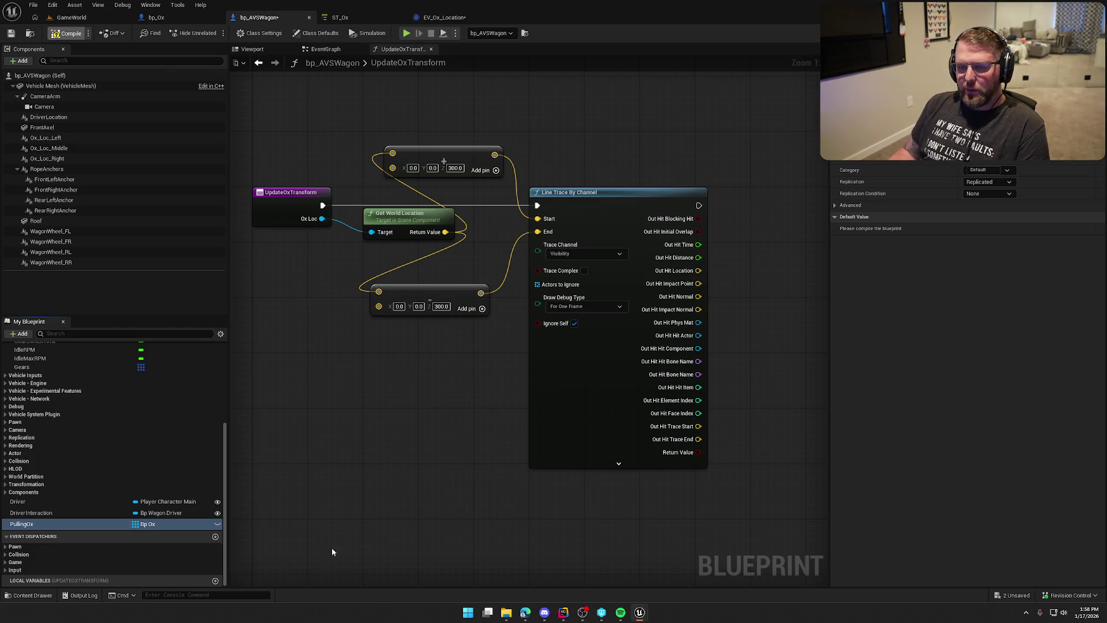
pyautogui.press('F7')
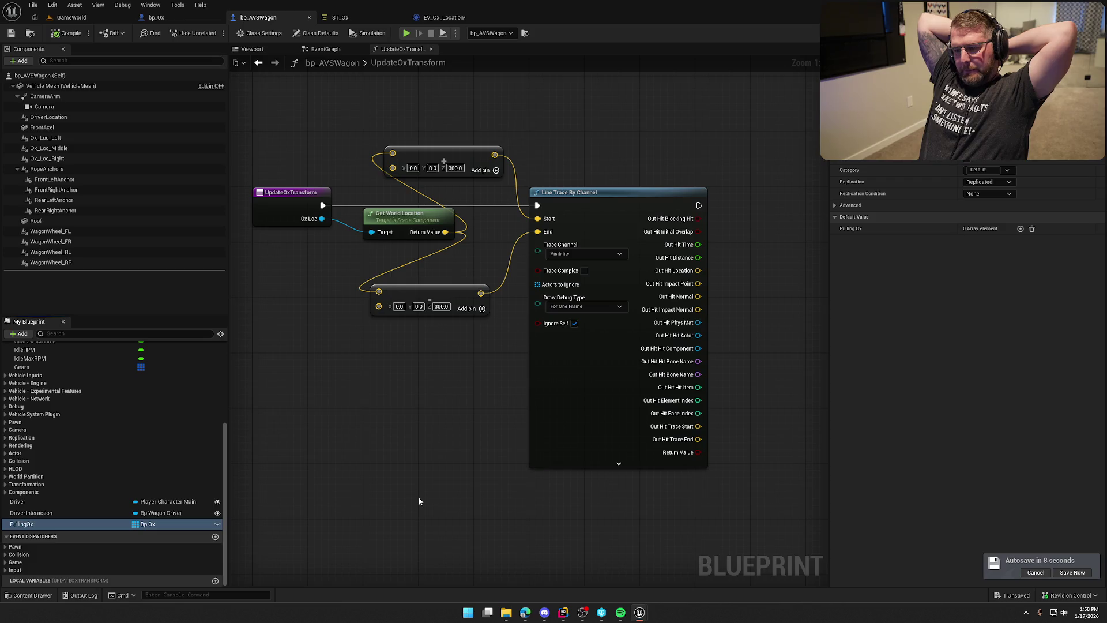
# Step: Review the UpdateOxTransform nodes and the Ox_Loc_Left component's properties
pyautogui.moveTo(250, 130); pyautogui.dragTo(779, 465)
pyautogui.click(411, 426)
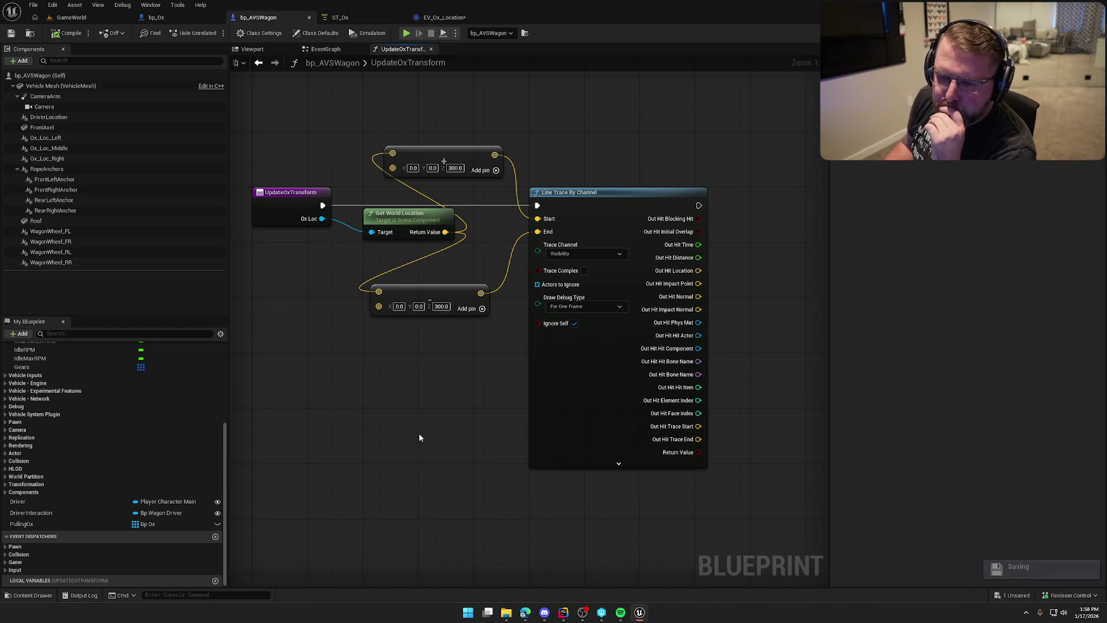
pyautogui.click(51, 138)
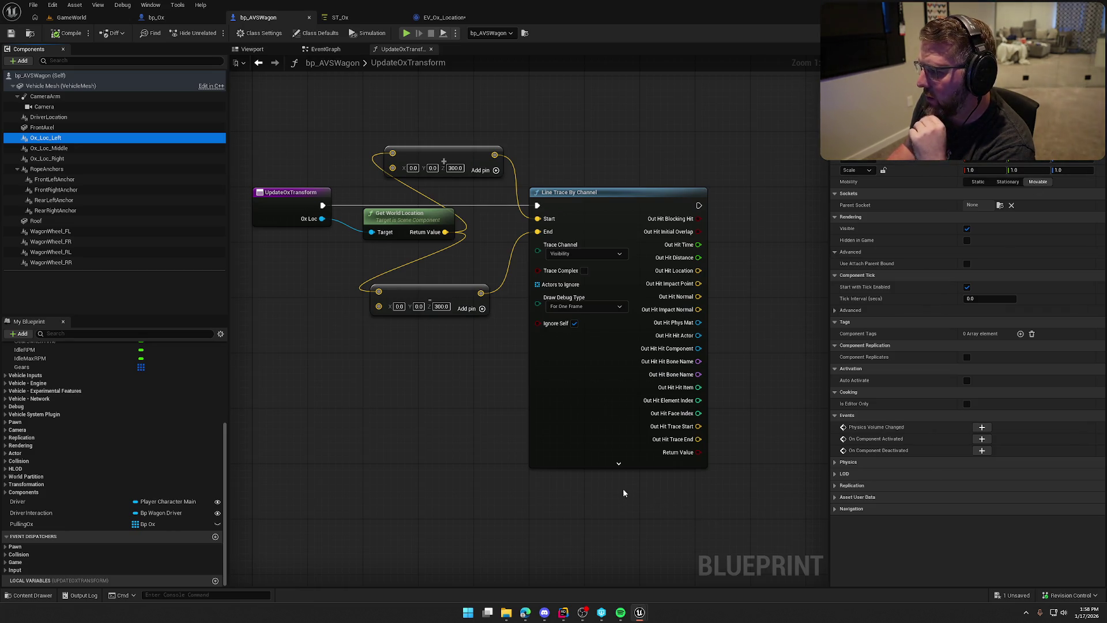
pyautogui.click(551, 425)
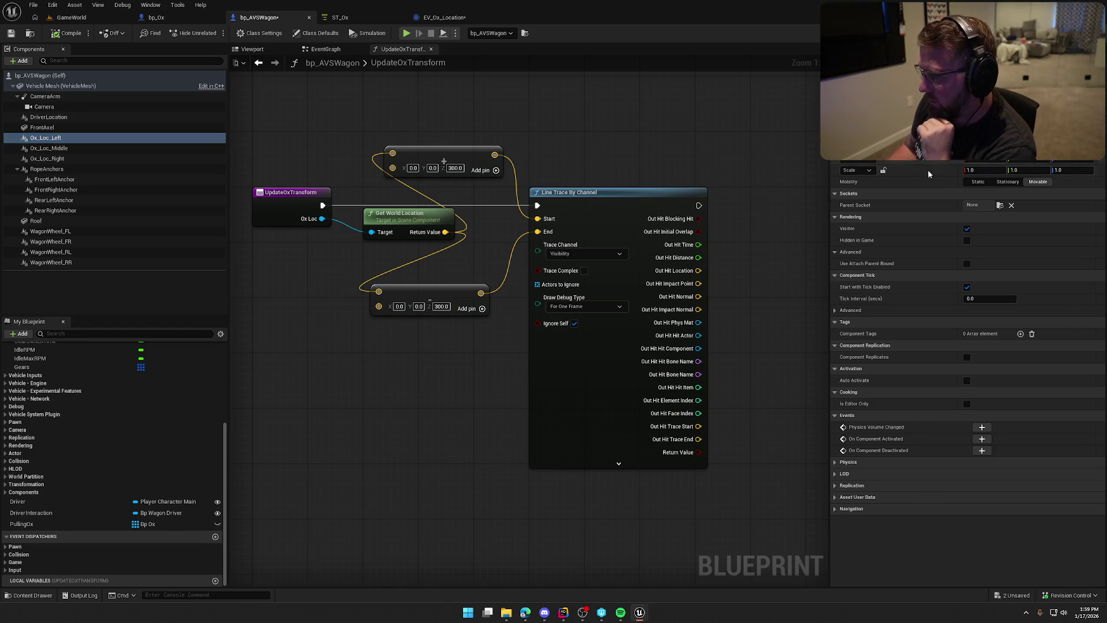
pyautogui.click(84, 148)
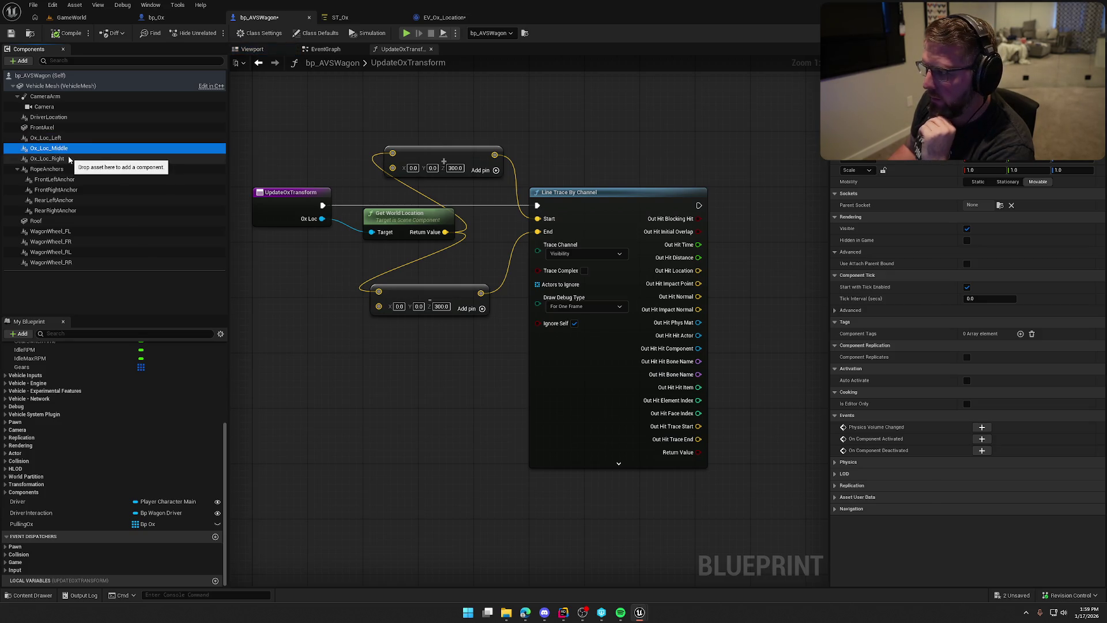
pyautogui.click(69, 160)
pyautogui.click(428, 469)
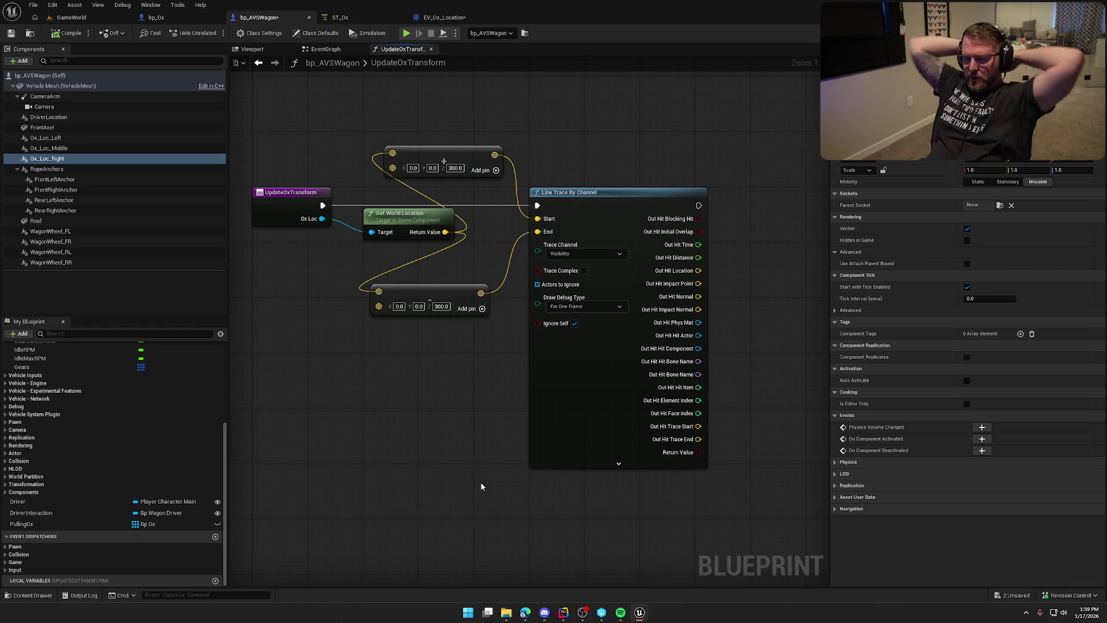
# Step: Pull a Pulling Ox getter from the Wagon node and feed it into a Contains node
pyautogui.click(444, 17)
pyautogui.moveTo(602, 250); pyautogui.dragTo(533, 138)
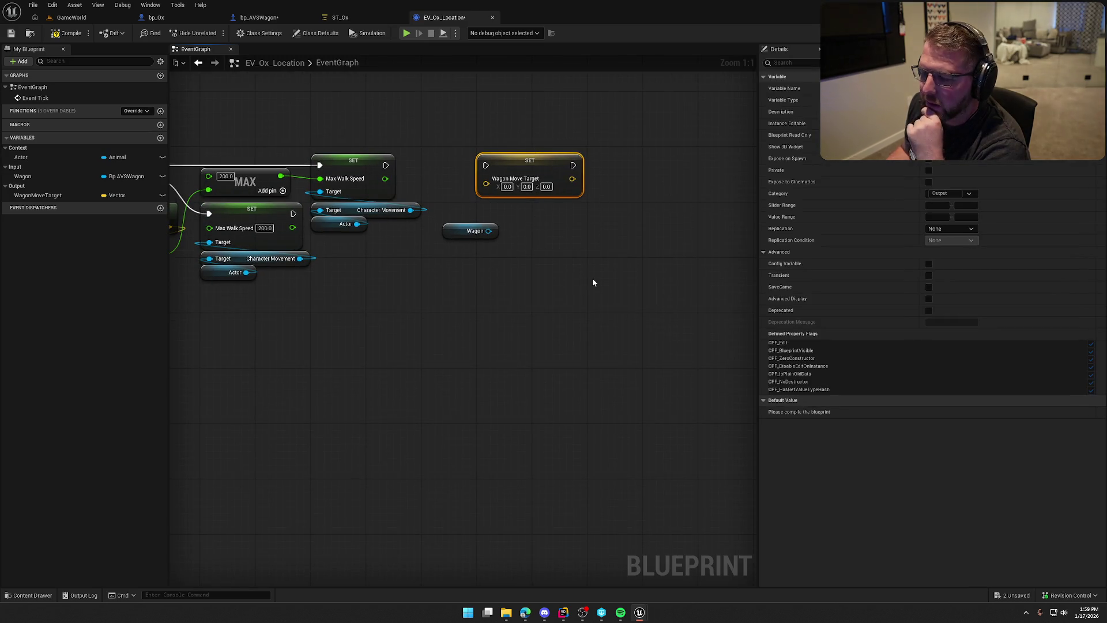
pyautogui.press('Home')
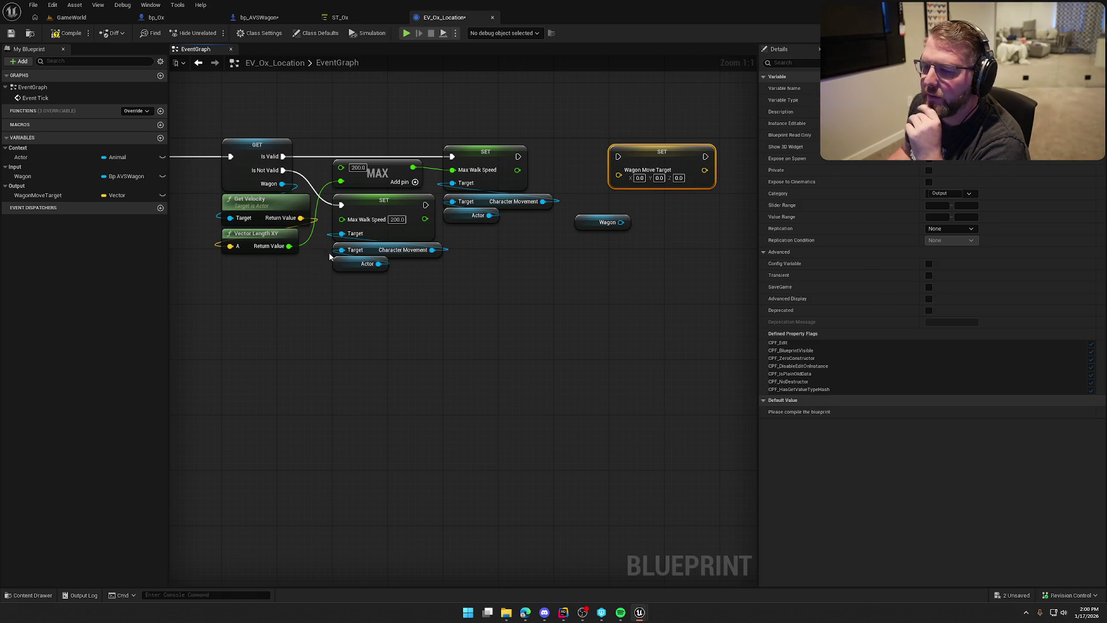
pyautogui.moveTo(493, 230)
pyautogui.mouseDown()
pyautogui.moveTo(537, 248)
pyautogui.moveTo(490, 234)
pyautogui.moveTo(535, 237)
pyautogui.mouseUp()
pyautogui.write('pulling')
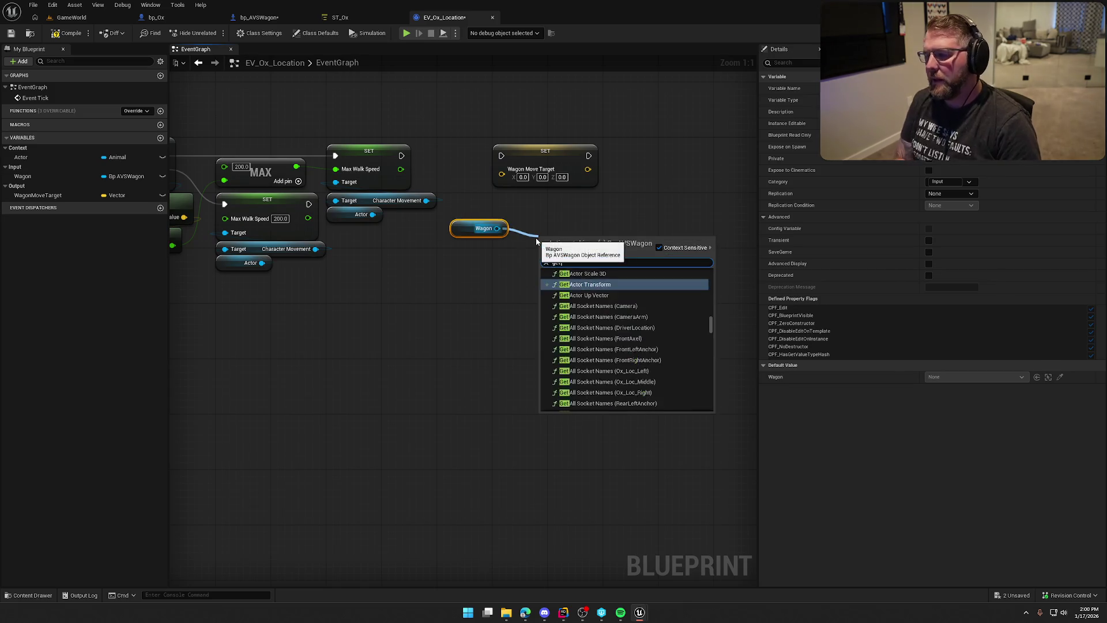
pyautogui.press('Return')
pyautogui.moveTo(609, 242); pyautogui.dragTo(650, 248)
pyautogui.write('const')
pyautogui.press('BackSpace')
pyautogui.press('BackSpace')
pyautogui.press('BackSpace')
pyautogui.write('tain')
pyautogui.press('Return')
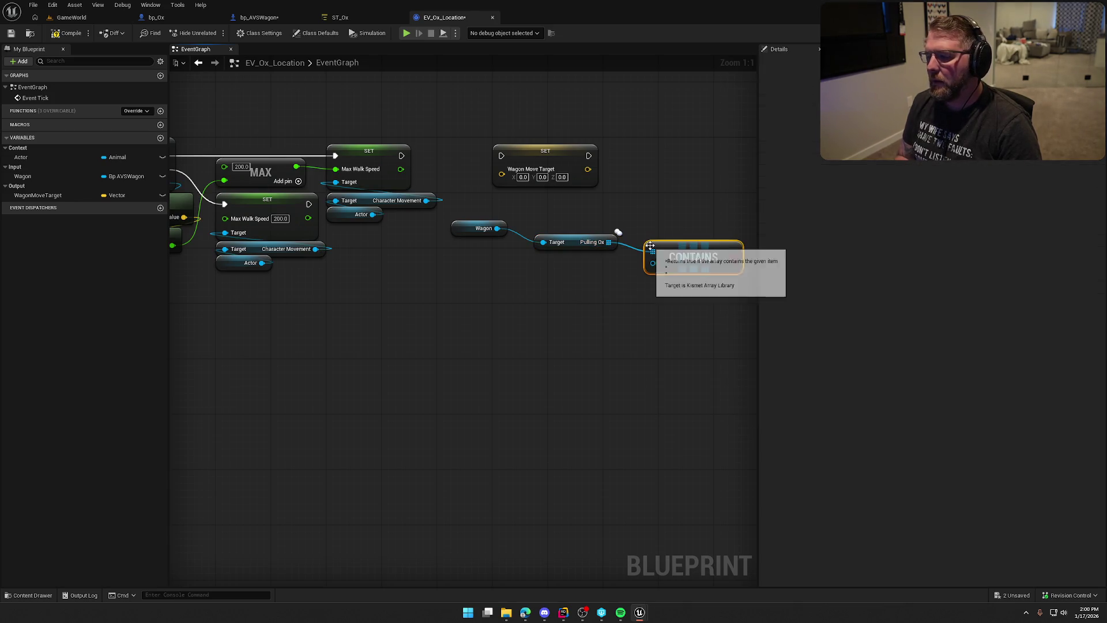
# Step: Add an Actor getter wired toward Contains, deleting the stray Make Array node
pyautogui.moveTo(60, 155)
pyautogui.mouseDown()
pyautogui.moveTo(240, 205)
pyautogui.moveTo(662, 271)
pyautogui.mouseUp()
pyautogui.moveTo(593, 263); pyautogui.dragTo(654, 263)
pyautogui.moveTo(507, 313); pyautogui.dragTo(427, 265)
pyautogui.press('Delete')
# Step: Tidy the positions of the Wagon, Pulling Ox, Contains and Actor nodes
pyautogui.click(577, 254)
pyautogui.moveTo(578, 254); pyautogui.dragTo(592, 261)
pyautogui.click(502, 320)
pyautogui.moveTo(455, 249); pyautogui.dragTo(470, 235)
pyautogui.moveTo(443, 278); pyautogui.dragTo(450, 291)
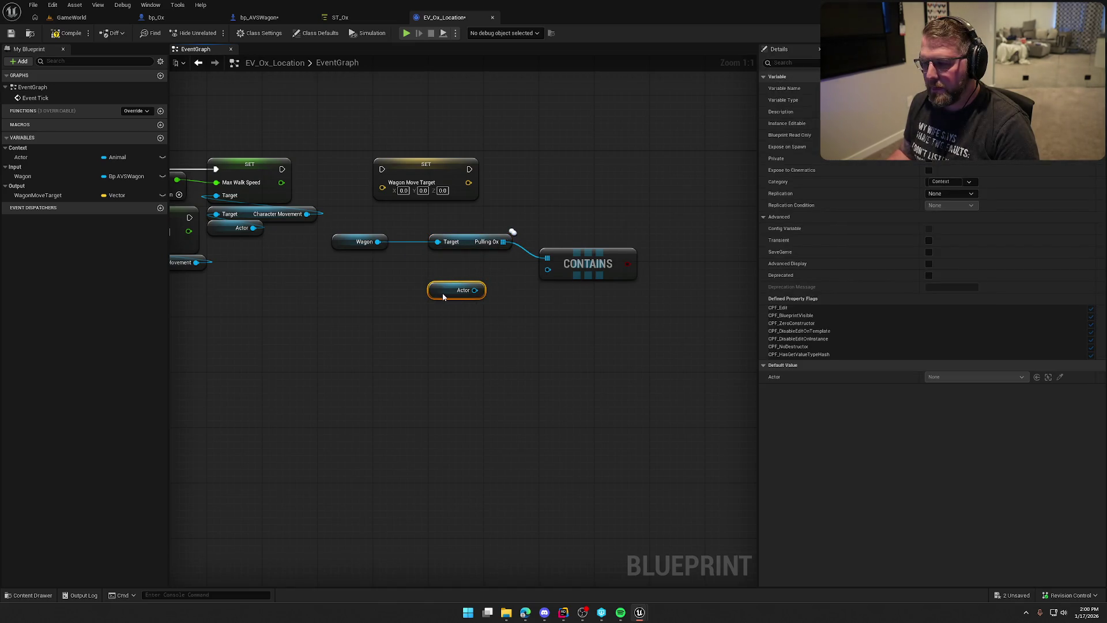
pyautogui.click(448, 327)
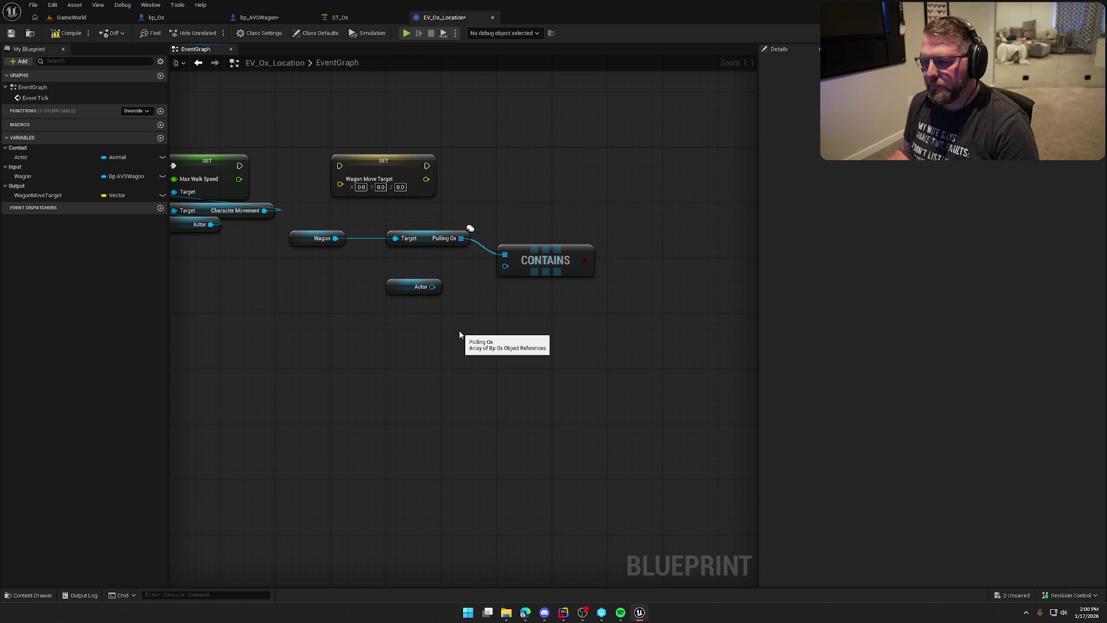
pyautogui.moveTo(311, 238); pyautogui.dragTo(345, 238)
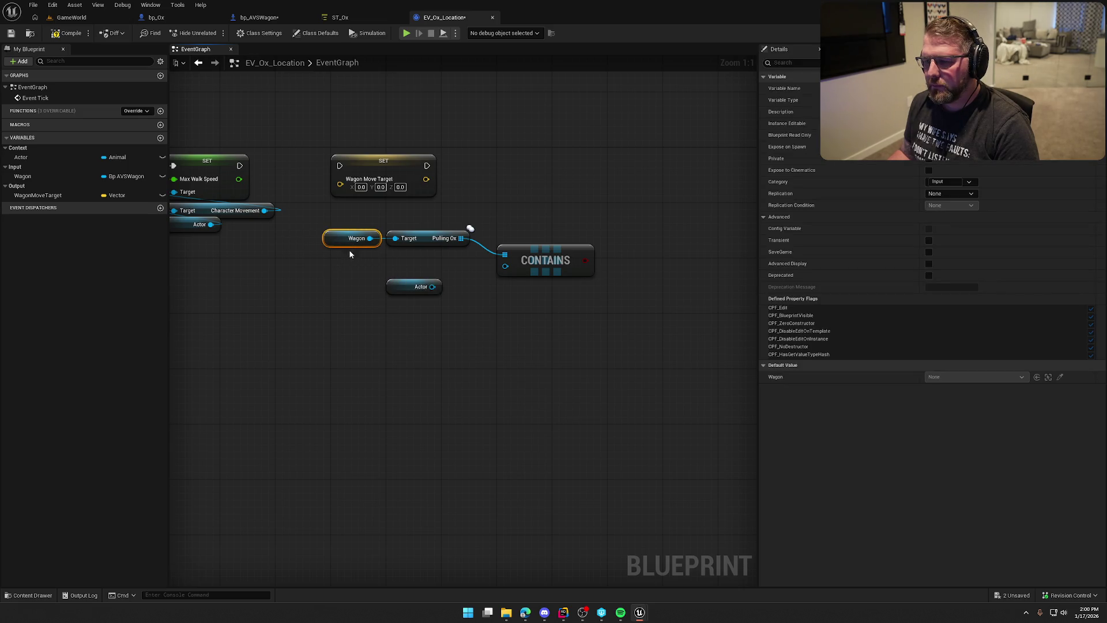
pyautogui.click(350, 254)
pyautogui.moveTo(539, 254); pyautogui.dragTo(538, 238)
pyautogui.click(520, 318)
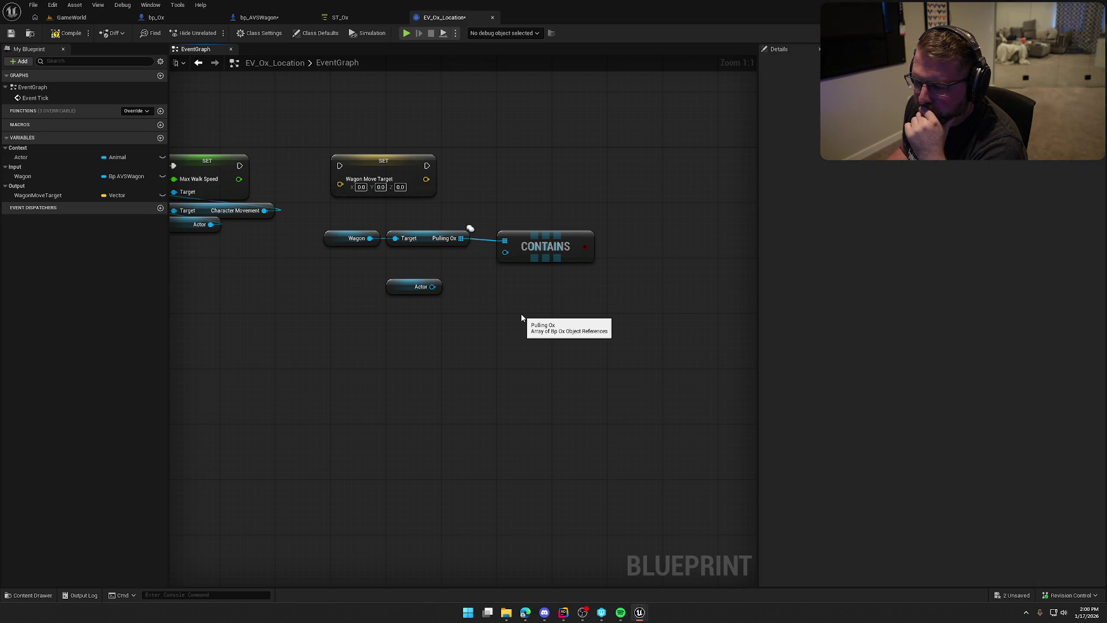
pyautogui.click(430, 290)
# Step: Cast Actor to bp_Ox as a pure cast and wire it into Contains's item input
pyautogui.moveTo(433, 293); pyautogui.dragTo(460, 293)
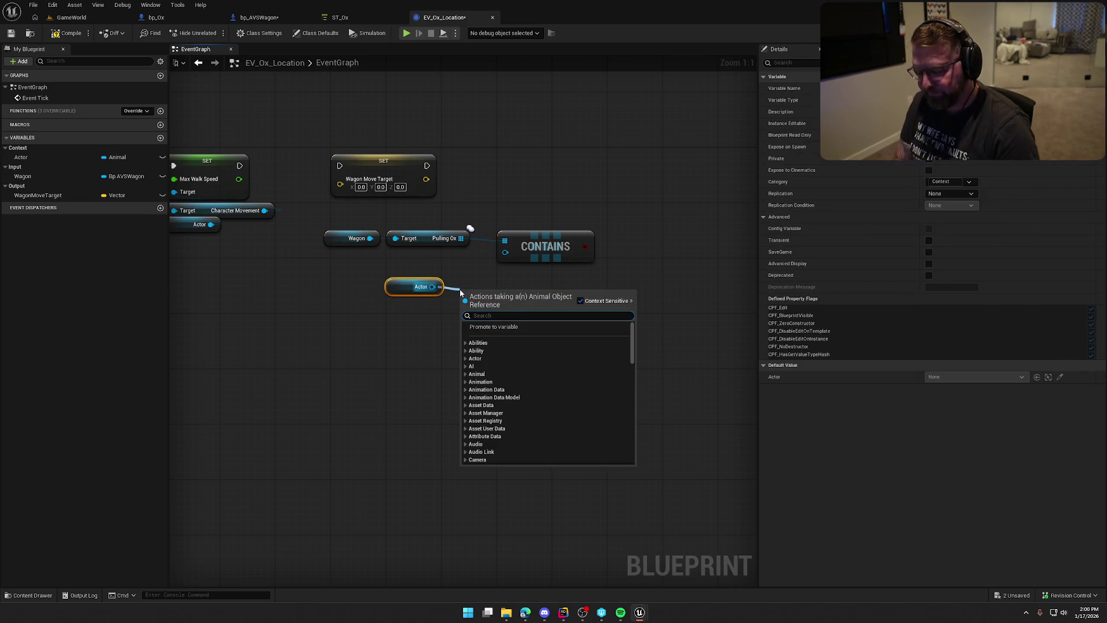
pyautogui.write('cast to')
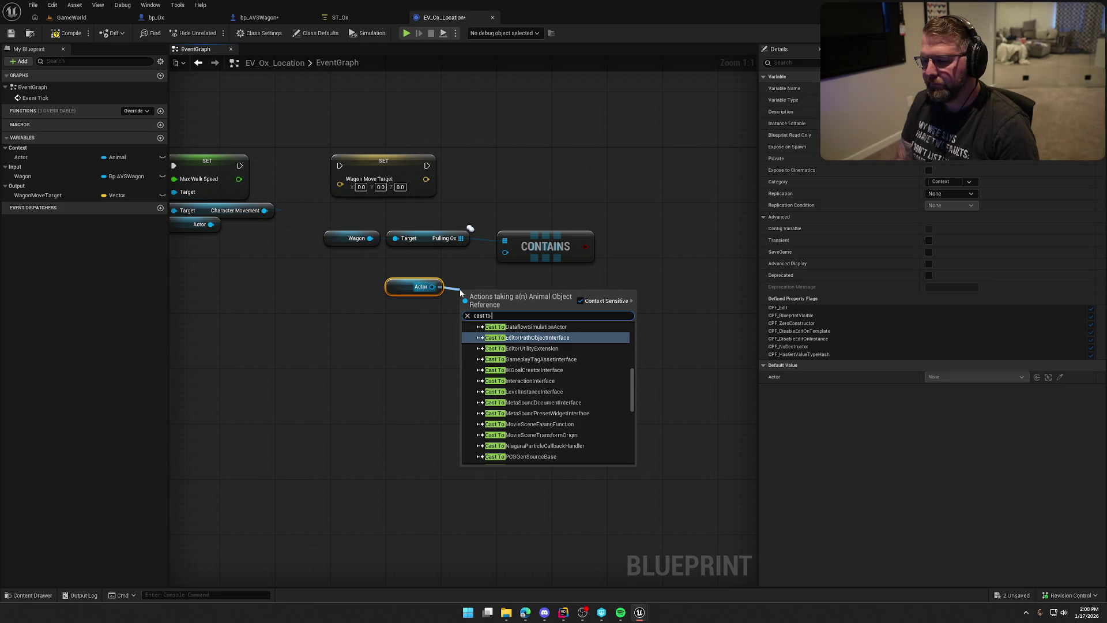
pyautogui.write(' bp ox')
pyautogui.press('Return')
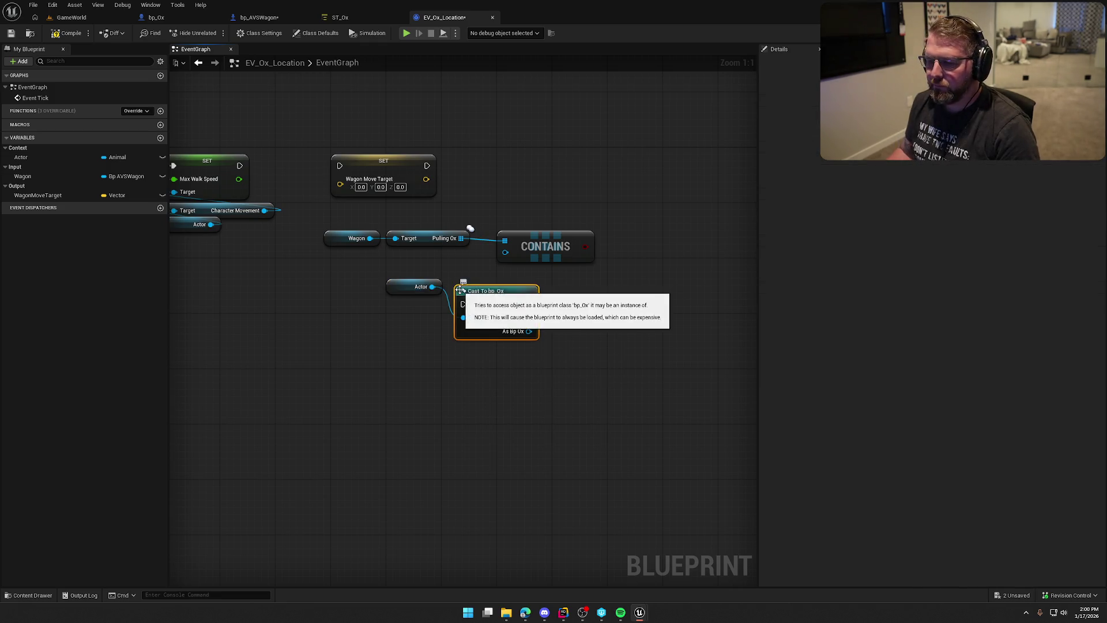
pyautogui.rightClick(460, 293)
pyautogui.click(522, 527)
pyautogui.moveTo(414, 287); pyautogui.dragTo(480, 339)
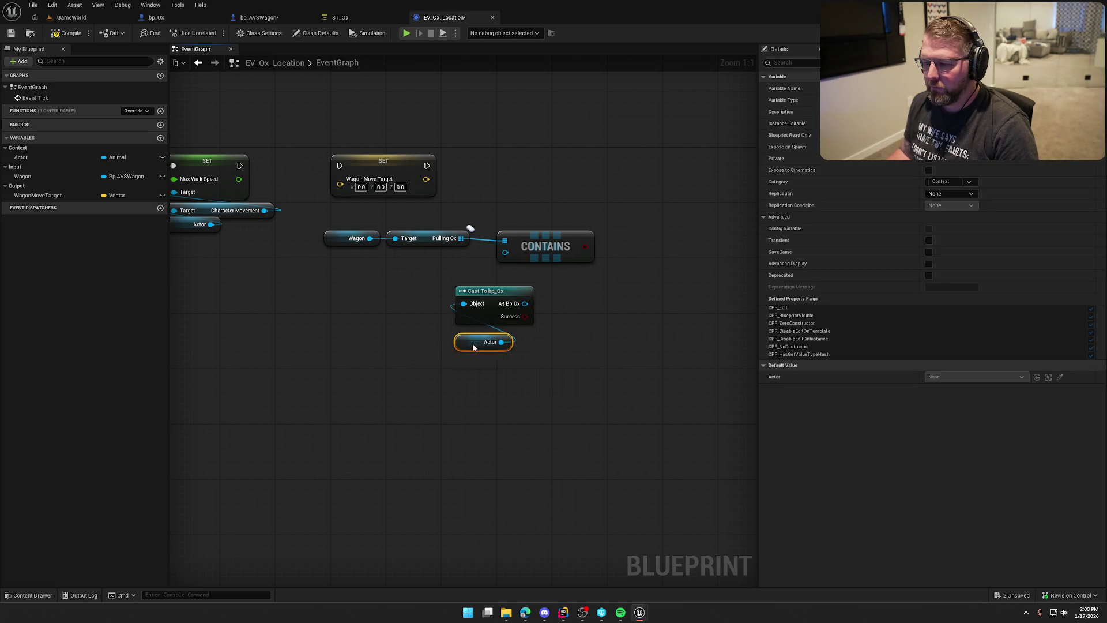
pyautogui.keyDown('shift'); pyautogui.click(486, 291); pyautogui.keyUp('shift')
pyautogui.moveTo(486, 290)
pyautogui.mouseDown()
pyautogui.moveTo(362, 263)
pyautogui.moveTo(509, 259)
pyautogui.mouseUp()
pyautogui.click(434, 288)
pyautogui.moveTo(400, 276); pyautogui.dragTo(505, 252)
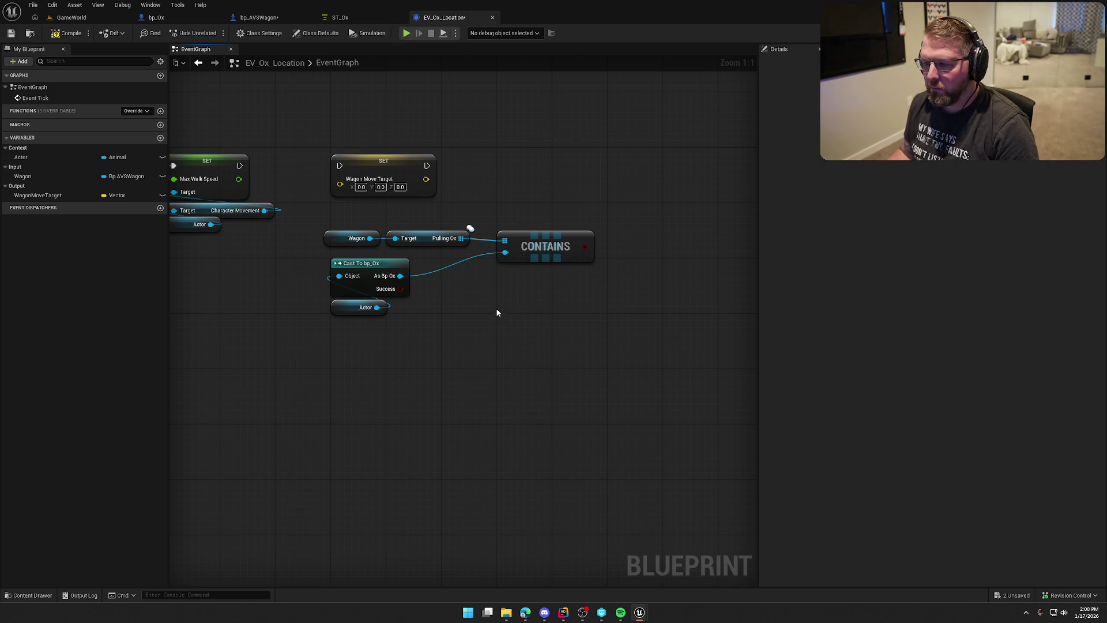
# Step: Rearrange the nodes and add a Find node on Pulling Ox fed by the cast result
pyautogui.moveTo(495, 308); pyautogui.dragTo(540, 317)
pyautogui.moveTo(638, 358); pyautogui.dragTo(360, 206)
pyautogui.moveTo(382, 250)
pyautogui.mouseDown()
pyautogui.moveTo(217, 298)
pyautogui.moveTo(290, 292)
pyautogui.mouseUp()
pyautogui.click(223, 303)
pyautogui.moveTo(219, 288); pyautogui.dragTo(226, 296)
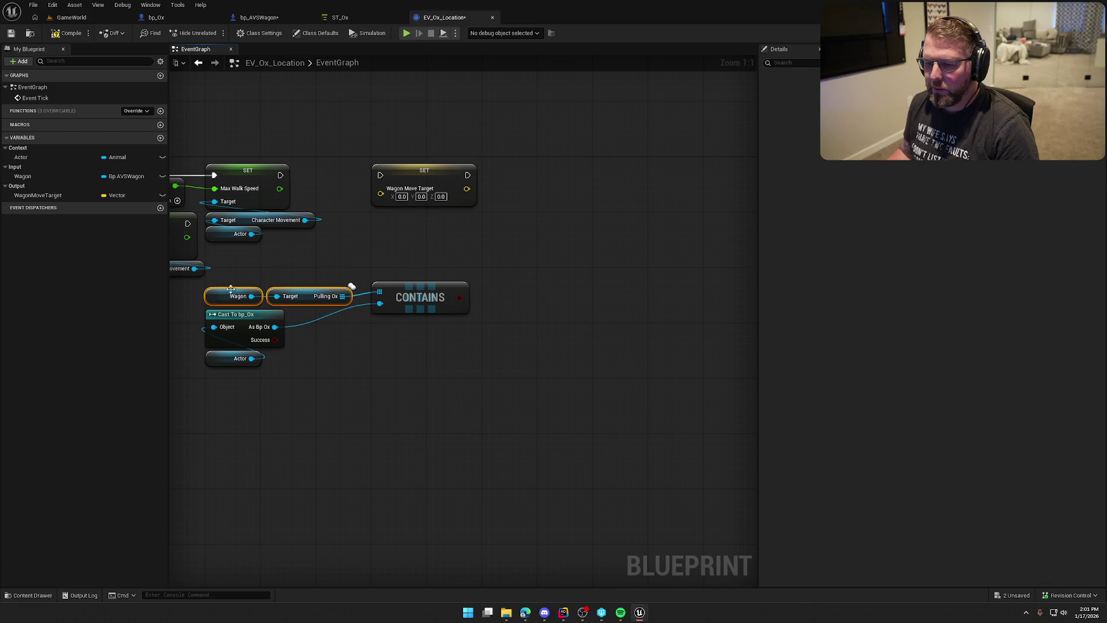
pyautogui.moveTo(412, 301)
pyautogui.mouseDown()
pyautogui.moveTo(455, 351)
pyautogui.moveTo(500, 326)
pyautogui.mouseUp()
pyautogui.moveTo(410, 271); pyautogui.dragTo(444, 306)
pyautogui.write('find')
pyautogui.click(504, 378)
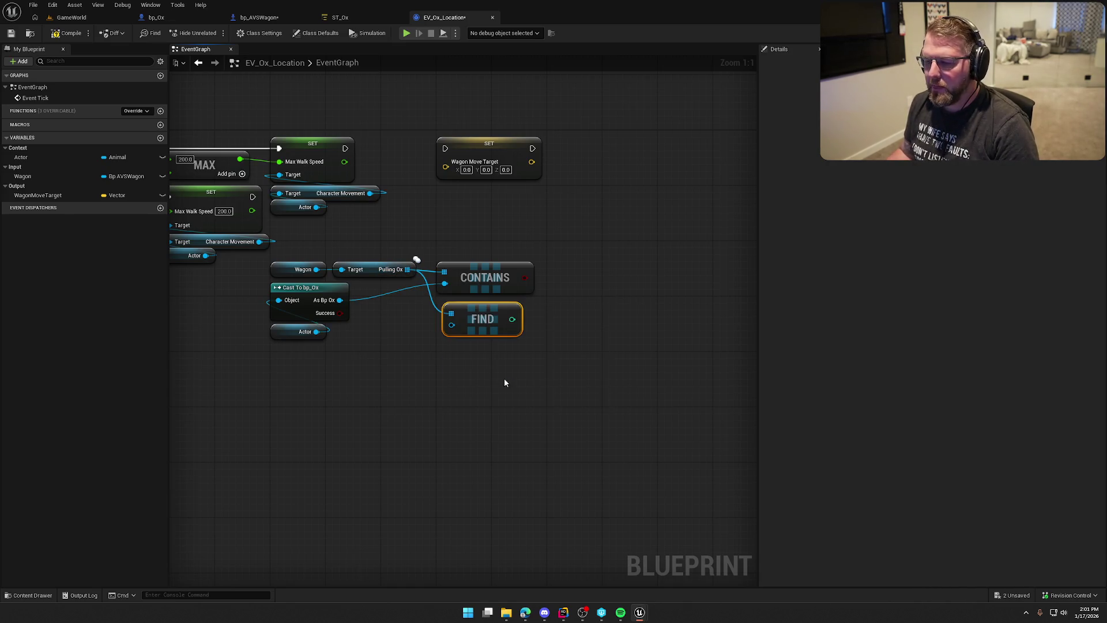
pyautogui.moveTo(340, 299)
pyautogui.mouseDown()
pyautogui.moveTo(562, 321)
pyautogui.moveTo(451, 325)
pyautogui.mouseUp()
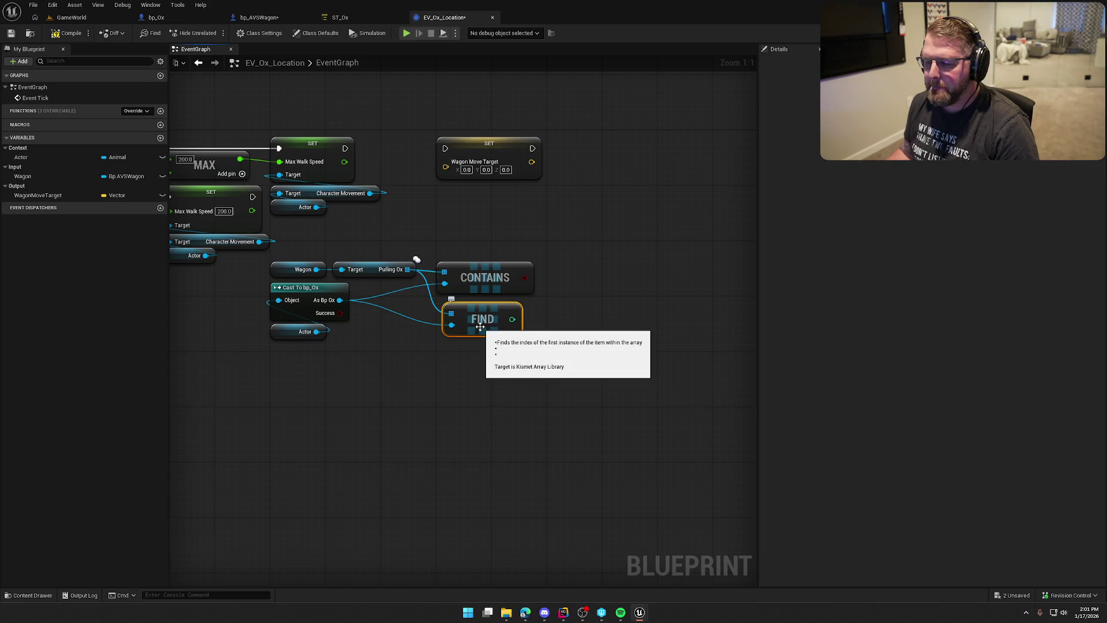
# Step: Browse the array actions from Pulling Ox without adding a node
pyautogui.moveTo(408, 270); pyautogui.dragTo(447, 232)
pyautogui.write('find')
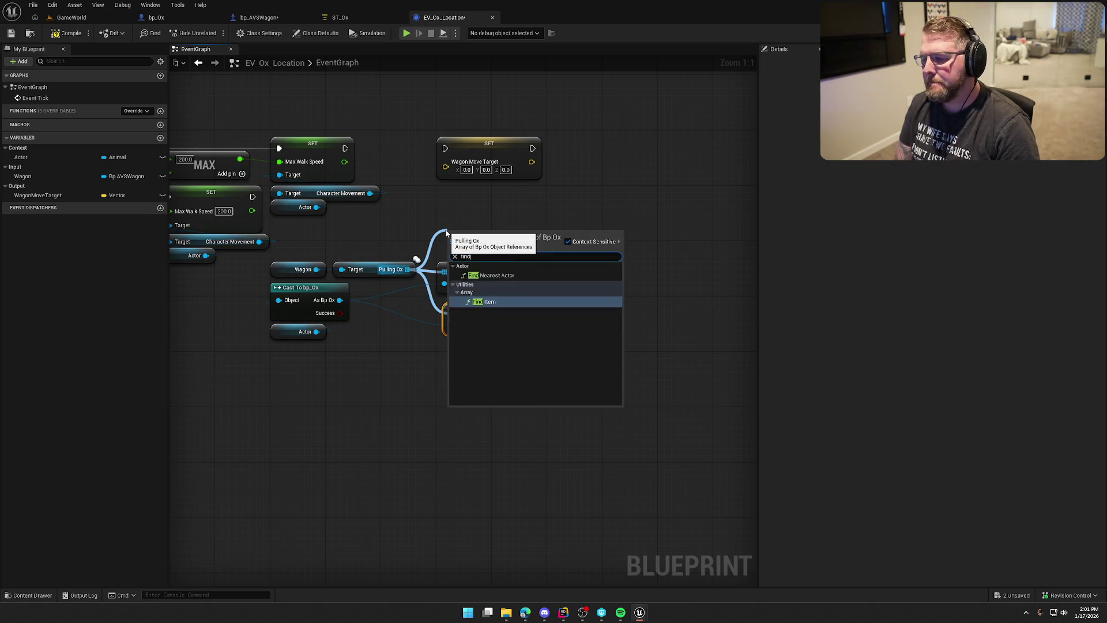
pyautogui.press('BackSpace')
pyautogui.press('BackSpace')
pyautogui.press('BackSpace')
pyautogui.write('a')
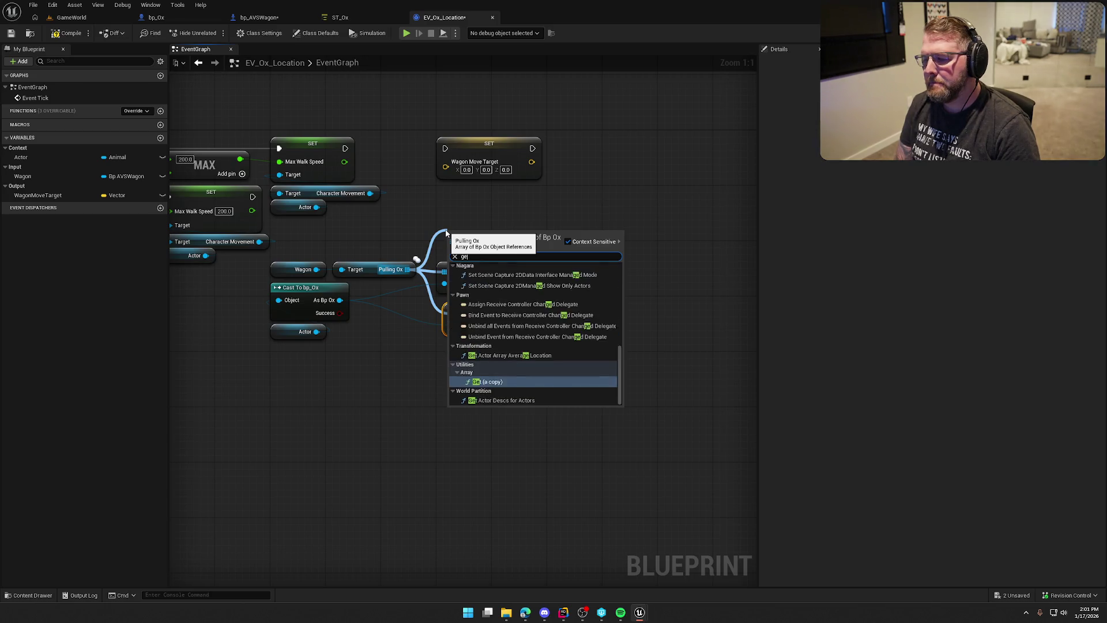
pyautogui.write('rray')
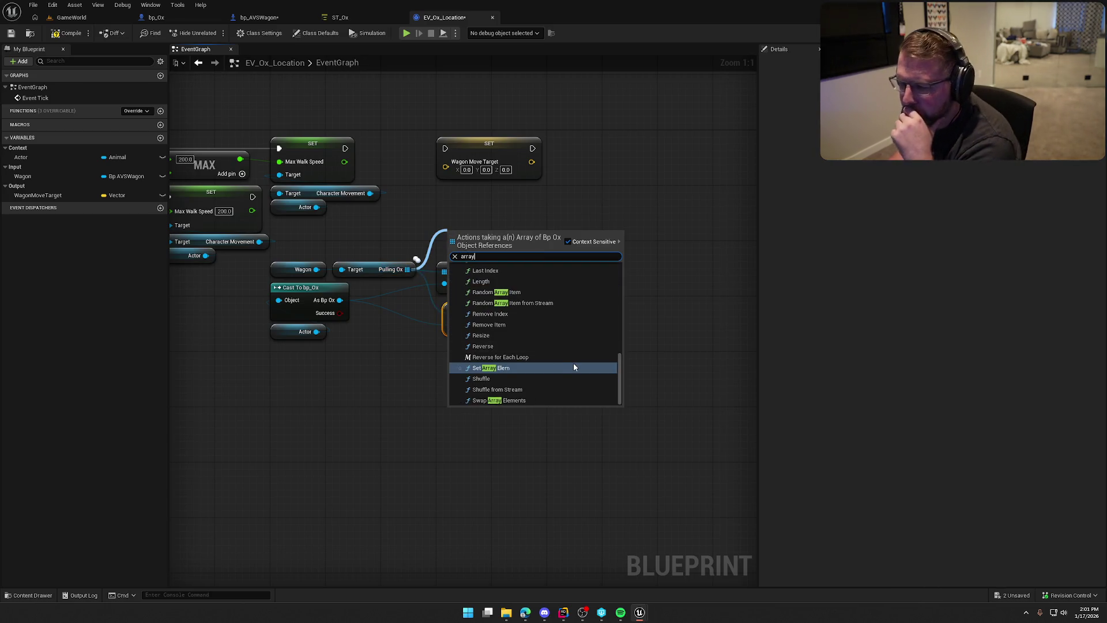
pyautogui.scroll(5, 574, 367)
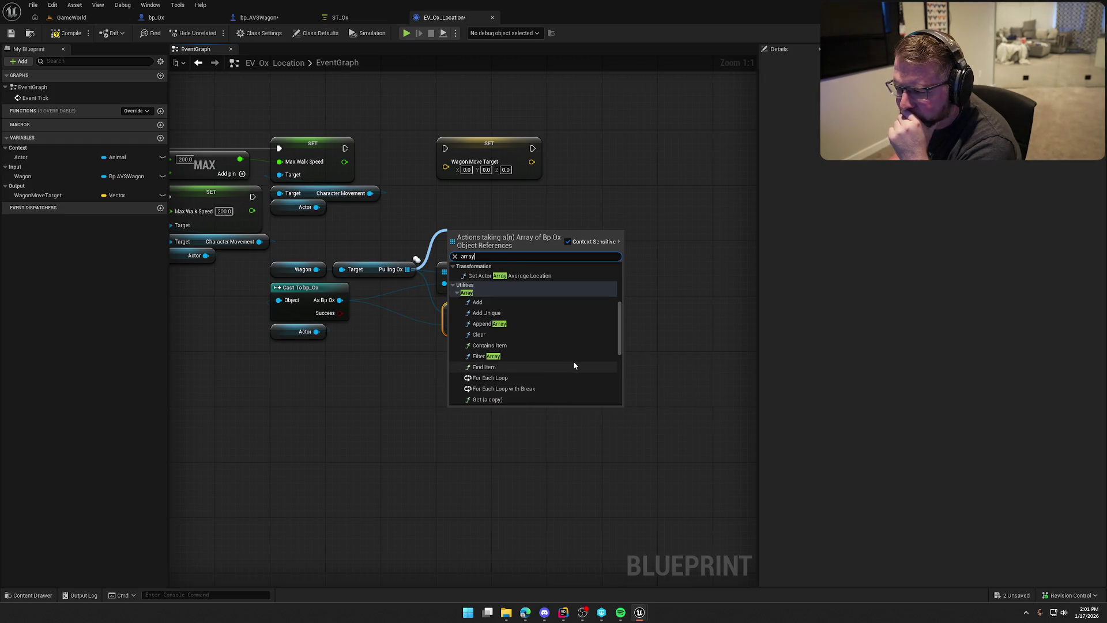
pyautogui.scroll(-2, 574, 363)
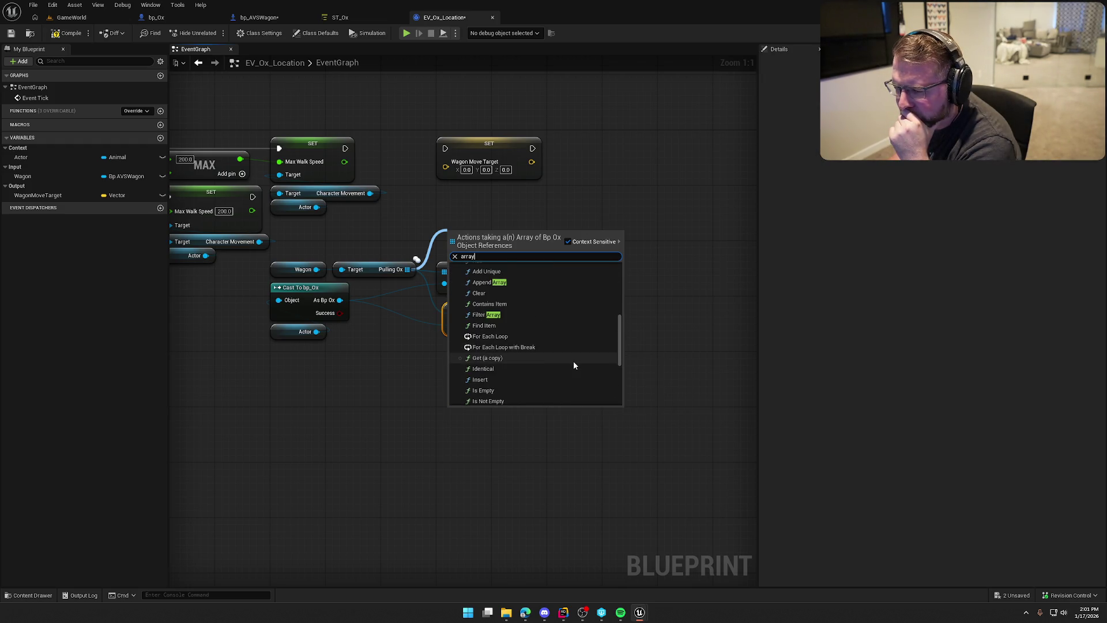
pyautogui.scroll(-2, 573, 361)
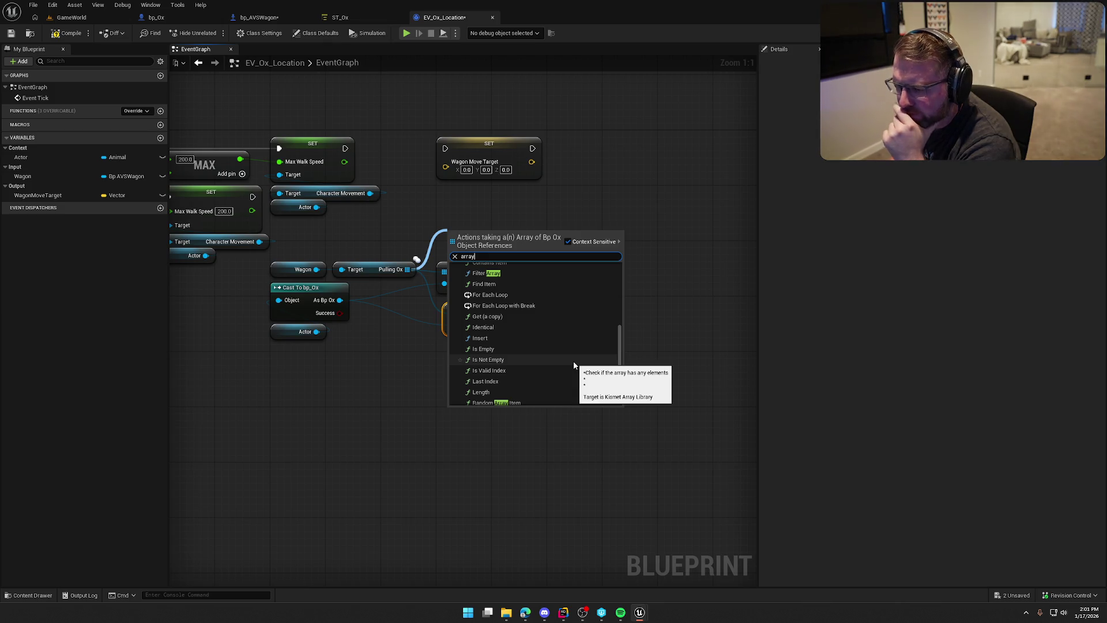
pyautogui.scroll(-5, 573, 361)
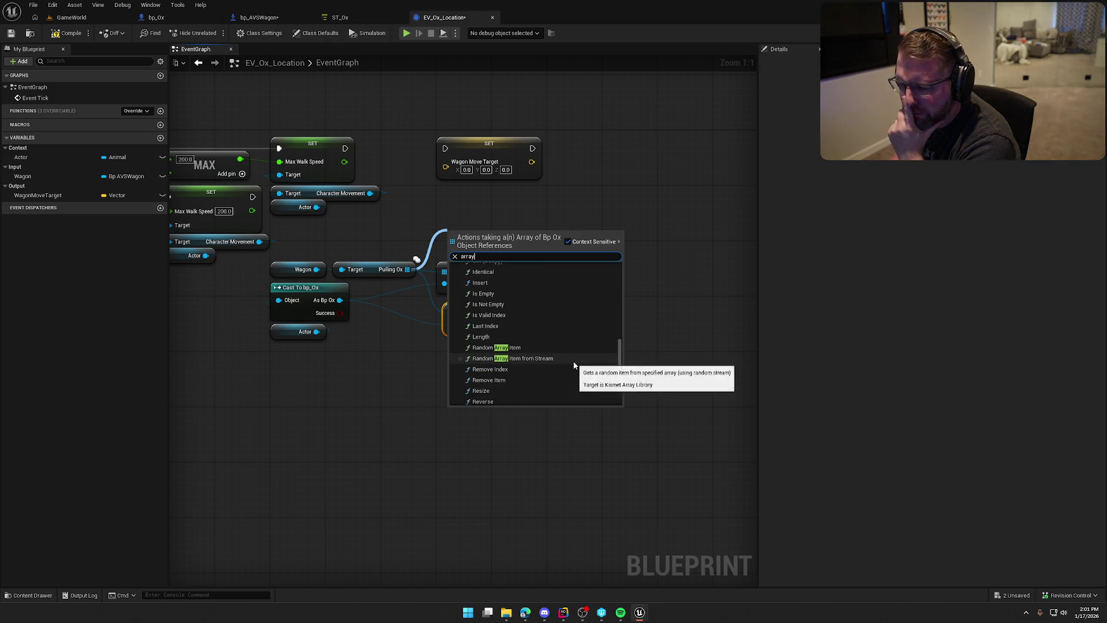
pyautogui.click(426, 390)
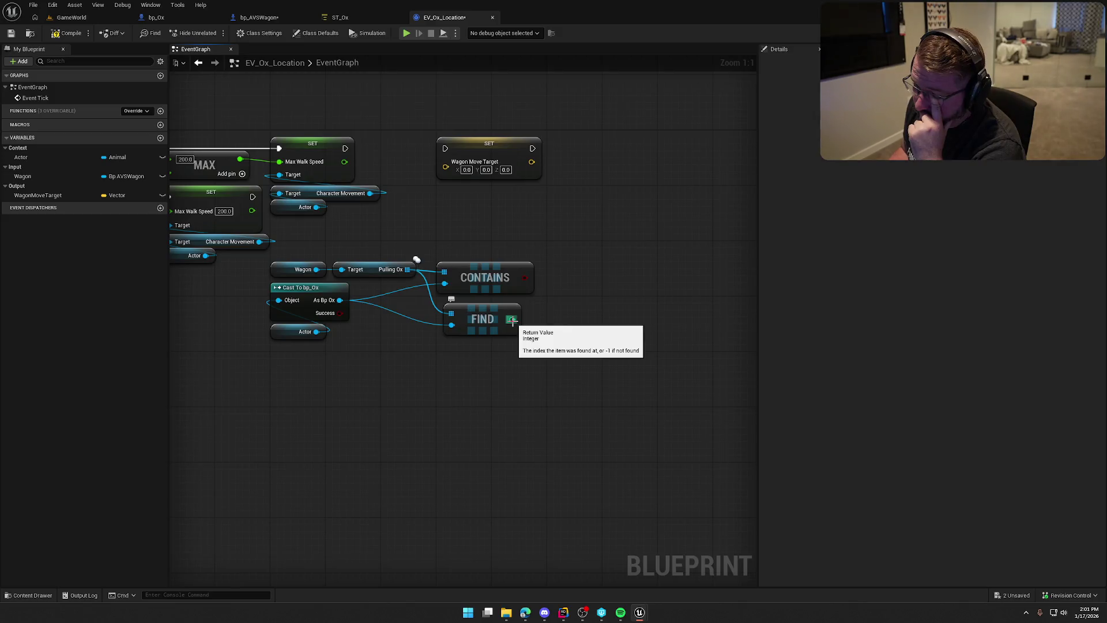
# Step: Delete the Contains node and move Find into its place
pyautogui.click(522, 271)
pyautogui.press('Delete')
pyautogui.moveTo(475, 318); pyautogui.dragTo(469, 275)
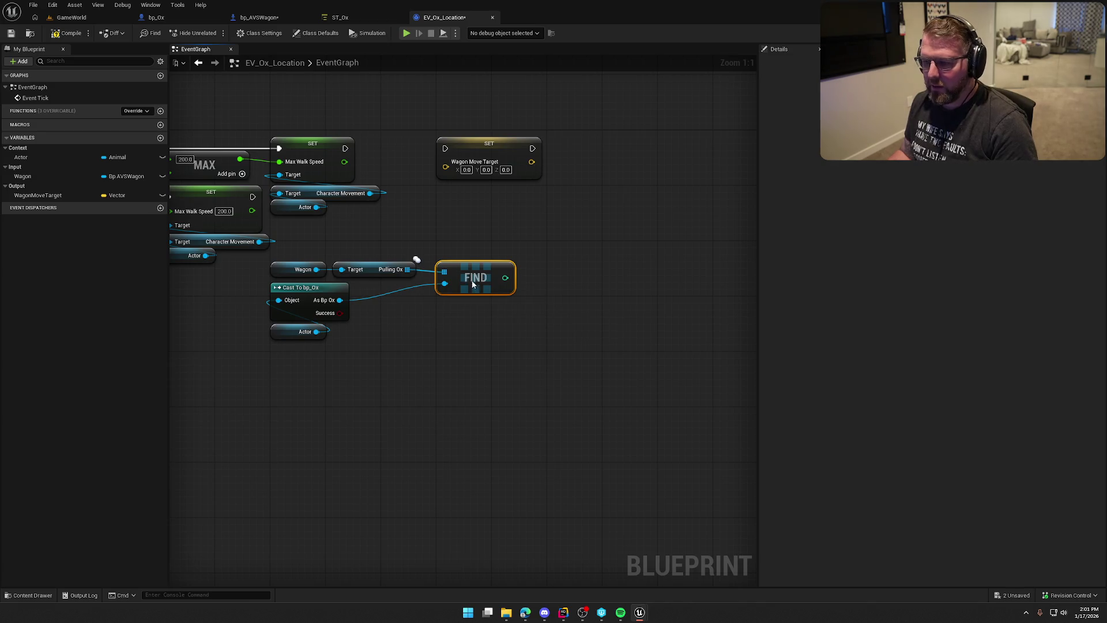
pyautogui.moveTo(484, 221); pyautogui.dragTo(524, 236)
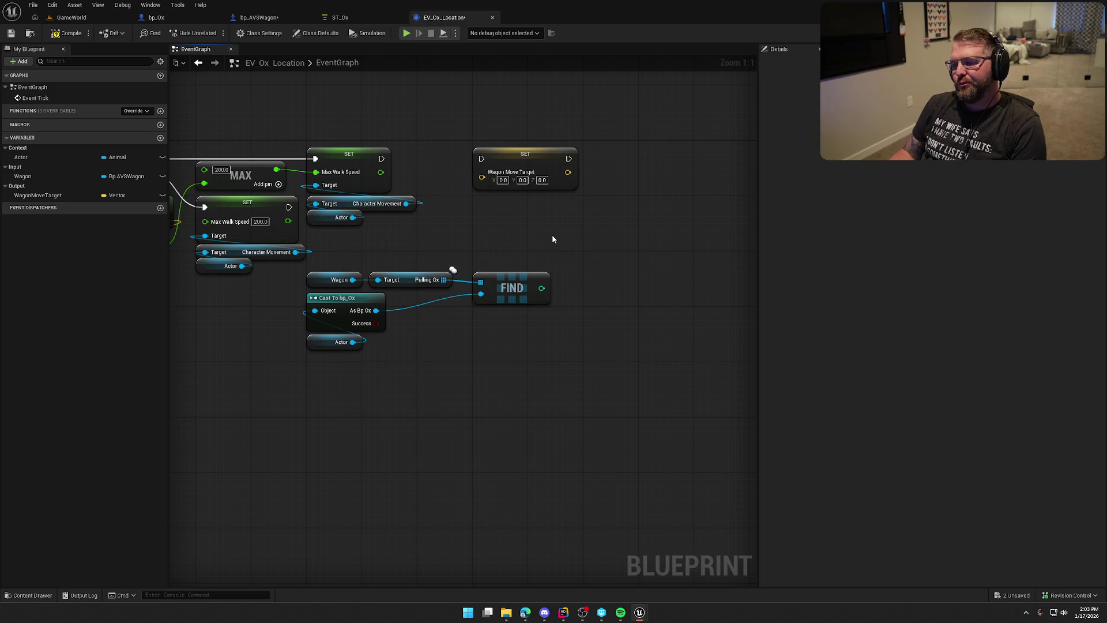
# Step: Inspect the UpdateOxTransform function's inputs in bp_AVSWagon
pyautogui.moveTo(352, 279); pyautogui.dragTo(440, 240)
pyautogui.press('Escape')
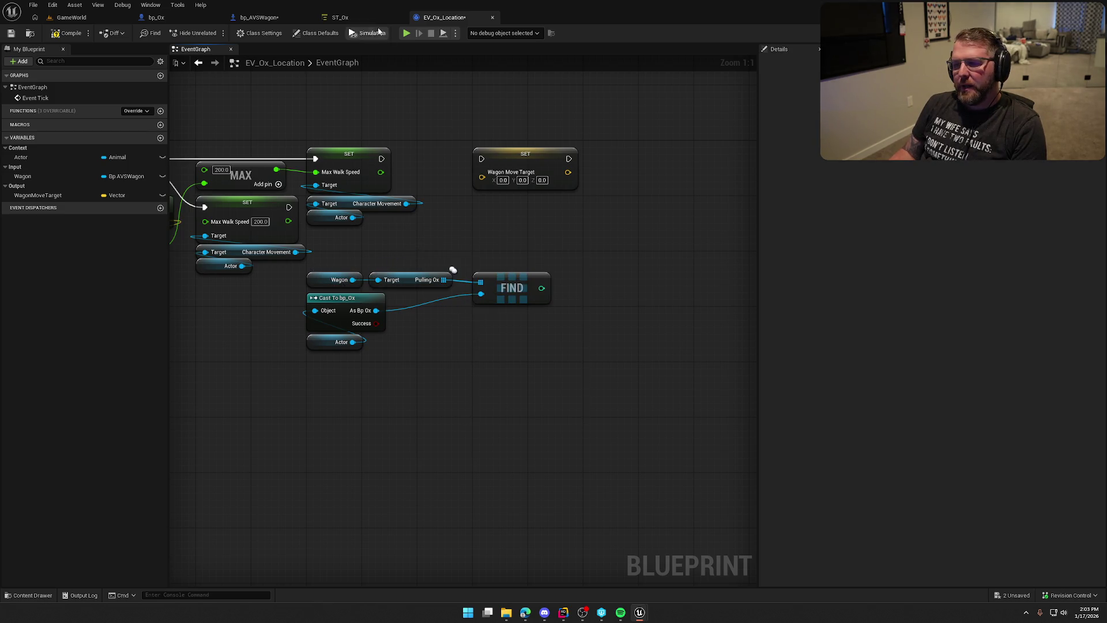
pyautogui.click(258, 18)
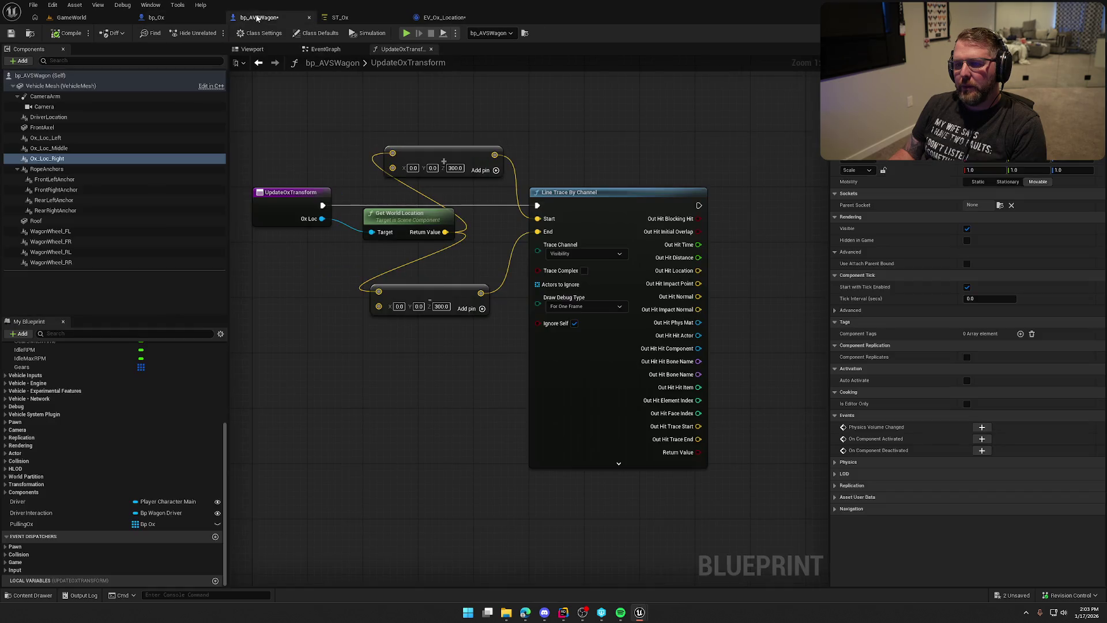
pyautogui.click(289, 199)
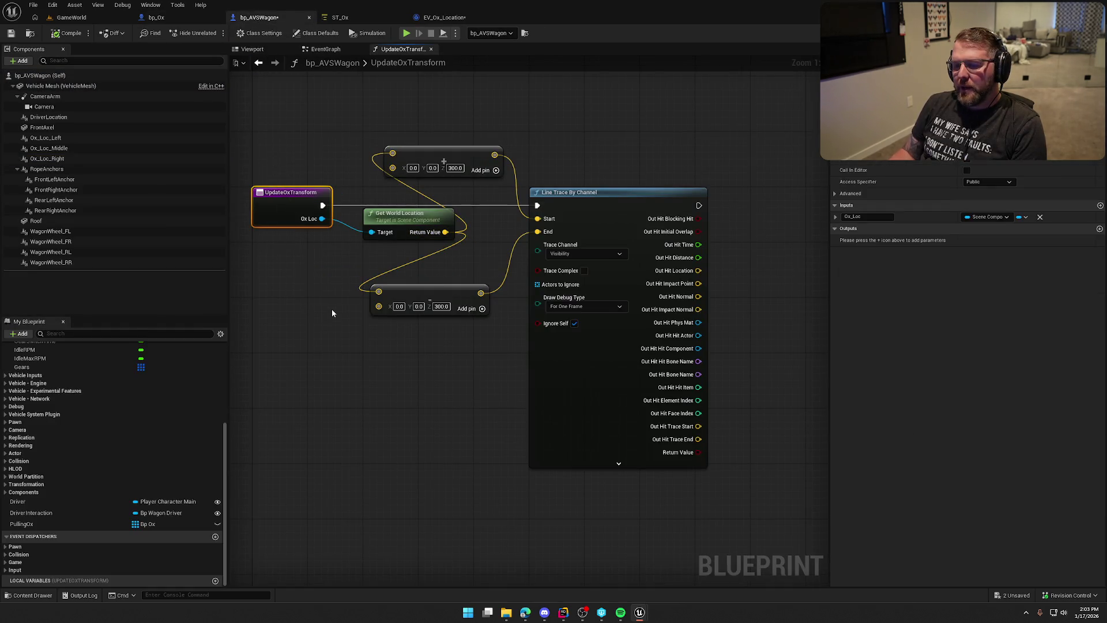
pyautogui.click(295, 288)
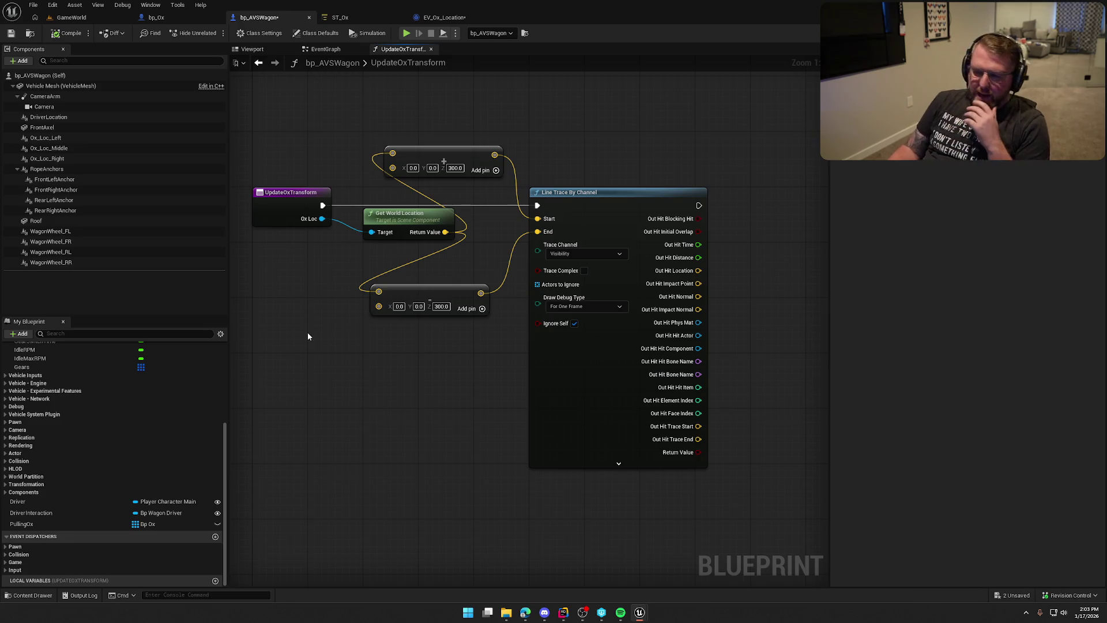
pyautogui.click(277, 203)
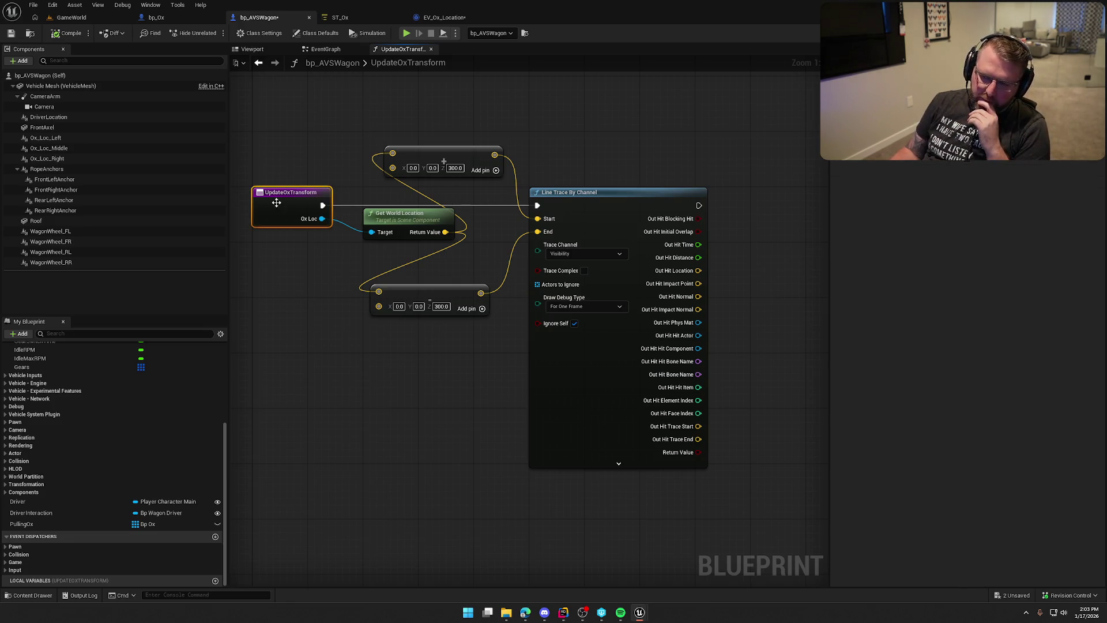
# Step: Delete the three Update Ox Transform calls, the speed Print String nodes and Event Tick
pyautogui.click(326, 49)
pyautogui.moveTo(279, 163)
pyautogui.mouseDown()
pyautogui.moveTo(517, 316)
pyautogui.moveTo(536, 305)
pyautogui.mouseUp()
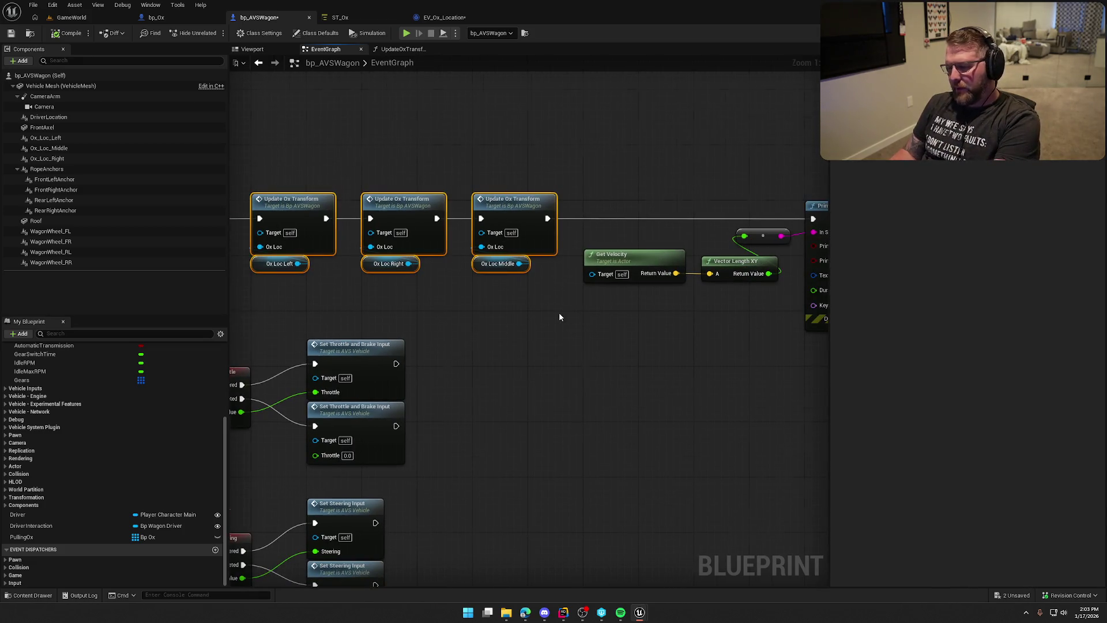
pyautogui.scroll(-2, 558, 312)
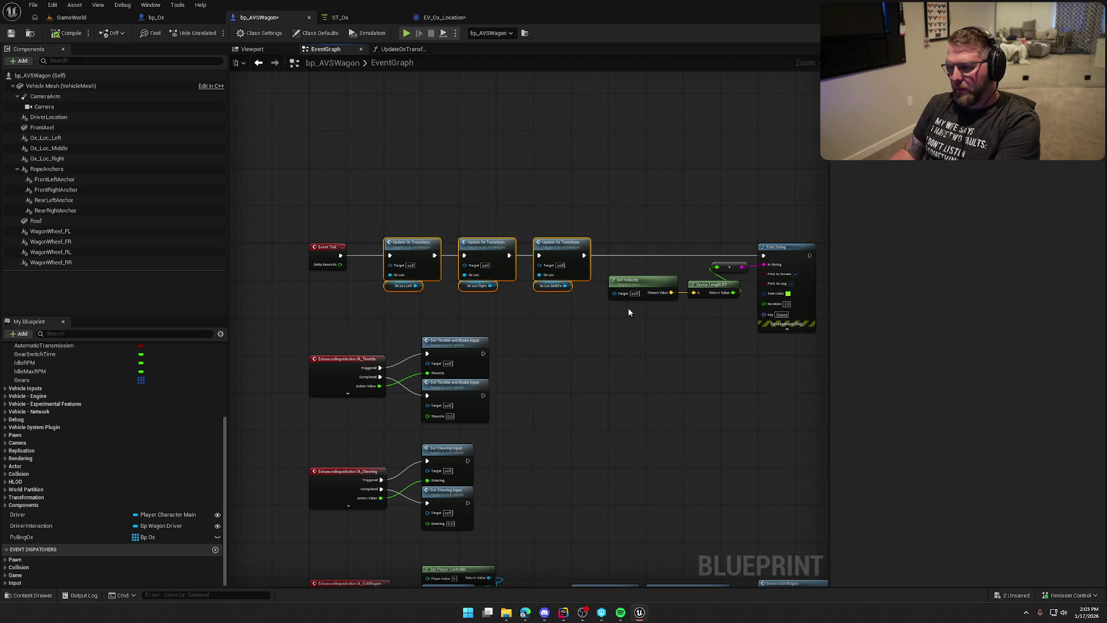
pyautogui.press('Delete')
pyautogui.moveTo(818, 334); pyautogui.dragTo(607, 234)
pyautogui.press('Delete')
pyautogui.moveTo(486, 253); pyautogui.dragTo(363, 277)
pyautogui.press('Delete')
# Step: Compile the bp_AVSWagon blueprint
pyautogui.scroll(-3, 383, 282)
pyautogui.scroll(1, 344, 289)
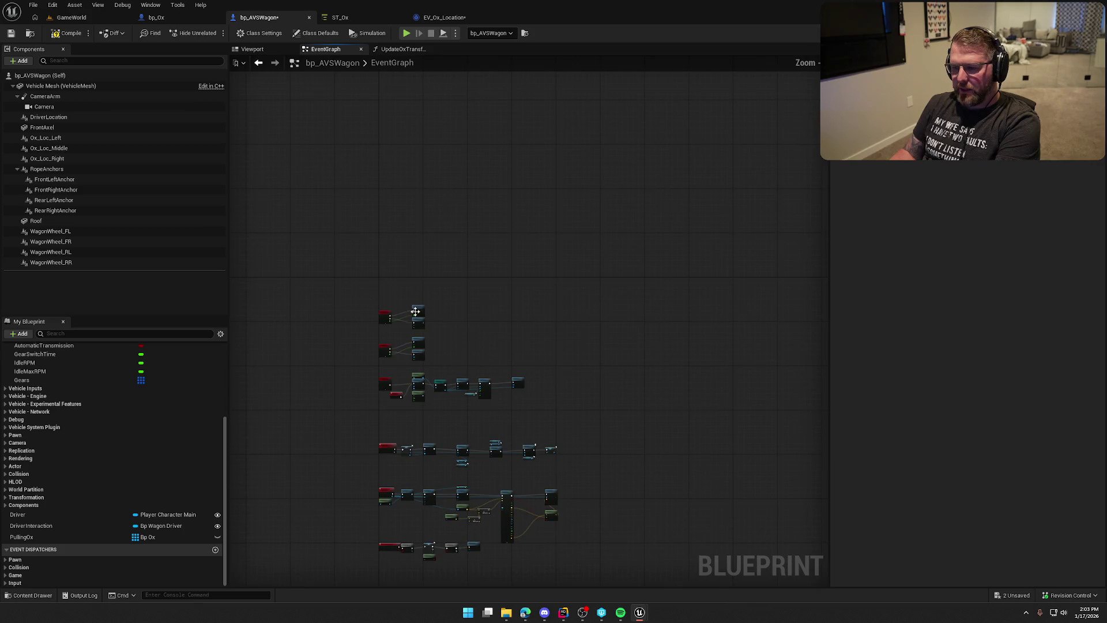
pyautogui.scroll(5, 322, 316)
pyautogui.moveTo(402, 319)
pyautogui.mouseDown()
pyautogui.moveTo(229, 388)
pyautogui.moveTo(230, 226)
pyautogui.mouseUp()
pyautogui.moveTo(470, 133); pyautogui.dragTo(383, 225)
pyautogui.click(66, 33)
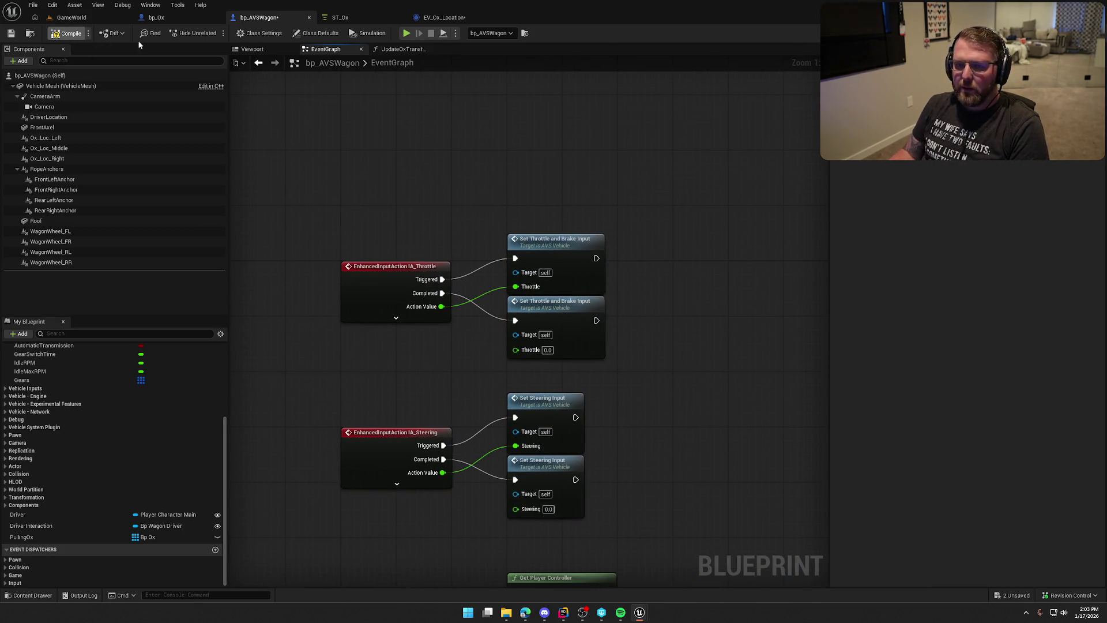
# Step: Reorder the editor tabs as EV_Ox_Location then ST_Ox, and save EV_Ox_Location
pyautogui.click(414, 20)
pyautogui.moveTo(413, 20); pyautogui.dragTo(173, 20)
pyautogui.moveTo(431, 17); pyautogui.dragTo(248, 18)
pyautogui.click(167, 19)
pyautogui.moveTo(403, 243)
pyautogui.mouseDown()
pyautogui.moveTo(617, 262)
pyautogui.moveTo(578, 258)
pyautogui.mouseUp()
pyautogui.moveTo(265, 129)
pyautogui.mouseDown()
pyautogui.moveTo(284, 151)
pyautogui.moveTo(555, 272)
pyautogui.mouseUp()
pyautogui.click(391, 89)
pyautogui.hotkey('ctrl', 's')
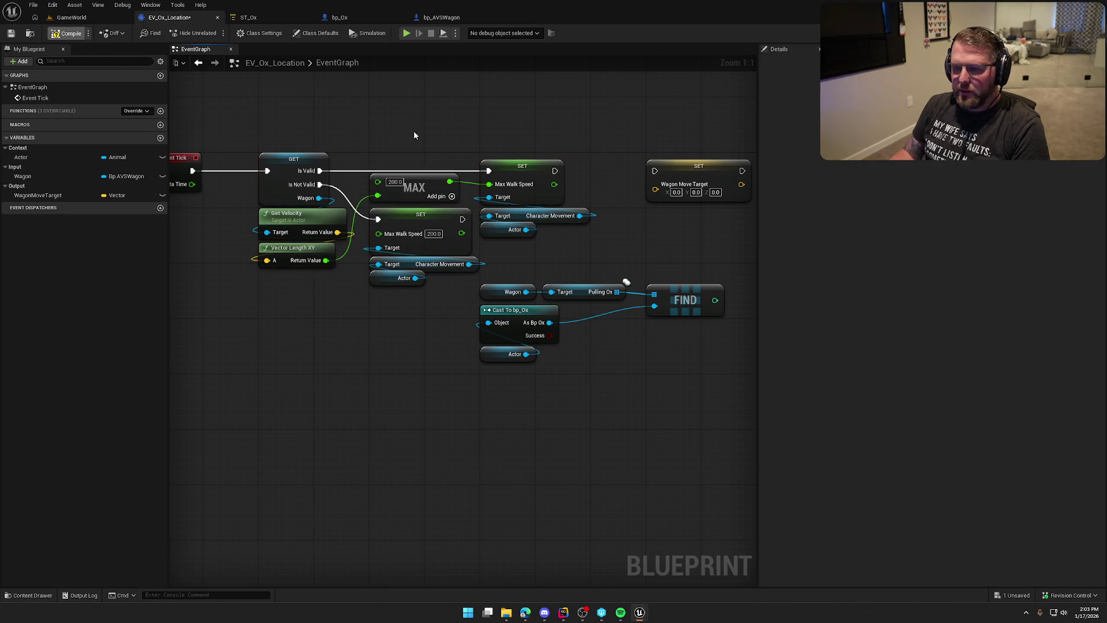
pyautogui.moveTo(468, 118); pyautogui.dragTo(287, 98)
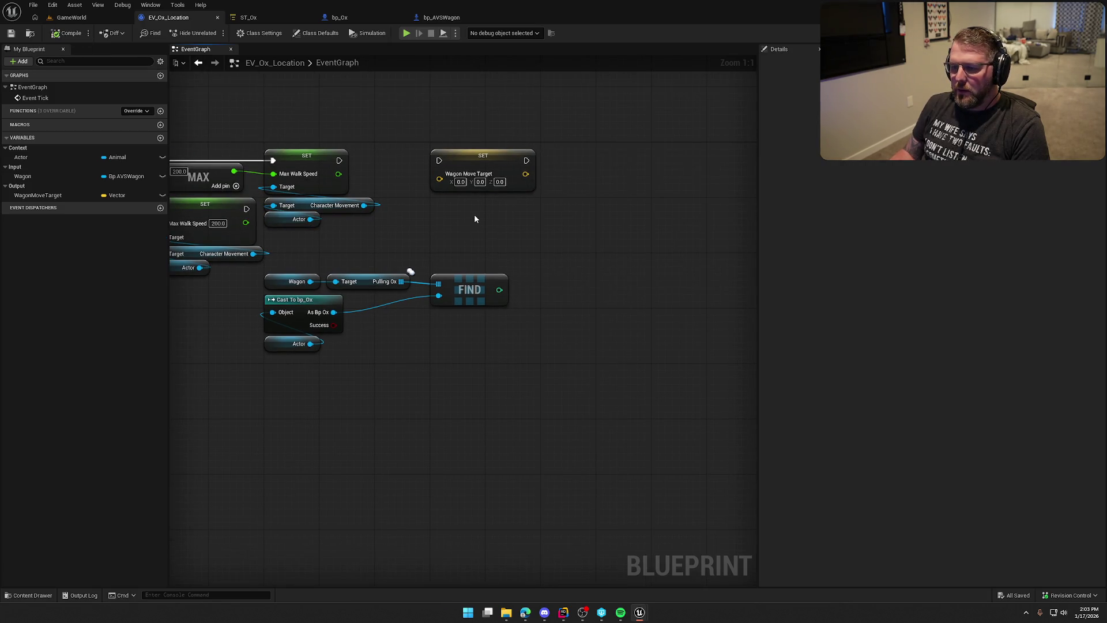
pyautogui.moveTo(499, 172)
pyautogui.mouseDown()
pyautogui.moveTo(623, 172)
pyautogui.moveTo(609, 172)
pyautogui.mouseUp()
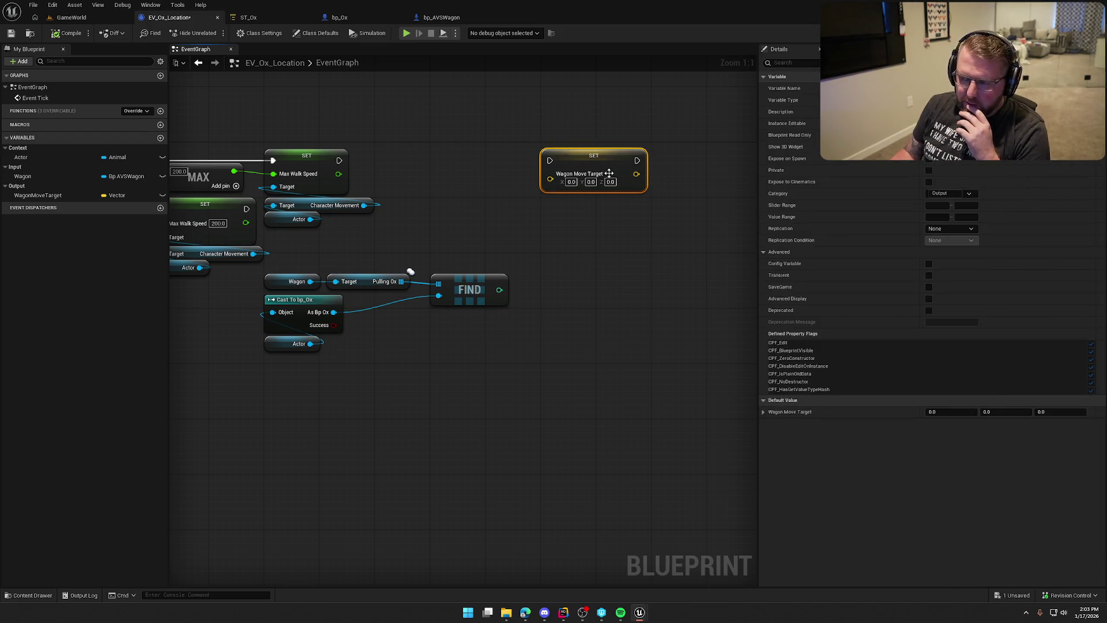
pyautogui.click(597, 234)
pyautogui.moveTo(560, 326); pyautogui.dragTo(609, 326)
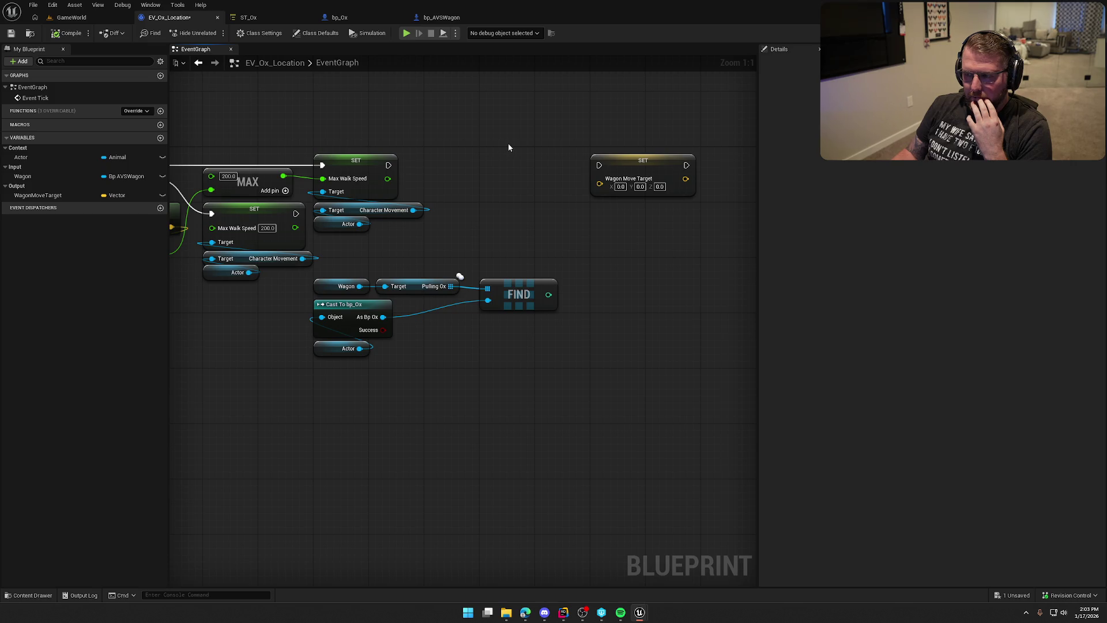
pyautogui.moveTo(498, 152)
pyautogui.mouseDown()
pyautogui.moveTo(659, 136)
pyautogui.moveTo(601, 163)
pyautogui.mouseUp()
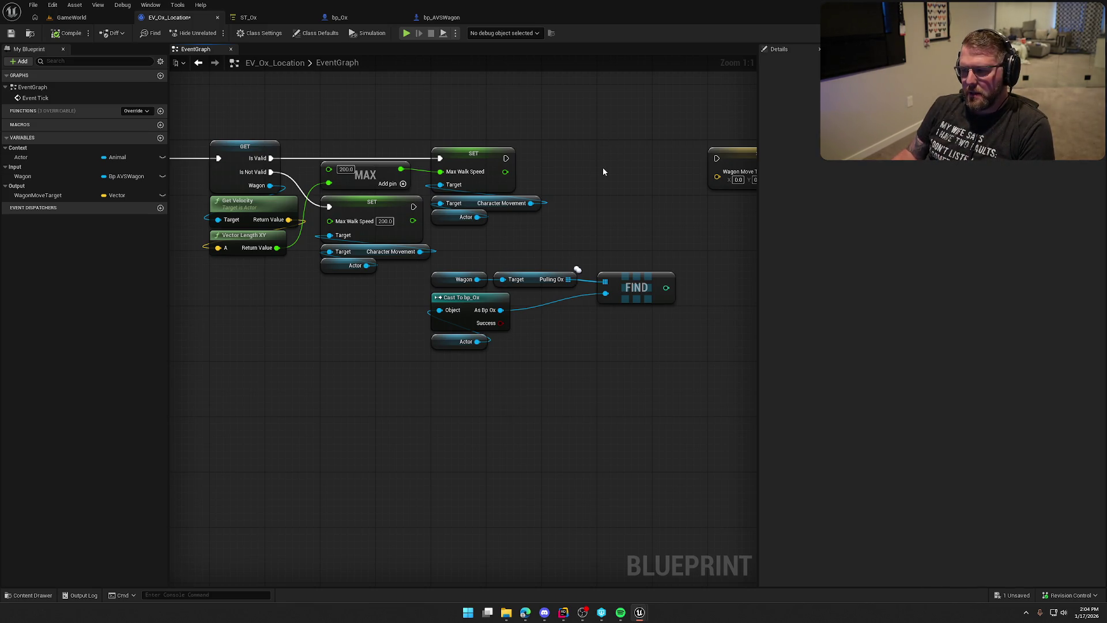
pyautogui.moveTo(603, 172); pyautogui.dragTo(466, 173)
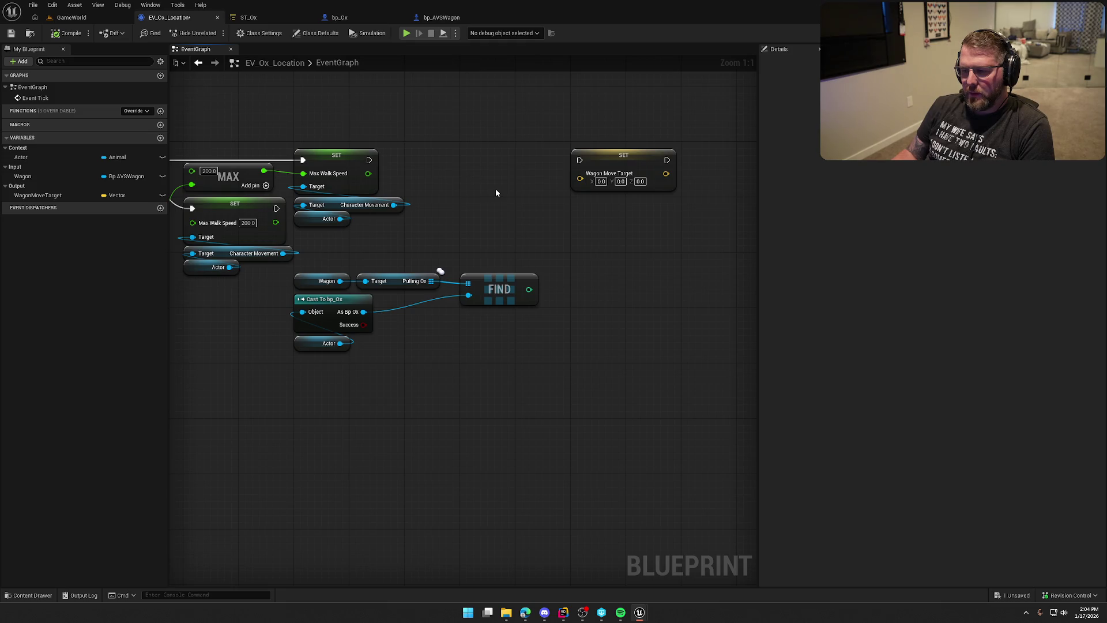
pyautogui.click(248, 17)
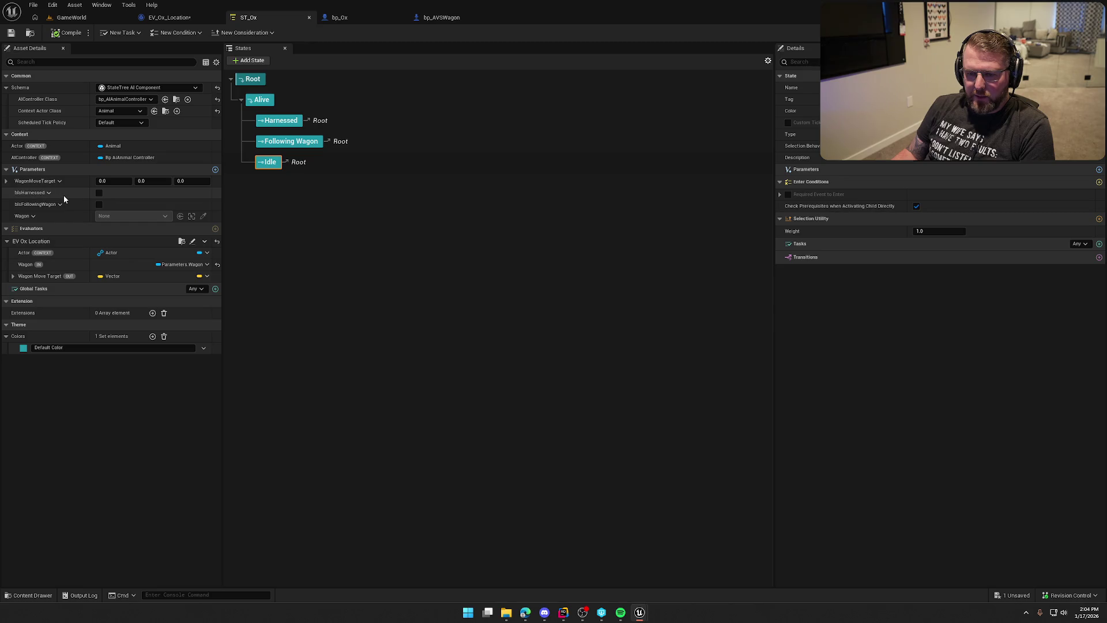
# Step: Add a Boolean bIsHarnessed variable in the Output category to EV_Ox_Location, matching ST_Ox's parameter
pyautogui.click(35, 193)
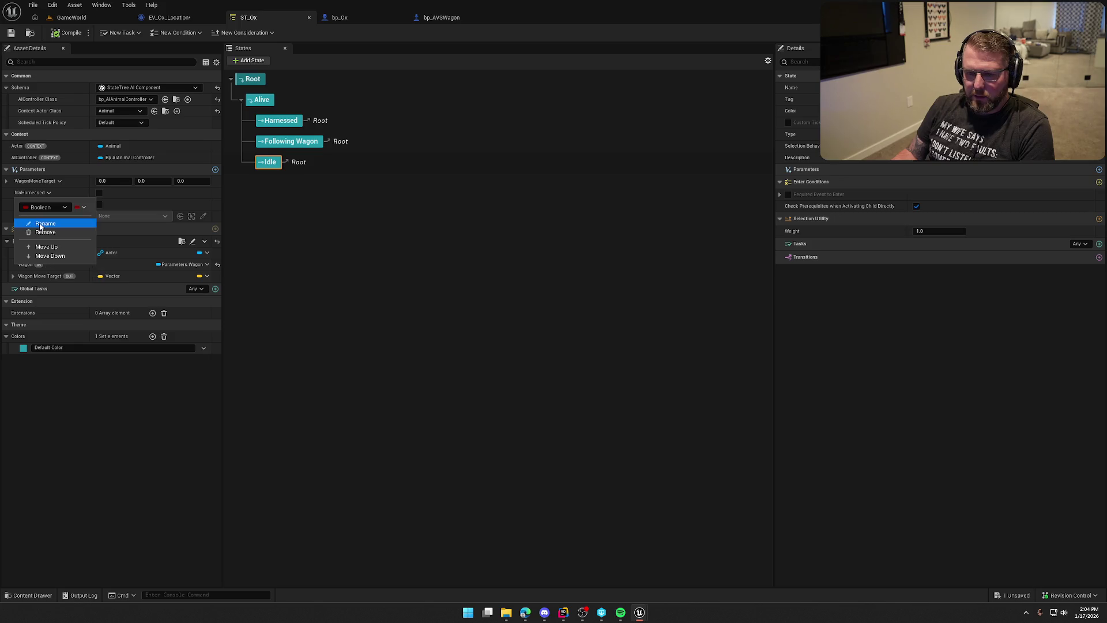
pyautogui.press('Escape')
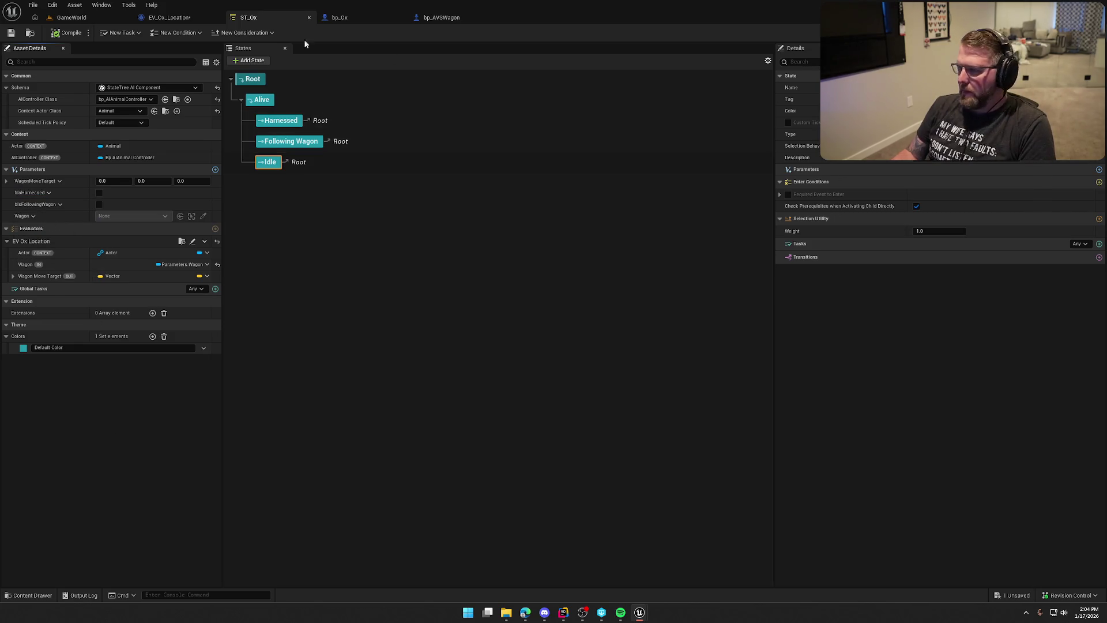
pyautogui.click(173, 17)
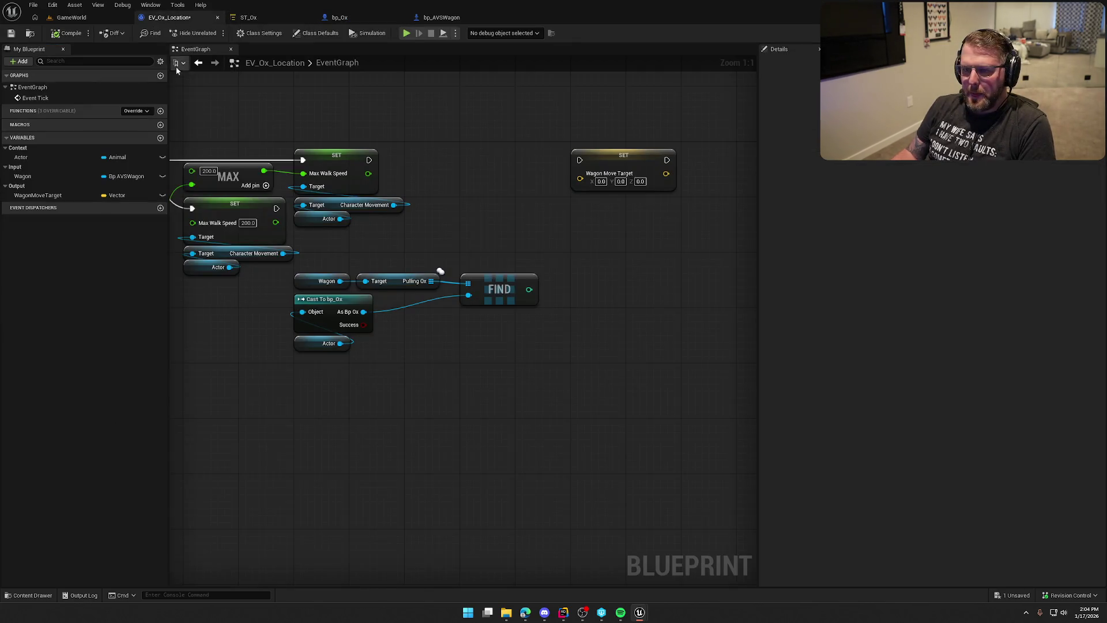
pyautogui.click(160, 138)
pyautogui.write('bIsHarnessed')
pyautogui.press('Return')
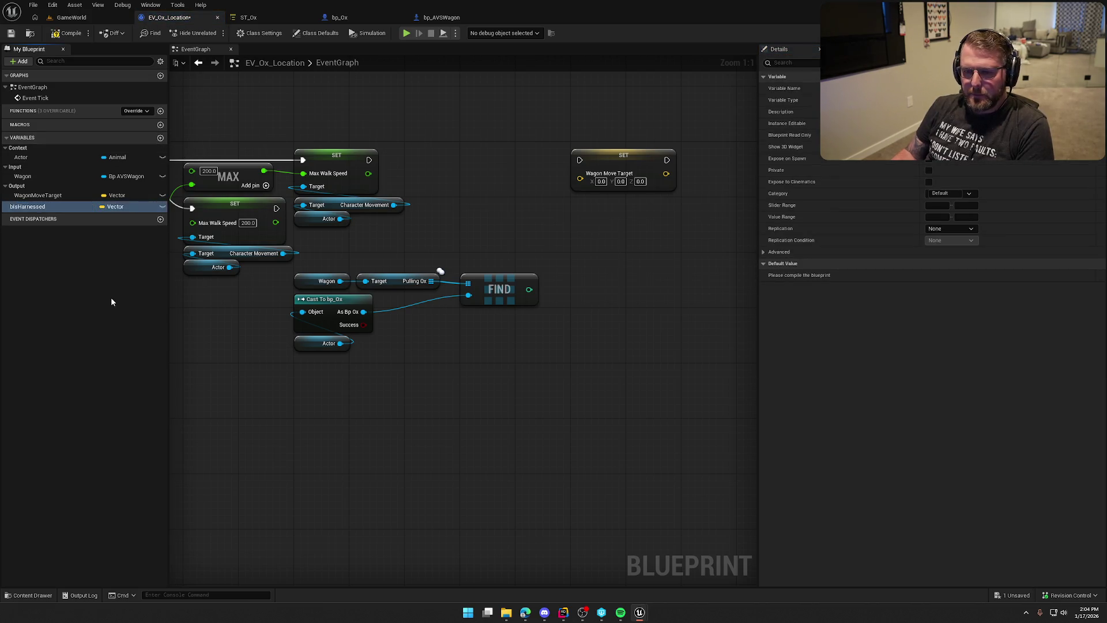
pyautogui.click(116, 206)
pyautogui.click(121, 231)
pyautogui.click(962, 182)
pyautogui.click(949, 207)
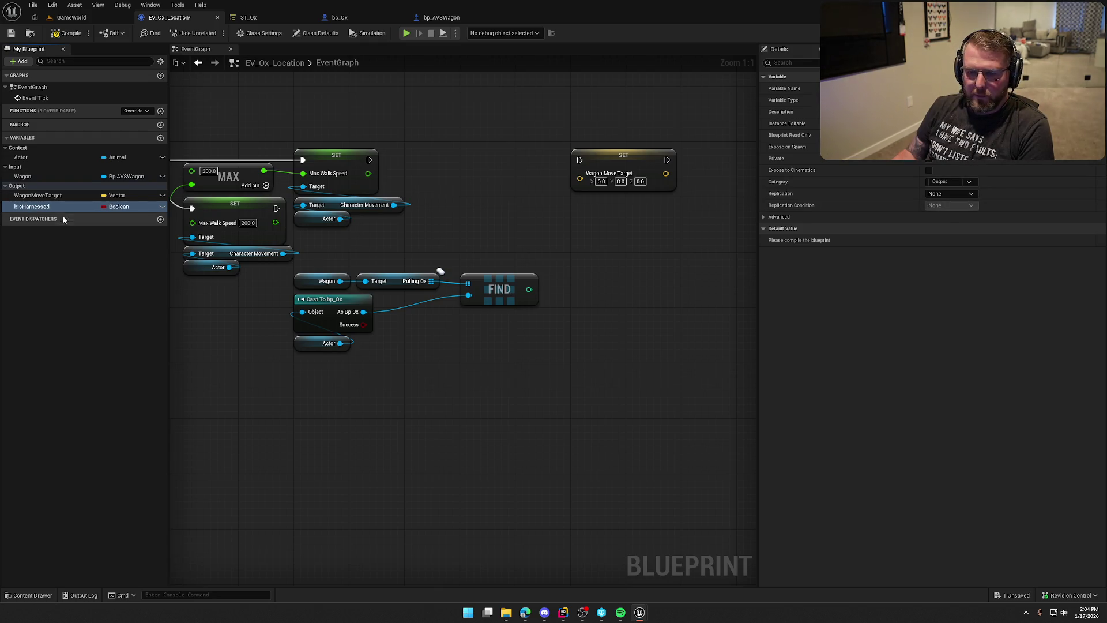
pyautogui.click(33, 204)
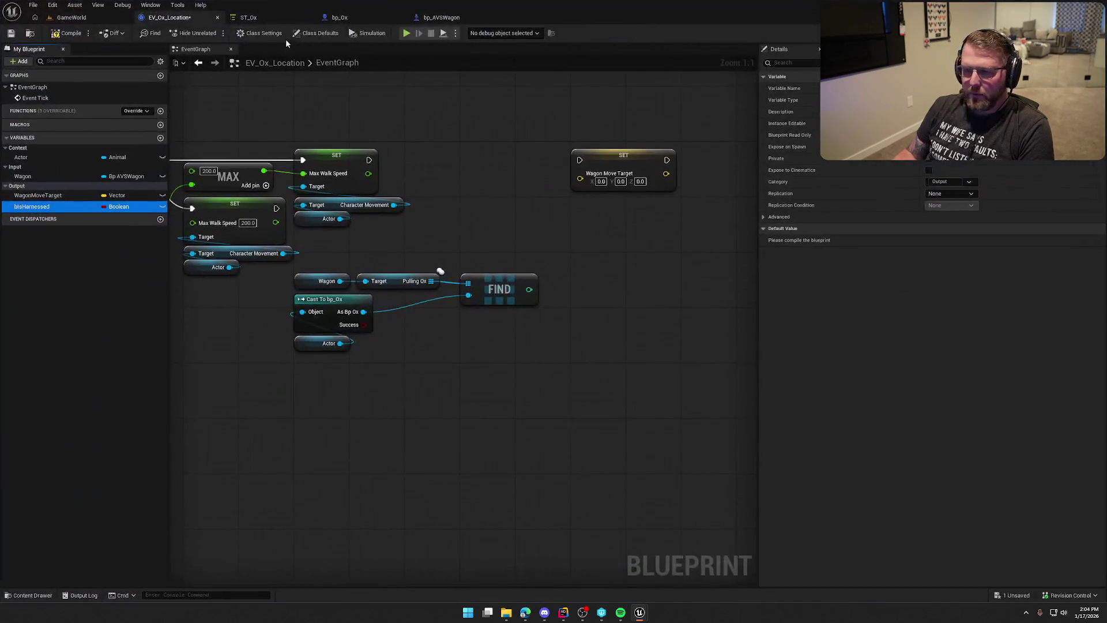
# Step: Add a second Boolean output variable named bIsFollowingWagon, then compile and save EV_Ox_Location
pyautogui.click(271, 17)
pyautogui.click(30, 205)
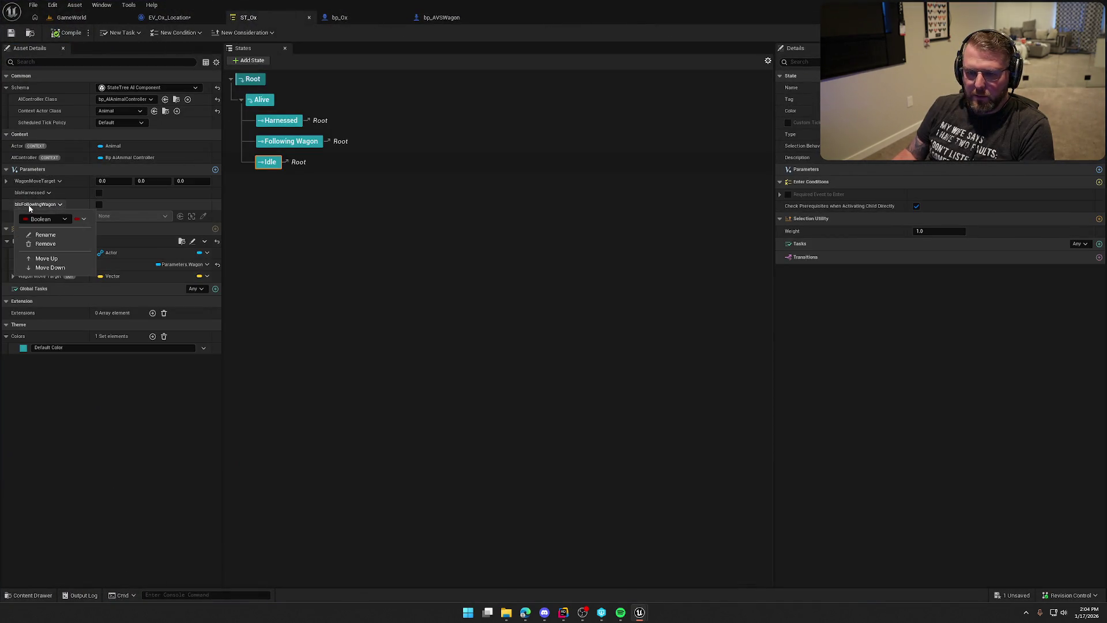
pyautogui.press('Escape')
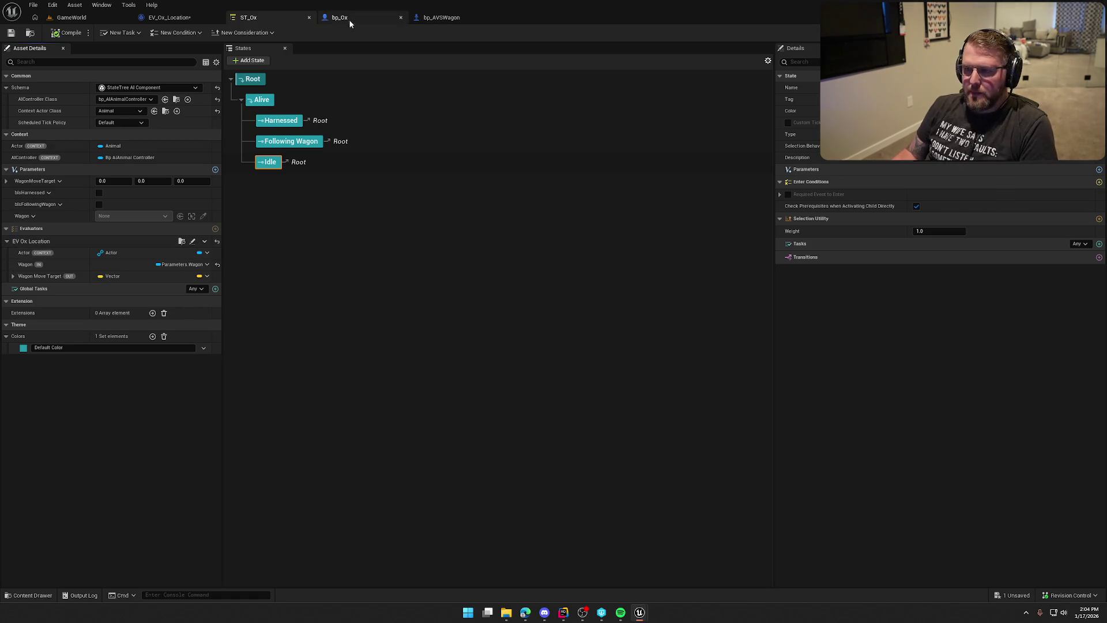
pyautogui.click(167, 17)
pyautogui.click(31, 197)
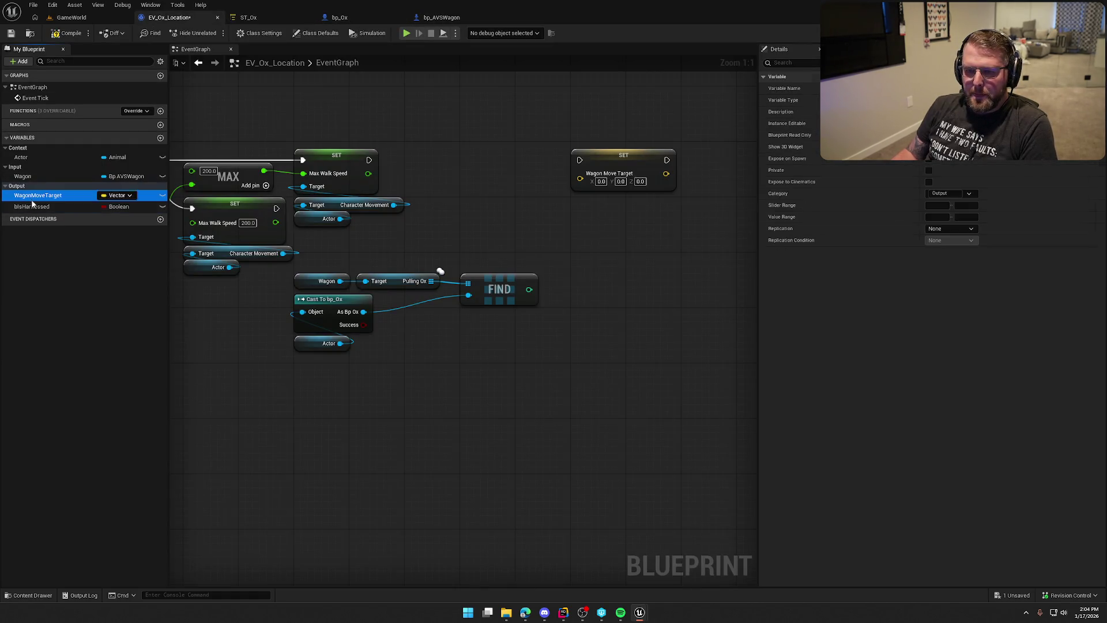
pyautogui.click(31, 203)
pyautogui.hotkey('ctrl', 'w')
pyautogui.write('bIsFollowingWagon')
pyautogui.press('Return')
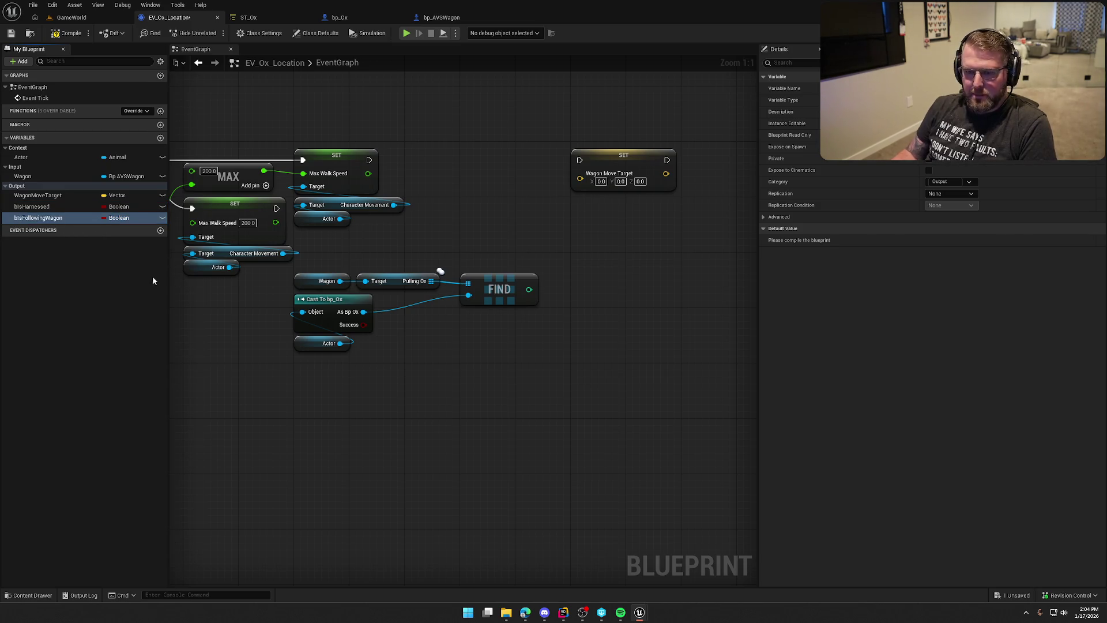
pyautogui.click(68, 33)
pyautogui.click(265, 17)
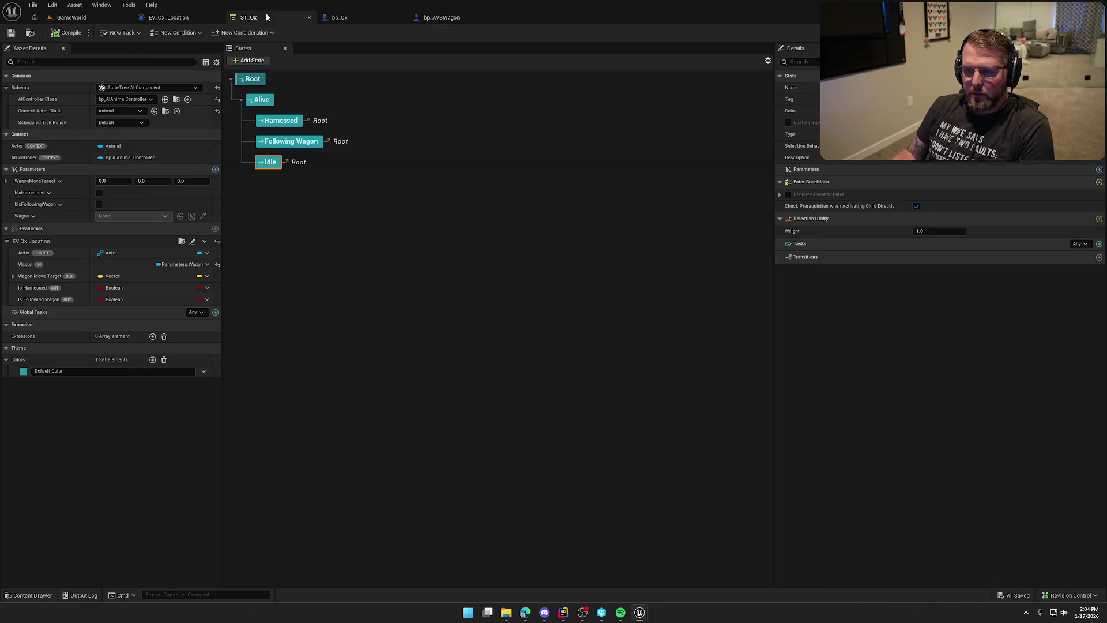
# Step: Bind the Wagon Move Target, Is Harnessed and Is Following Wagon outputs to their ST_Ox parameters and save
pyautogui.click(206, 289)
pyautogui.moveTo(249, 311)
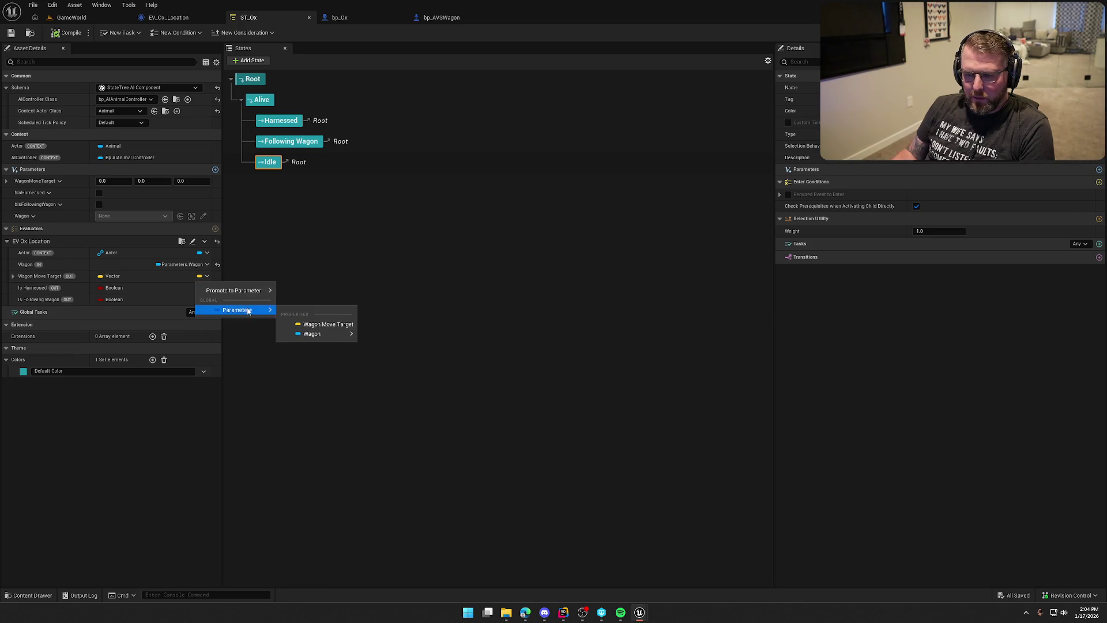
pyautogui.click(316, 325)
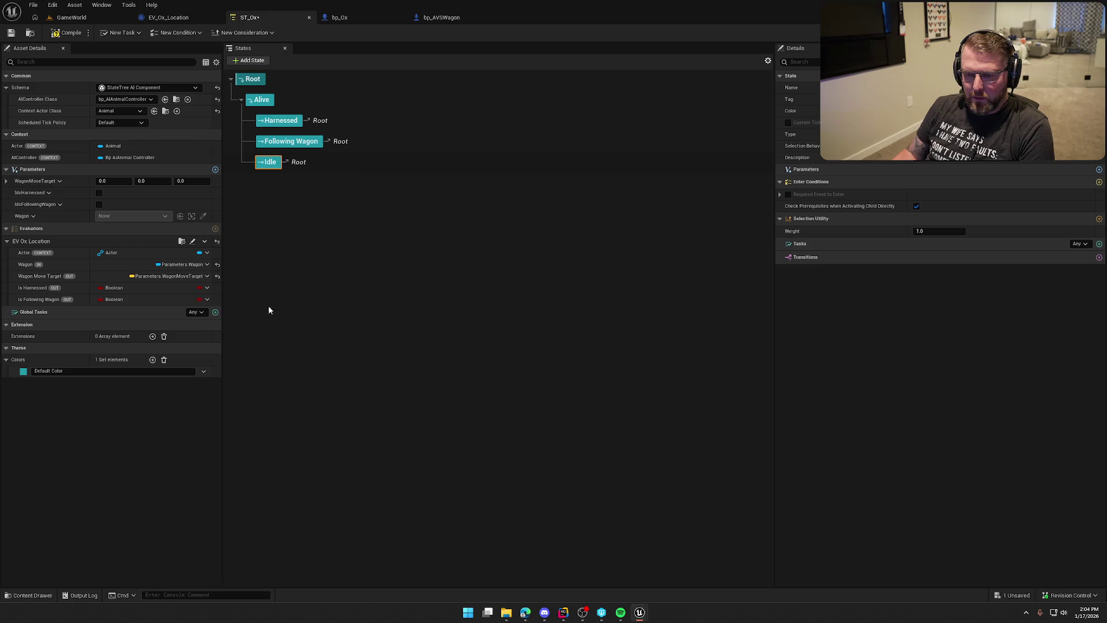
pyautogui.click(207, 288)
pyautogui.moveTo(226, 321)
pyautogui.moveTo(318, 316)
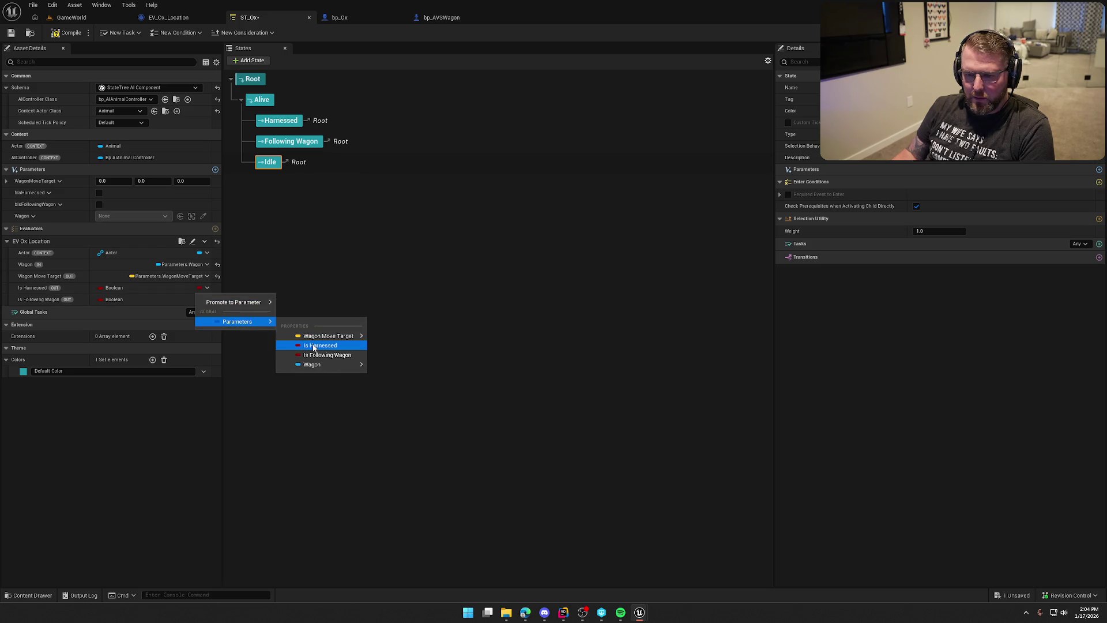
pyautogui.click(311, 346)
pyautogui.click(208, 299)
pyautogui.moveTo(251, 327)
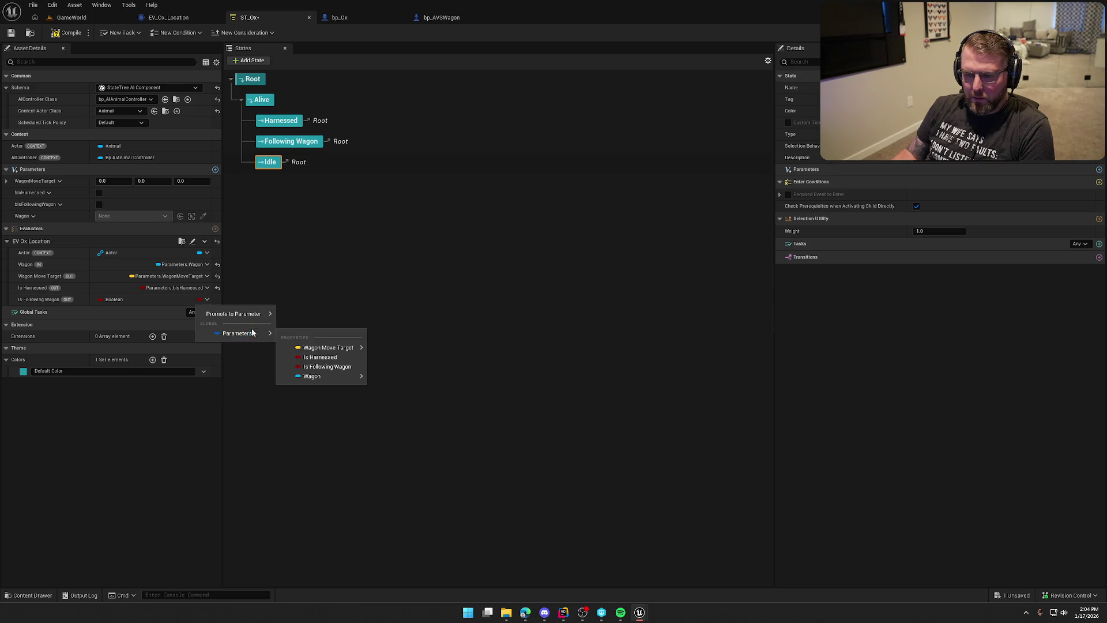
pyautogui.click(318, 367)
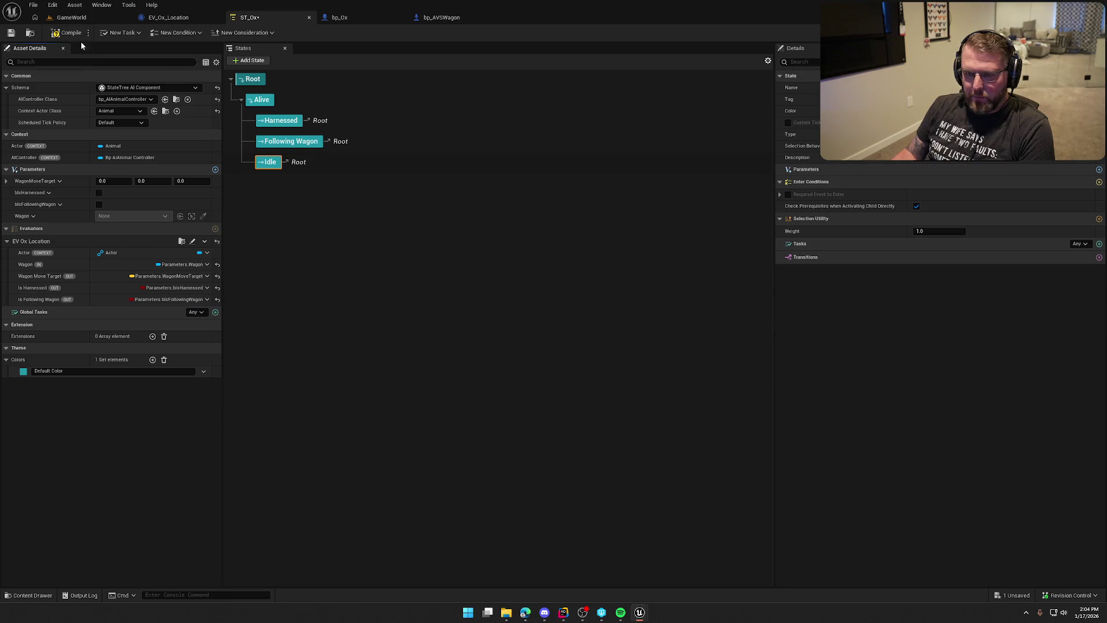
pyautogui.hotkey('ctrl', 's')
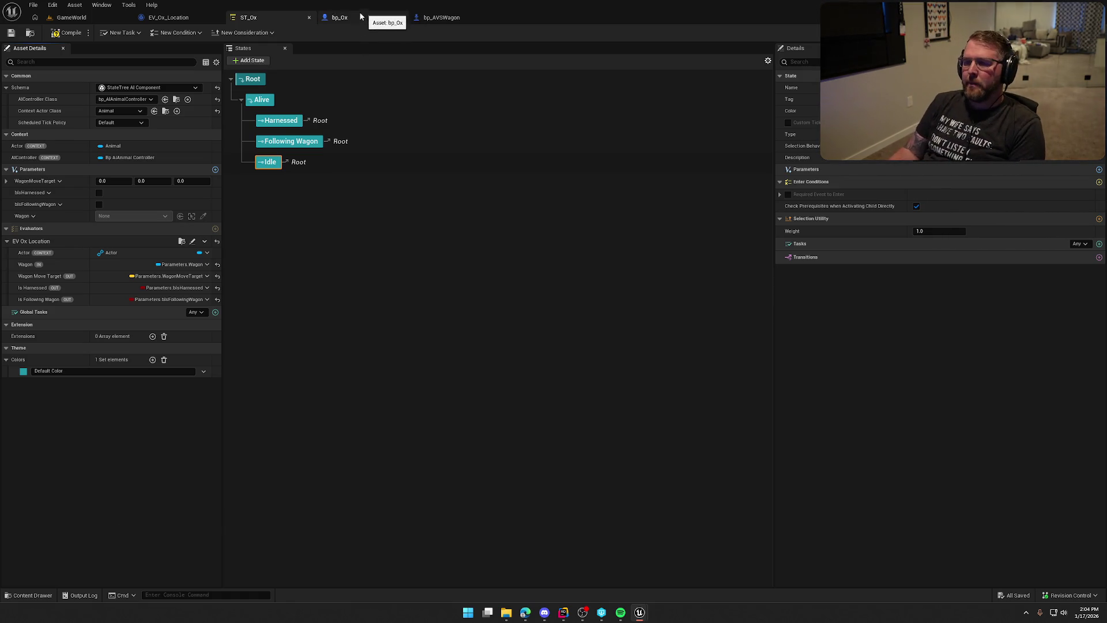
pyautogui.click(177, 19)
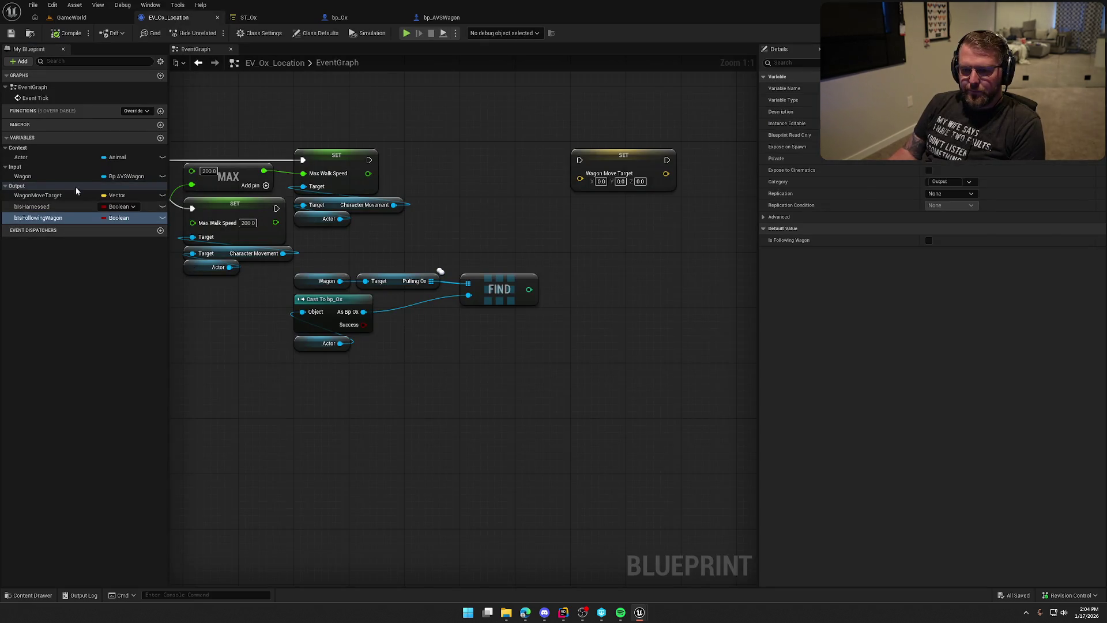
pyautogui.moveTo(276, 108); pyautogui.dragTo(279, 129)
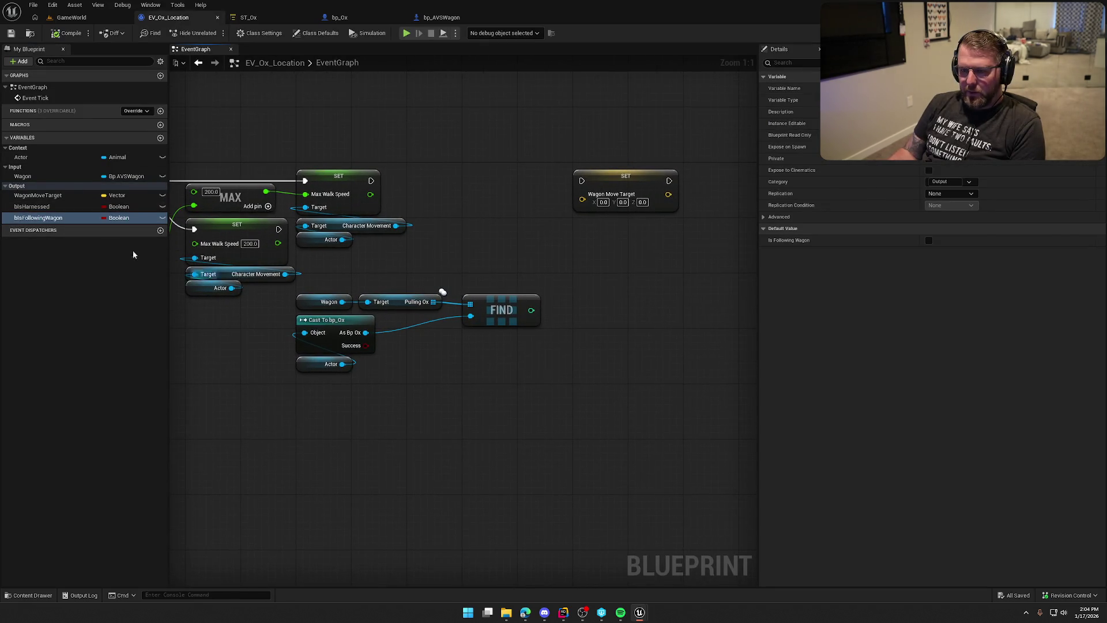
# Step: Rearrange the nodes and add Is Harnessed and Is Following Wagon setters after the lower Max Walk Speed, then save
pyautogui.moveTo(250, 116)
pyautogui.mouseDown()
pyautogui.moveTo(518, 127)
pyautogui.moveTo(406, 110)
pyautogui.mouseUp()
pyautogui.moveTo(414, 312)
pyautogui.mouseDown()
pyautogui.moveTo(346, 210)
pyautogui.moveTo(383, 279)
pyautogui.mouseUp()
pyautogui.moveTo(474, 281); pyautogui.dragTo(711, 399)
pyautogui.moveTo(651, 306)
pyautogui.mouseDown()
pyautogui.moveTo(639, 58)
pyautogui.moveTo(640, 206)
pyautogui.moveTo(652, 254)
pyautogui.mouseUp()
pyautogui.click(640, 378)
pyautogui.moveTo(541, 522); pyautogui.dragTo(523, 433)
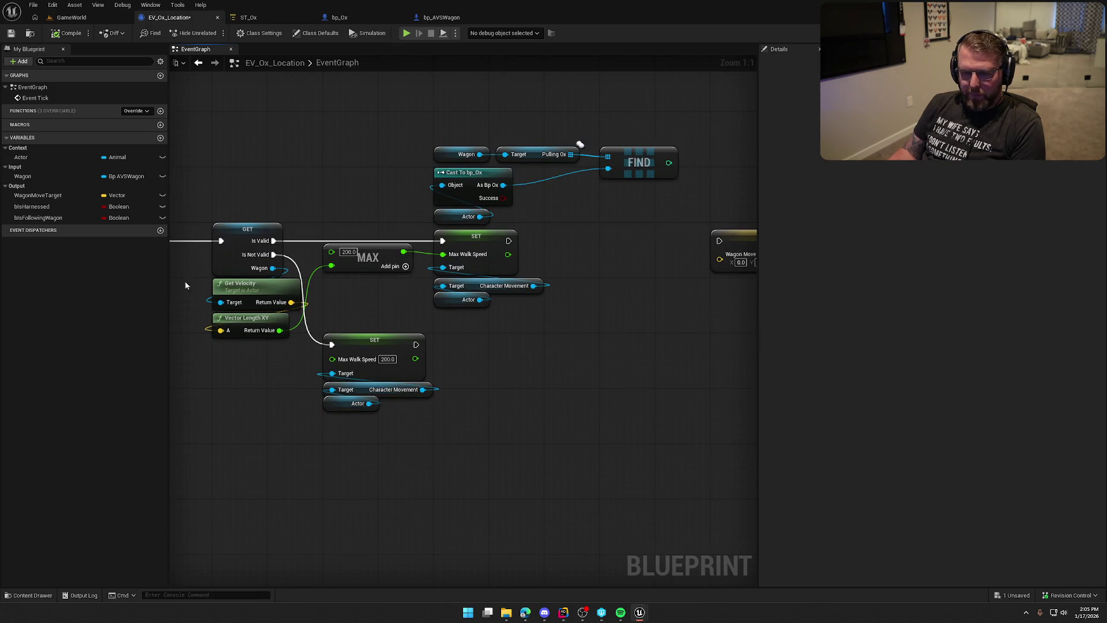
pyautogui.moveTo(31, 207)
pyautogui.mouseDown()
pyautogui.moveTo(503, 357)
pyautogui.moveTo(99, 239)
pyautogui.moveTo(270, 297)
pyautogui.moveTo(605, 375)
pyautogui.mouseUp()
pyautogui.moveTo(416, 344)
pyautogui.mouseDown()
pyautogui.moveTo(608, 379)
pyautogui.moveTo(578, 352)
pyautogui.mouseUp()
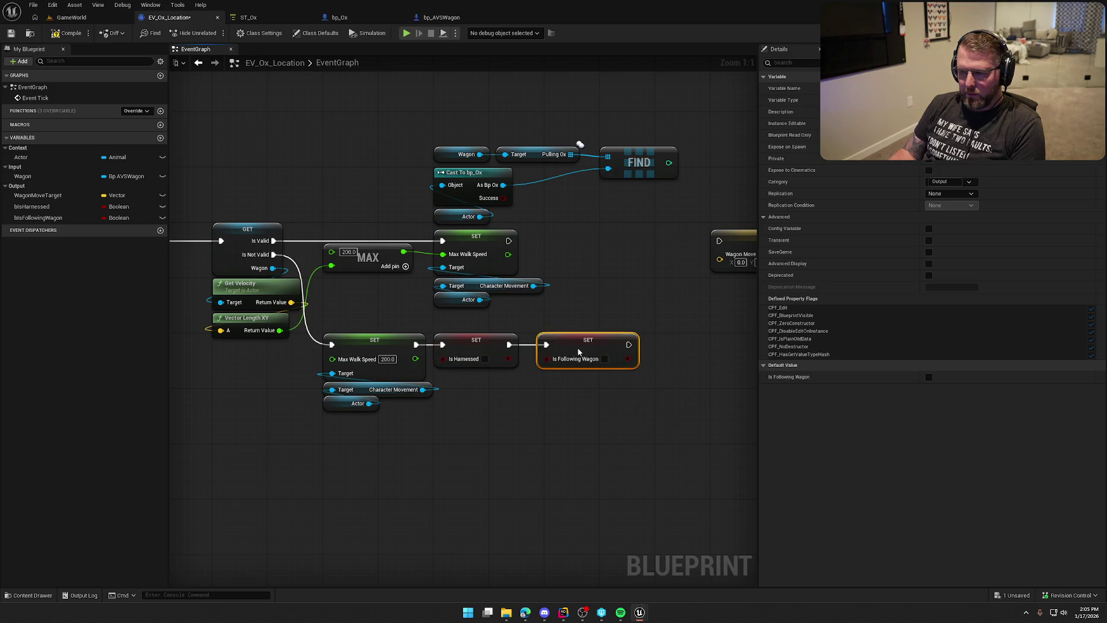
pyautogui.moveTo(633, 447)
pyautogui.mouseDown()
pyautogui.moveTo(322, 337)
pyautogui.moveTo(372, 389)
pyautogui.moveTo(354, 405)
pyautogui.mouseUp()
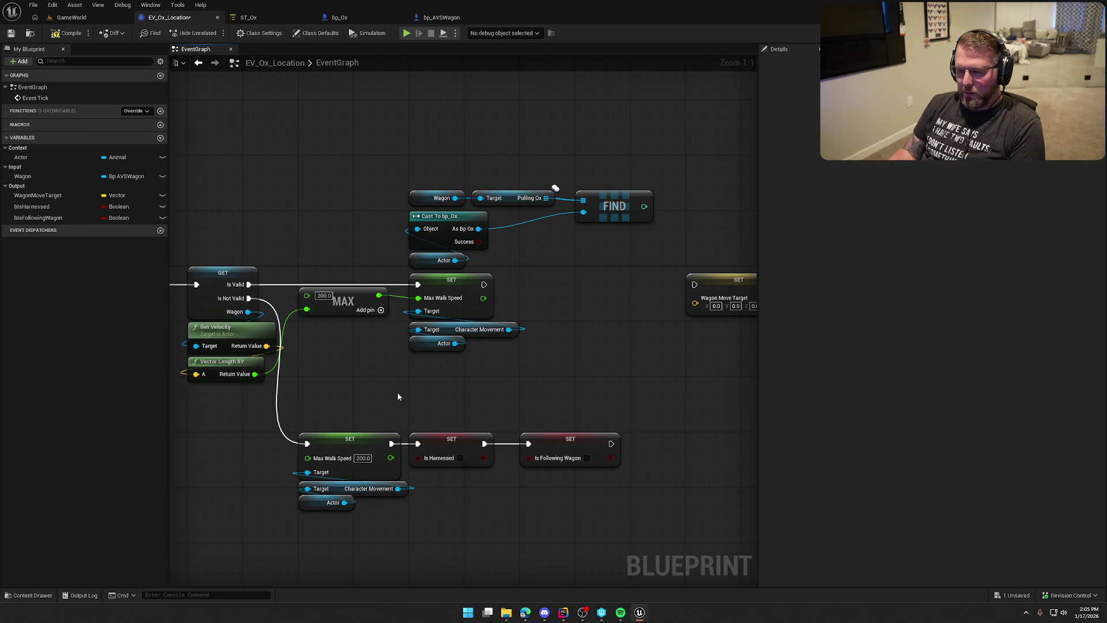
pyautogui.hotkey('ctrl', 's')
# Step: Chain another Is Harnessed setter after the upper Set Max Walk Speed node
pyautogui.moveTo(311, 161); pyautogui.dragTo(390, 129)
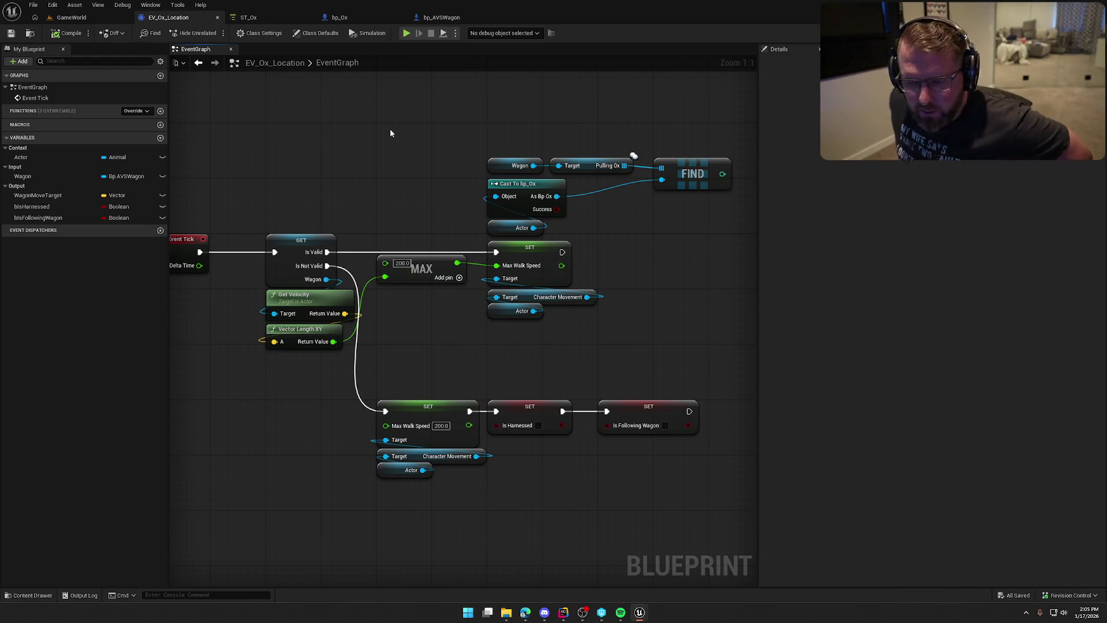
pyautogui.click(135, 112)
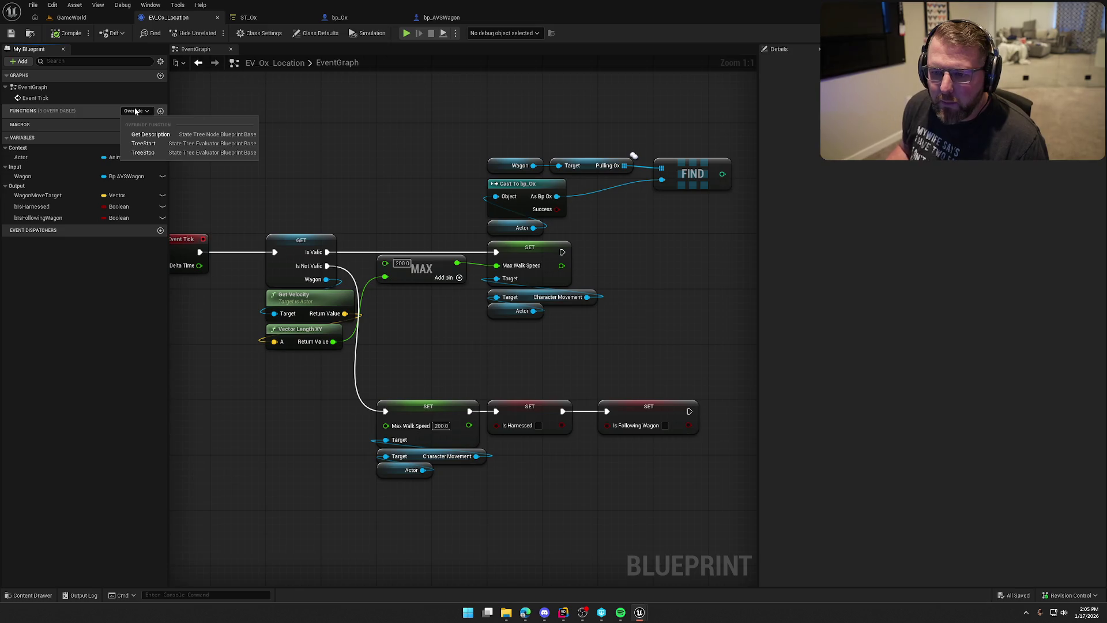
pyautogui.click(348, 137)
pyautogui.moveTo(376, 167)
pyautogui.mouseDown()
pyautogui.moveTo(435, 164)
pyautogui.moveTo(370, 151)
pyautogui.mouseUp()
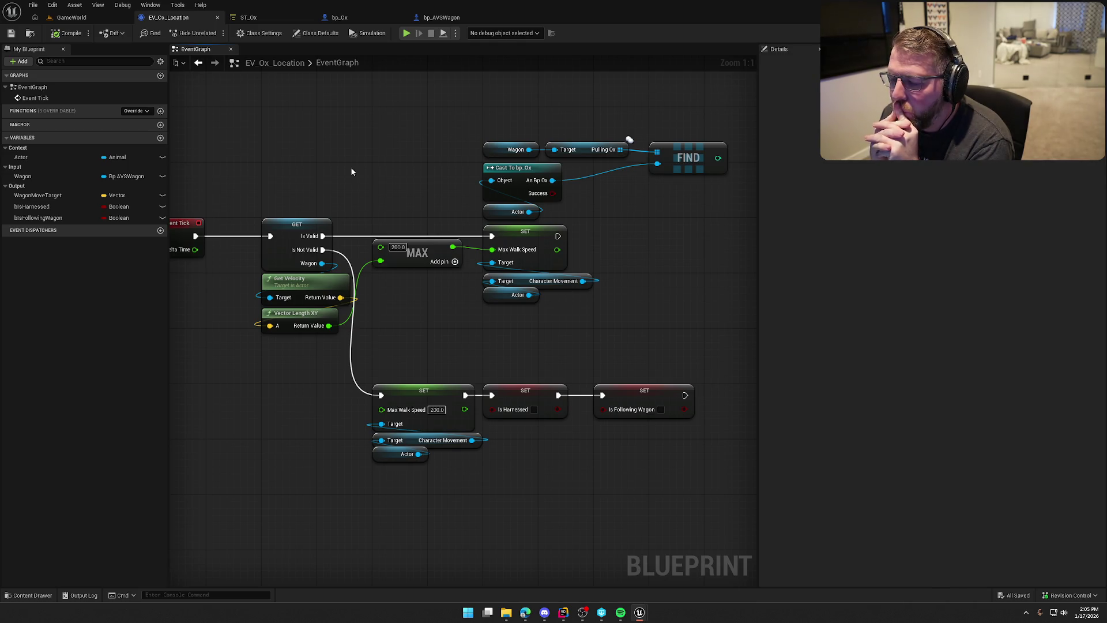
pyautogui.moveTo(597, 233); pyautogui.dragTo(417, 202)
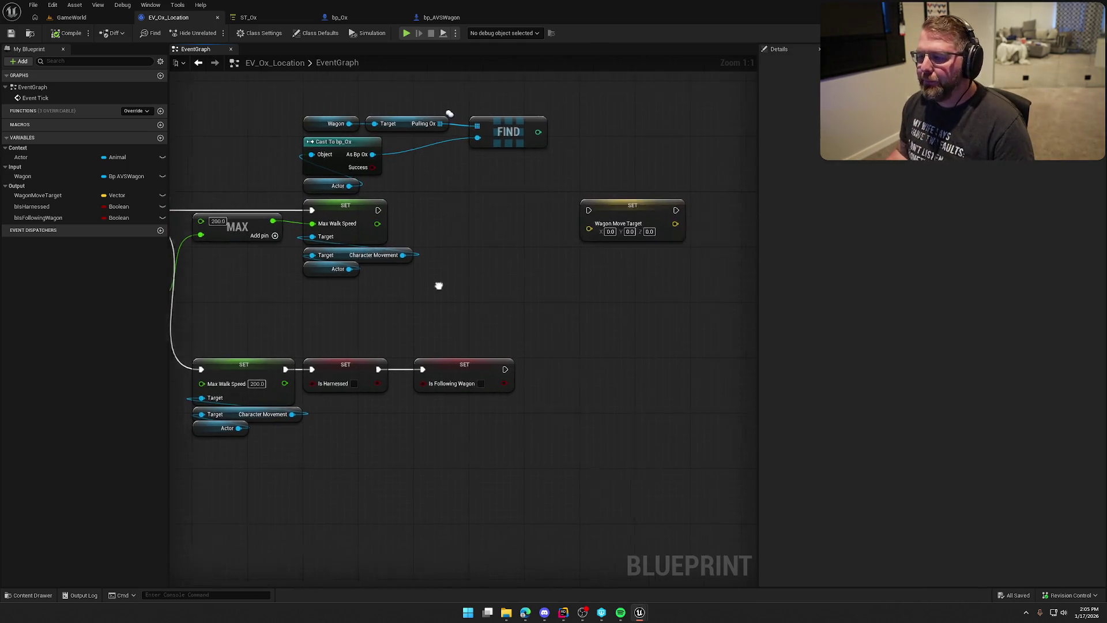
pyautogui.moveTo(622, 204)
pyautogui.mouseDown()
pyautogui.moveTo(558, 204)
pyautogui.moveTo(725, 199)
pyautogui.mouseUp()
pyautogui.click(479, 218)
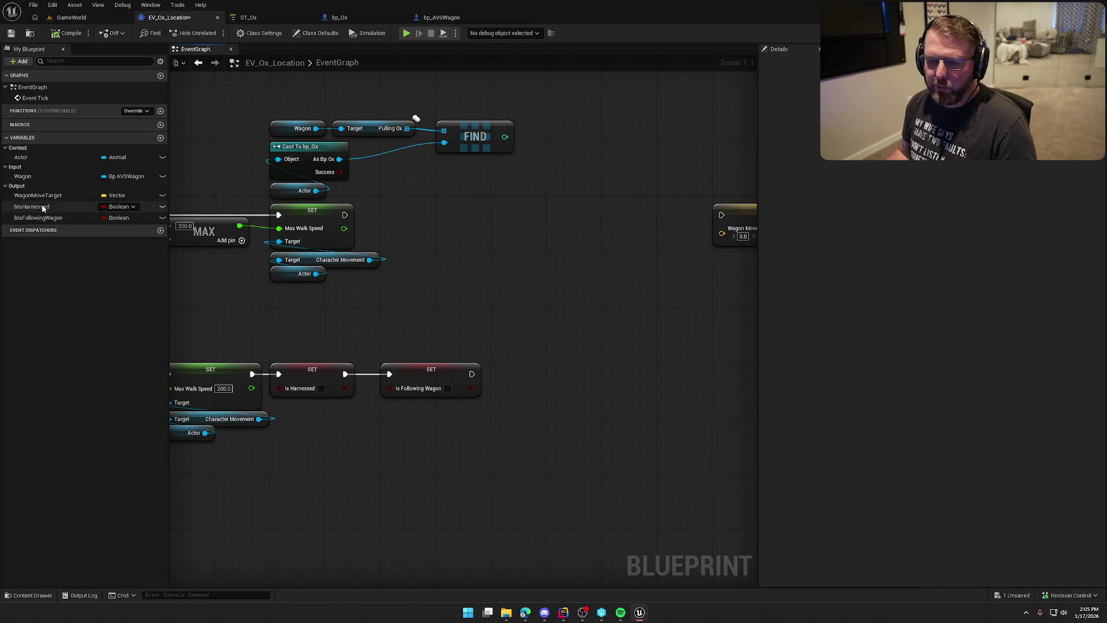
pyautogui.moveTo(32, 206); pyautogui.dragTo(431, 215)
pyautogui.moveTo(345, 215); pyautogui.dragTo(500, 212)
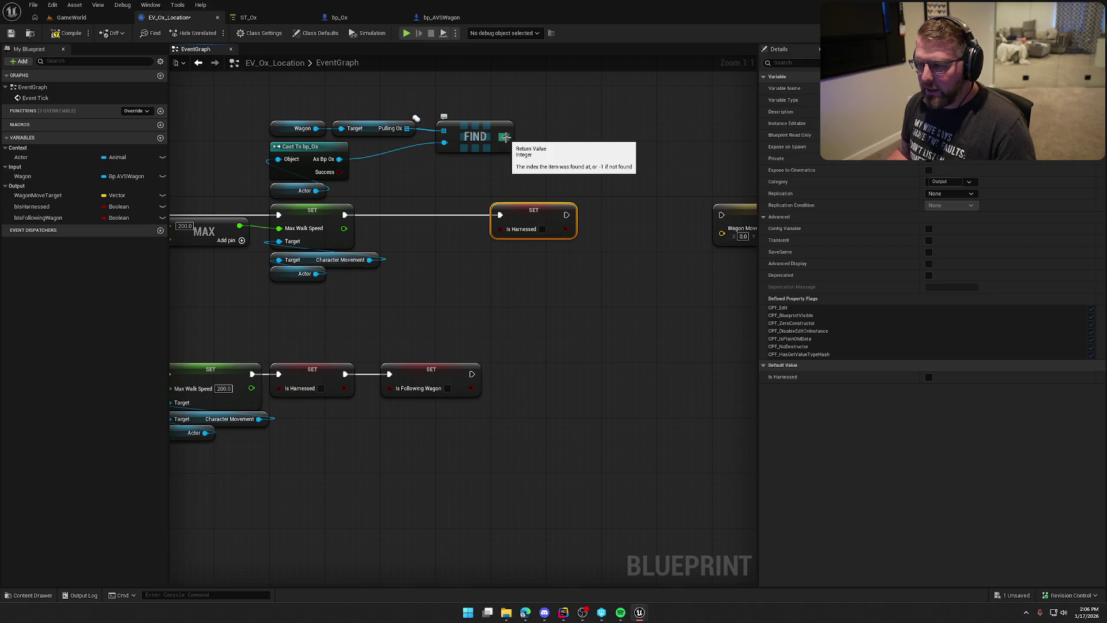
pyautogui.moveTo(504, 136); pyautogui.dragTo(444, 184)
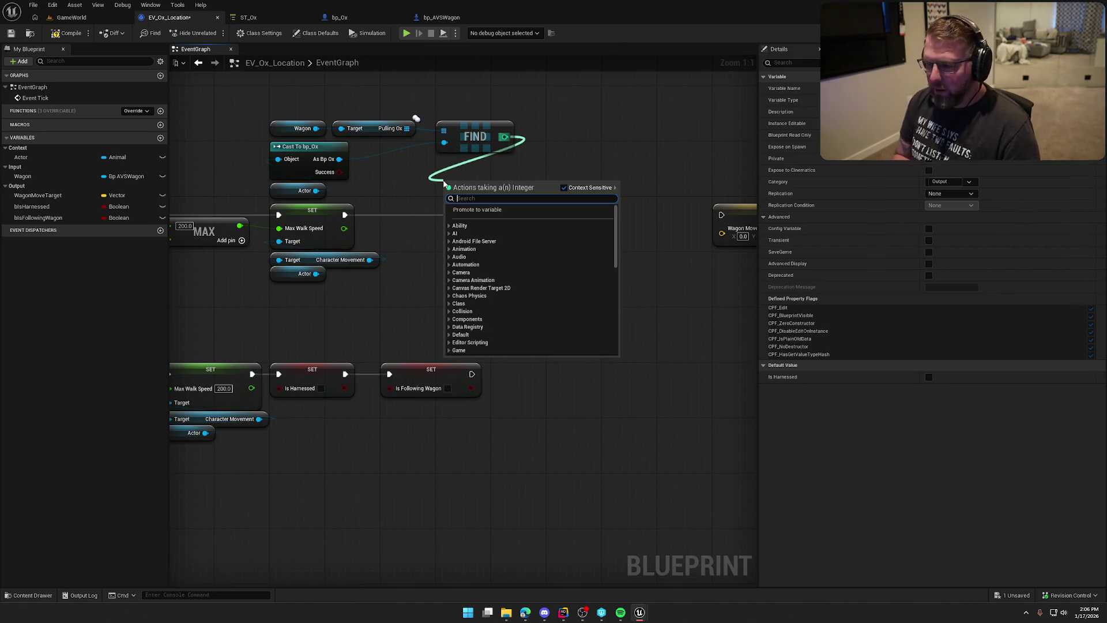
# Step: Feed FIND's result through a >= 0 comparison into Is Harnessed and add an Is Following Wagon setter
pyautogui.write('>=')
pyautogui.press('Return')
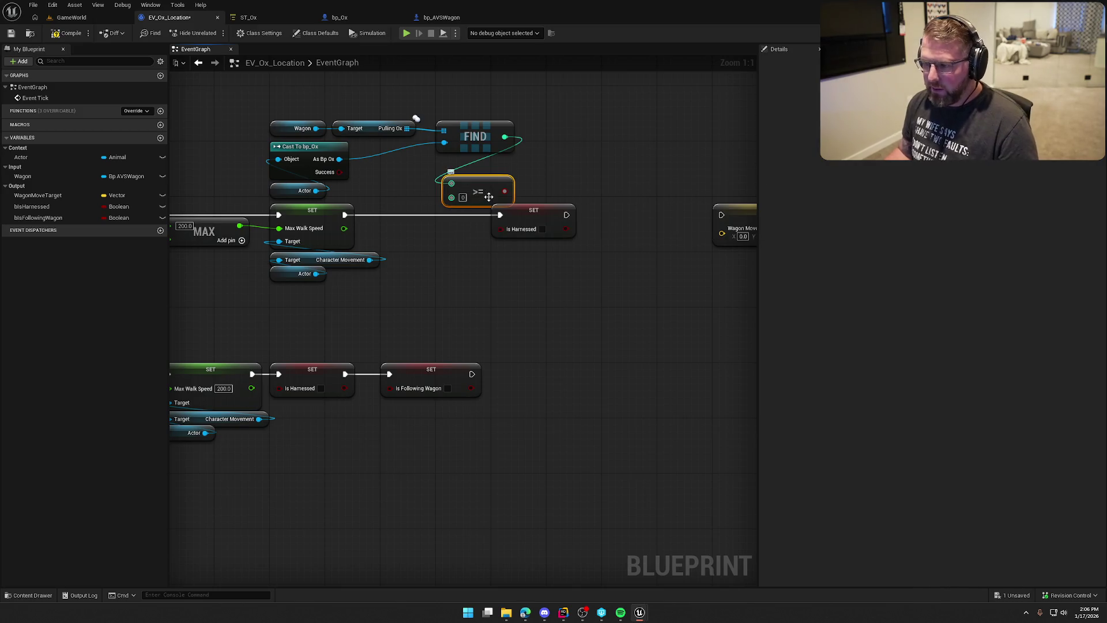
pyautogui.moveTo(504, 189)
pyautogui.mouseDown()
pyautogui.moveTo(500, 229)
pyautogui.moveTo(469, 176)
pyautogui.mouseUp()
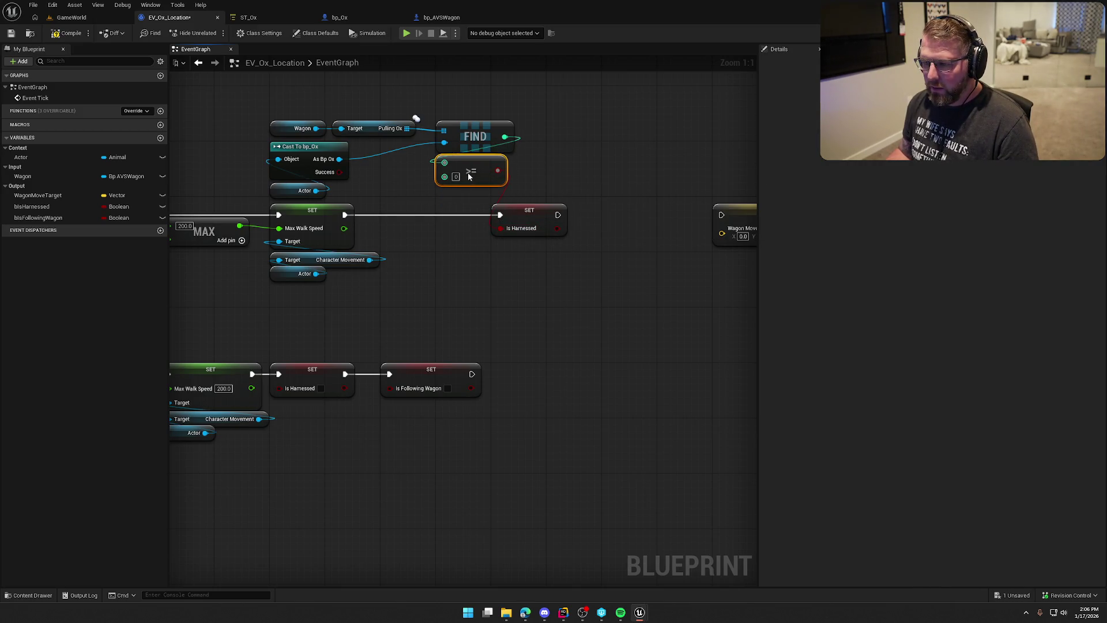
pyautogui.moveTo(534, 219); pyautogui.dragTo(464, 218)
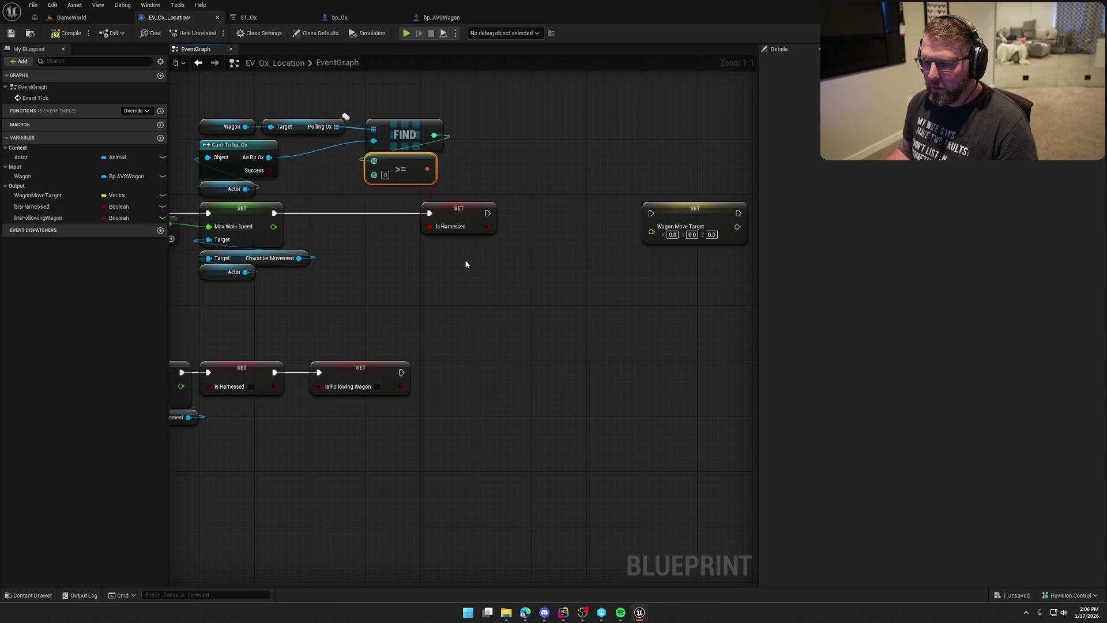
pyautogui.moveTo(46, 222)
pyautogui.mouseDown()
pyautogui.moveTo(541, 261)
pyautogui.moveTo(531, 209)
pyautogui.moveTo(531, 219)
pyautogui.mouseUp()
pyautogui.moveTo(489, 217); pyautogui.dragTo(538, 217)
# Step: Negate the comparison with a NOT node that feeds Is Following Wagon
pyautogui.moveTo(710, 214)
pyautogui.mouseDown()
pyautogui.moveTo(552, 218)
pyautogui.moveTo(659, 223)
pyautogui.mouseUp()
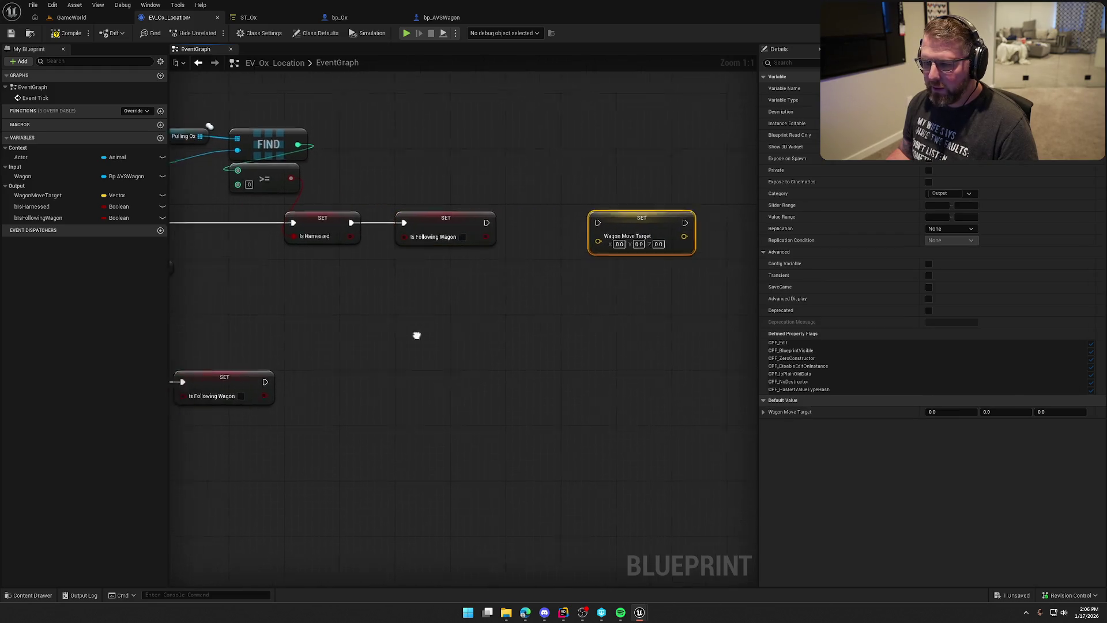
pyautogui.moveTo(415, 334); pyautogui.dragTo(600, 334)
pyautogui.moveTo(473, 177); pyautogui.dragTo(553, 189)
pyautogui.write('not')
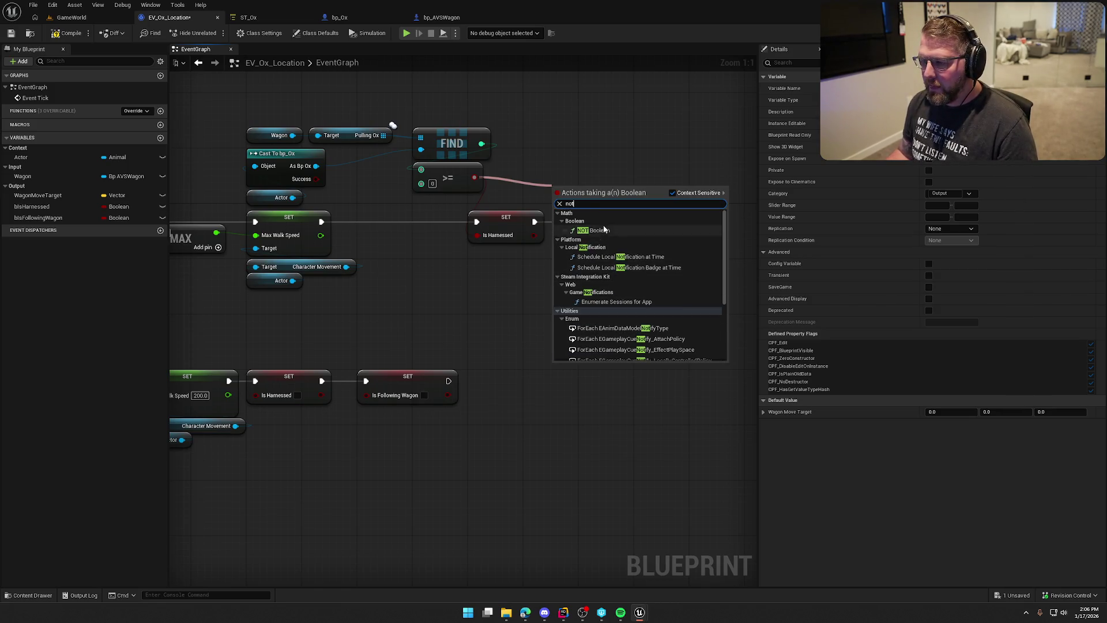
pyautogui.click(600, 230)
pyautogui.moveTo(613, 190); pyautogui.dragTo(587, 235)
pyautogui.moveTo(588, 189)
pyautogui.mouseDown()
pyautogui.moveTo(614, 198)
pyautogui.moveTo(615, 179)
pyautogui.mouseUp()
pyautogui.click(638, 295)
# Step: Tidy the setters and NOT node into place and save the blueprint
pyautogui.moveTo(638, 295)
pyautogui.mouseDown()
pyautogui.moveTo(450, 309)
pyautogui.moveTo(539, 277)
pyautogui.moveTo(686, 294)
pyautogui.moveTo(551, 208)
pyautogui.moveTo(431, 204)
pyautogui.mouseUp()
pyautogui.click(461, 236)
pyautogui.moveTo(527, 278); pyautogui.dragTo(446, 291)
pyautogui.moveTo(549, 173)
pyautogui.mouseDown()
pyautogui.moveTo(475, 171)
pyautogui.moveTo(489, 197)
pyautogui.mouseUp()
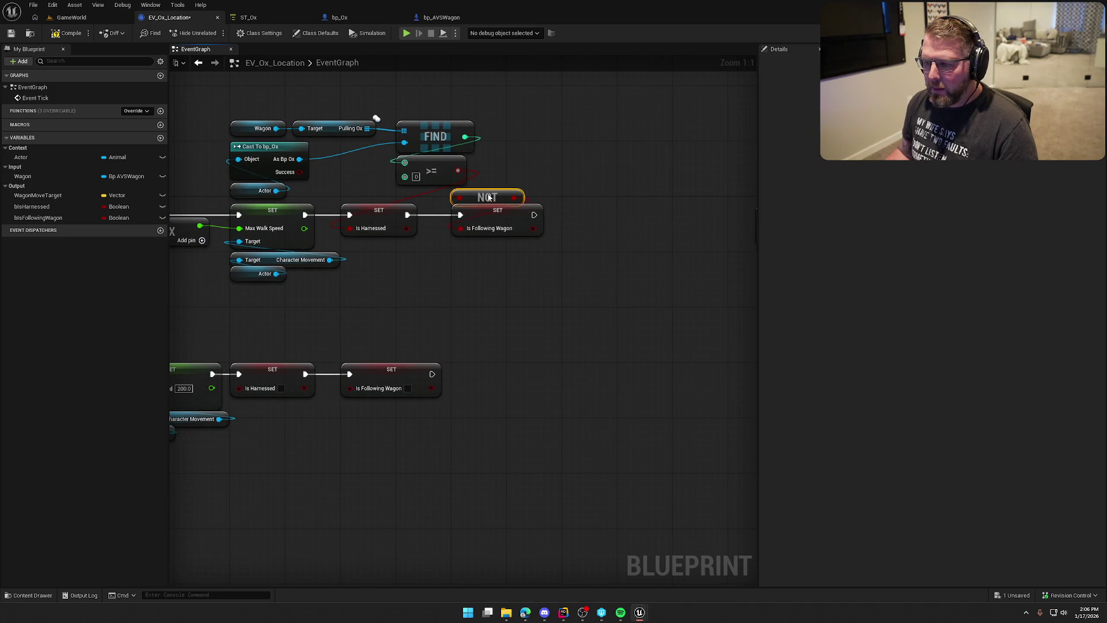
pyautogui.click(516, 155)
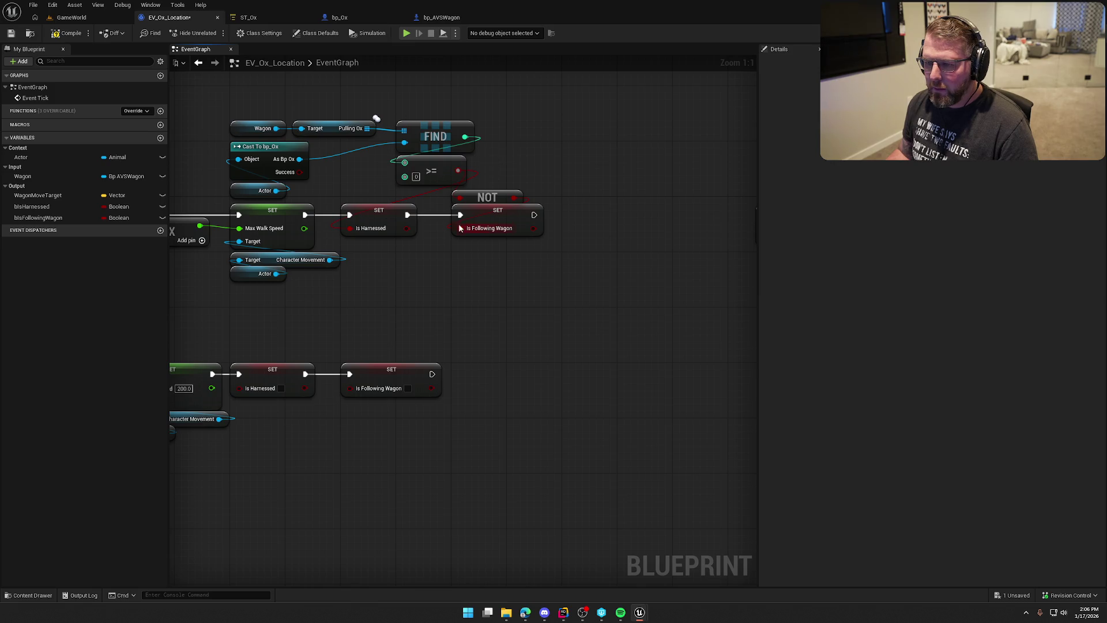
pyautogui.moveTo(573, 181)
pyautogui.mouseDown()
pyautogui.moveTo(533, 219)
pyautogui.moveTo(528, 194)
pyautogui.mouseUp()
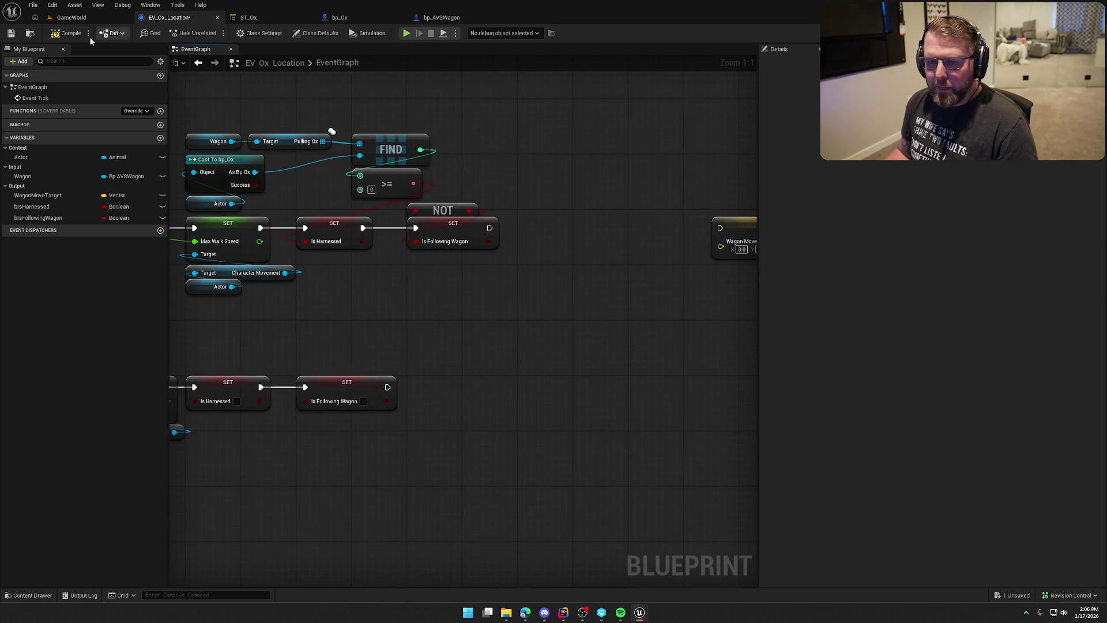
pyautogui.hotkey('ctrl', 's')
pyautogui.moveTo(518, 155)
pyautogui.mouseDown()
pyautogui.moveTo(583, 182)
pyautogui.moveTo(497, 166)
pyautogui.mouseUp()
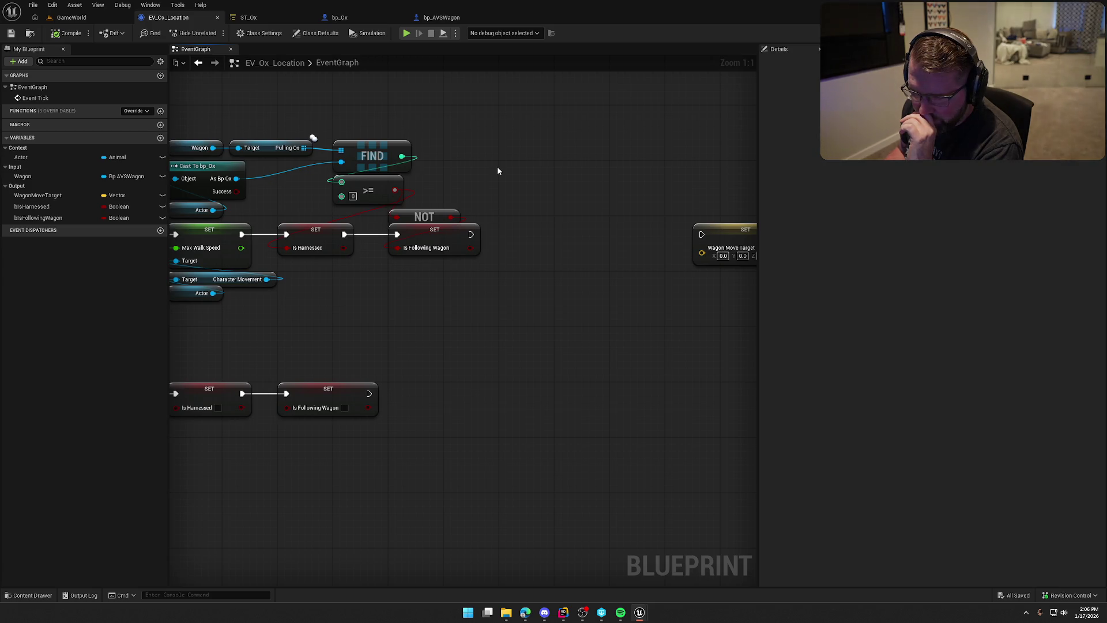
pyautogui.moveTo(536, 190); pyautogui.dragTo(471, 210)
pyautogui.click(629, 228)
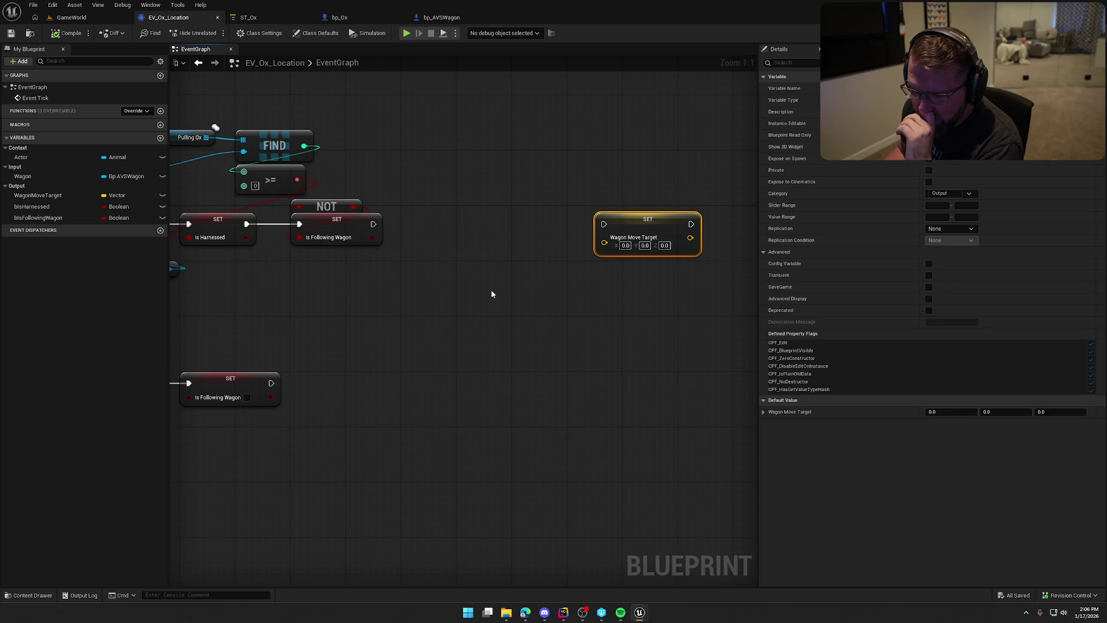
pyautogui.moveTo(415, 301); pyautogui.dragTo(569, 267)
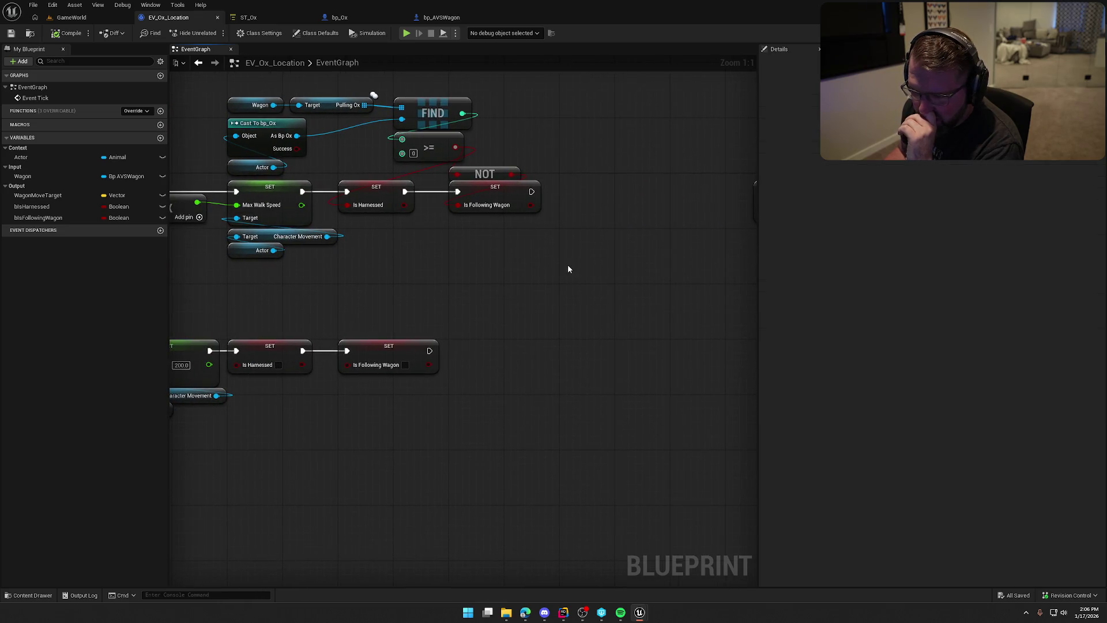
pyautogui.click(247, 101)
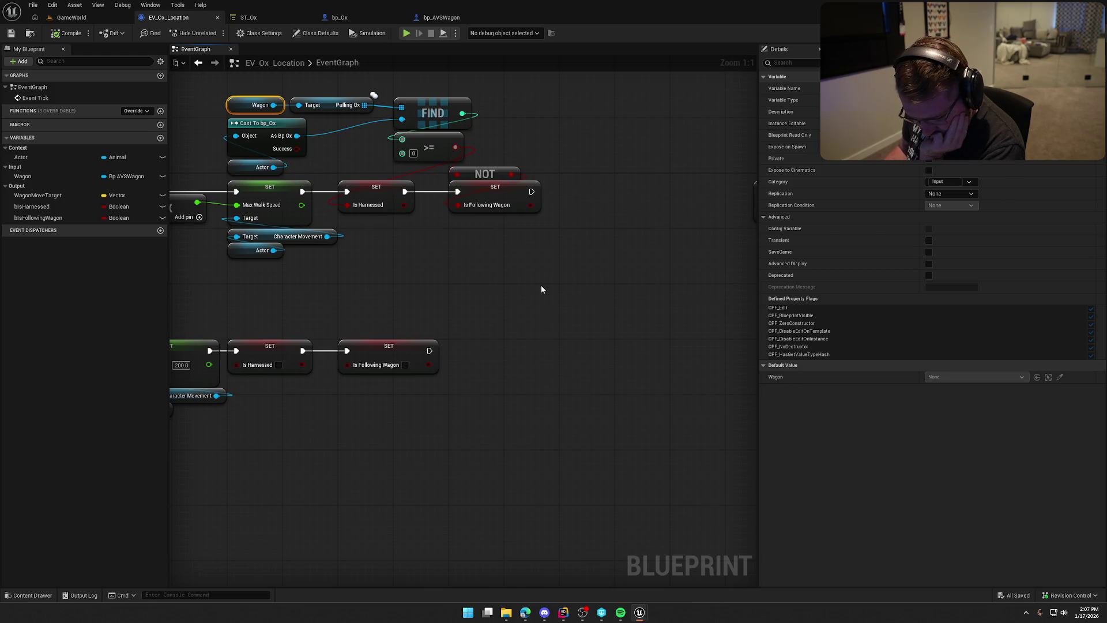
# Step: Add a LENGTH node reading the Pulling Ox array
pyautogui.moveTo(528, 275); pyautogui.dragTo(445, 314)
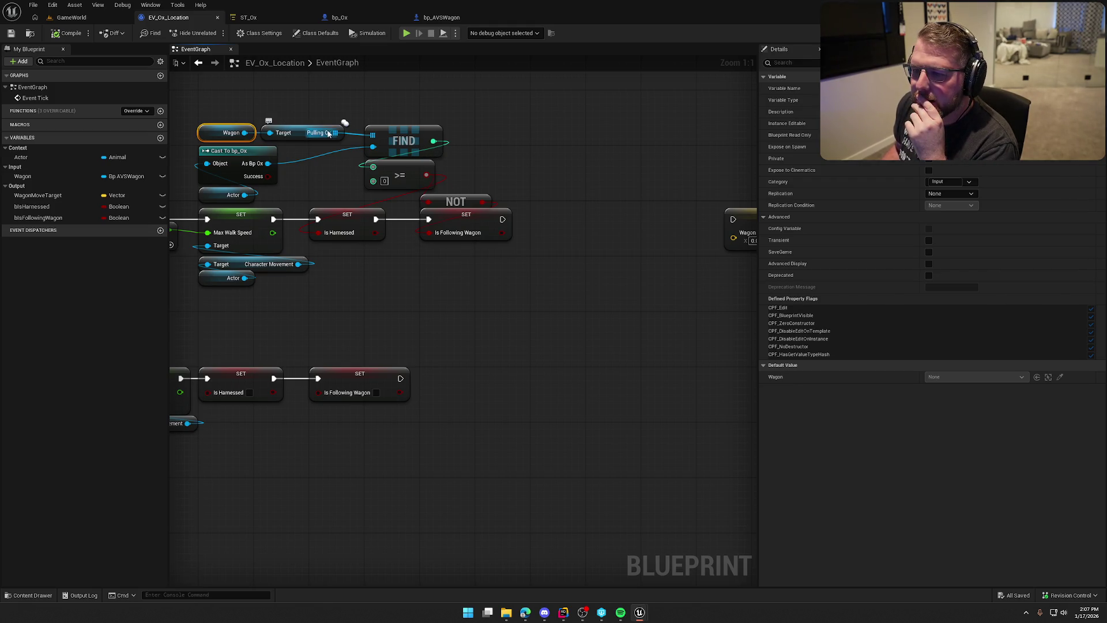
pyautogui.moveTo(330, 133)
pyautogui.mouseDown()
pyautogui.moveTo(407, 109)
pyautogui.moveTo(502, 103)
pyautogui.moveTo(421, 107)
pyautogui.mouseUp()
pyautogui.write('len')
pyautogui.press('Return')
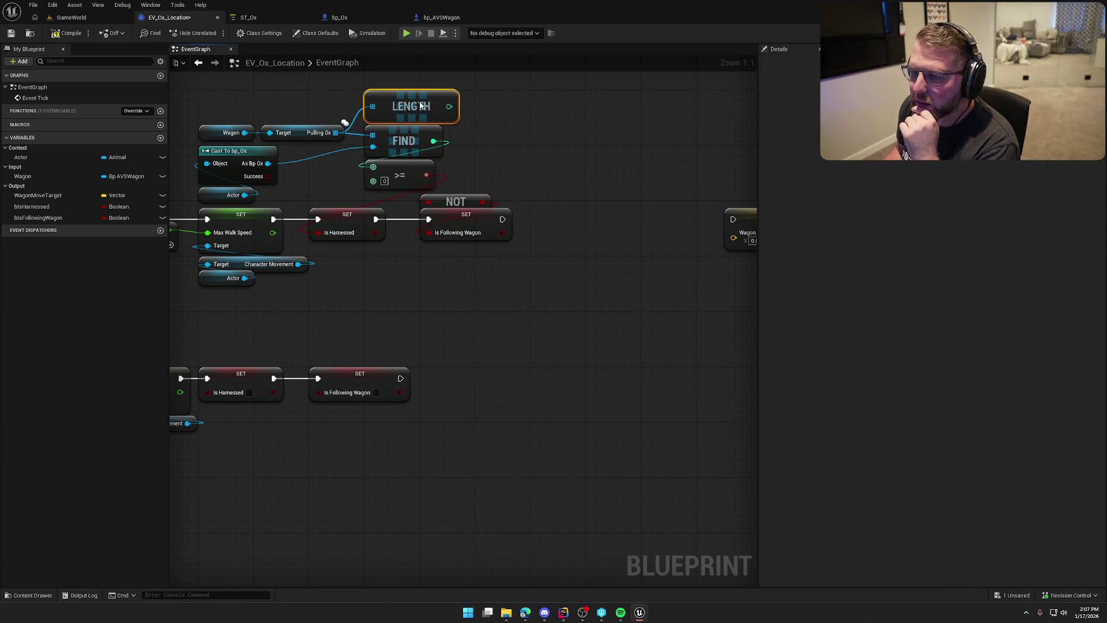
pyautogui.moveTo(526, 168); pyautogui.dragTo(465, 165)
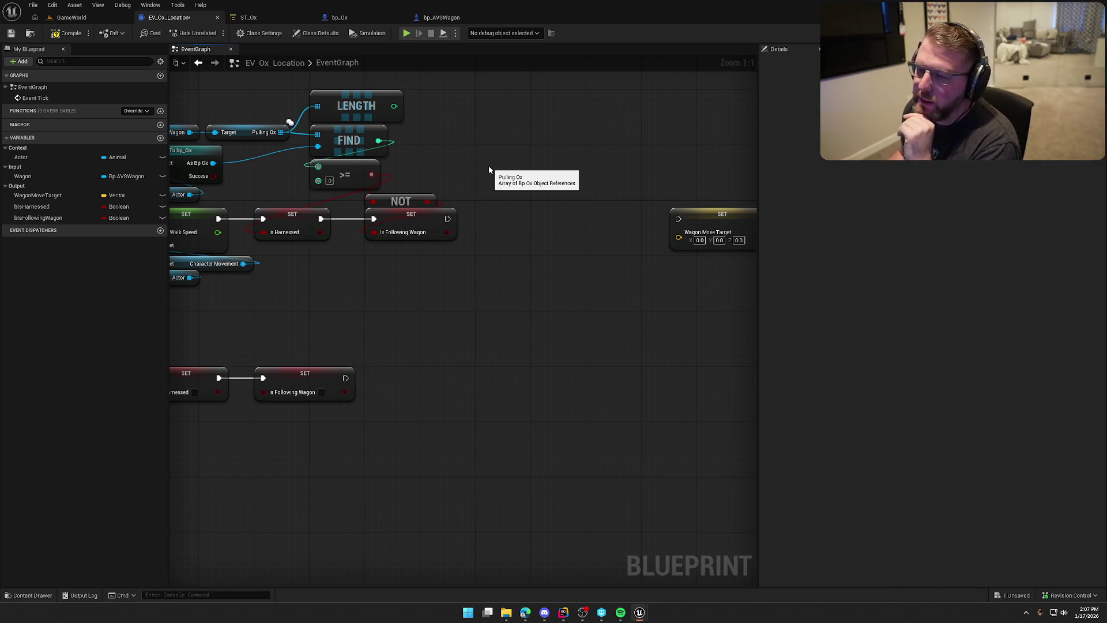
pyautogui.moveTo(489, 164); pyautogui.dragTo(527, 159)
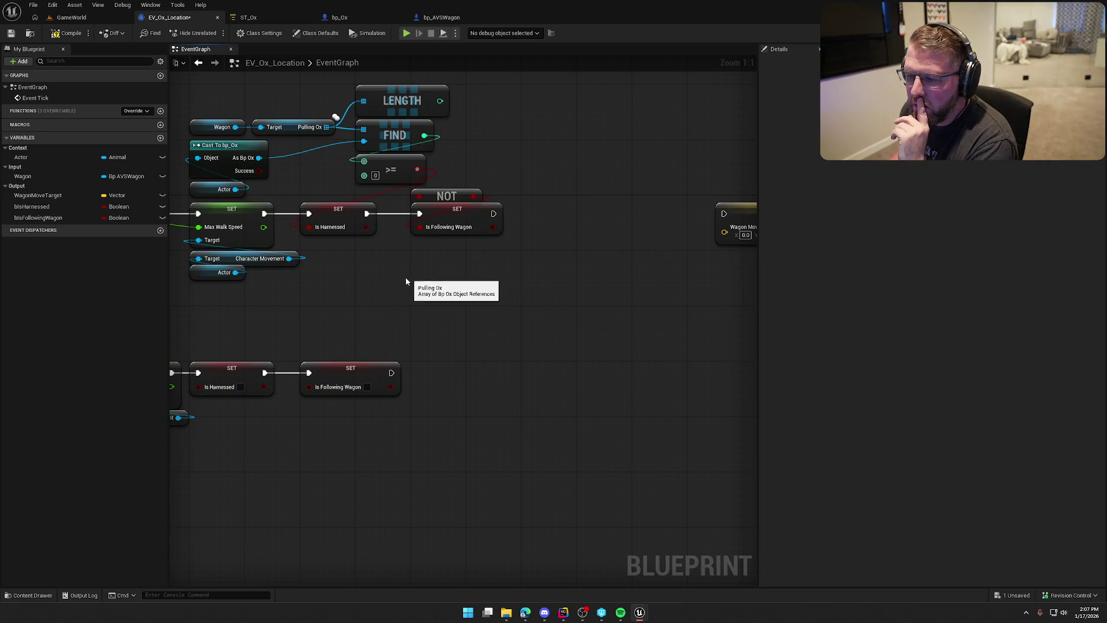
pyautogui.moveTo(406, 277); pyautogui.dragTo(448, 277)
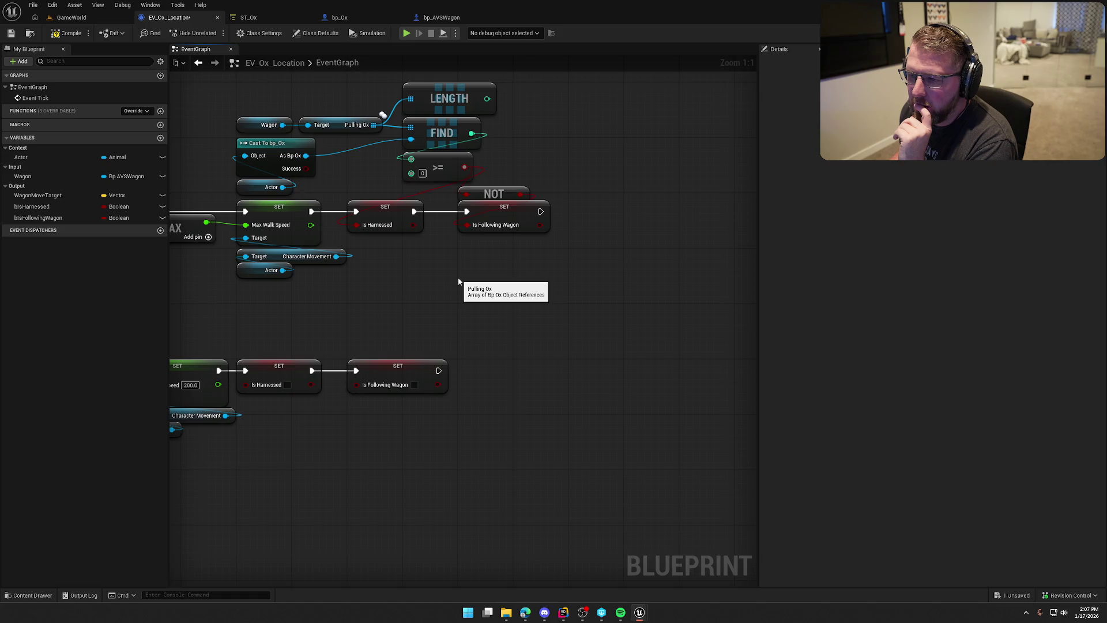
# Step: Browse node options for Wagon Move Target and FIND's result, then move the Wagon Move Target setter right
pyautogui.moveTo(519, 273); pyautogui.dragTo(378, 277)
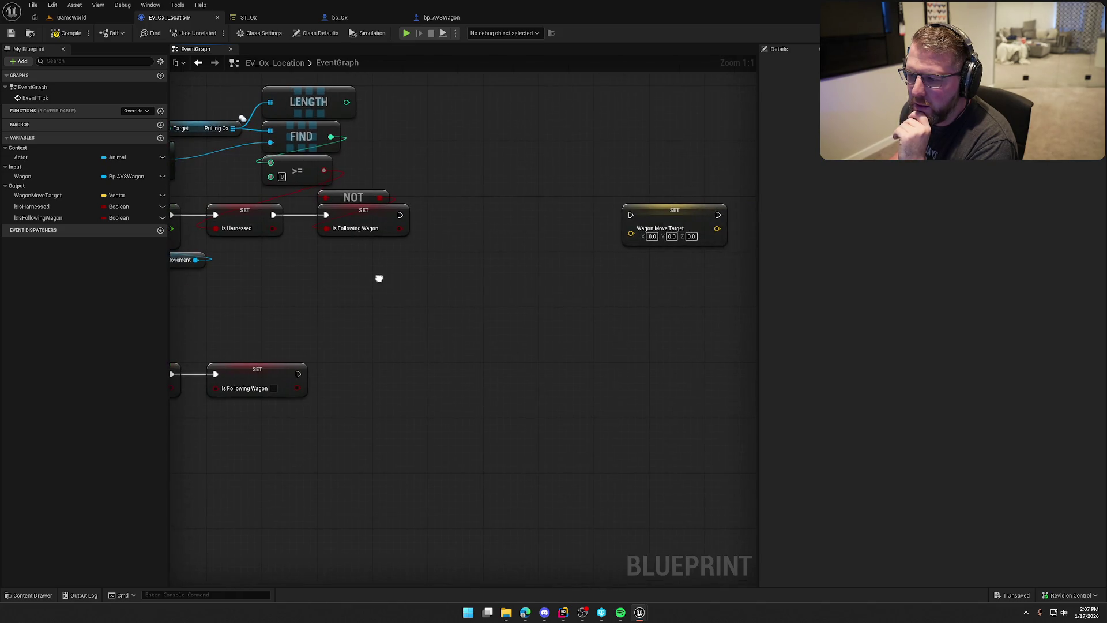
pyautogui.moveTo(630, 232); pyautogui.dragTo(554, 266)
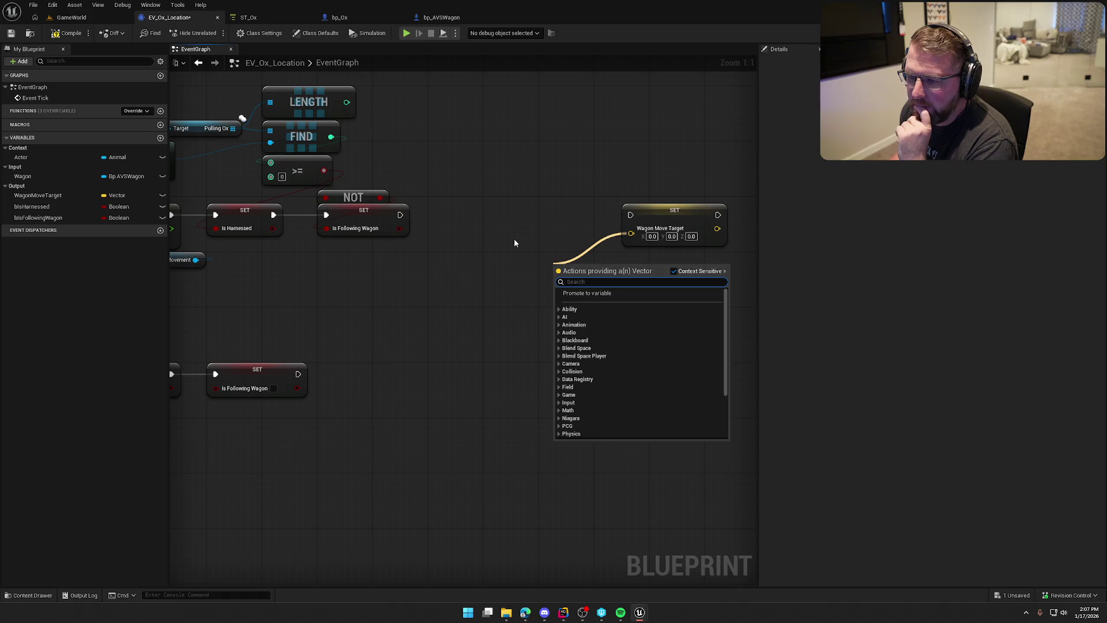
pyautogui.click(514, 239)
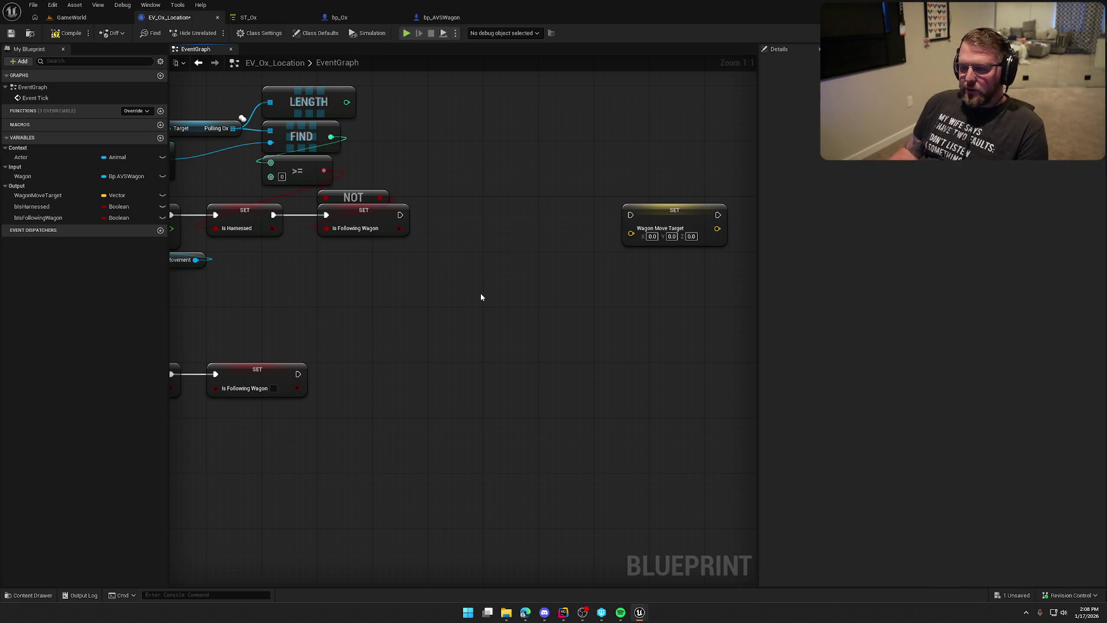
pyautogui.moveTo(461, 291); pyautogui.dragTo(516, 302)
pyautogui.moveTo(385, 148); pyautogui.dragTo(452, 169)
pyautogui.click(483, 140)
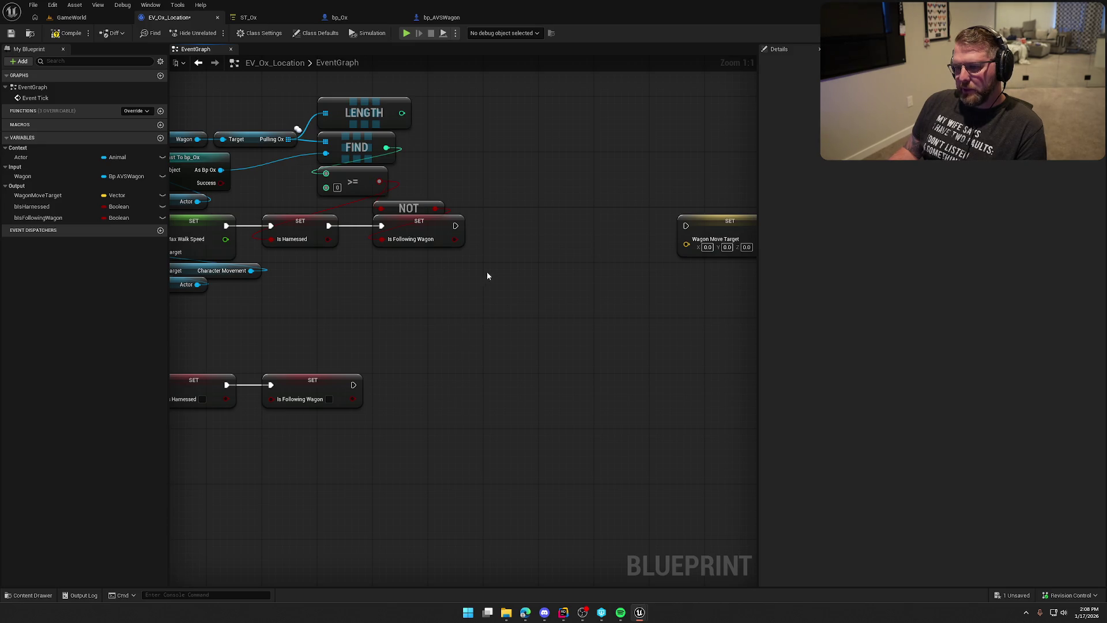
pyautogui.moveTo(583, 279); pyautogui.dragTo(447, 267)
pyautogui.moveTo(576, 214); pyautogui.dragTo(715, 212)
pyautogui.click(441, 17)
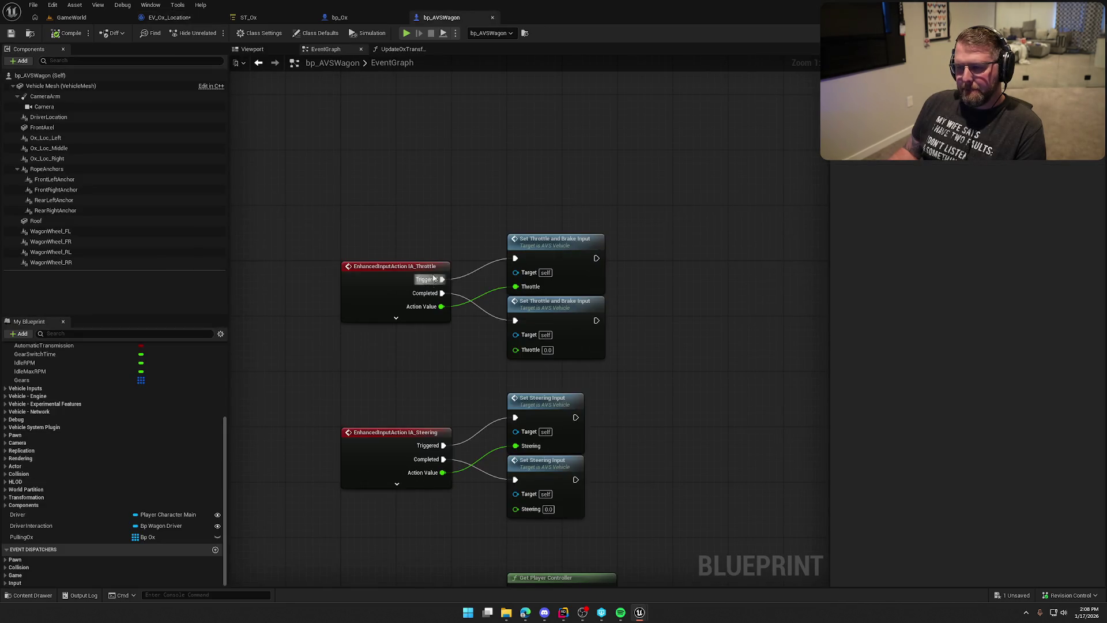
# Step: Copy the line trace and location nodes from bp_AVSWagon's UpdateOxTransform into EV_Ox_Location
pyautogui.scroll(5, 52, 404)
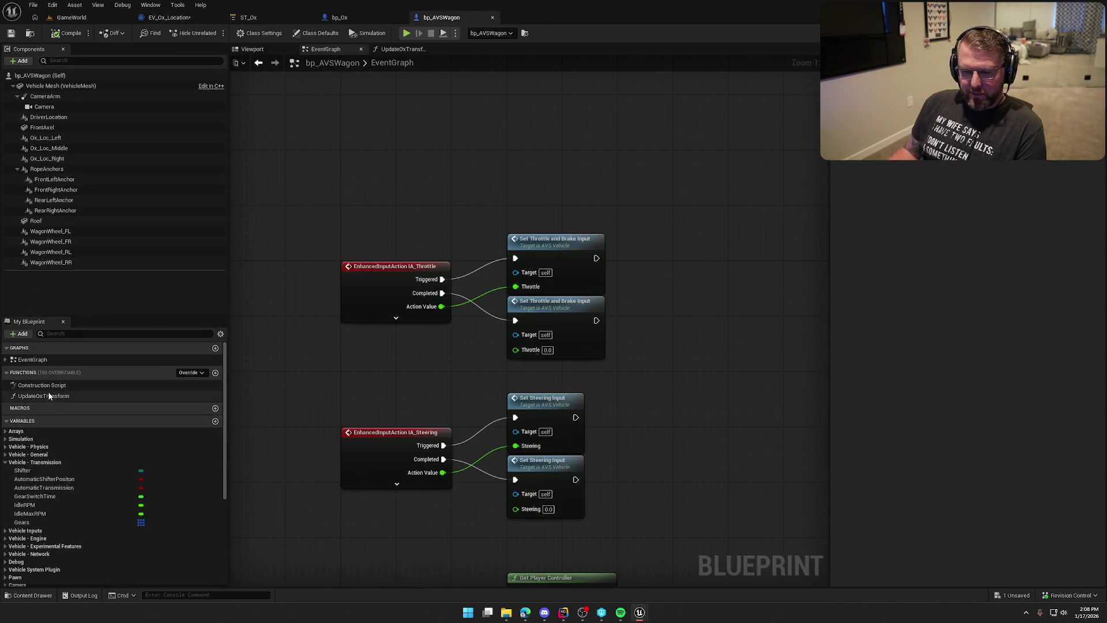
pyautogui.doubleClick(49, 395)
pyautogui.moveTo(403, 447); pyautogui.dragTo(362, 436)
pyautogui.moveTo(337, 112); pyautogui.dragTo(728, 457)
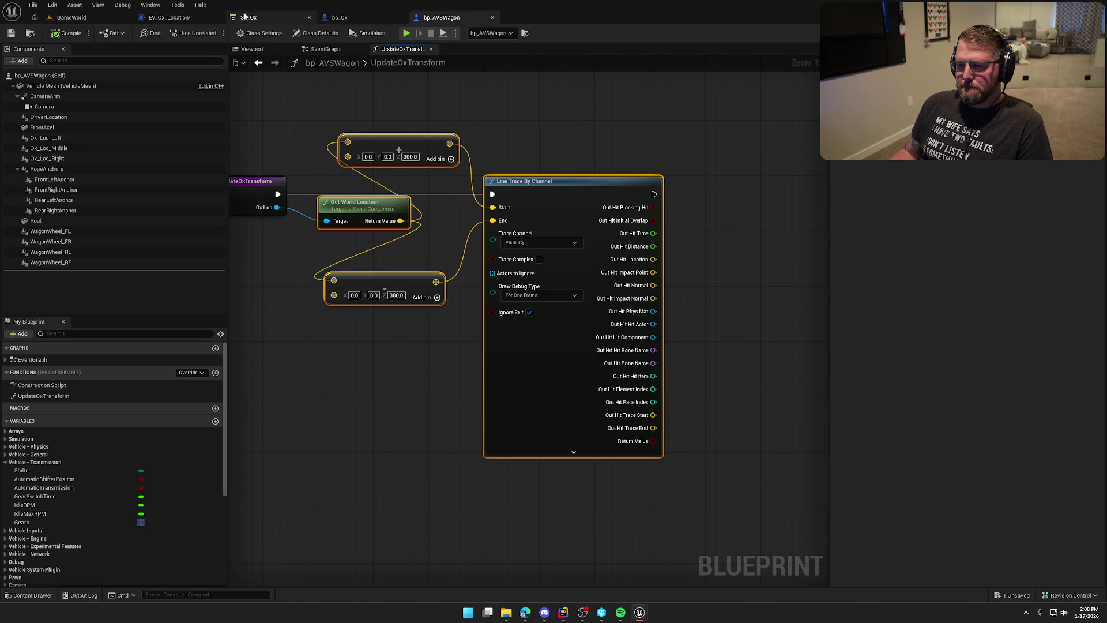
pyautogui.click(167, 17)
pyautogui.hotkey('ctrl', 'v')
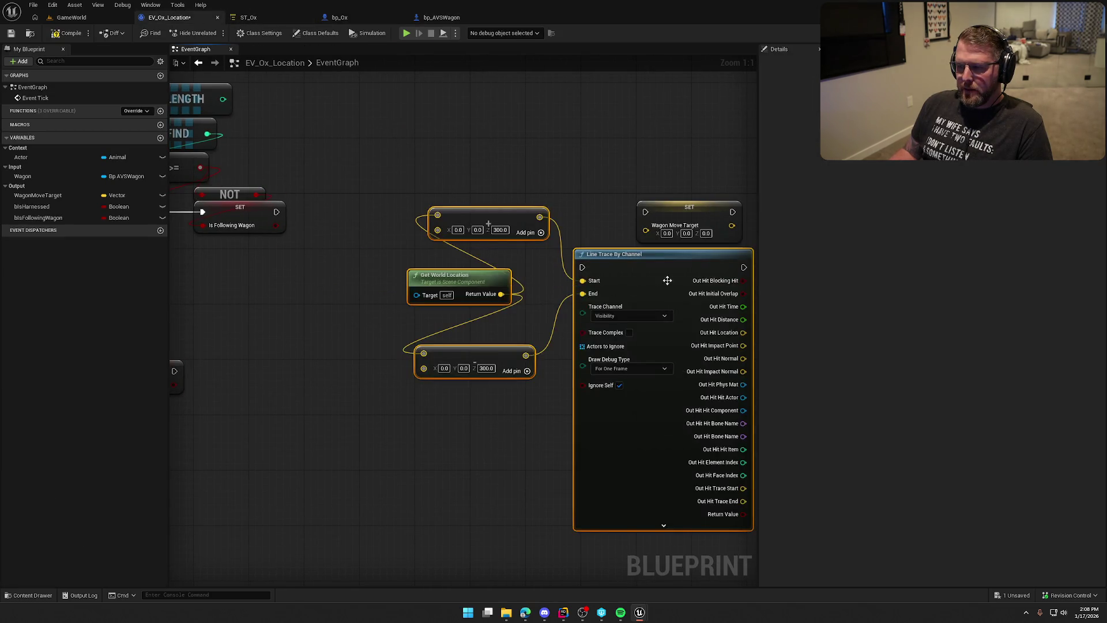
pyautogui.moveTo(667, 280); pyautogui.dragTo(570, 309)
pyautogui.moveTo(552, 264)
pyautogui.mouseDown()
pyautogui.moveTo(558, 182)
pyautogui.moveTo(607, 189)
pyautogui.mouseUp()
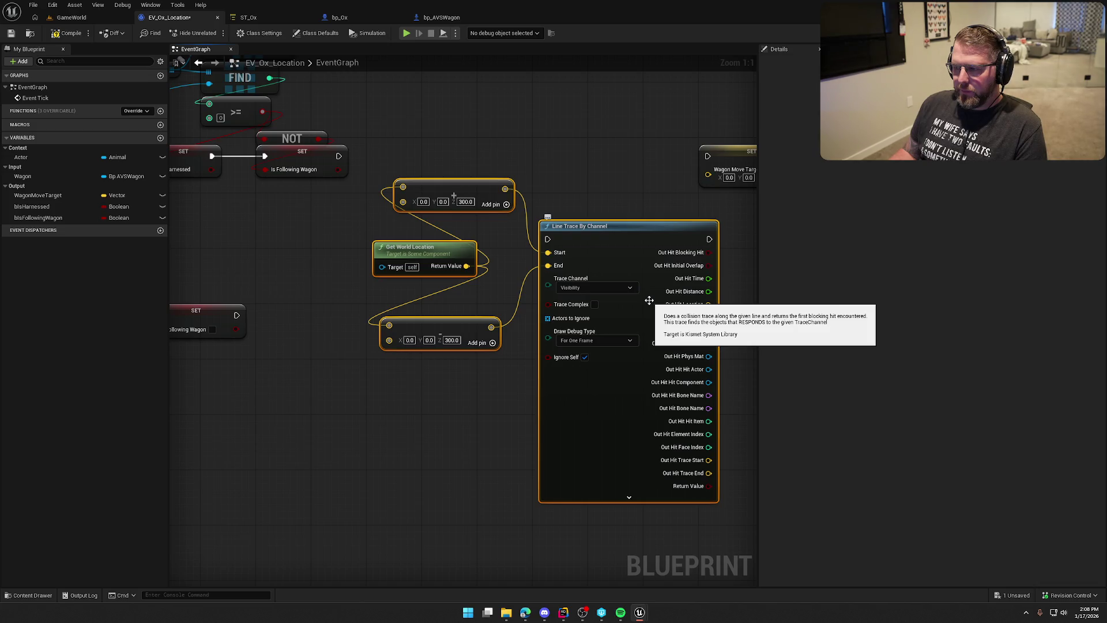
pyautogui.moveTo(635, 190); pyautogui.dragTo(534, 184)
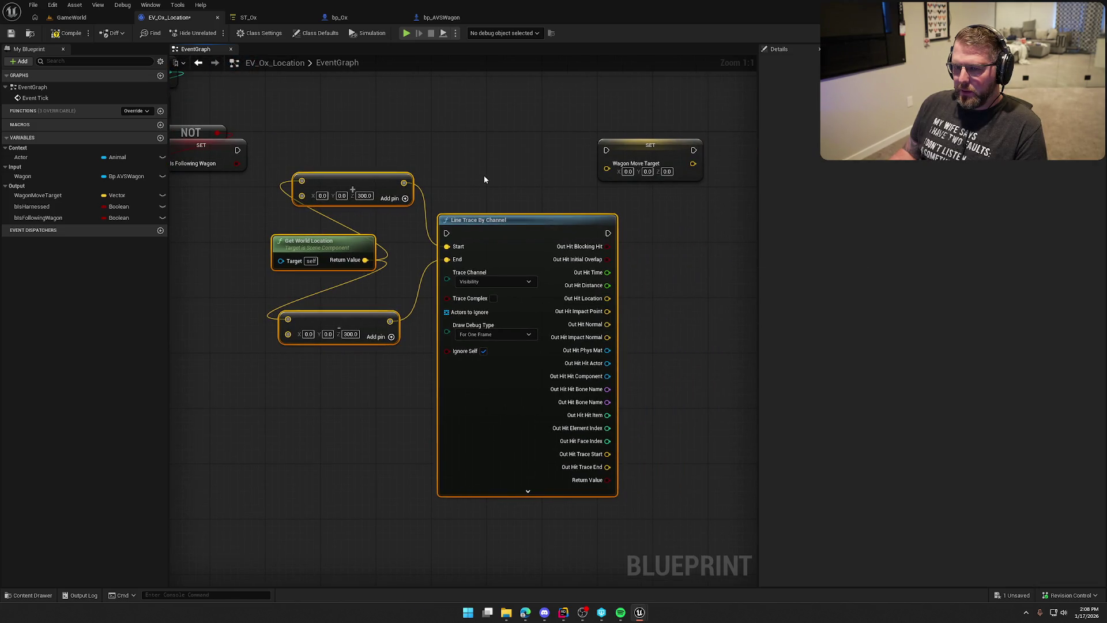
# Step: Move the Wagon Move Target setter right and arrange the pasted Get World Location node
pyautogui.moveTo(675, 154); pyautogui.dragTo(721, 150)
pyautogui.moveTo(644, 273); pyautogui.dragTo(693, 247)
pyautogui.moveTo(331, 235); pyautogui.dragTo(259, 242)
pyautogui.moveTo(219, 173); pyautogui.dragTo(357, 220)
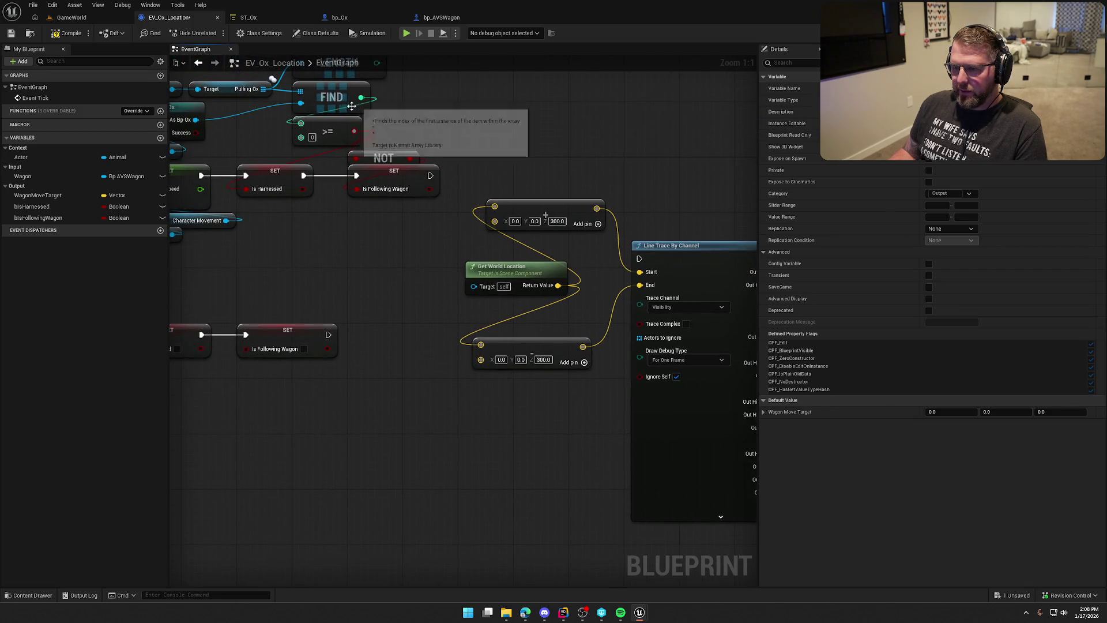
pyautogui.moveTo(485, 276); pyautogui.dragTo(477, 276)
pyautogui.moveTo(482, 141)
pyautogui.mouseDown()
pyautogui.moveTo(511, 254)
pyautogui.moveTo(534, 189)
pyautogui.mouseUp()
pyautogui.moveTo(453, 296)
pyautogui.mouseDown()
pyautogui.moveTo(441, 285)
pyautogui.moveTo(507, 280)
pyautogui.mouseUp()
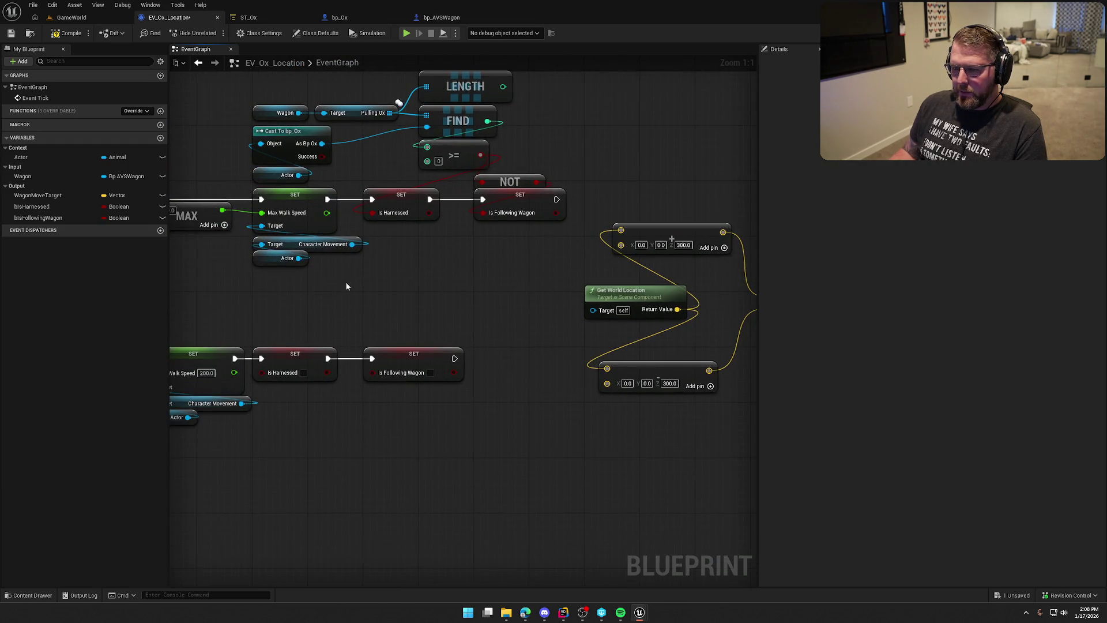
# Step: Duplicate the Wagon getter and add a Get Ox Loc Left getter from it
pyautogui.click(270, 114)
pyautogui.hotkey('ctrl', 'c')
pyautogui.hotkey('ctrl', 'v')
pyautogui.moveTo(393, 299); pyautogui.dragTo(407, 294)
pyautogui.write('get ox')
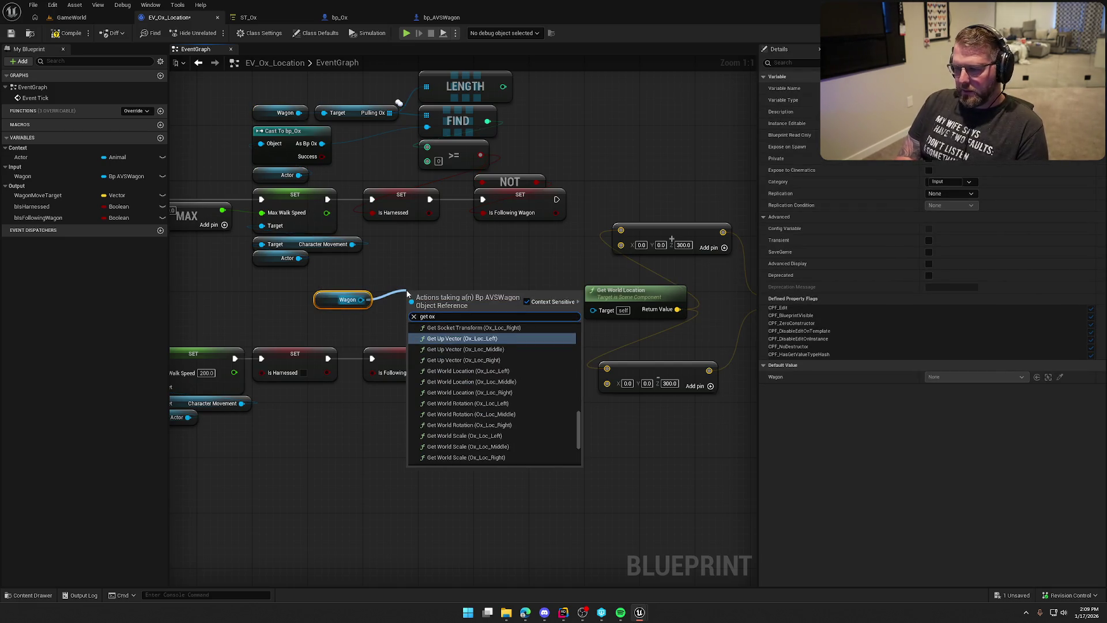
pyautogui.write('lo')
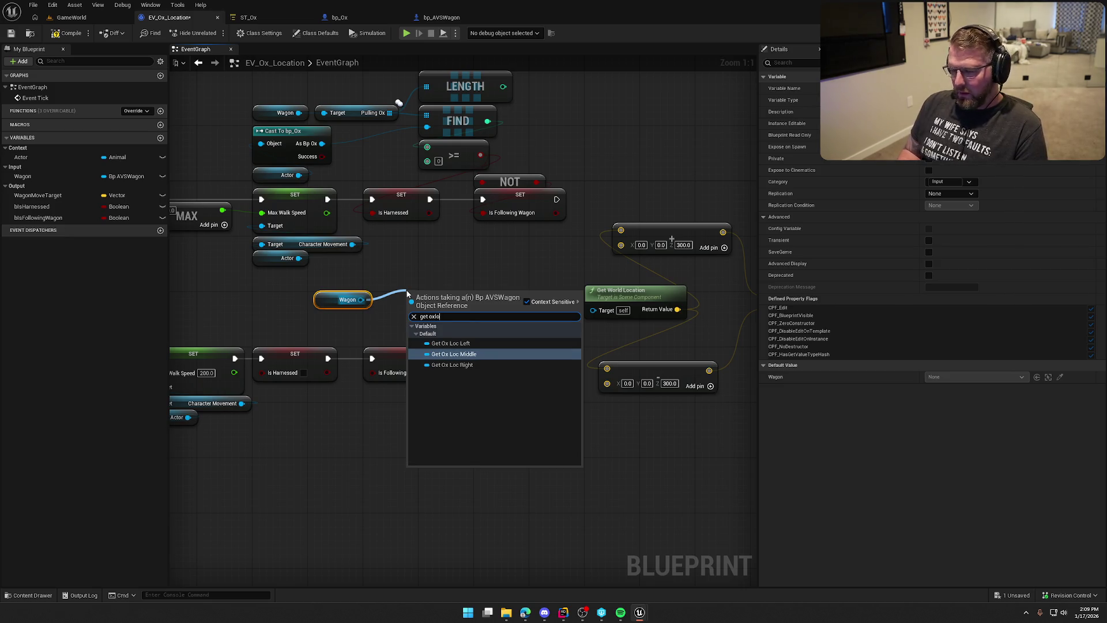
pyautogui.press('Up')
pyautogui.press('Return')
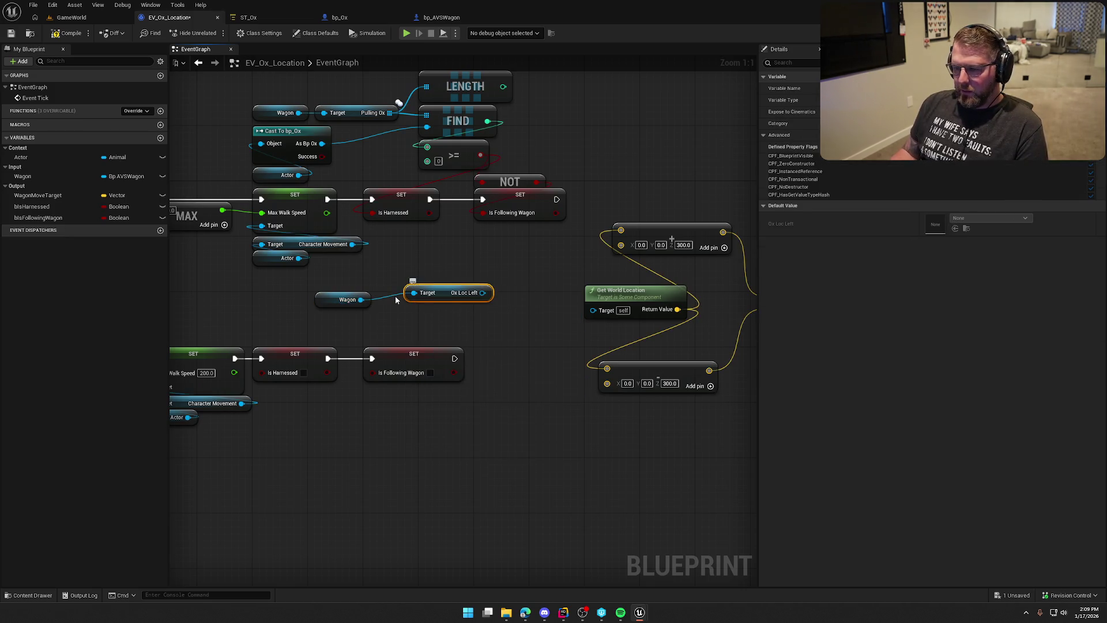
pyautogui.moveTo(403, 313); pyautogui.dragTo(410, 317)
pyautogui.write('get ox lo')
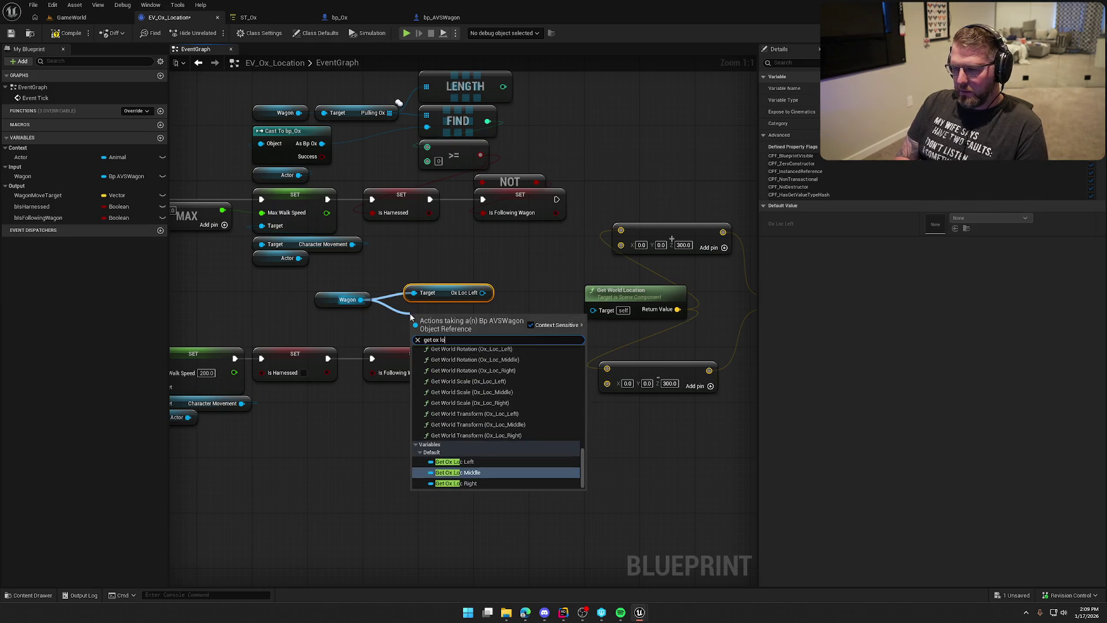
# Step: Add Get Ox Loc Middle and Get Ox Loc Right getters from Wagon and stack them
pyautogui.press('Return')
pyautogui.moveTo(360, 300); pyautogui.dragTo(423, 335)
pyautogui.write('get ox lo')
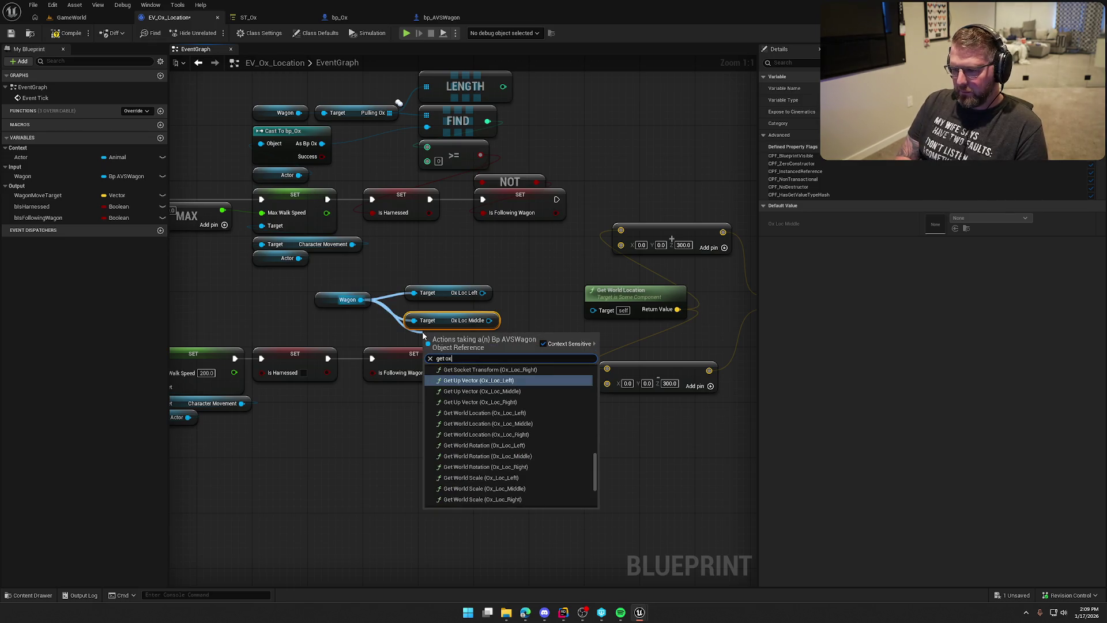
pyautogui.press('Down')
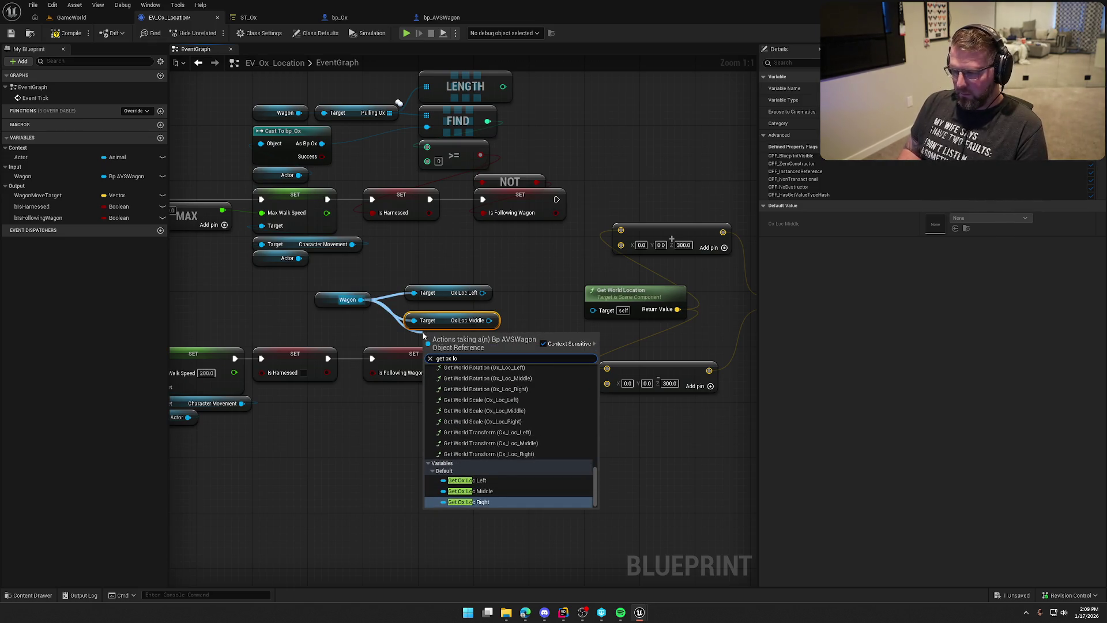
pyautogui.press('Return')
pyautogui.moveTo(452, 321)
pyautogui.mouseDown()
pyautogui.moveTo(452, 308)
pyautogui.moveTo(455, 324)
pyautogui.moveTo(404, 271)
pyautogui.moveTo(427, 286)
pyautogui.mouseUp()
# Step: Add a Select node feeding Get World Location's Target
pyautogui.moveTo(592, 311)
pyautogui.mouseDown()
pyautogui.moveTo(556, 321)
pyautogui.moveTo(557, 333)
pyautogui.mouseUp()
pyautogui.write('selec')
pyautogui.press('Return')
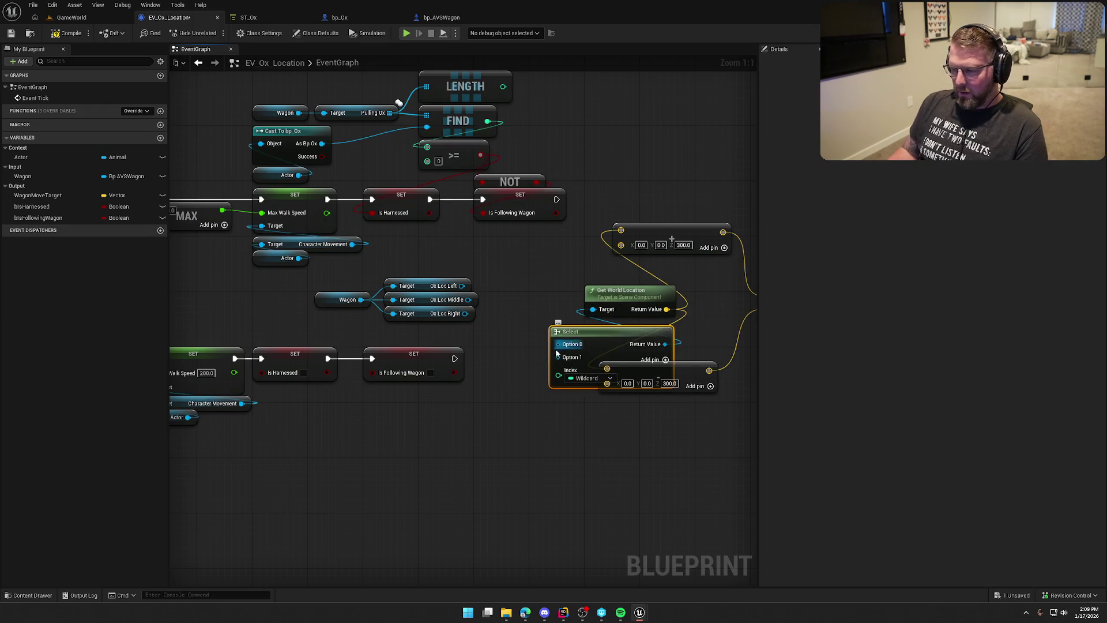
# Step: Move the Select node beside Get World Location and tidy the Make Vector nodes next to the line trace
pyautogui.moveTo(604, 330); pyautogui.dragTo(523, 375)
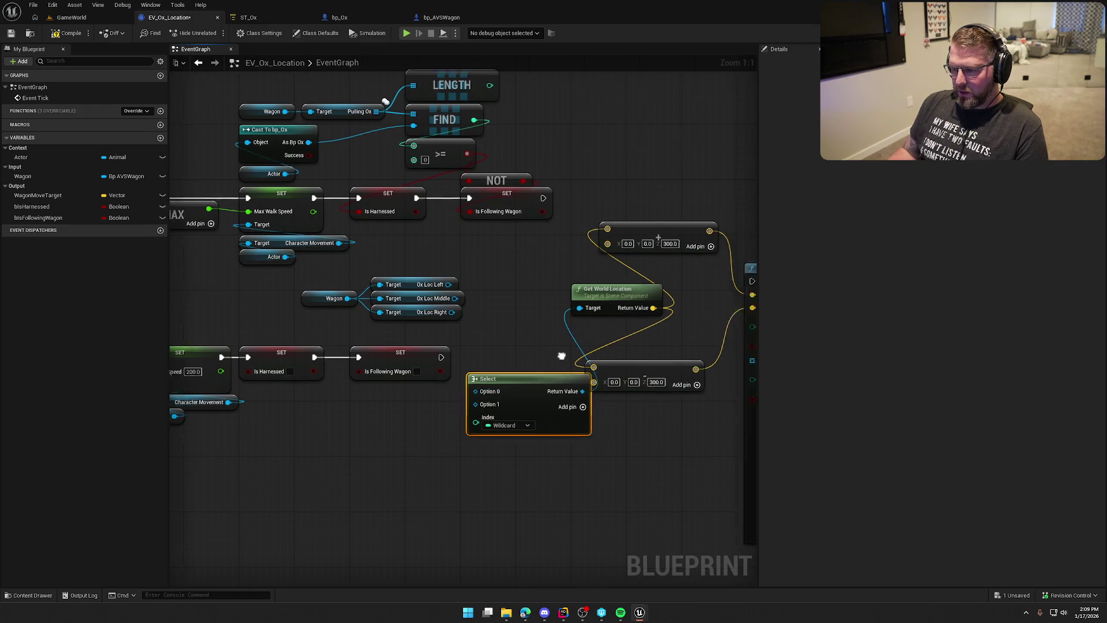
pyautogui.moveTo(560, 341); pyautogui.dragTo(596, 302)
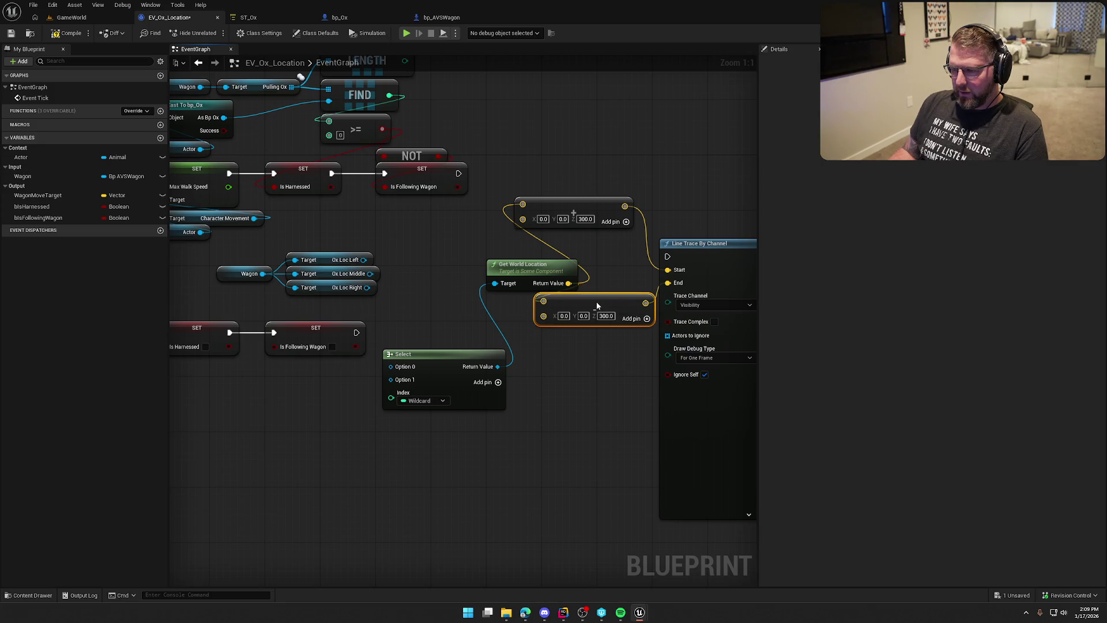
pyautogui.moveTo(494, 232); pyautogui.dragTo(514, 259)
pyautogui.moveTo(447, 219); pyautogui.dragTo(571, 329)
pyautogui.moveTo(561, 213); pyautogui.dragTo(386, 189)
pyautogui.moveTo(418, 256); pyautogui.dragTo(725, 284)
pyautogui.moveTo(353, 388)
pyautogui.mouseDown()
pyautogui.moveTo(400, 327)
pyautogui.moveTo(439, 297)
pyautogui.moveTo(446, 303)
pyautogui.mouseUp()
pyautogui.click(393, 260)
pyautogui.moveTo(392, 260)
pyautogui.mouseDown()
pyautogui.moveTo(504, 268)
pyautogui.moveTo(456, 265)
pyautogui.mouseUp()
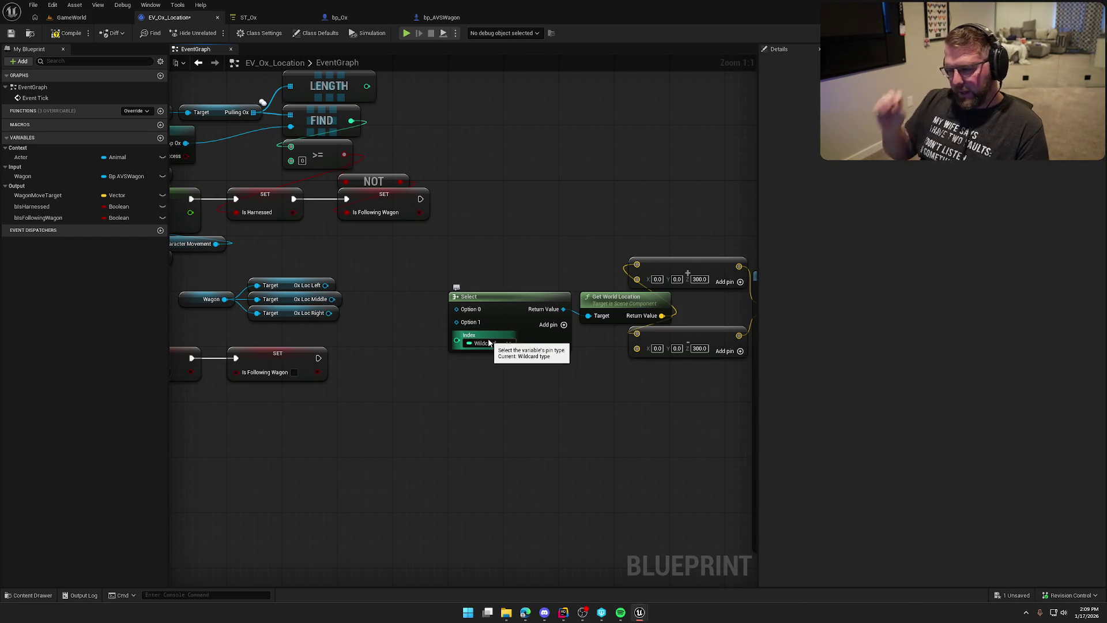
pyautogui.moveTo(490, 195); pyautogui.dragTo(513, 205)
pyautogui.moveTo(523, 219)
pyautogui.mouseDown()
pyautogui.moveTo(544, 218)
pyautogui.moveTo(538, 210)
pyautogui.mouseUp()
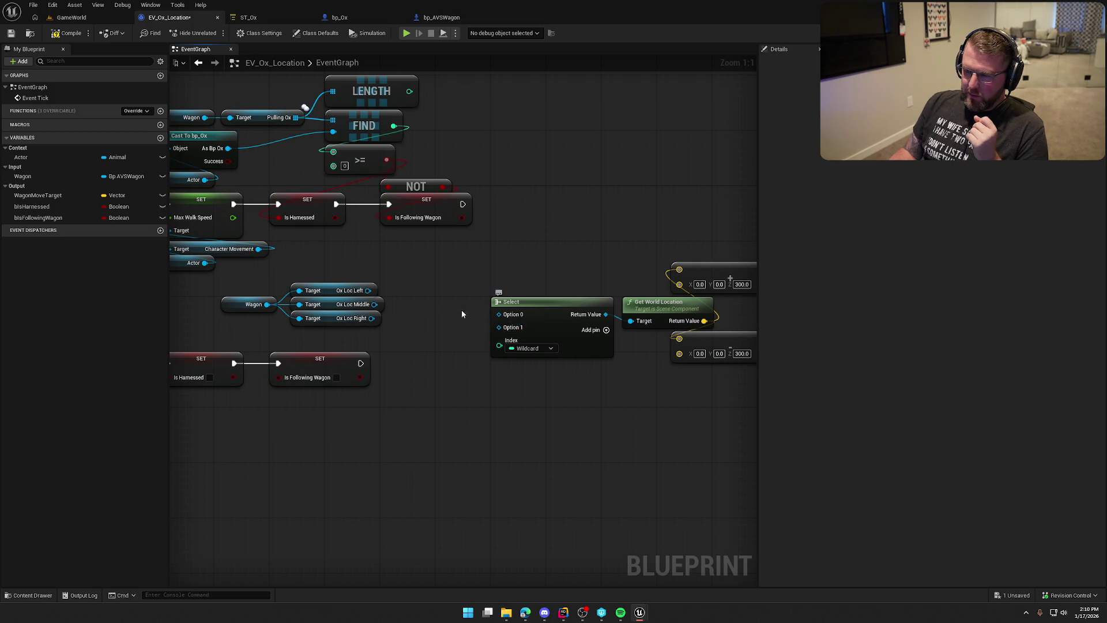
# Step: Add a third option pin to Select and wire Ox Loc Middle and Left into Options 0 and 1
pyautogui.moveTo(326, 310)
pyautogui.mouseDown()
pyautogui.moveTo(326, 276)
pyautogui.moveTo(327, 304)
pyautogui.moveTo(335, 290)
pyautogui.mouseUp()
pyautogui.click(388, 289)
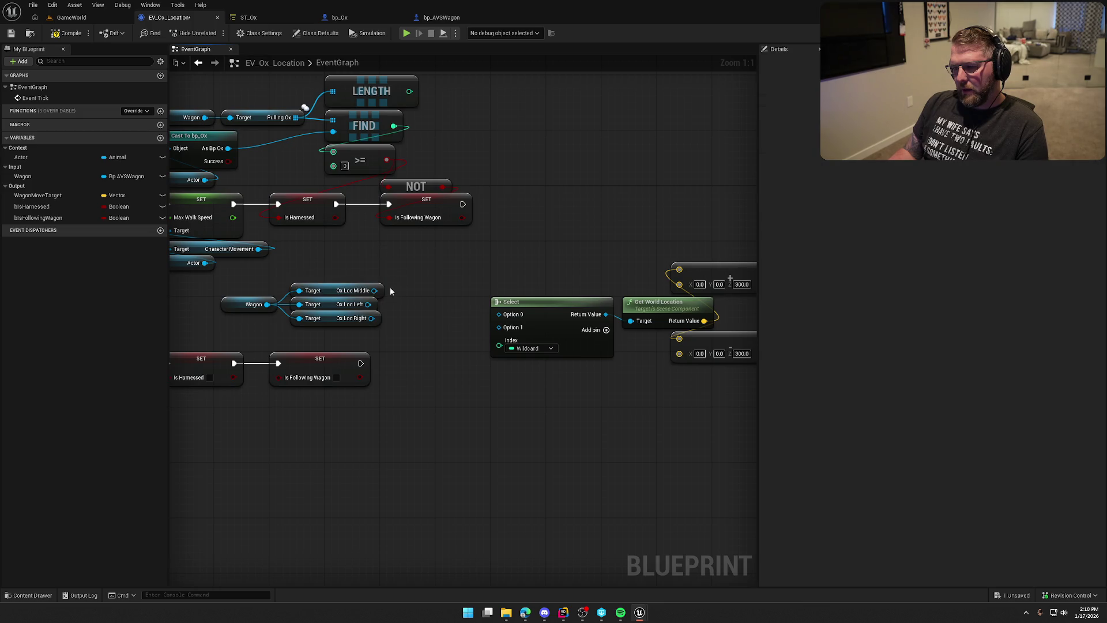
pyautogui.click(606, 330)
pyautogui.moveTo(375, 290)
pyautogui.mouseDown()
pyautogui.moveTo(520, 321)
pyautogui.moveTo(425, 320)
pyautogui.moveTo(507, 327)
pyautogui.mouseUp()
pyautogui.moveTo(371, 317); pyautogui.dragTo(500, 340)
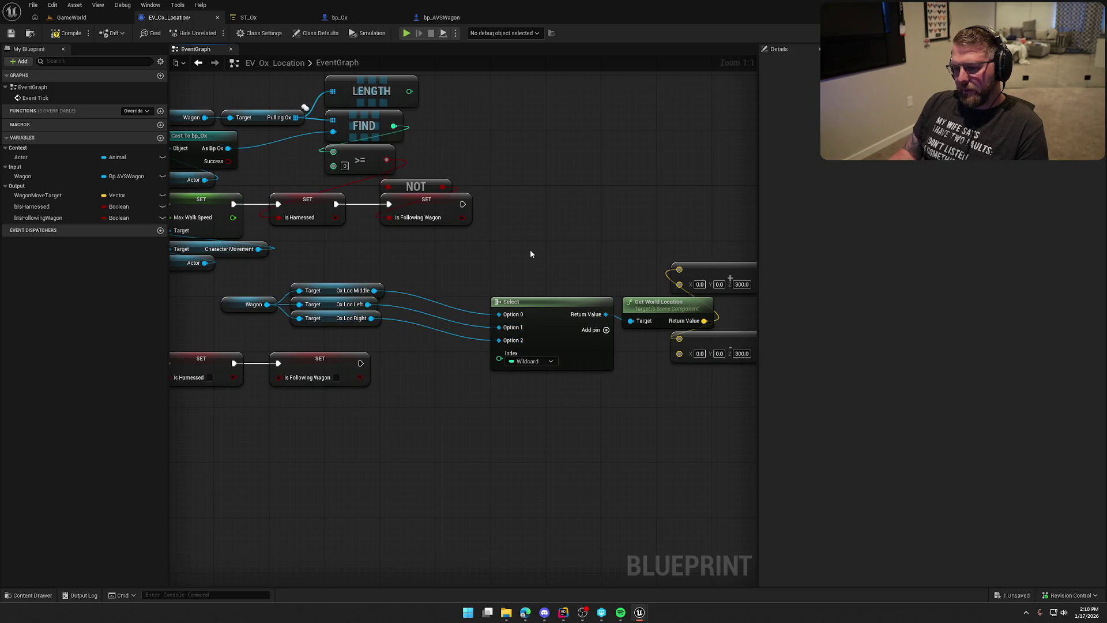
# Step: Move the Wagon node and its three Ox Loc getters closer to the Select node
pyautogui.moveTo(249, 279); pyautogui.dragTo(320, 325)
pyautogui.moveTo(233, 309)
pyautogui.mouseDown()
pyautogui.moveTo(316, 317)
pyautogui.moveTo(324, 330)
pyautogui.mouseUp()
pyautogui.click(382, 248)
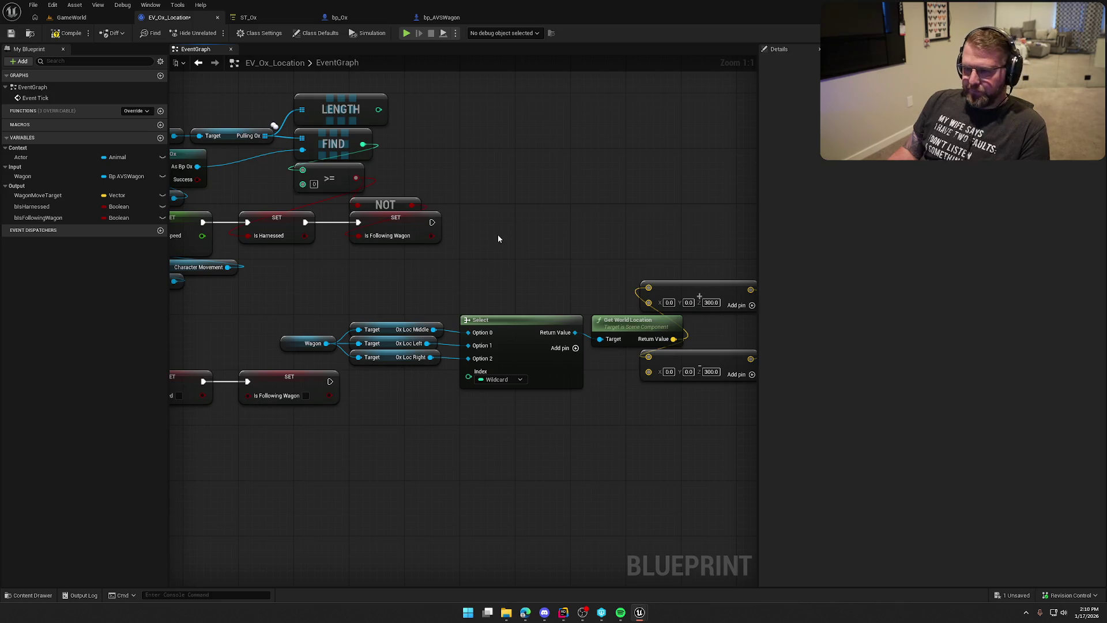
pyautogui.moveTo(378, 110); pyautogui.dragTo(464, 153)
# Step: Add a Greater (>) node from LENGTH's output comparing it with 1, placed beside LENGTH
pyautogui.write('>')
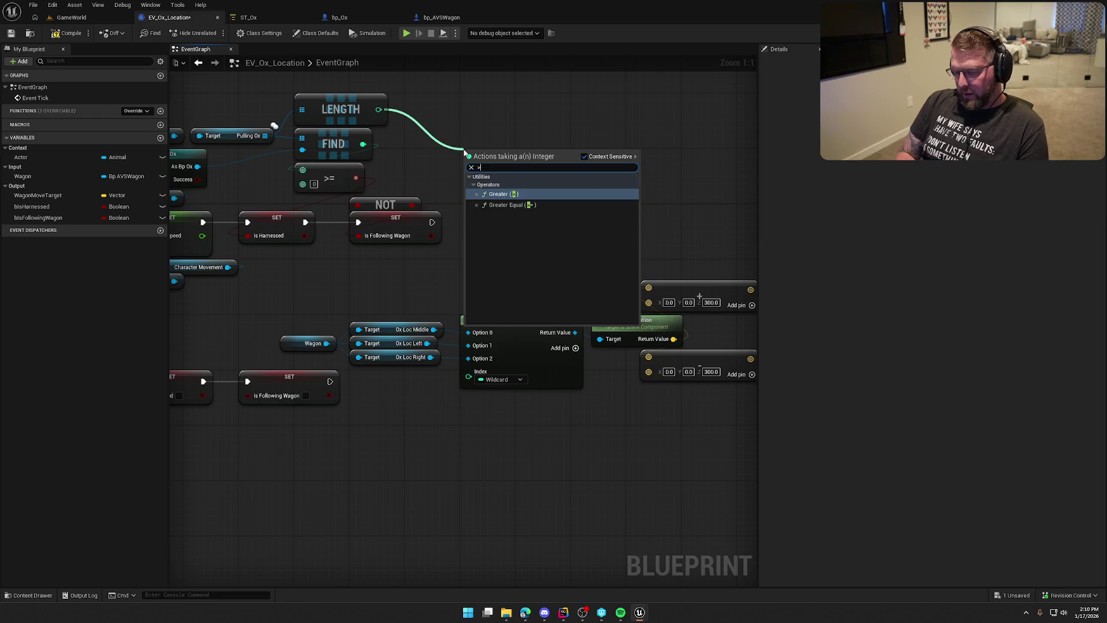
pyautogui.press('Return')
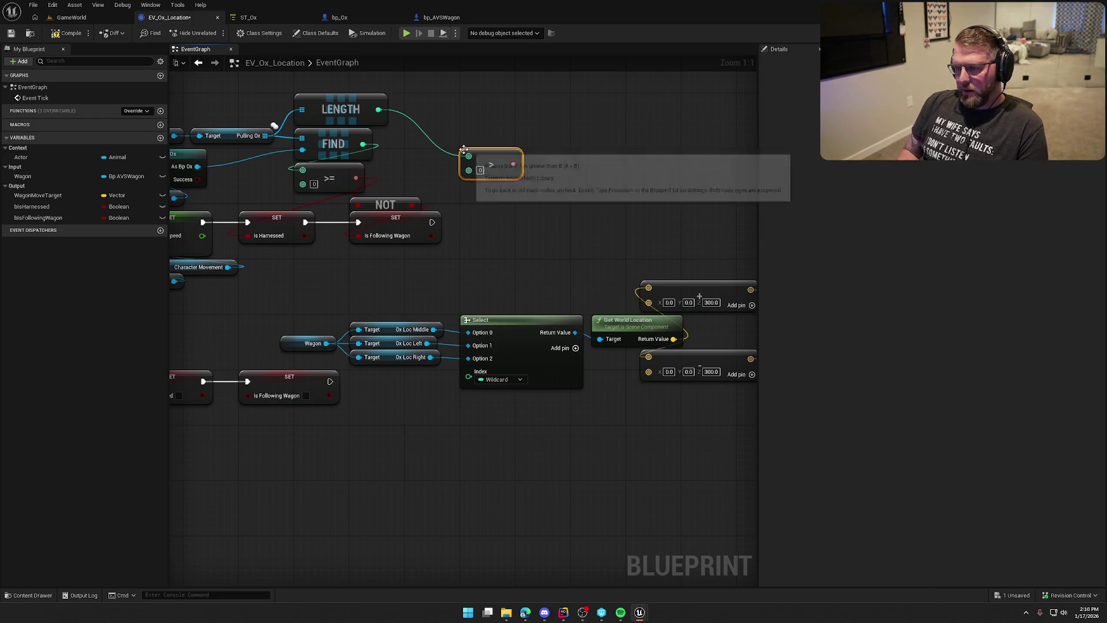
pyautogui.moveTo(491, 167); pyautogui.dragTo(436, 118)
pyautogui.moveTo(466, 180); pyautogui.dragTo(493, 185)
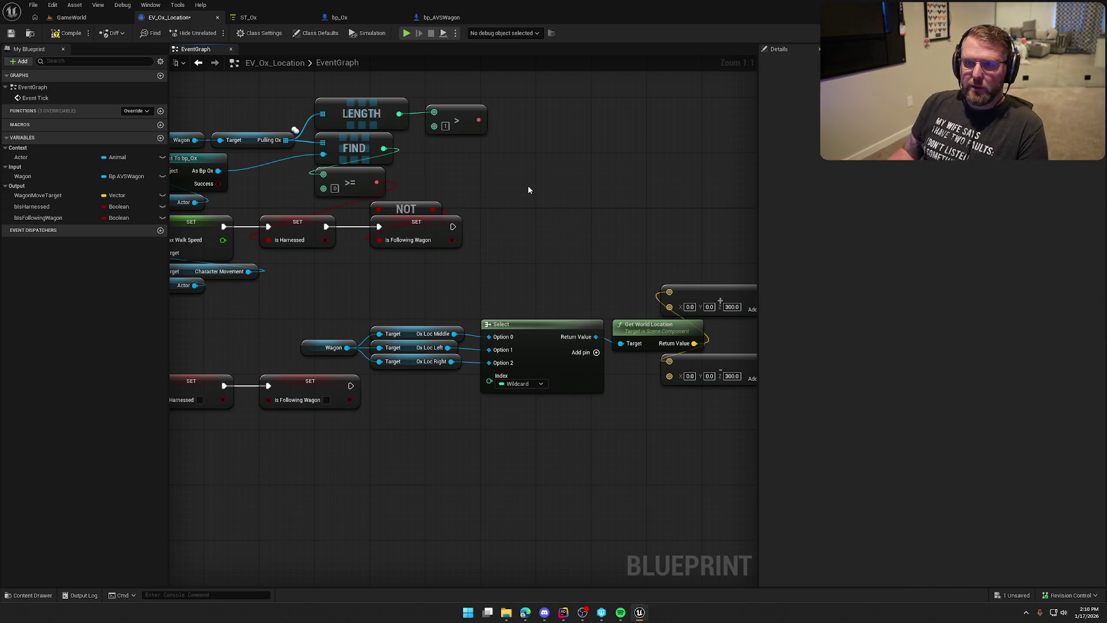
pyautogui.moveTo(529, 189); pyautogui.dragTo(557, 190)
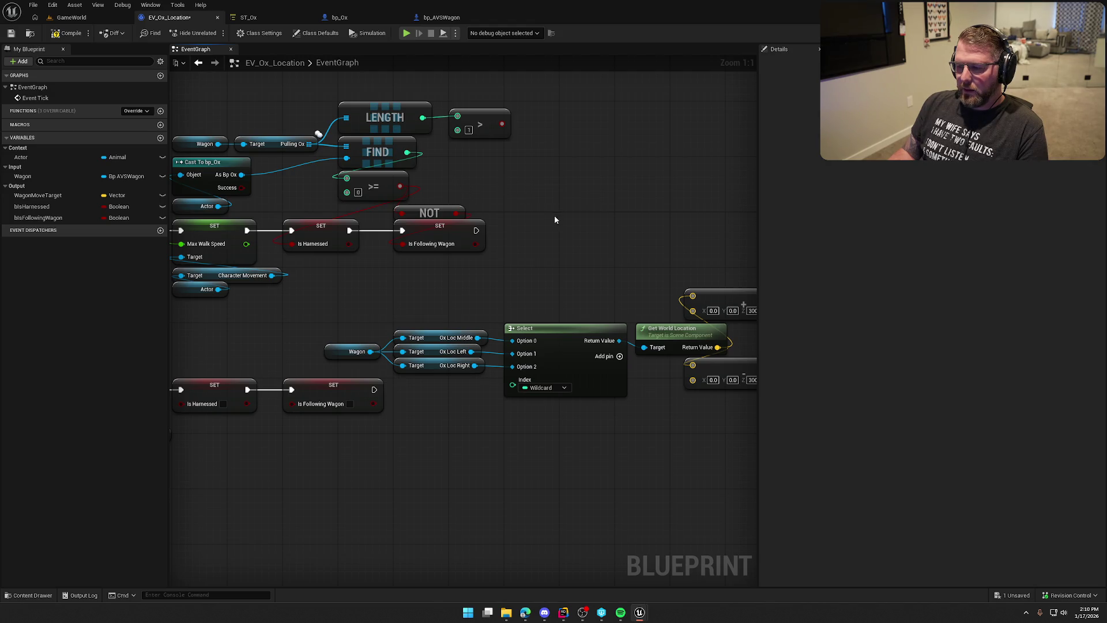
# Step: Add a Select Int feeding the location Select's Index and wire the Greater result to its Pick A
pyautogui.moveTo(512, 384); pyautogui.dragTo(542, 188)
pyautogui.write('sele')
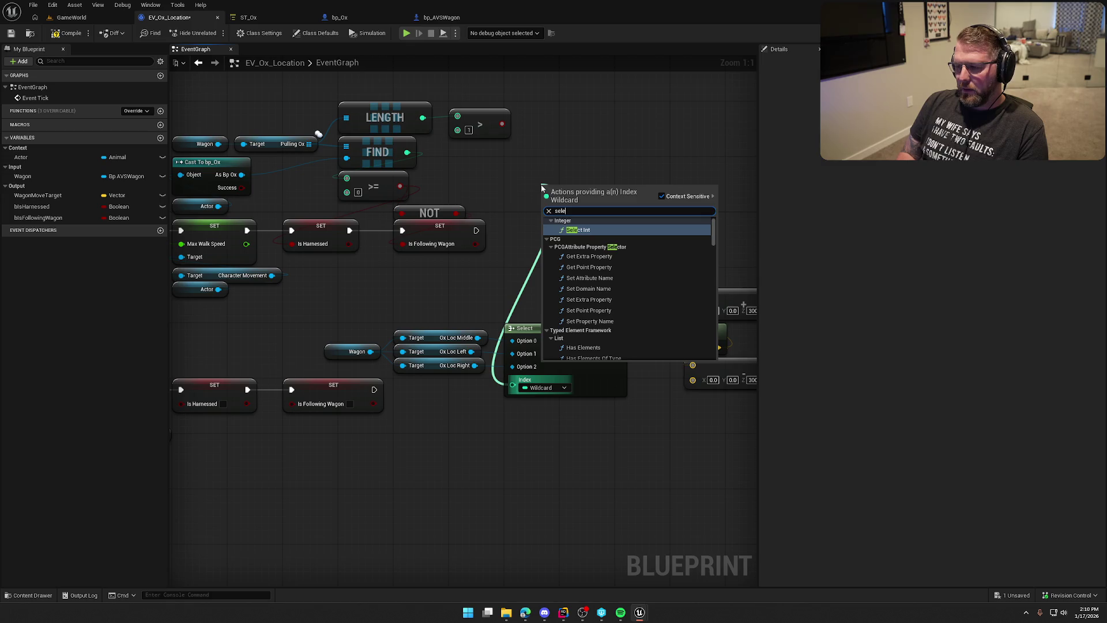
pyautogui.press('Return')
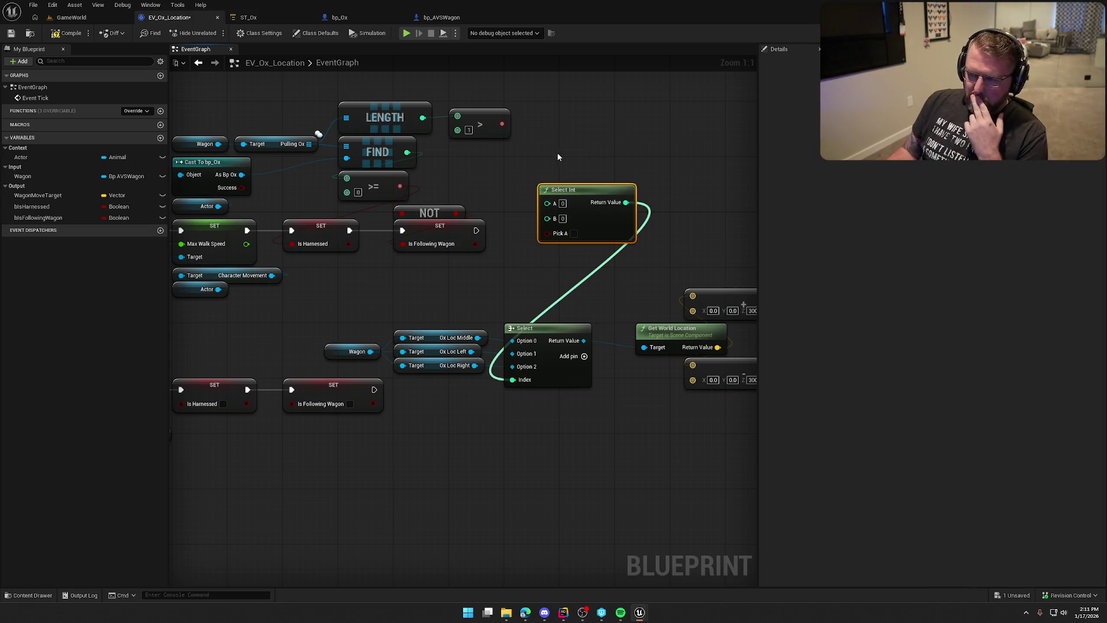
pyautogui.moveTo(502, 124); pyautogui.dragTo(551, 233)
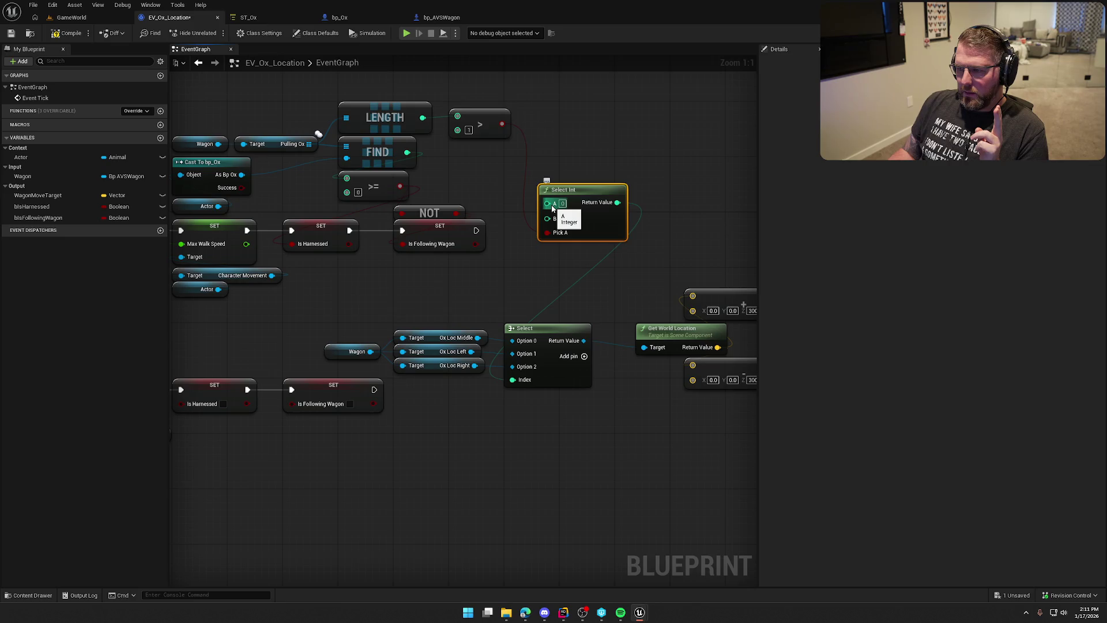
# Step: Add a second Select Int into the first one's A input and arrange the two nodes
pyautogui.moveTo(552, 208); pyautogui.dragTo(502, 189)
pyautogui.write('selec')
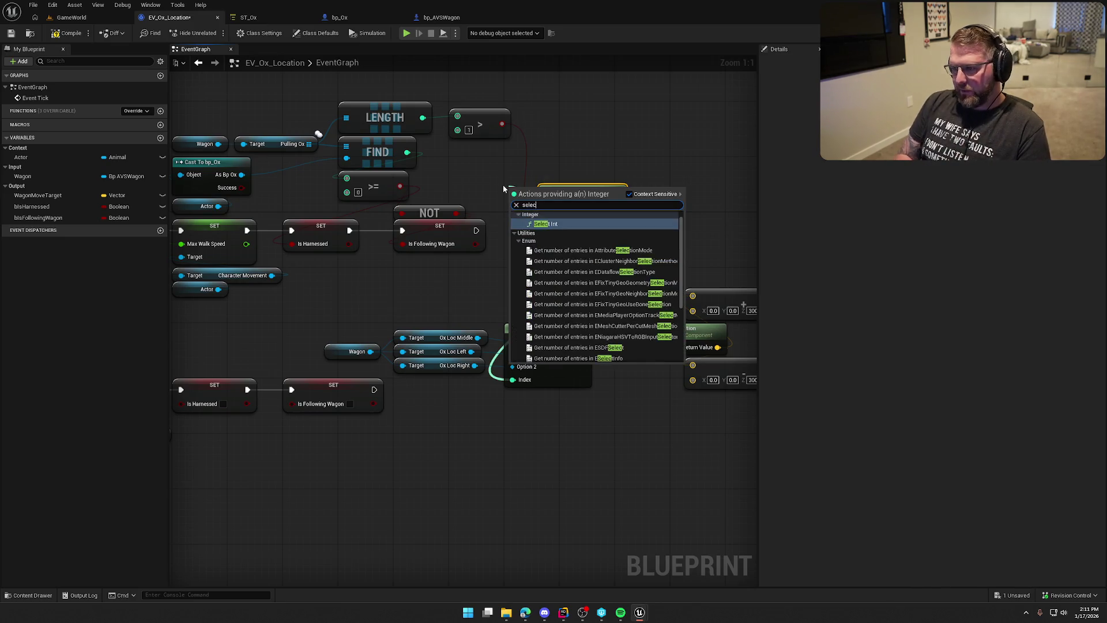
pyautogui.press('Return')
pyautogui.moveTo(557, 190)
pyautogui.mouseDown()
pyautogui.moveTo(518, 154)
pyautogui.moveTo(606, 190)
pyautogui.moveTo(627, 153)
pyautogui.mouseUp()
pyautogui.moveTo(518, 167)
pyautogui.mouseDown()
pyautogui.moveTo(540, 173)
pyautogui.moveTo(567, 215)
pyautogui.mouseUp()
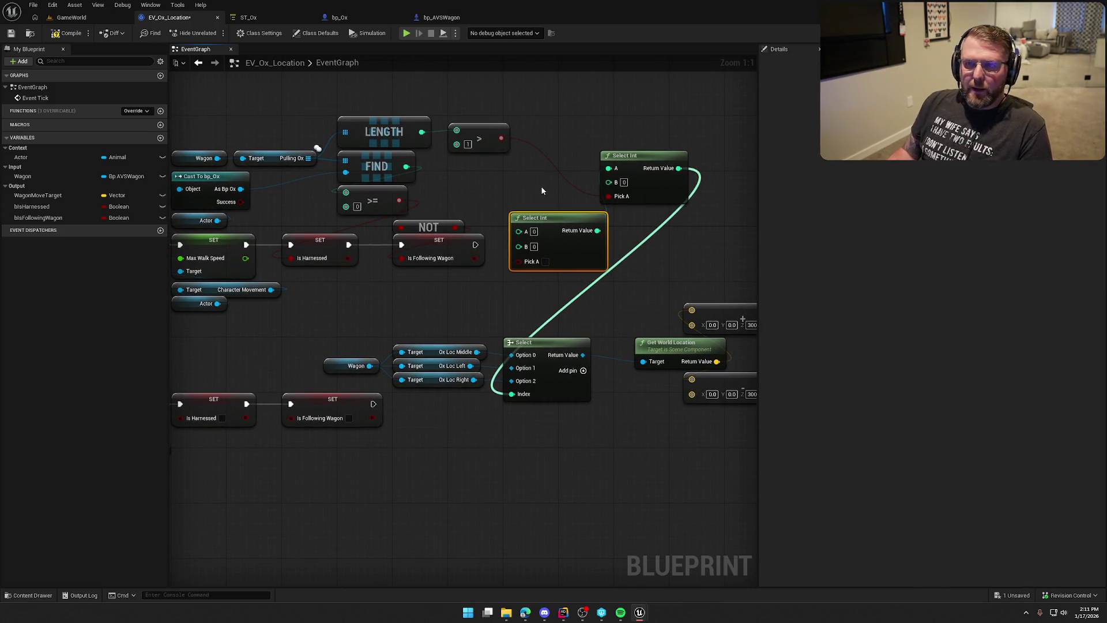
pyautogui.moveTo(556, 216); pyautogui.dragTo(551, 172)
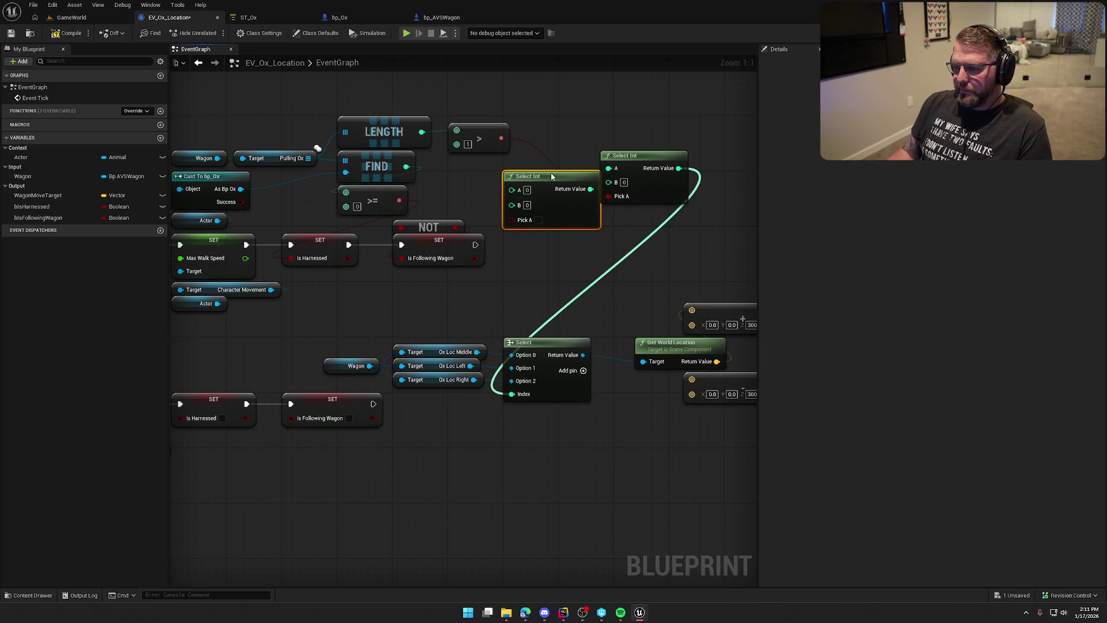
pyautogui.moveTo(645, 171)
pyautogui.mouseDown()
pyautogui.moveTo(664, 184)
pyautogui.moveTo(658, 192)
pyautogui.mouseUp()
pyautogui.click(639, 144)
pyautogui.moveTo(638, 145); pyautogui.dragTo(624, 157)
# Step: Delete the extra Select Int node
pyautogui.moveTo(345, 108); pyautogui.dragTo(510, 153)
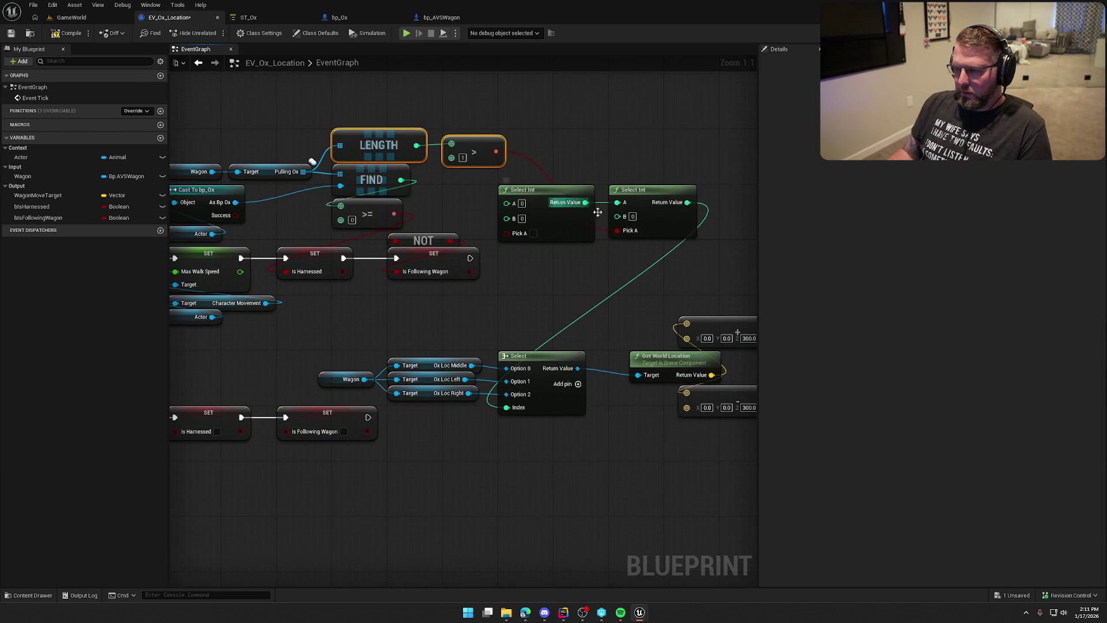
pyautogui.click(554, 224)
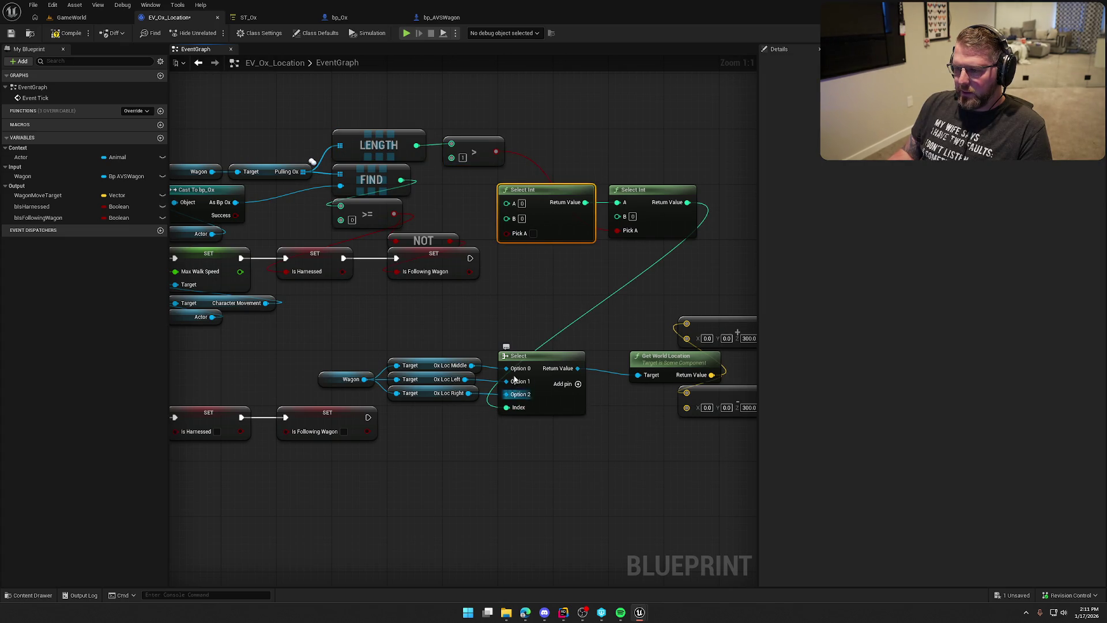
pyautogui.moveTo(403, 179)
pyautogui.mouseDown()
pyautogui.moveTo(513, 242)
pyautogui.moveTo(526, 268)
pyautogui.mouseUp()
pyautogui.click(546, 259)
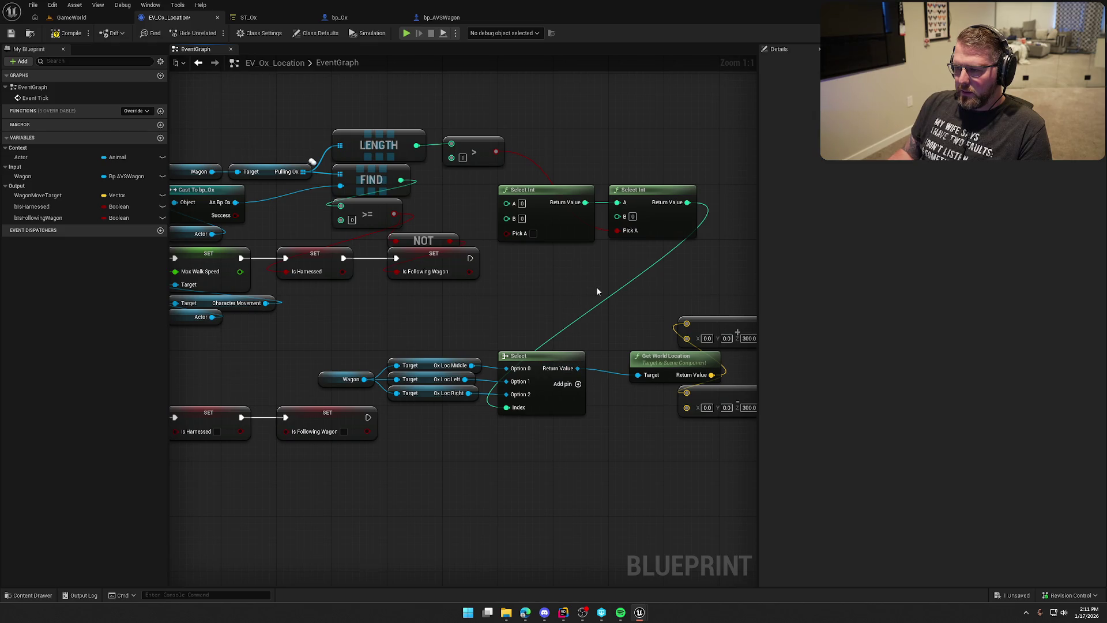
pyautogui.click(539, 188)
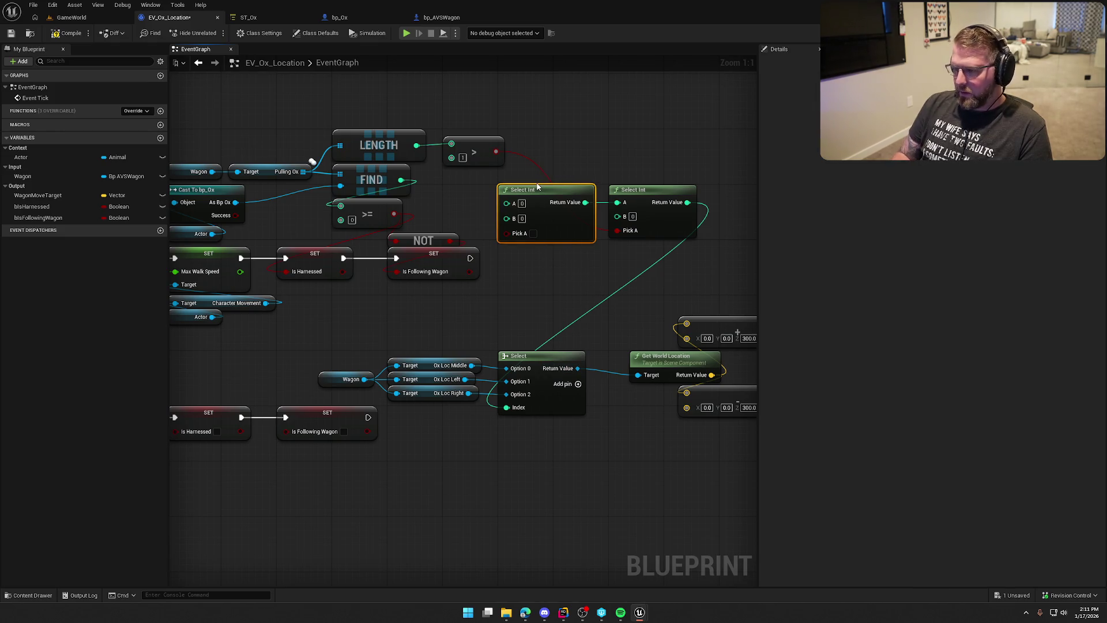
pyautogui.press('Delete')
# Step: Add a Select node into Select Int's A and wire FIND's result to its Index
pyautogui.moveTo(618, 203); pyautogui.dragTo(542, 252)
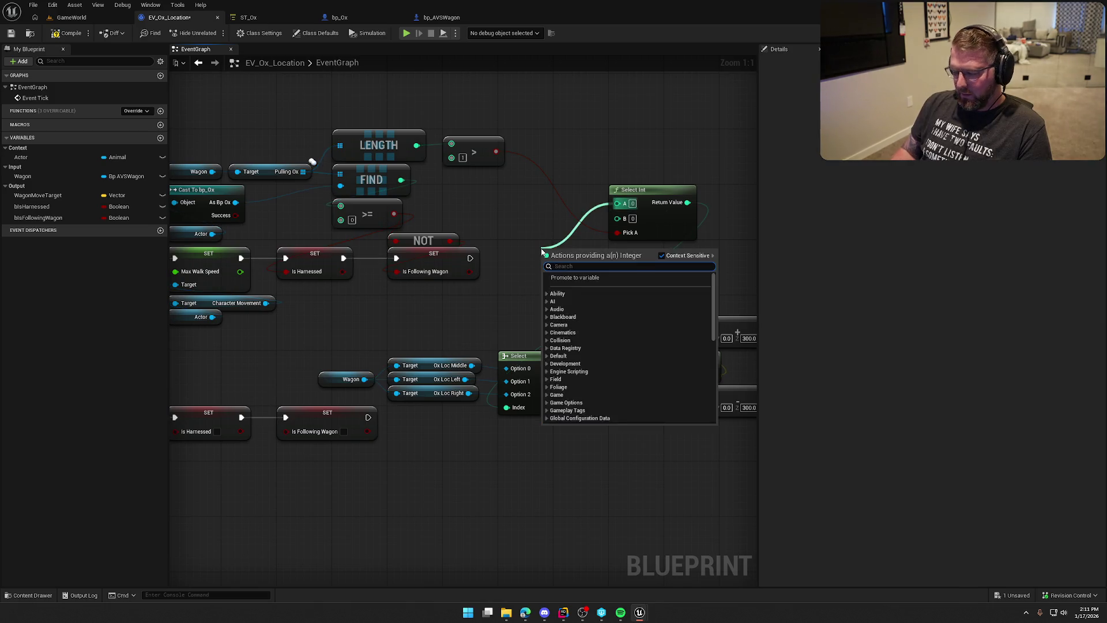
pyautogui.write('selec')
pyautogui.scroll(-5, 603, 415)
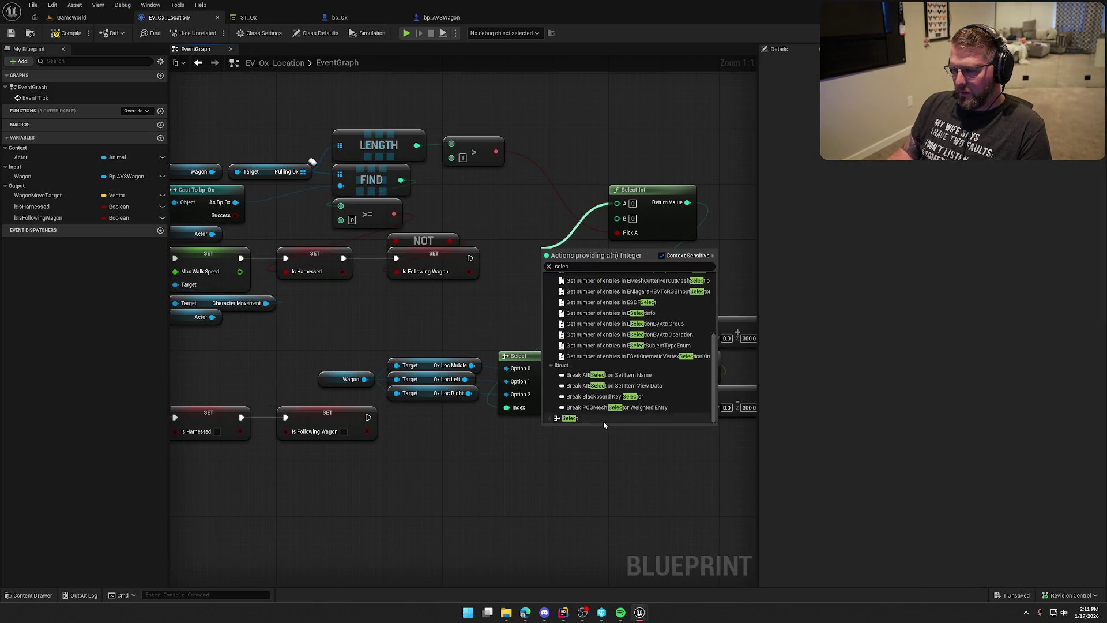
pyautogui.click(603, 423)
pyautogui.moveTo(547, 296); pyautogui.dragTo(400, 180)
pyautogui.moveTo(573, 251)
pyautogui.mouseDown()
pyautogui.moveTo(509, 199)
pyautogui.moveTo(530, 182)
pyautogui.moveTo(567, 208)
pyautogui.mouseUp()
pyautogui.moveTo(418, 186); pyautogui.dragTo(546, 217)
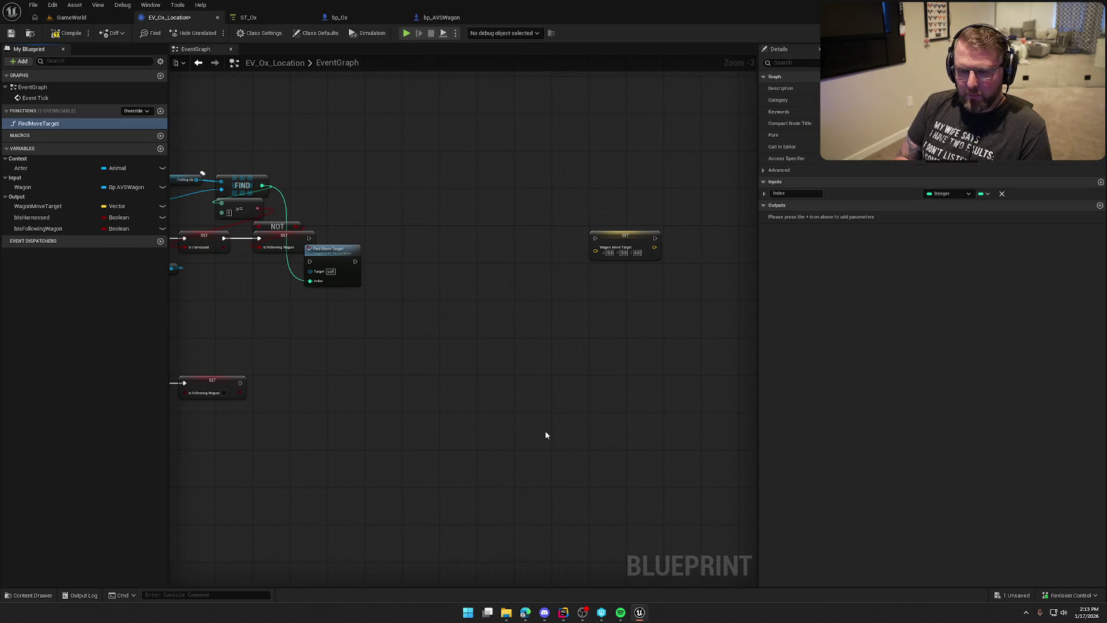
# Step: Run Find Move Target after the Is Following Wagon set and open its function graph
pyautogui.moveTo(505, 249)
pyautogui.mouseDown()
pyautogui.moveTo(551, 222)
pyautogui.moveTo(455, 231)
pyautogui.moveTo(465, 223)
pyautogui.mouseUp()
pyautogui.moveTo(547, 229); pyautogui.dragTo(539, 224)
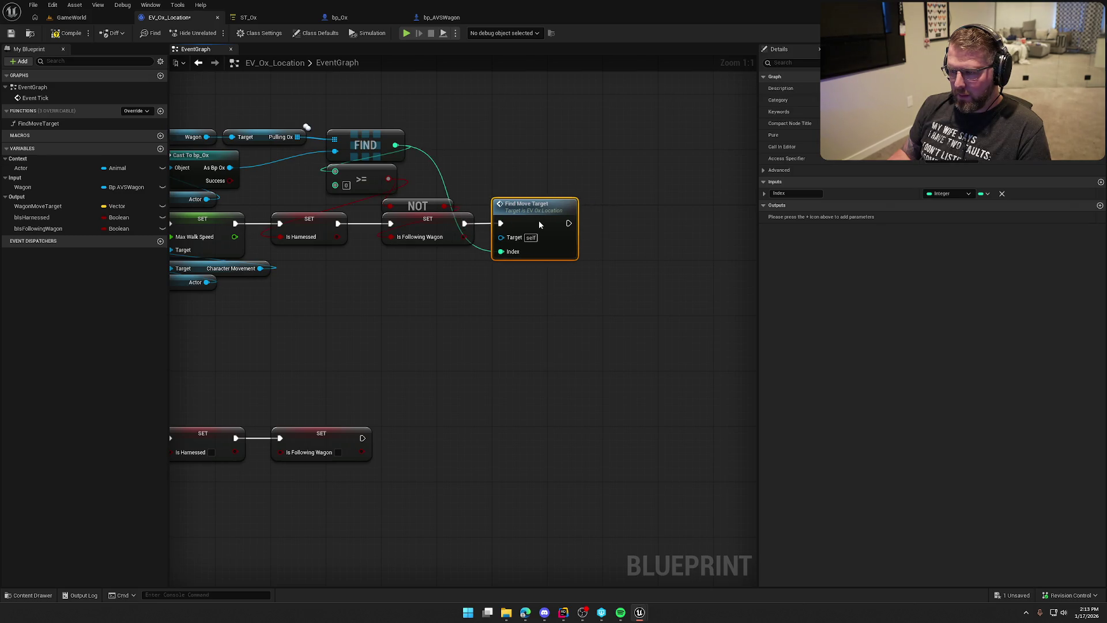
pyautogui.click(806, 194)
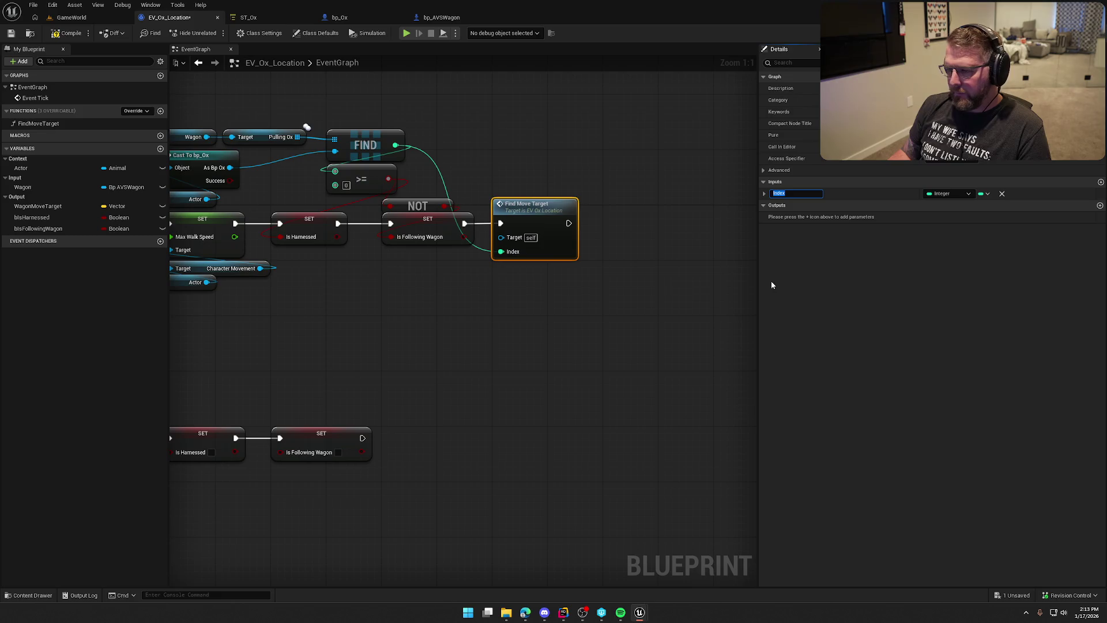
pyautogui.doubleClick(529, 209)
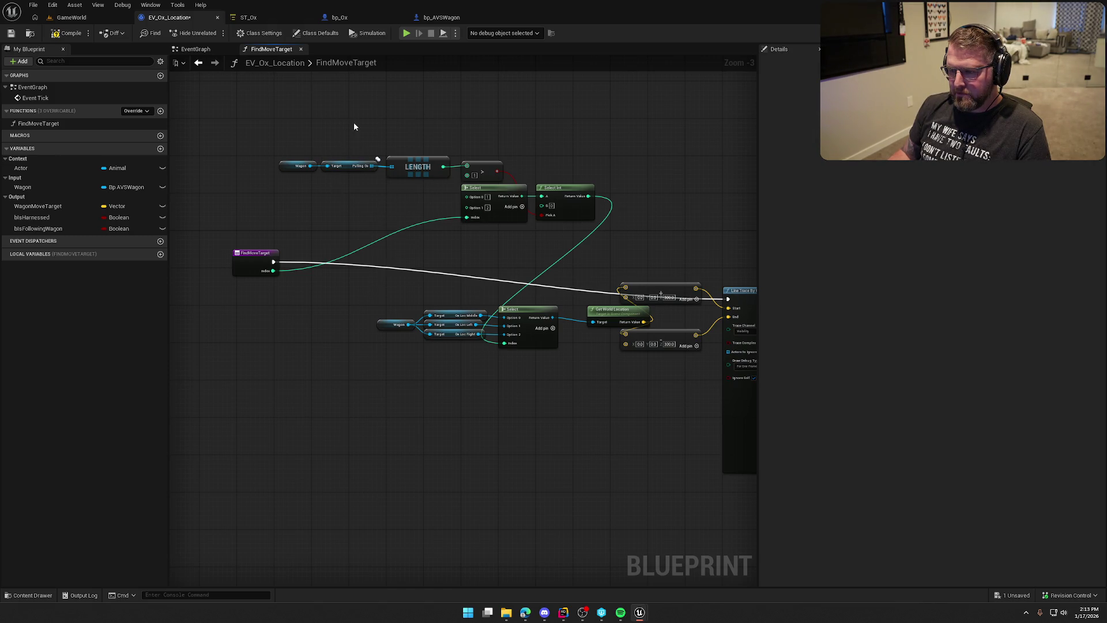
pyautogui.click(199, 50)
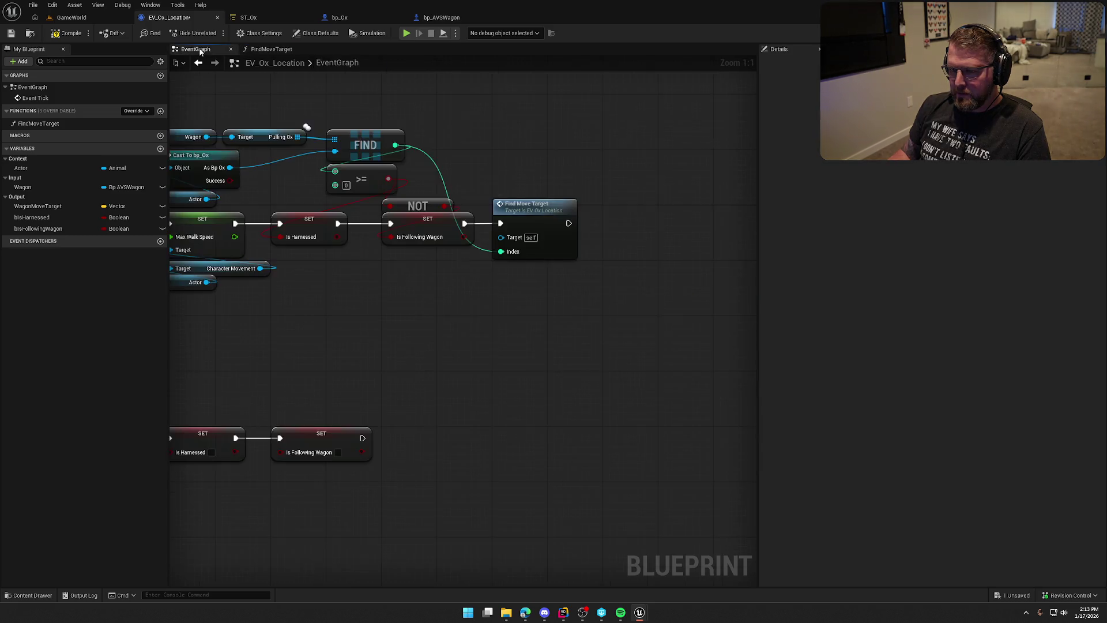
pyautogui.doubleClick(544, 223)
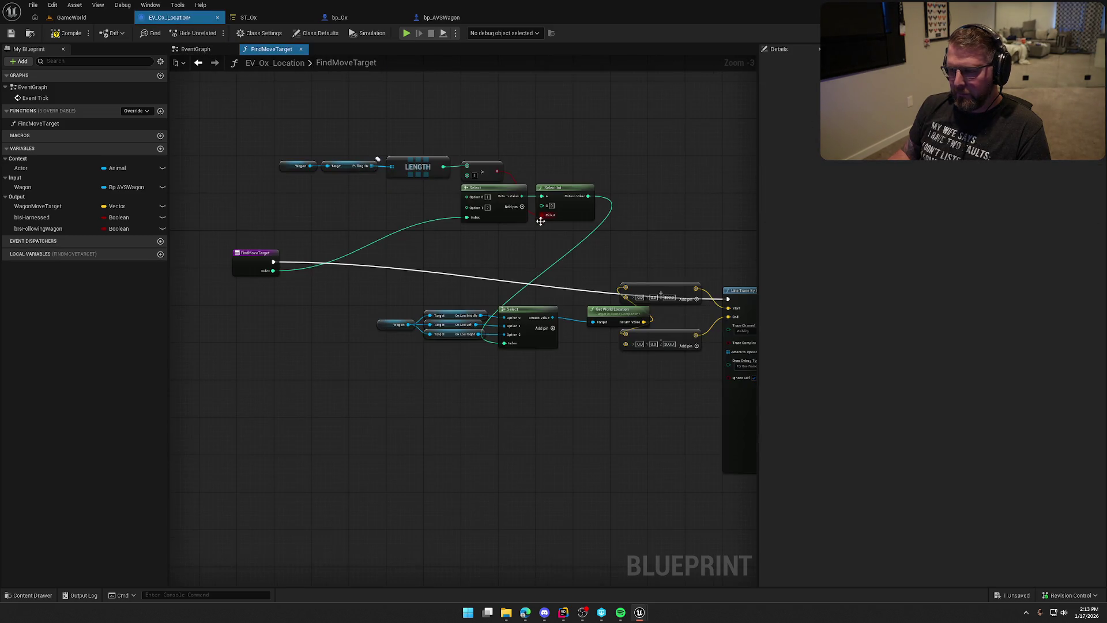
# Step: Move the length-check row below the Wagon nodes and raise the wagon and line trace nodes
pyautogui.scroll(-3, 438, 333)
pyautogui.moveTo(500, 249); pyautogui.dragTo(287, 187)
pyautogui.moveTo(417, 230)
pyautogui.mouseDown()
pyautogui.moveTo(340, 289)
pyautogui.moveTo(466, 345)
pyautogui.moveTo(317, 213)
pyautogui.moveTo(229, 187)
pyautogui.moveTo(573, 286)
pyautogui.mouseUp()
pyautogui.scroll(5, 403, 323)
pyautogui.scroll(-2, 405, 349)
pyautogui.moveTo(618, 228)
pyautogui.mouseDown()
pyautogui.moveTo(620, 171)
pyautogui.moveTo(617, 185)
pyautogui.mouseUp()
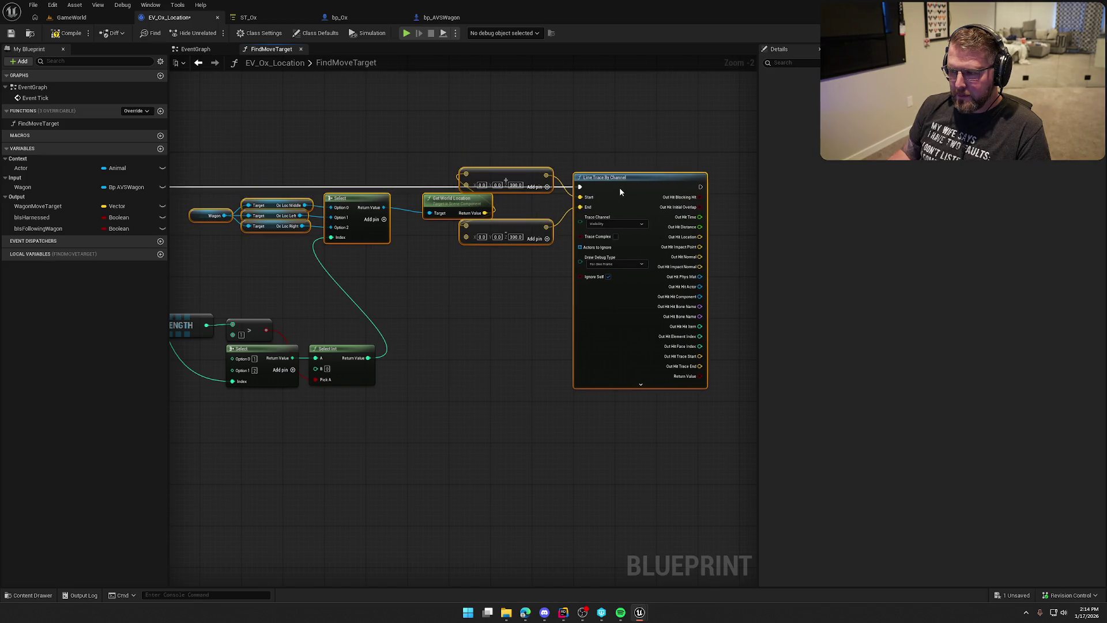
pyautogui.scroll(-2, 429, 317)
pyautogui.scroll(3, 480, 321)
pyautogui.moveTo(482, 321)
pyautogui.mouseDown()
pyautogui.moveTo(486, 331)
pyautogui.moveTo(516, 250)
pyautogui.mouseUp()
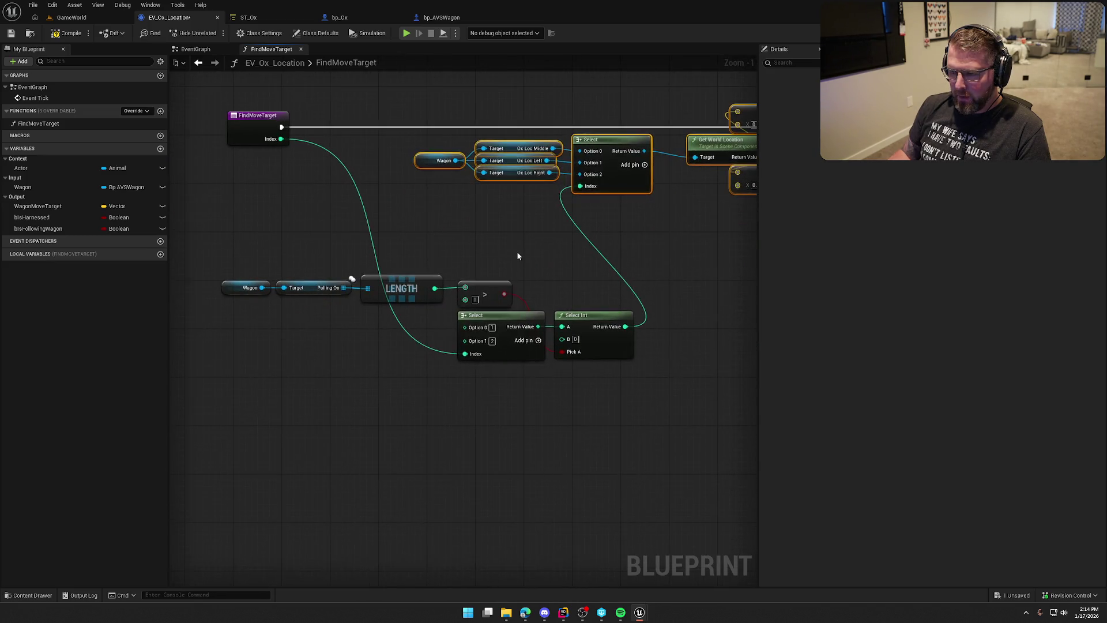
# Step: Shift the Wagon, Pulling Ox, LENGTH and > chain with the Select nodes down and right
pyautogui.moveTo(260, 245); pyautogui.dragTo(506, 290)
pyautogui.moveTo(237, 289)
pyautogui.mouseDown()
pyautogui.moveTo(276, 384)
pyautogui.moveTo(275, 371)
pyautogui.moveTo(243, 378)
pyautogui.moveTo(274, 375)
pyautogui.moveTo(275, 384)
pyautogui.moveTo(269, 378)
pyautogui.mouseUp()
pyautogui.moveTo(642, 442); pyautogui.dragTo(289, 307)
pyautogui.moveTo(490, 315)
pyautogui.mouseDown()
pyautogui.moveTo(435, 254)
pyautogui.moveTo(456, 196)
pyautogui.moveTo(465, 244)
pyautogui.mouseUp()
pyautogui.click(395, 204)
pyautogui.moveTo(361, 194); pyautogui.dragTo(379, 208)
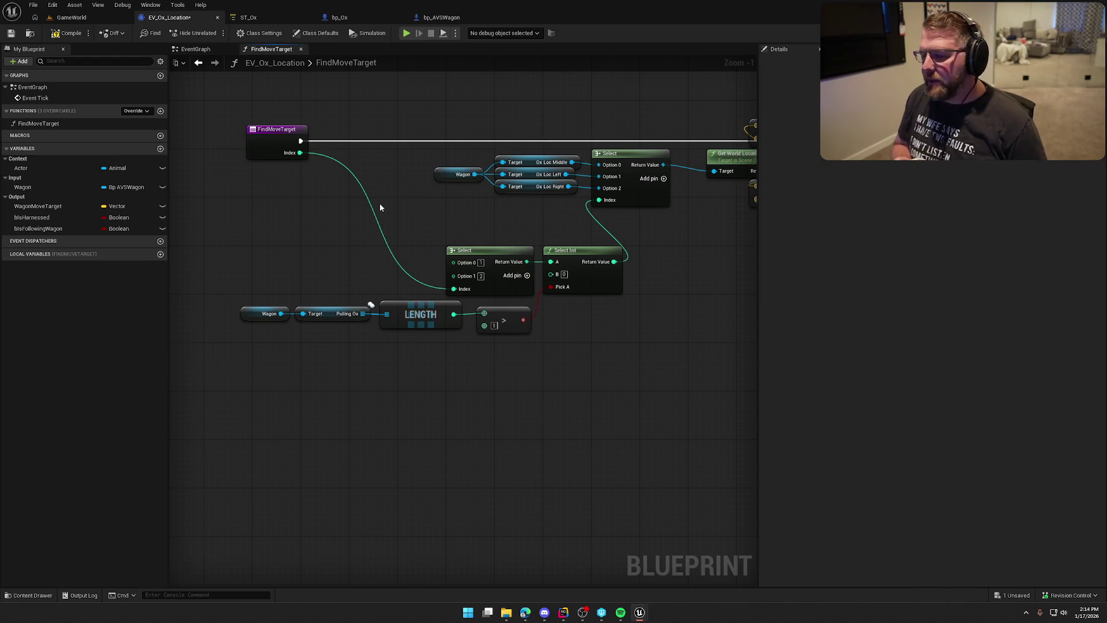
pyautogui.moveTo(379, 207)
pyautogui.mouseDown()
pyautogui.moveTo(408, 235)
pyautogui.moveTo(283, 248)
pyautogui.mouseUp()
pyautogui.scroll(1, 346, 242)
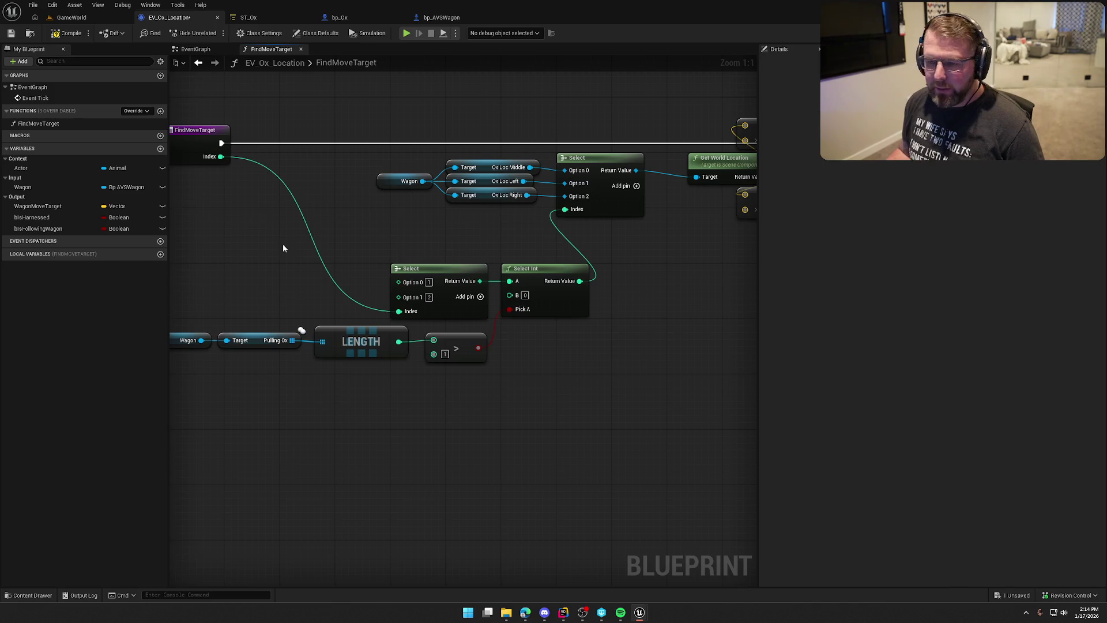
pyautogui.moveTo(354, 278); pyautogui.dragTo(407, 273)
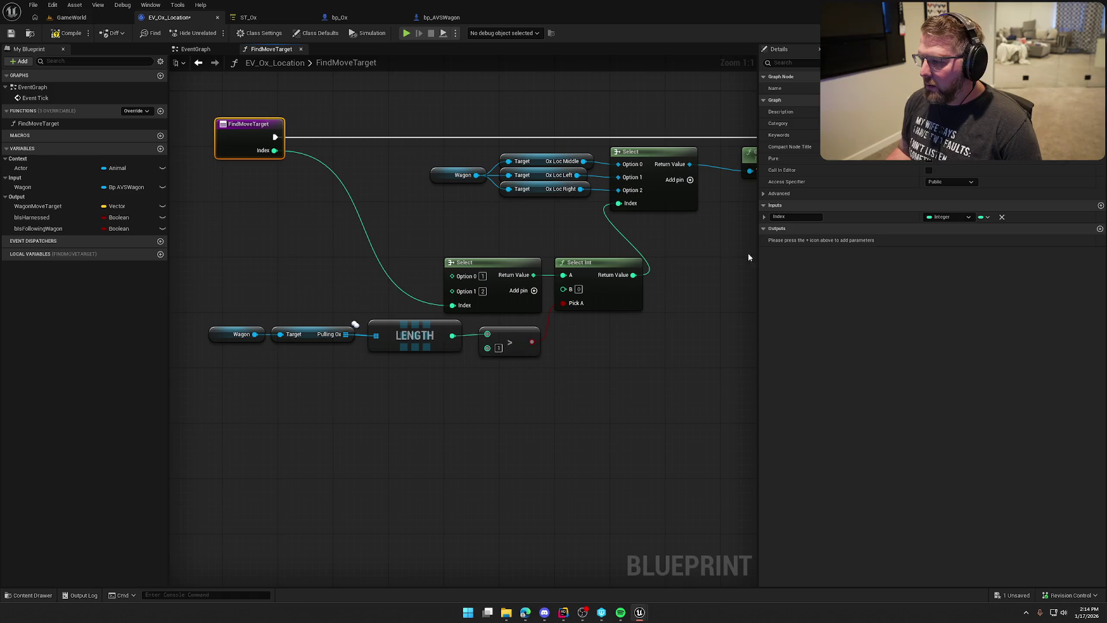
# Step: Add a Get Index node wired into the Select's Index input, positioned above the Select
pyautogui.rightClick(342, 279)
pyautogui.write('get index')
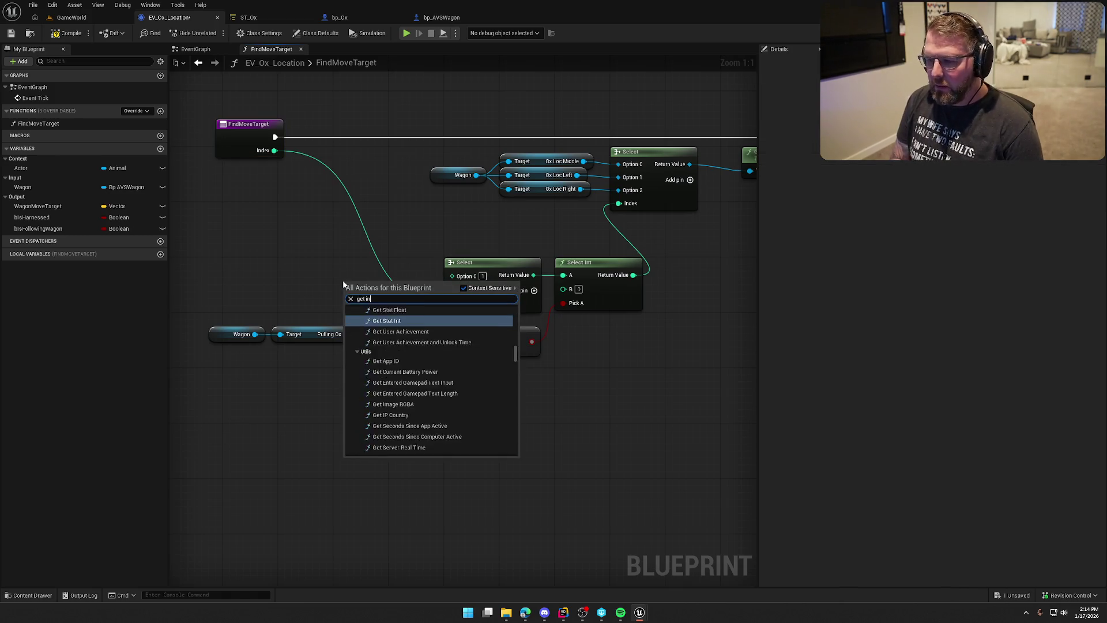
pyautogui.click(383, 451)
pyautogui.moveTo(386, 286); pyautogui.dragTo(453, 306)
pyautogui.moveTo(345, 286)
pyautogui.mouseDown()
pyautogui.moveTo(386, 305)
pyautogui.moveTo(392, 243)
pyautogui.moveTo(450, 252)
pyautogui.mouseUp()
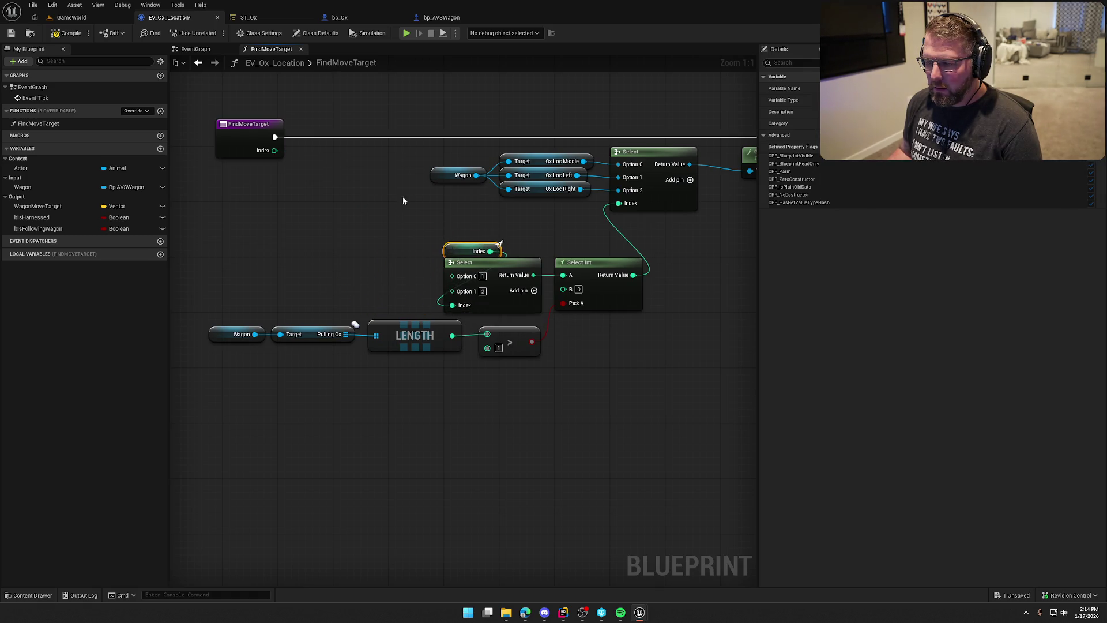
# Step: Place the length-check, Index and Select nodes under the entry node, with the Wagon group beside it
pyautogui.moveTo(215, 336)
pyautogui.mouseDown()
pyautogui.moveTo(278, 365)
pyautogui.moveTo(299, 331)
pyautogui.moveTo(391, 396)
pyautogui.moveTo(410, 358)
pyautogui.mouseUp()
pyautogui.moveTo(540, 394)
pyautogui.mouseDown()
pyautogui.moveTo(380, 325)
pyautogui.moveTo(486, 340)
pyautogui.mouseUp()
pyautogui.moveTo(670, 422); pyautogui.dragTo(423, 234)
pyautogui.moveTo(484, 269)
pyautogui.mouseDown()
pyautogui.moveTo(269, 249)
pyautogui.moveTo(270, 213)
pyautogui.mouseUp()
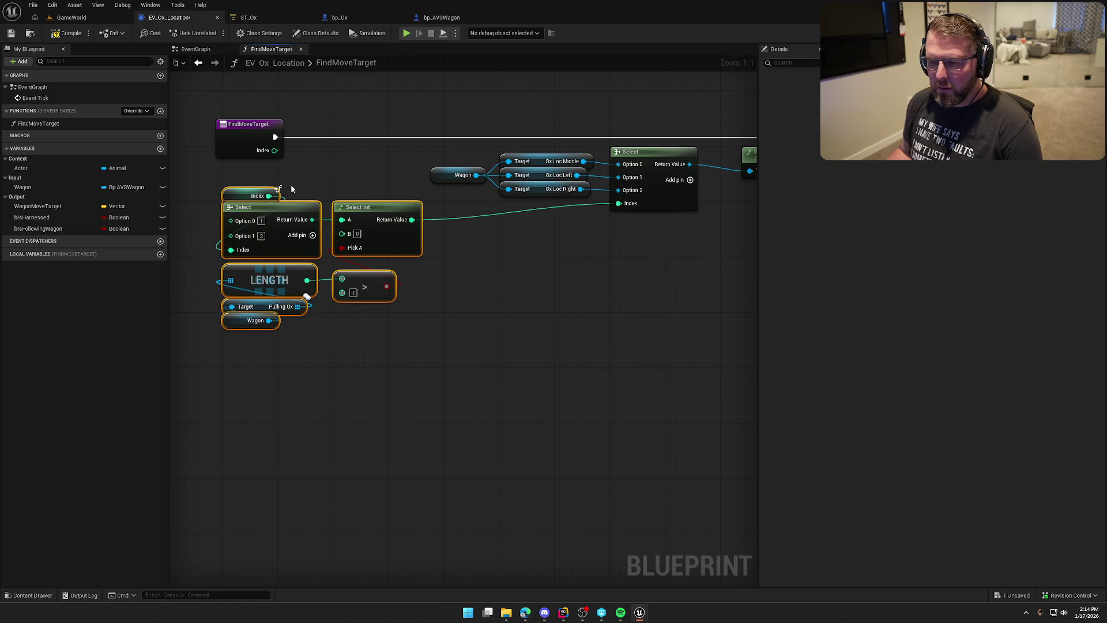
pyautogui.click(292, 185)
pyautogui.scroll(-1, 360, 196)
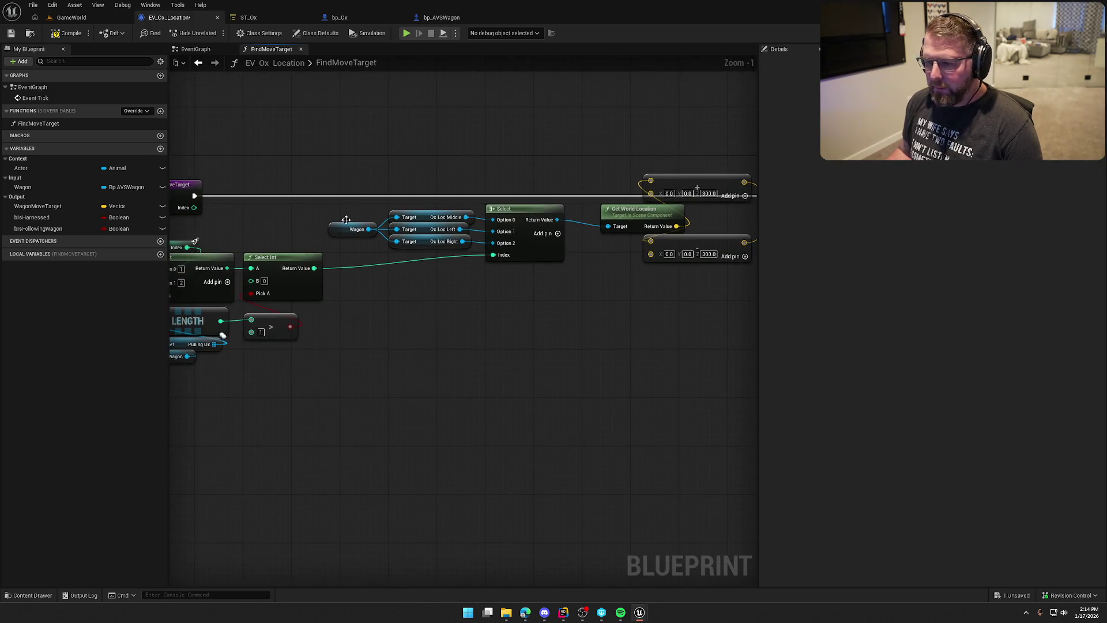
pyautogui.moveTo(403, 223); pyautogui.dragTo(514, 257)
pyautogui.moveTo(414, 243); pyautogui.dragTo(270, 242)
pyautogui.click(518, 329)
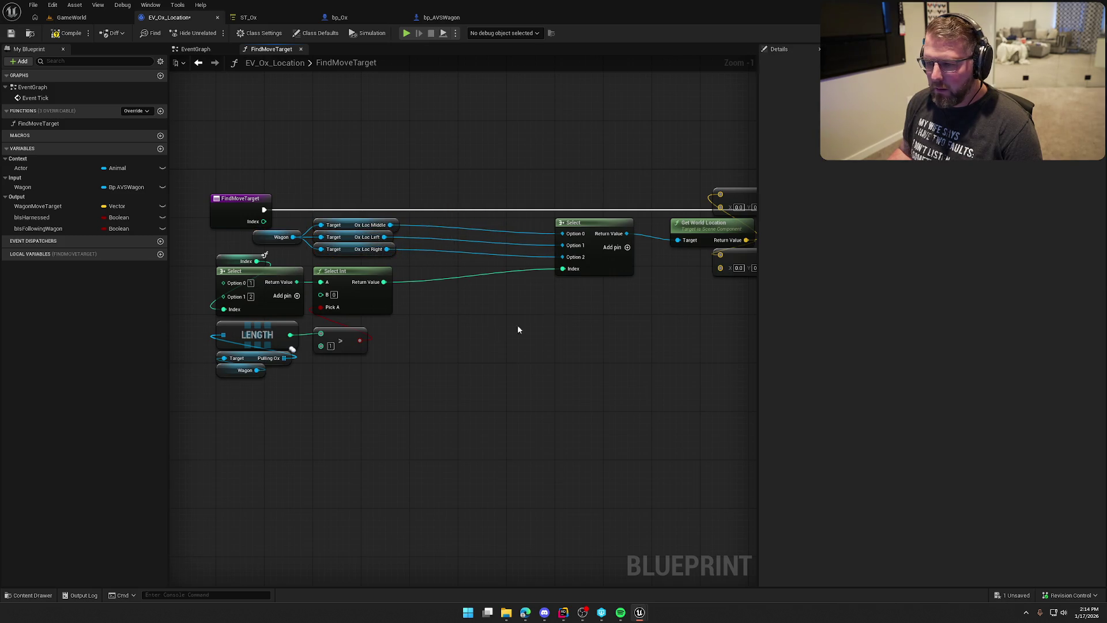
# Step: Move the location Select left and bring the Line Trace, location and vector nodes beside it
pyautogui.moveTo(592, 233); pyautogui.dragTo(445, 224)
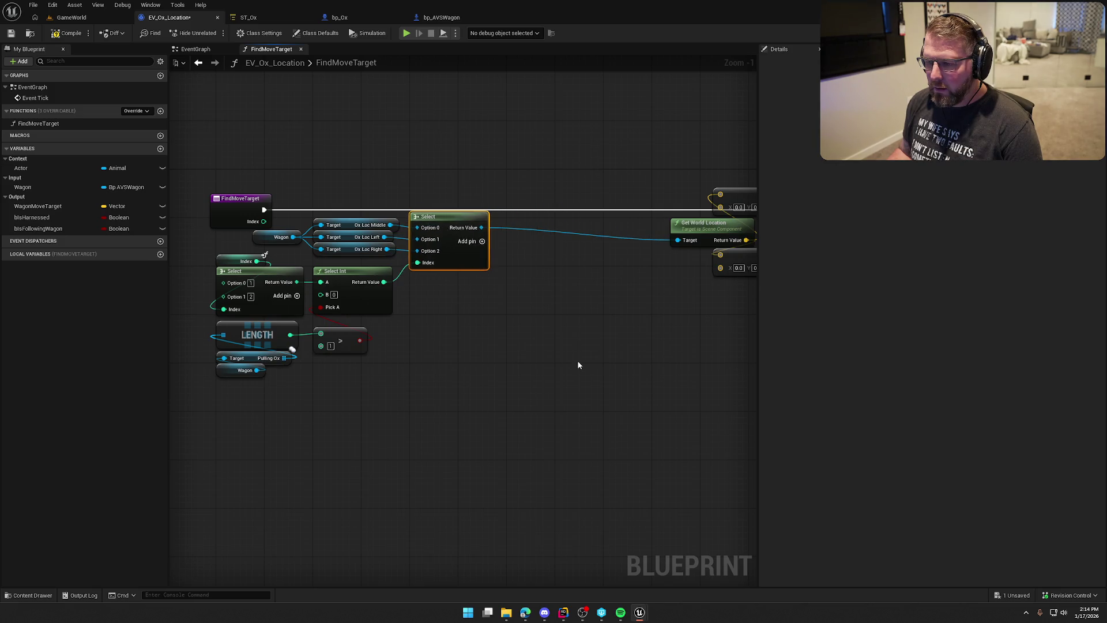
pyautogui.scroll(-2, 368, 288)
pyautogui.moveTo(366, 211); pyautogui.dragTo(577, 351)
pyautogui.scroll(3, 292, 267)
pyautogui.moveTo(457, 237); pyautogui.dragTo(271, 237)
pyautogui.click(358, 373)
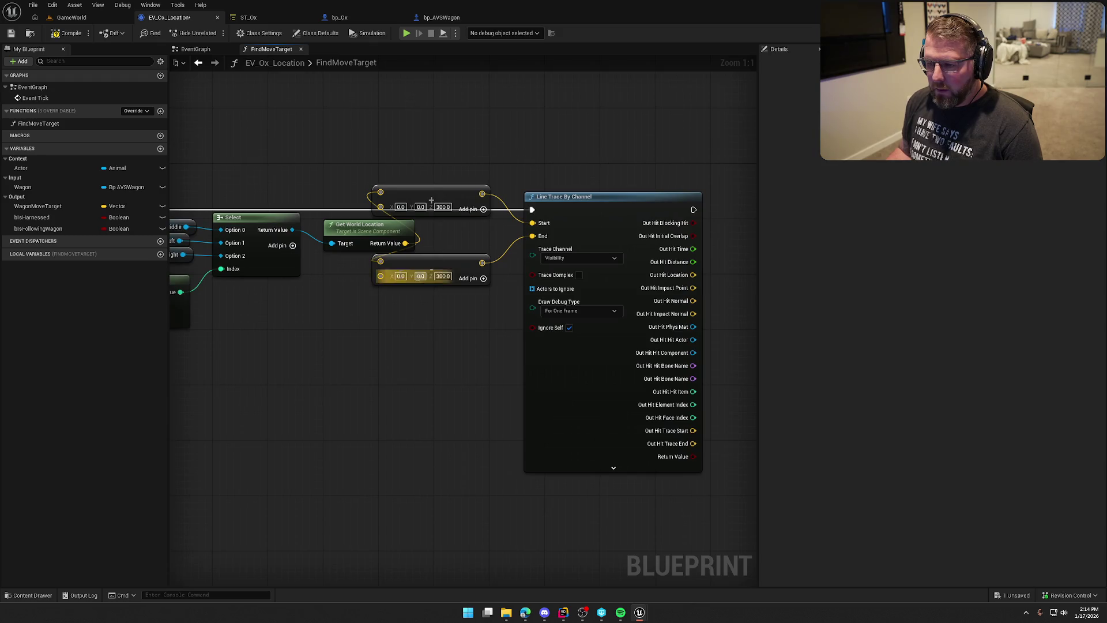
# Step: Stack Get World Location and the two Make Vector nodes beneath the Select, beside the Line Trace
pyautogui.moveTo(426, 233)
pyautogui.mouseDown()
pyautogui.moveTo(370, 293)
pyautogui.moveTo(316, 295)
pyautogui.mouseUp()
pyautogui.moveTo(513, 269); pyautogui.dragTo(519, 310)
pyautogui.moveTo(508, 197)
pyautogui.mouseDown()
pyautogui.moveTo(521, 238)
pyautogui.moveTo(514, 223)
pyautogui.mouseUp()
pyautogui.moveTo(518, 304); pyautogui.dragTo(518, 261)
pyautogui.moveTo(544, 337)
pyautogui.mouseDown()
pyautogui.moveTo(433, 350)
pyautogui.moveTo(407, 237)
pyautogui.moveTo(386, 219)
pyautogui.mouseUp()
pyautogui.click(431, 347)
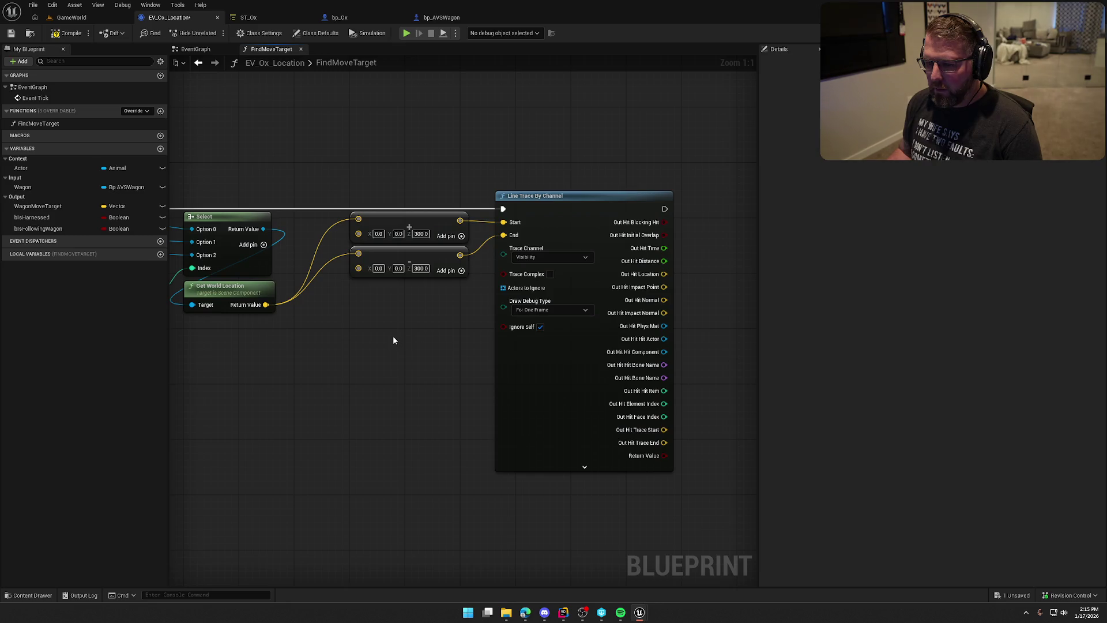
pyautogui.moveTo(393, 340); pyautogui.dragTo(563, 342)
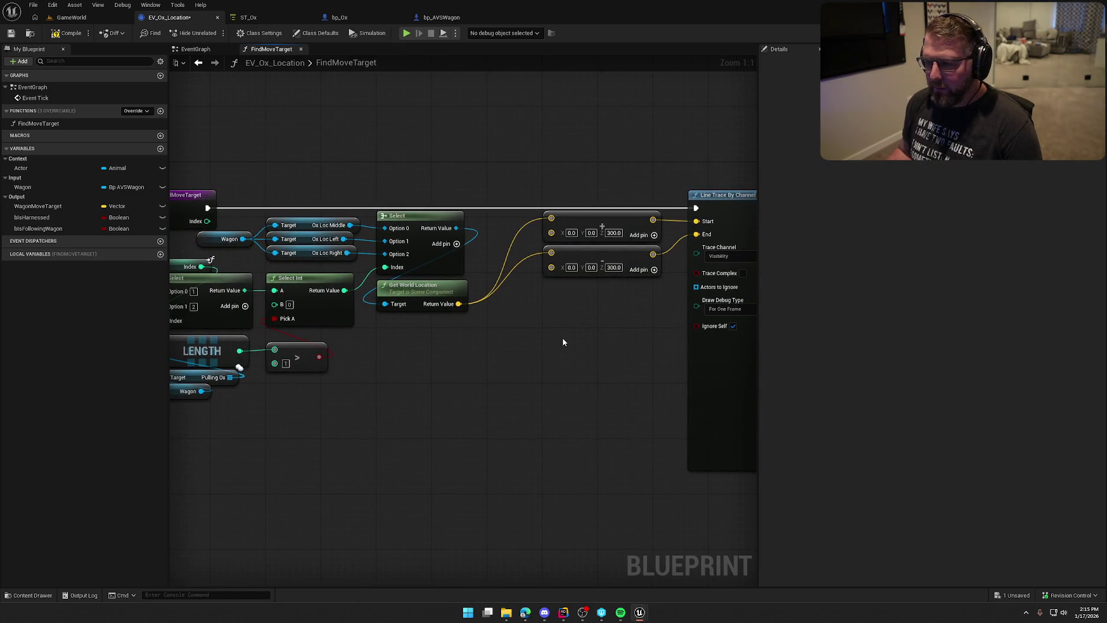
pyautogui.moveTo(578, 208)
pyautogui.mouseDown()
pyautogui.moveTo(698, 168)
pyautogui.moveTo(590, 220)
pyautogui.moveTo(541, 220)
pyautogui.mouseUp()
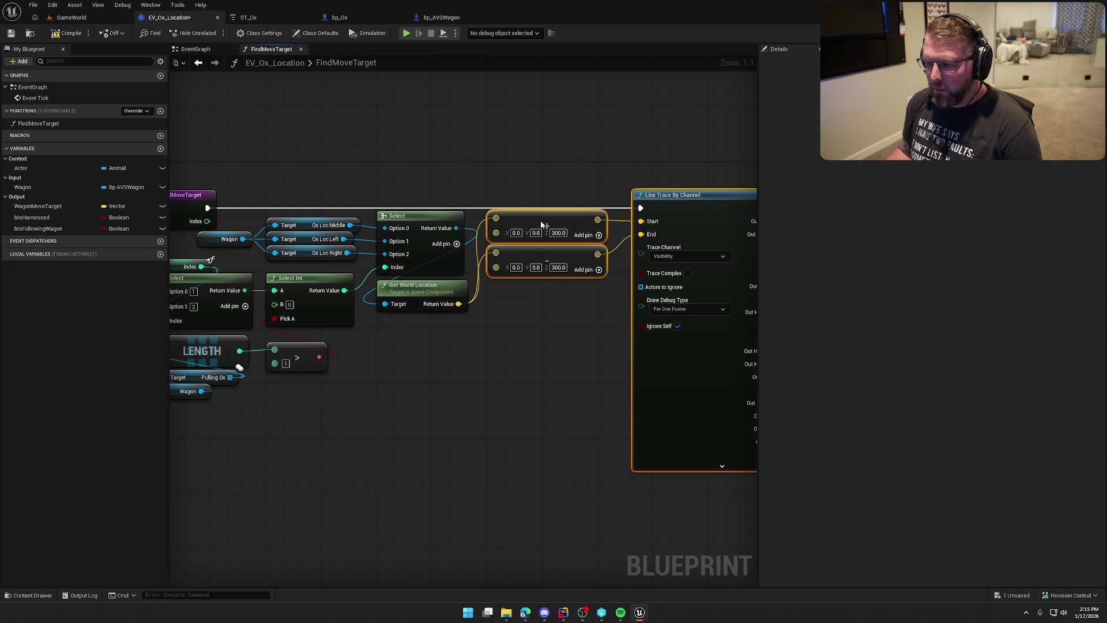
pyautogui.click(552, 160)
pyautogui.moveTo(552, 160); pyautogui.dragTo(420, 152)
pyautogui.moveTo(559, 202)
pyautogui.mouseDown()
pyautogui.moveTo(576, 203)
pyautogui.moveTo(450, 155)
pyautogui.mouseUp()
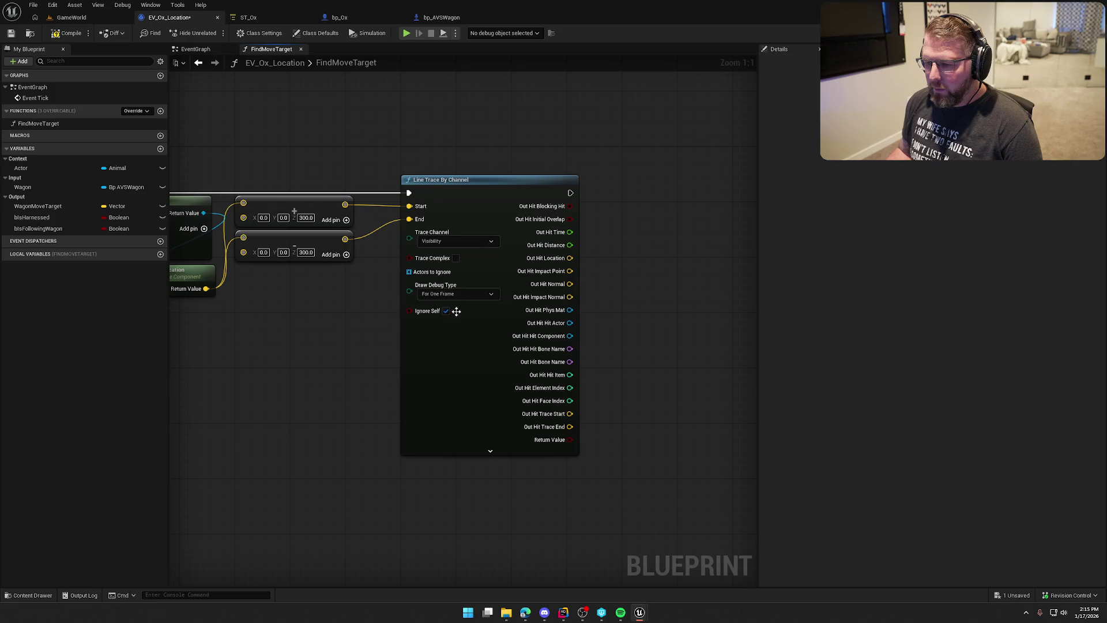
# Step: Compile and save the blueprint
pyautogui.click(63, 33)
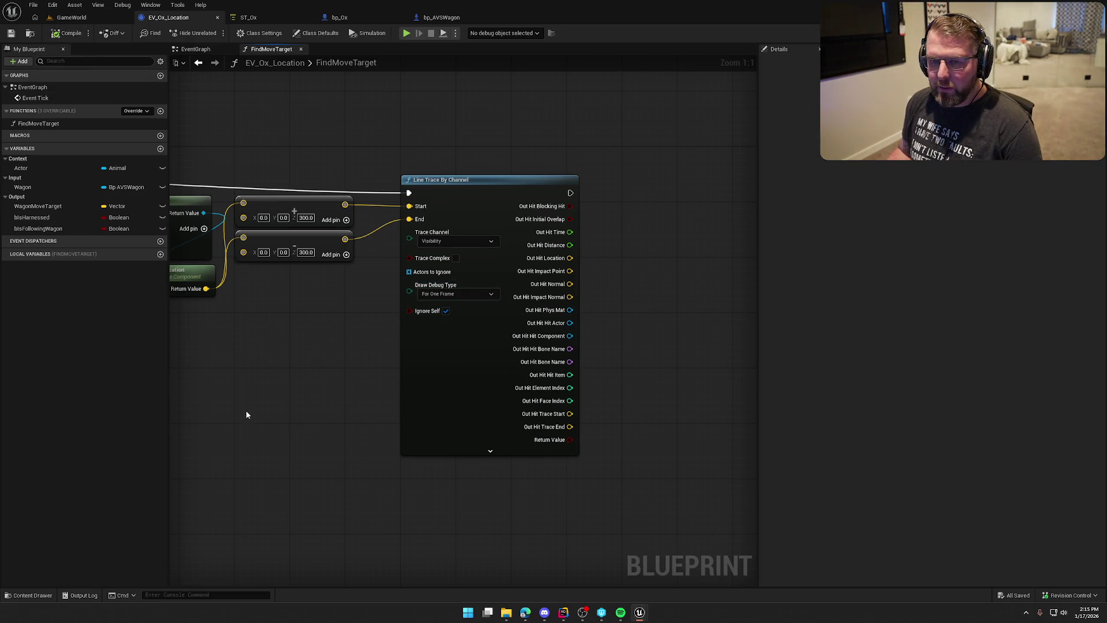
pyautogui.scroll(-2, 245, 410)
pyautogui.moveTo(400, 350); pyautogui.dragTo(514, 363)
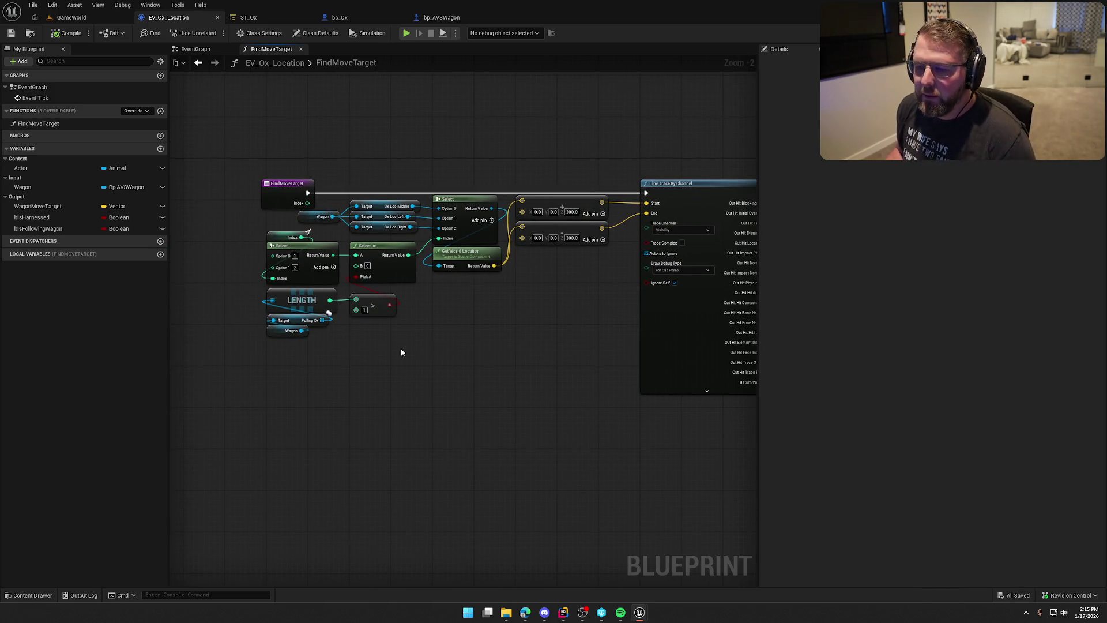
pyautogui.scroll(2, 313, 293)
# Step: Select every node in FindMoveTarget and shift the whole group left
pyautogui.click(309, 196)
pyautogui.click(376, 120)
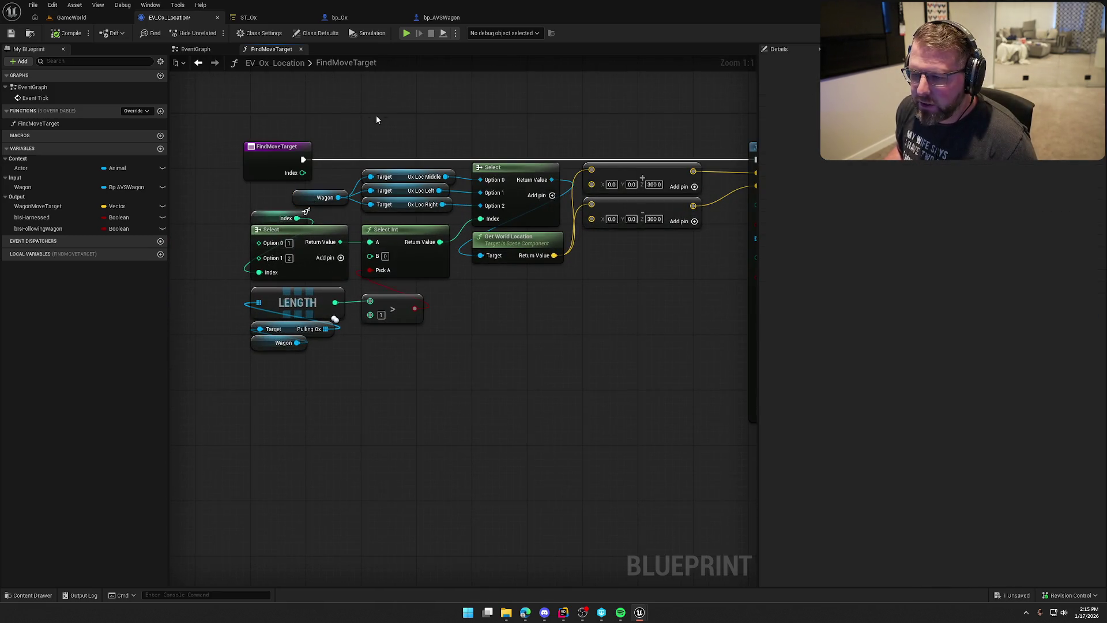
pyautogui.click(282, 148)
pyautogui.scroll(-4, 279, 149)
pyautogui.moveTo(240, 109); pyautogui.dragTo(657, 344)
pyautogui.scroll(3, 283, 205)
pyautogui.moveTo(389, 216); pyautogui.dragTo(335, 216)
pyautogui.scroll(-10, 389, 289)
pyautogui.scroll(6, 337, 285)
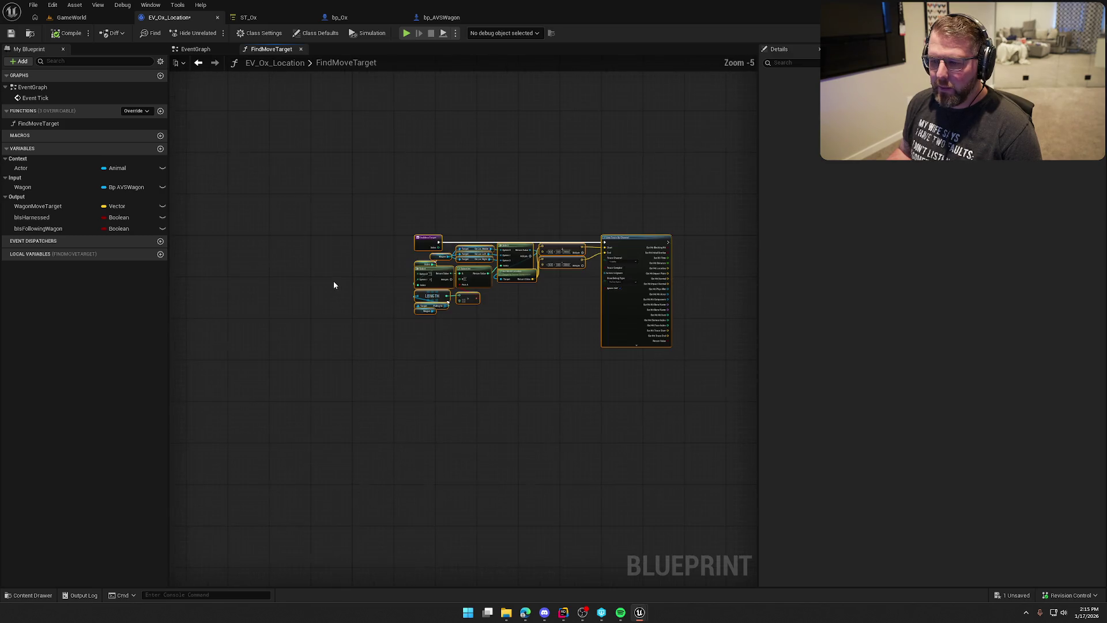
pyautogui.moveTo(438, 242); pyautogui.dragTo(362, 240)
pyautogui.scroll(4, 402, 345)
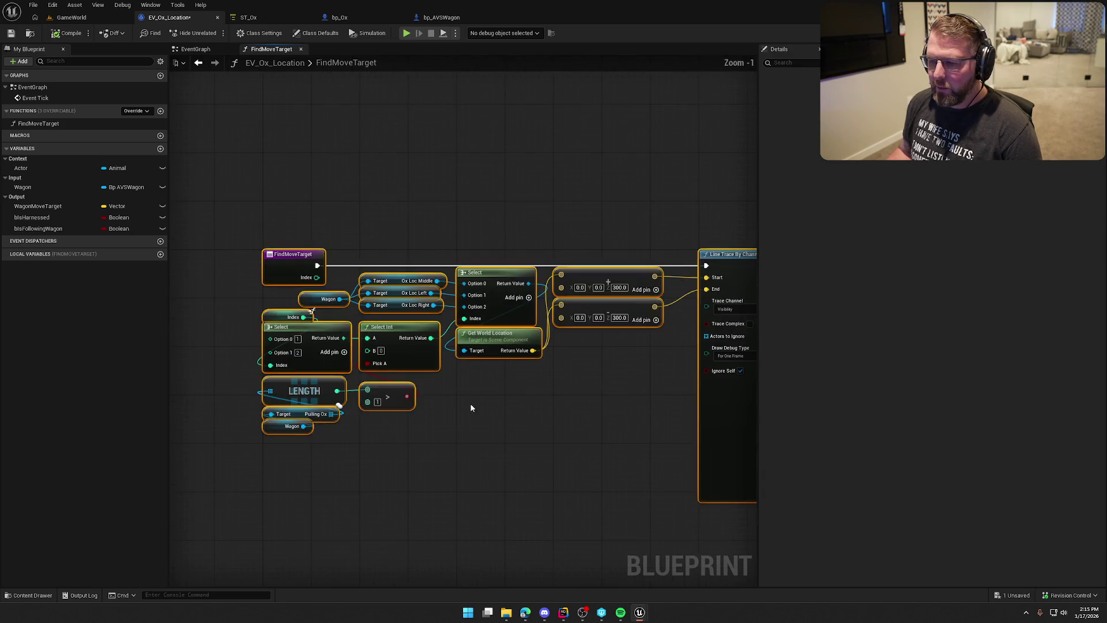
pyautogui.moveTo(402, 344)
pyautogui.mouseDown()
pyautogui.moveTo(333, 362)
pyautogui.moveTo(250, 354)
pyautogui.mouseUp()
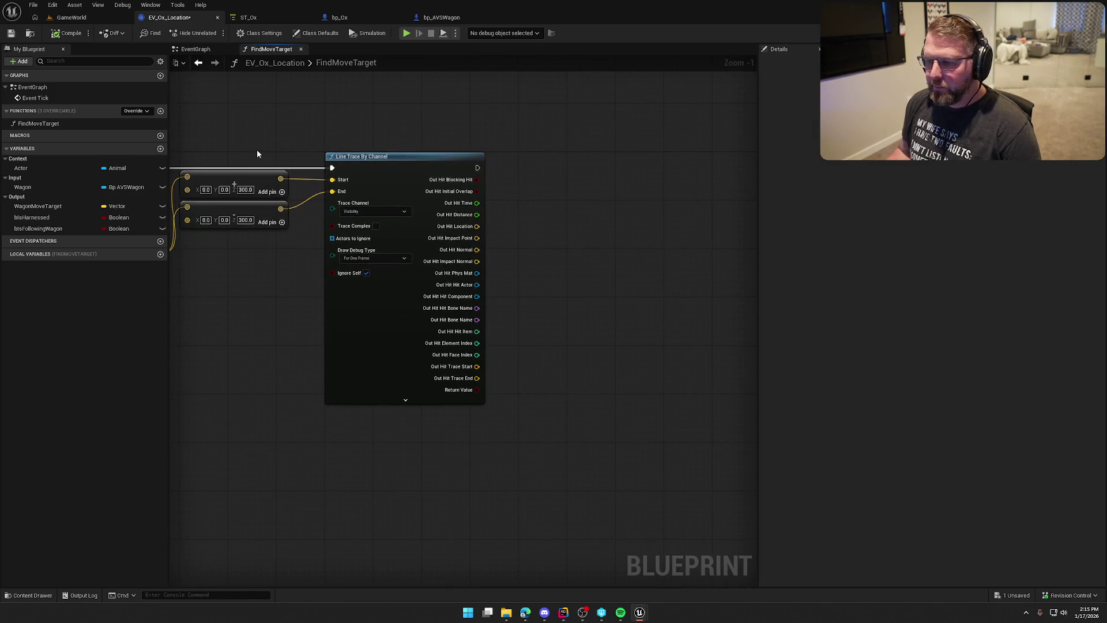
pyautogui.moveTo(521, 223)
pyautogui.mouseDown()
pyautogui.moveTo(604, 255)
pyautogui.moveTo(646, 254)
pyautogui.mouseUp()
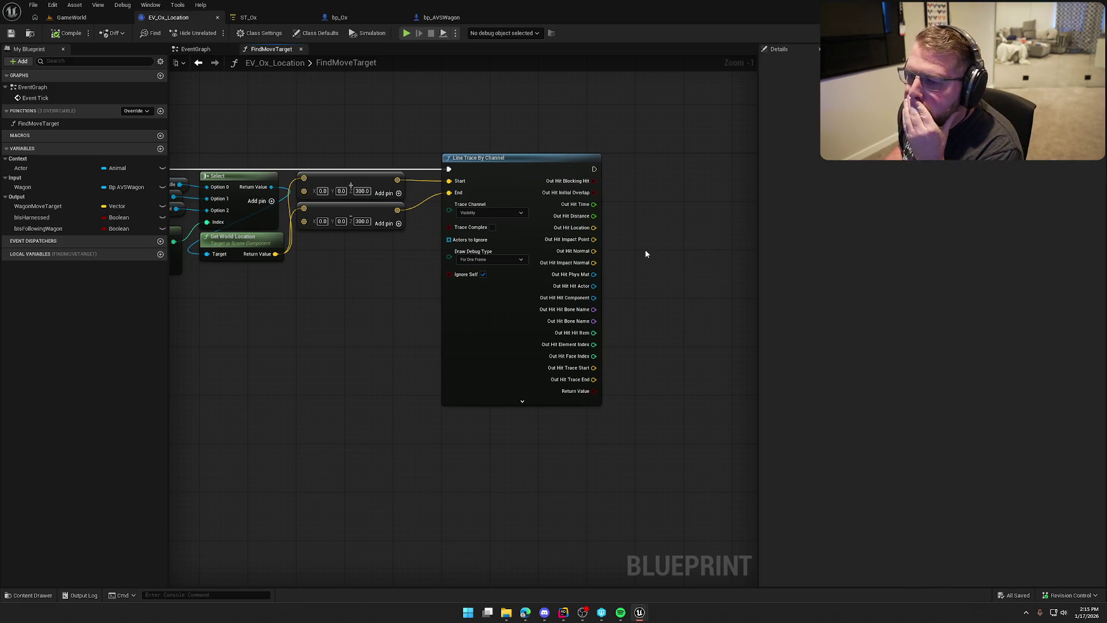
pyautogui.scroll(-2, 338, 302)
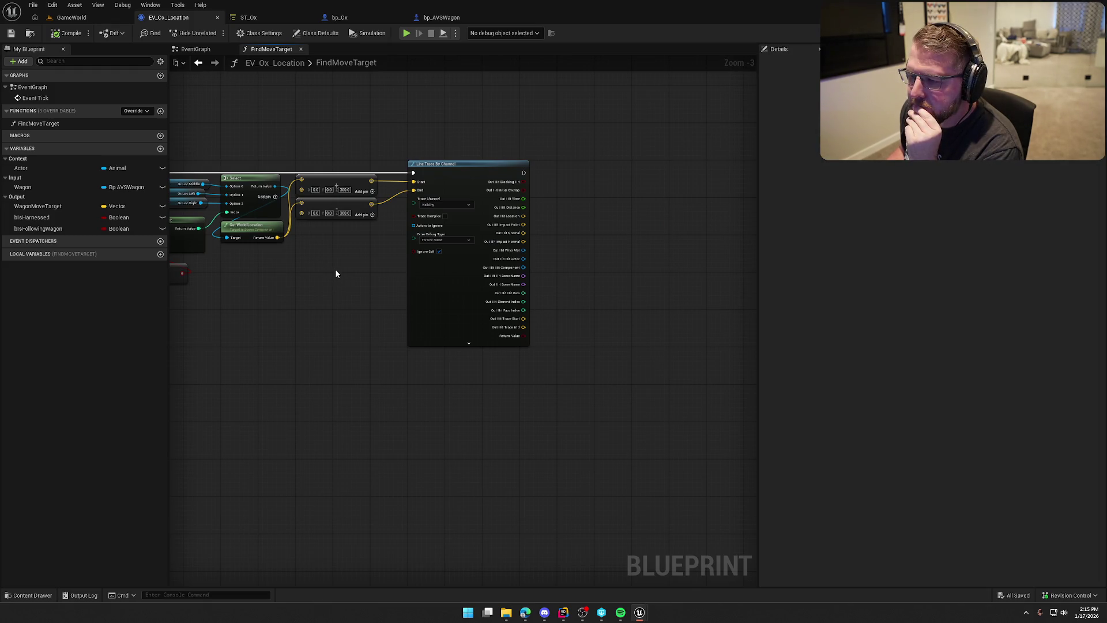
# Step: Realign the two Make Vector nodes beside the Line Trace and return to the function entry node
pyautogui.moveTo(277, 238); pyautogui.dragTo(352, 275)
pyautogui.click(347, 242)
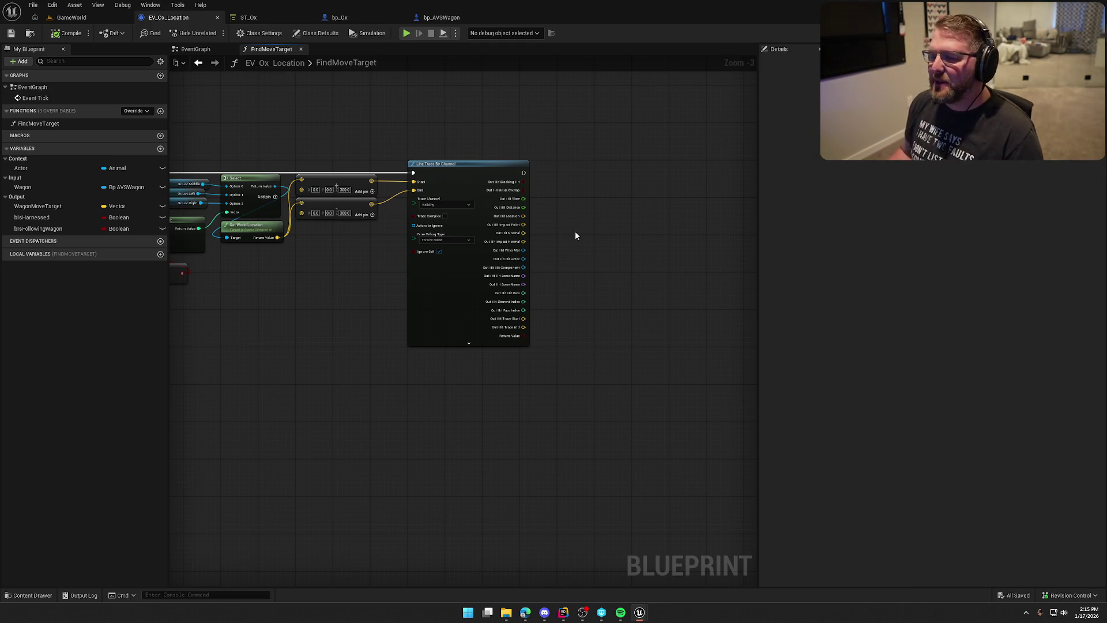
pyautogui.scroll(3, 326, 251)
pyautogui.moveTo(421, 268)
pyautogui.mouseDown()
pyautogui.moveTo(372, 173)
pyautogui.moveTo(402, 217)
pyautogui.moveTo(402, 238)
pyautogui.mouseUp()
pyautogui.click(401, 197)
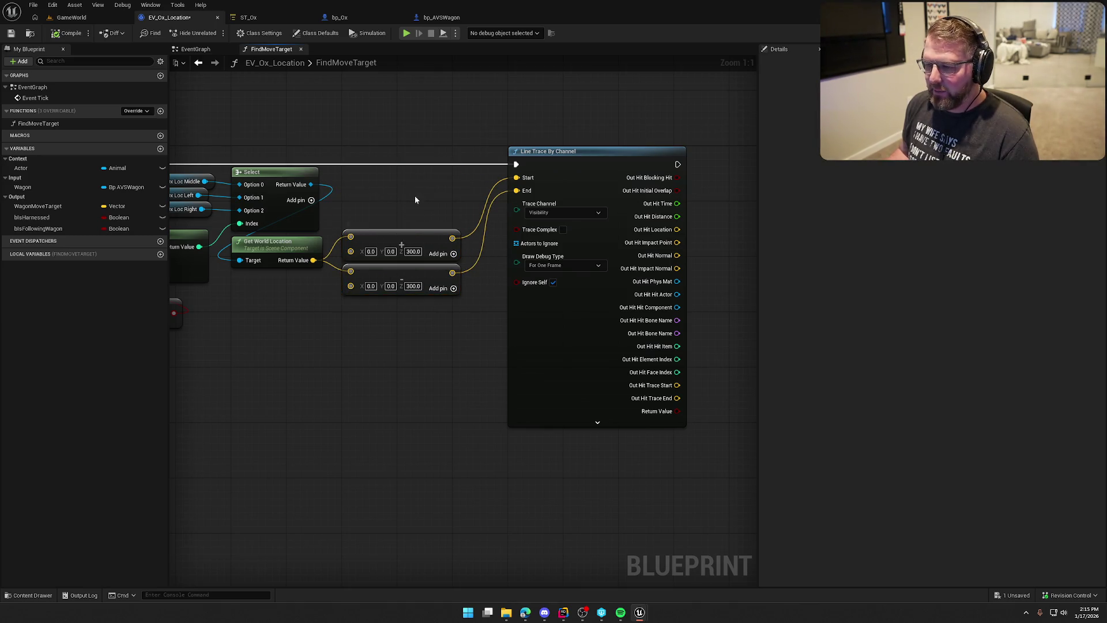
pyautogui.moveTo(428, 342); pyautogui.dragTo(337, 222)
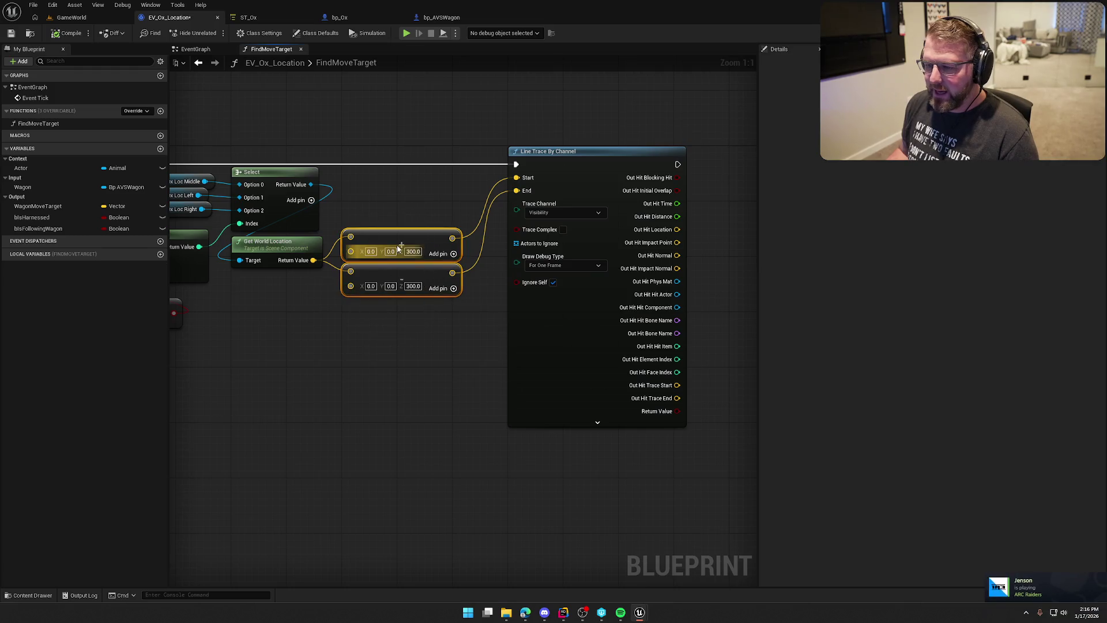
pyautogui.moveTo(402, 237); pyautogui.dragTo(402, 231)
pyautogui.click(408, 188)
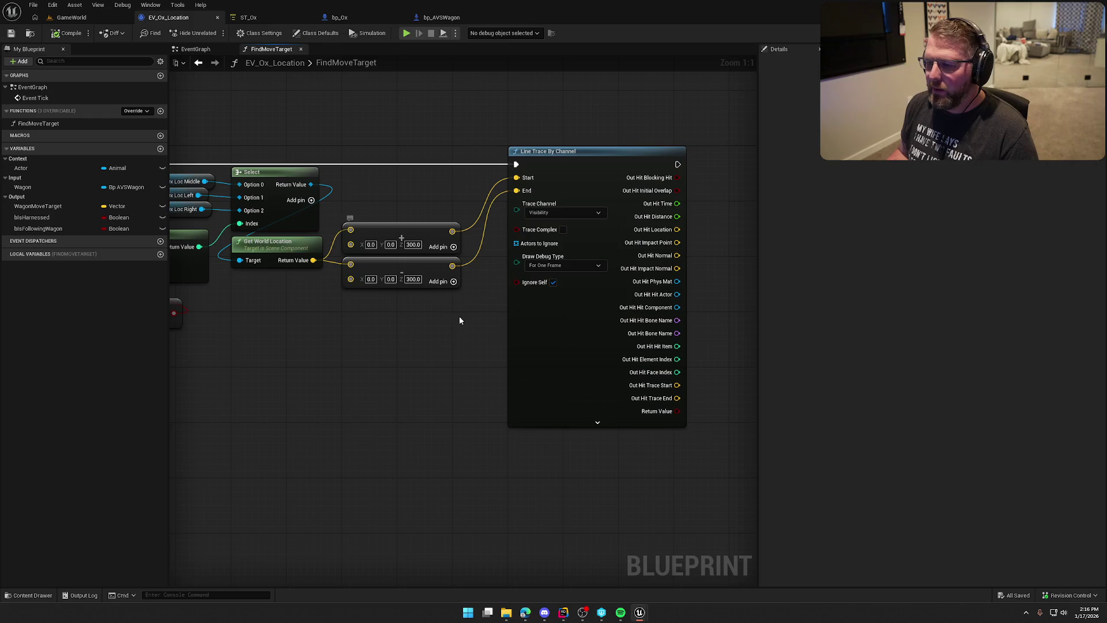
pyautogui.moveTo(574, 322)
pyautogui.mouseDown()
pyautogui.moveTo(546, 292)
pyautogui.moveTo(453, 263)
pyautogui.mouseUp()
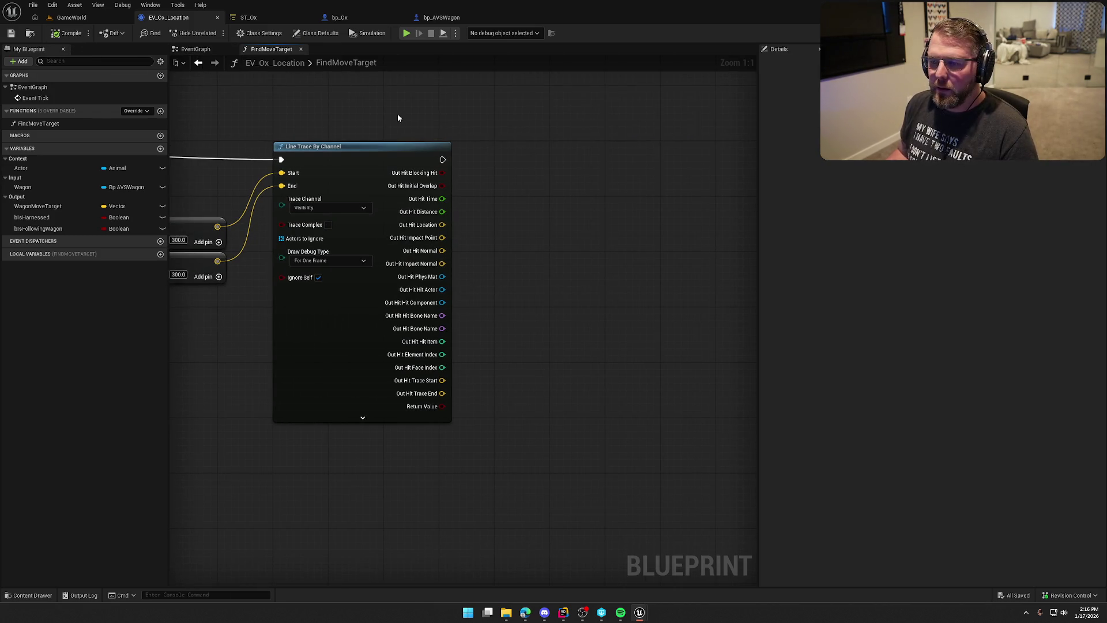
pyautogui.press('Home')
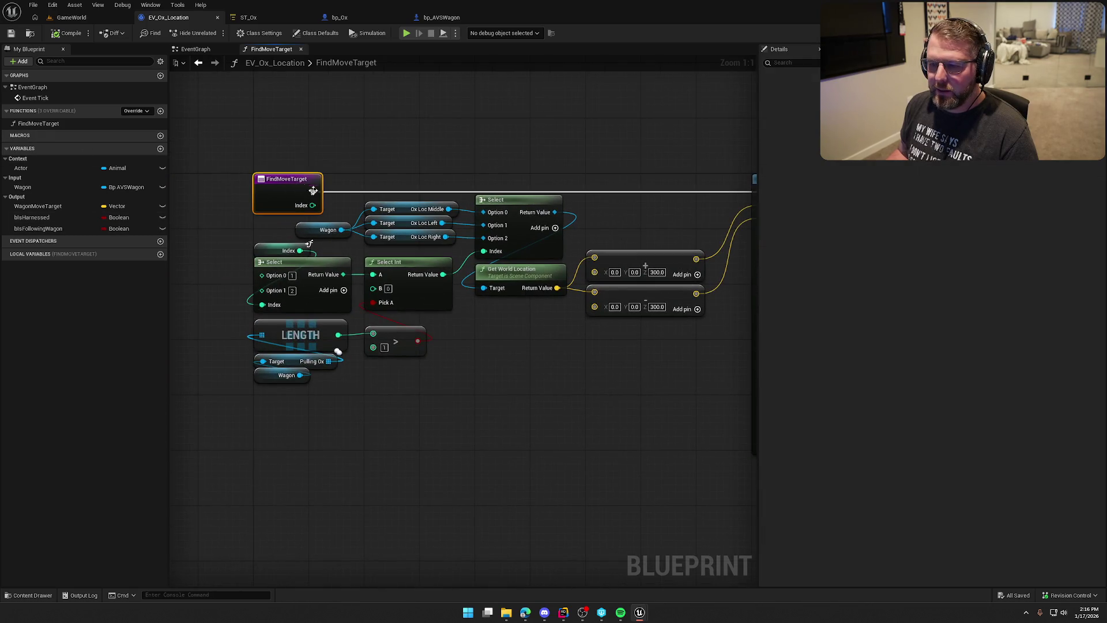
# Step: Add a Vector output named Target Location to FindMoveTarget
pyautogui.click(1100, 228)
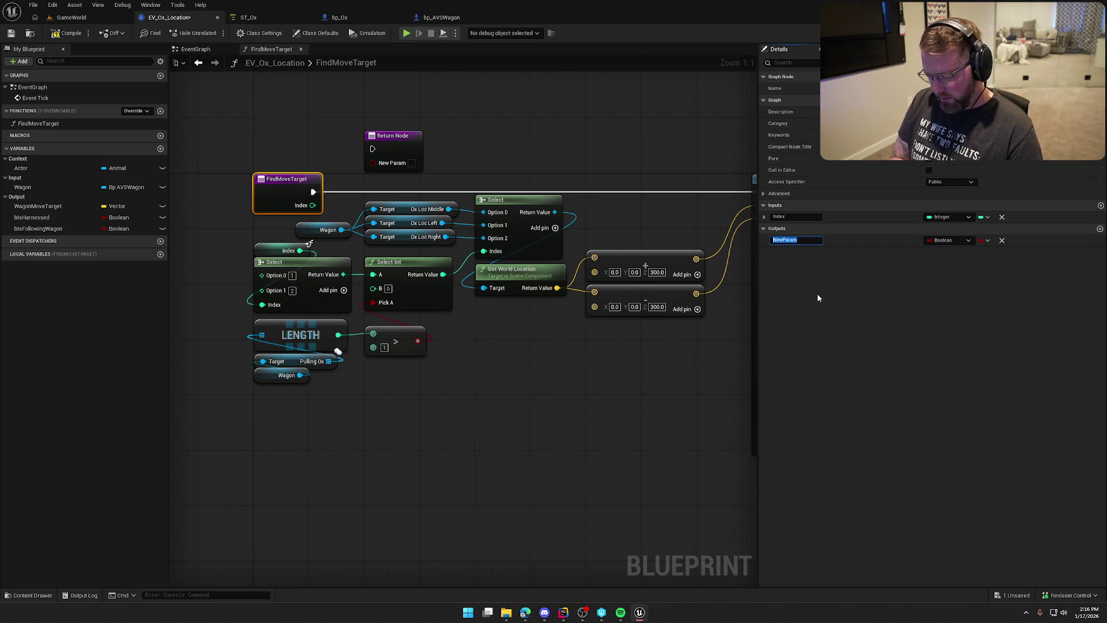
pyautogui.write('Target Location')
pyautogui.press('Return')
pyautogui.click(948, 240)
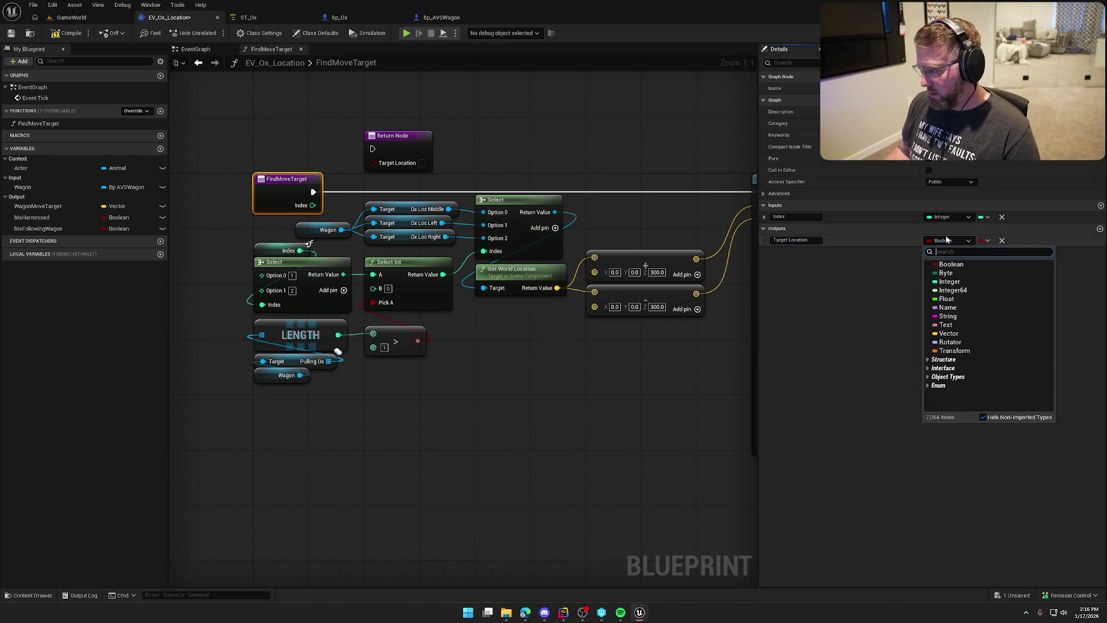
pyautogui.click(951, 333)
# Step: Place the Return Node beside the line trace and run it after the trace
pyautogui.scroll(-3, 631, 414)
pyautogui.moveTo(303, 190)
pyautogui.mouseDown()
pyautogui.moveTo(559, 199)
pyautogui.moveTo(723, 227)
pyautogui.moveTo(699, 228)
pyautogui.mouseUp()
pyautogui.scroll(3, 677, 288)
pyautogui.click(521, 312)
pyautogui.moveTo(455, 200)
pyautogui.mouseDown()
pyautogui.moveTo(671, 206)
pyautogui.moveTo(707, 196)
pyautogui.mouseUp()
pyautogui.click(606, 285)
pyautogui.moveTo(606, 285)
pyautogui.mouseDown()
pyautogui.moveTo(534, 290)
pyautogui.moveTo(566, 276)
pyautogui.mouseUp()
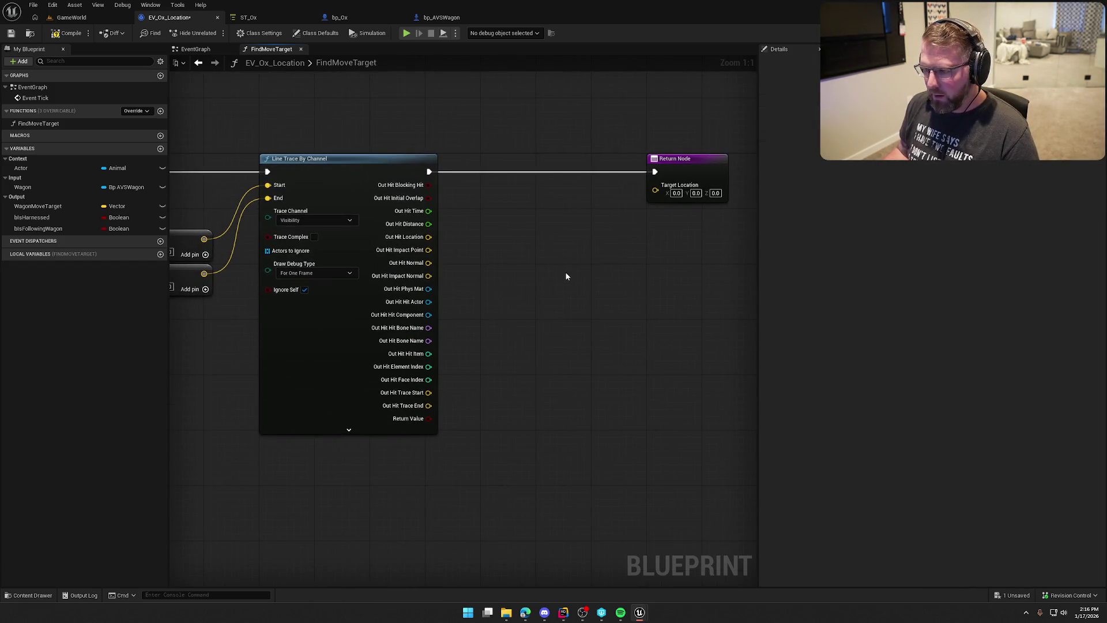
# Step: Add a Select node feeding Target Location
pyautogui.moveTo(654, 190); pyautogui.dragTo(584, 250)
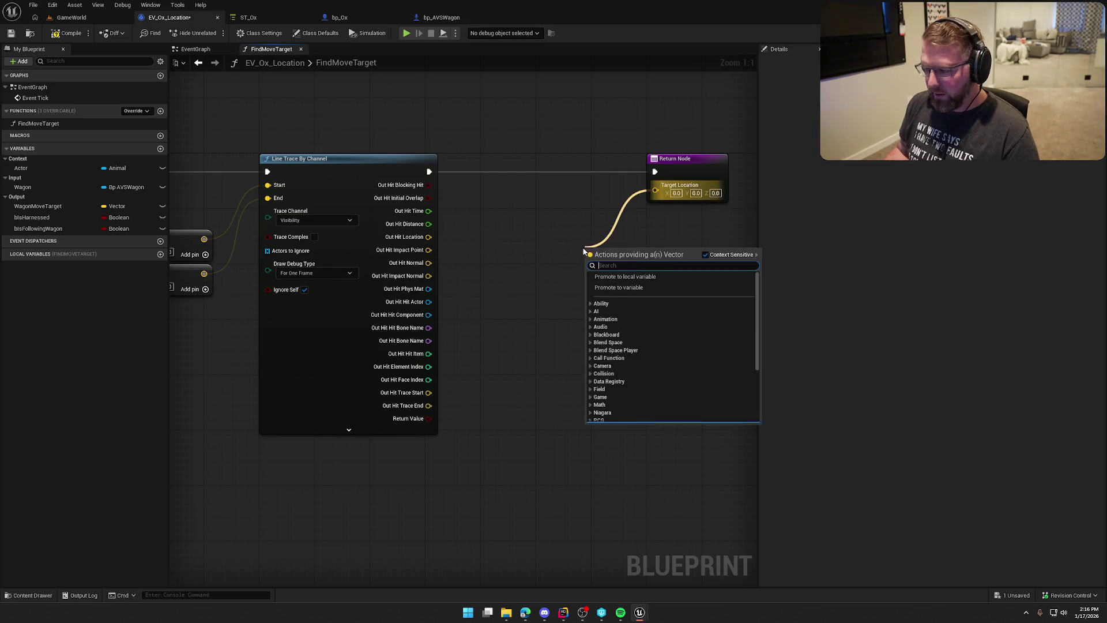
pyautogui.write('sle')
pyautogui.press('BackSpace')
pyautogui.press('BackSpace')
pyautogui.write('elect')
pyautogui.press('Return')
# Step: Drive the Select by Out Hit Blocking Hit: True takes Hit Location, False the original location
pyautogui.moveTo(591, 312)
pyautogui.mouseDown()
pyautogui.moveTo(424, 424)
pyautogui.moveTo(445, 241)
pyautogui.moveTo(429, 185)
pyautogui.mouseUp()
pyautogui.moveTo(643, 249); pyautogui.dragTo(538, 210)
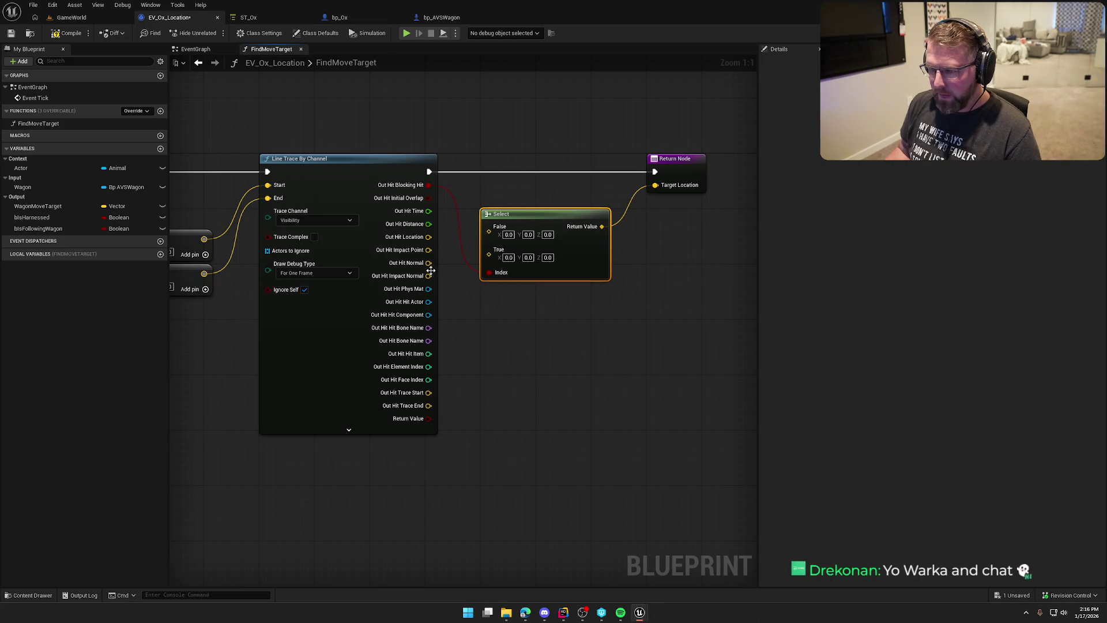
pyautogui.moveTo(429, 237); pyautogui.dragTo(492, 262)
pyautogui.moveTo(475, 331)
pyautogui.mouseDown()
pyautogui.moveTo(670, 338)
pyautogui.moveTo(684, 307)
pyautogui.moveTo(629, 305)
pyautogui.mouseUp()
pyautogui.moveTo(215, 242)
pyautogui.mouseDown()
pyautogui.moveTo(631, 225)
pyautogui.moveTo(639, 206)
pyautogui.mouseUp()
pyautogui.moveTo(641, 321); pyautogui.dragTo(495, 354)
pyautogui.moveTo(683, 172); pyautogui.dragTo(627, 172)
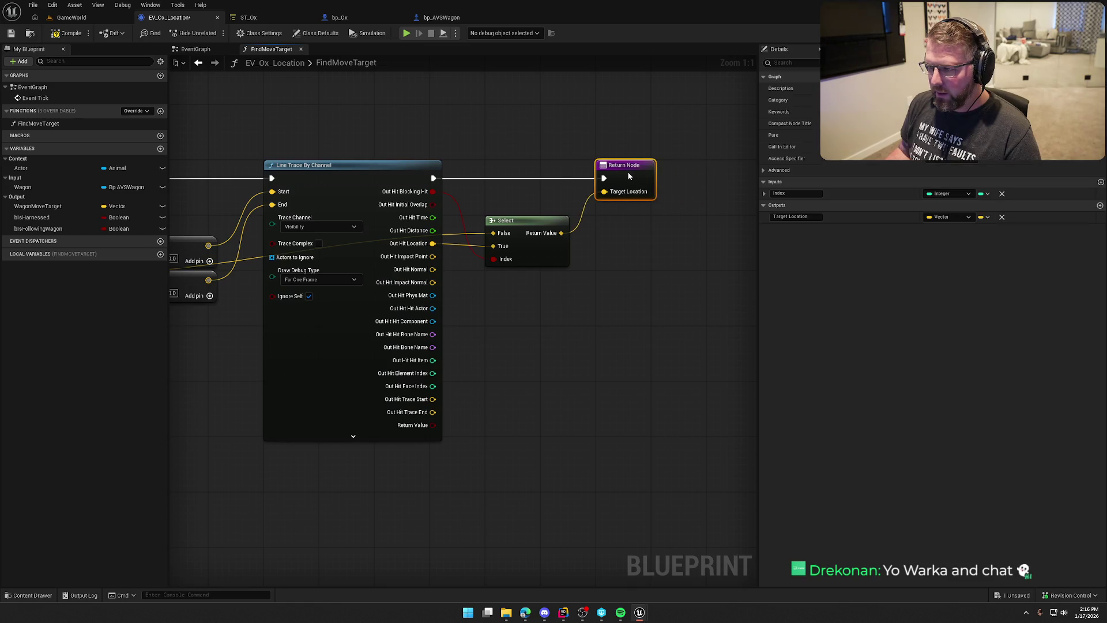
pyautogui.moveTo(604, 296); pyautogui.dragTo(422, 309)
pyautogui.moveTo(460, 177); pyautogui.dragTo(626, 177)
pyautogui.click(461, 254)
# Step: Add a Project Point to Navigation node fed by the Select result
pyautogui.rightClick(460, 254)
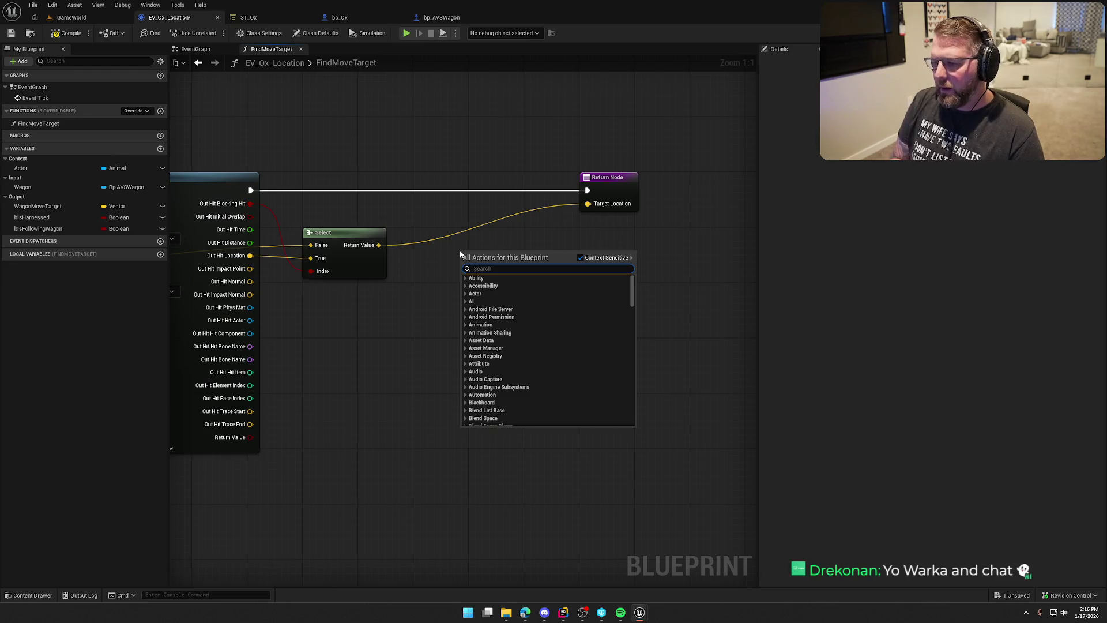
pyautogui.write('project')
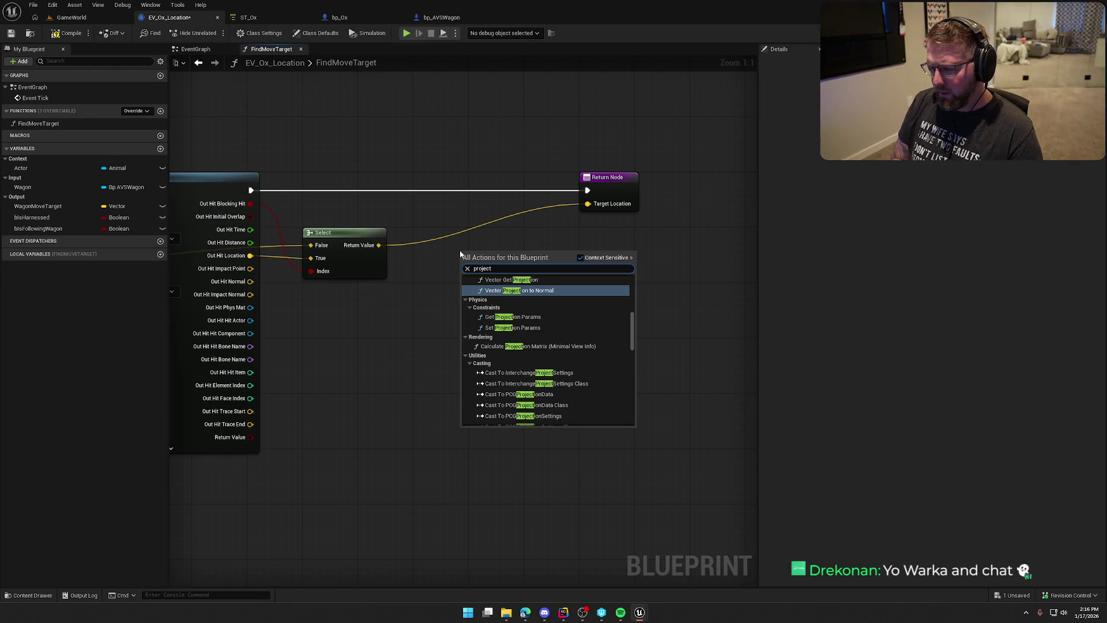
pyautogui.write(' to nav')
pyautogui.press('Return')
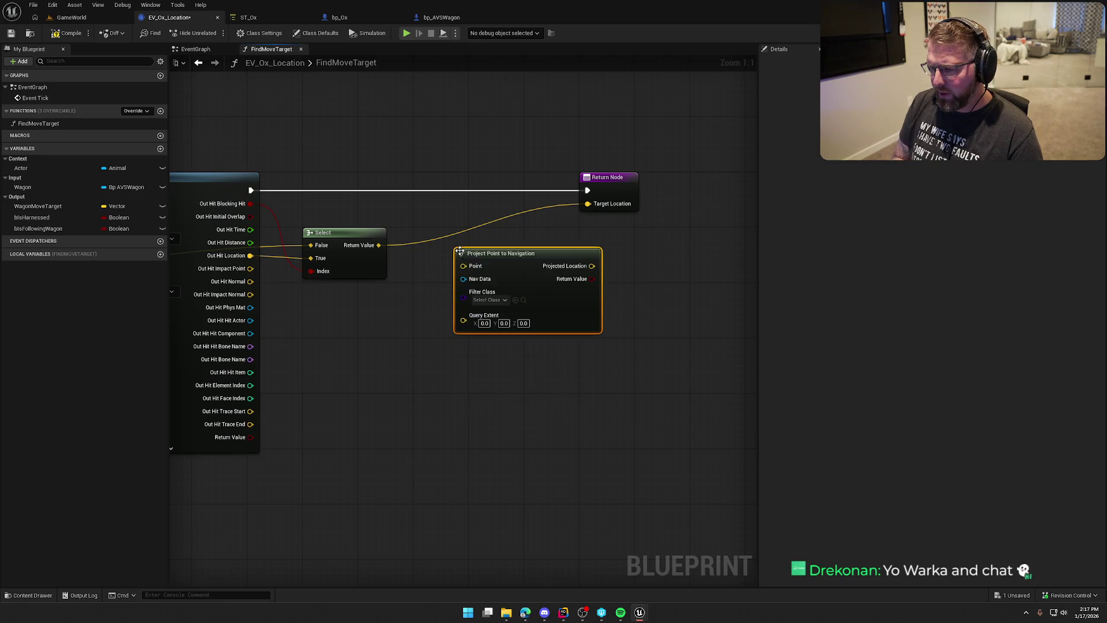
pyautogui.moveTo(463, 265); pyautogui.dragTo(379, 245)
pyautogui.moveTo(529, 283); pyautogui.dragTo(486, 263)
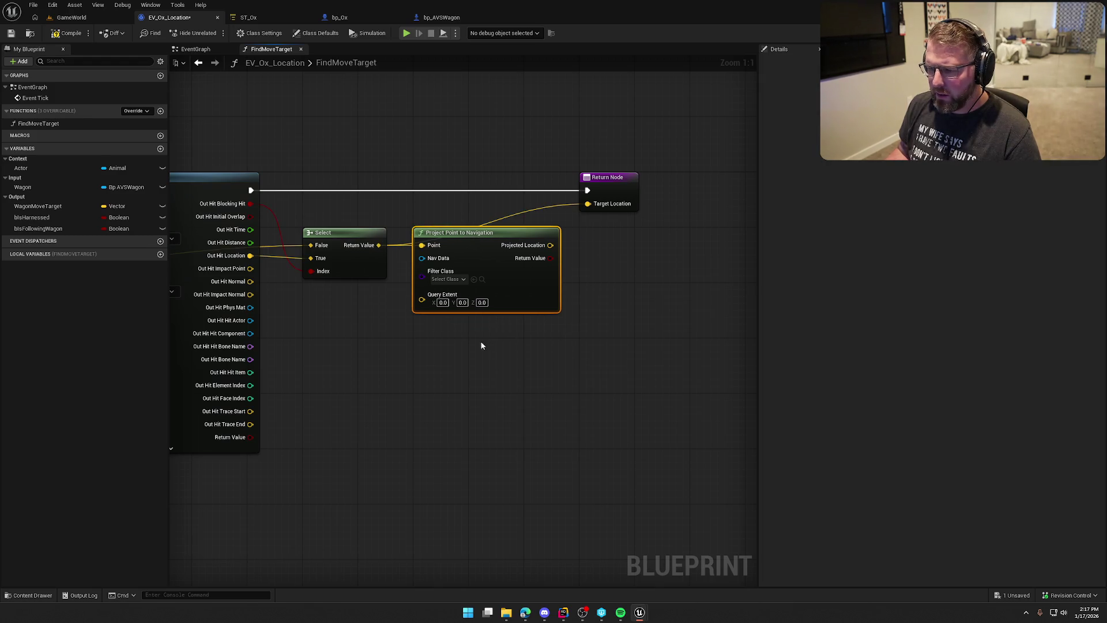
pyautogui.moveTo(481, 345); pyautogui.dragTo(505, 334)
# Step: Connect Projected Location to Target Location and save EV_Ox_Location
pyautogui.moveTo(583, 231); pyautogui.dragTo(620, 191)
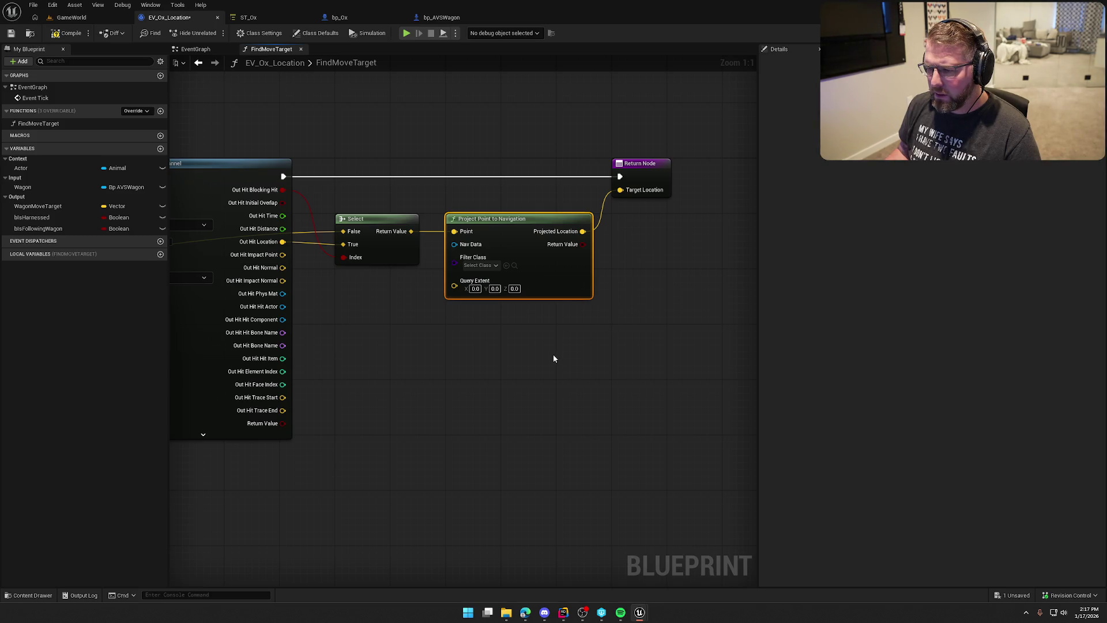
pyautogui.click(536, 344)
pyautogui.moveTo(536, 343); pyautogui.dragTo(550, 380)
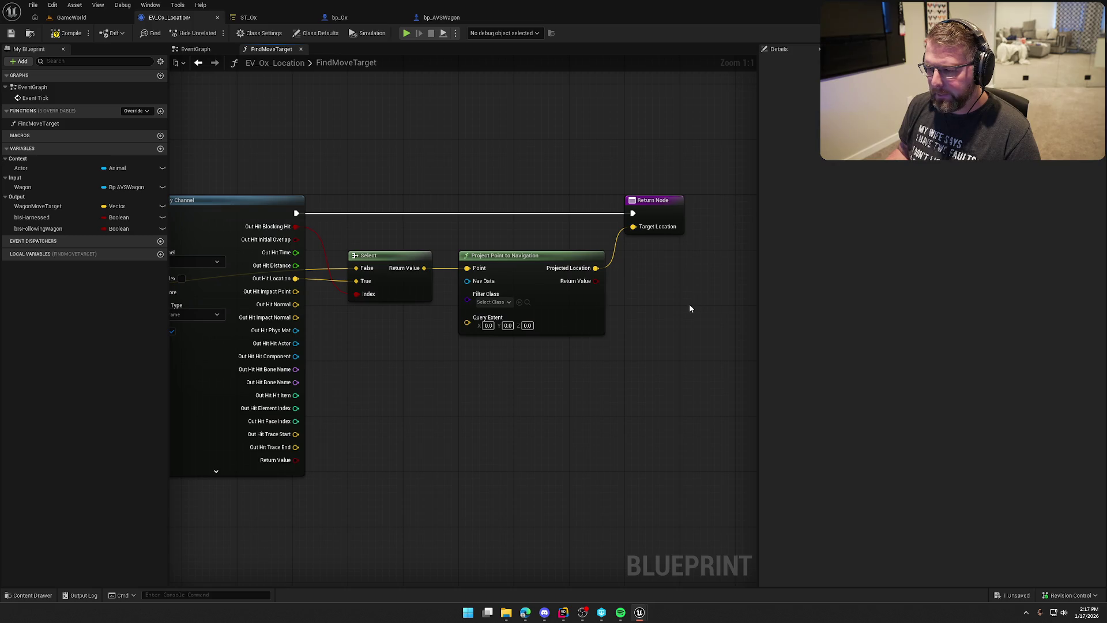
pyautogui.click(67, 33)
# Step: In the event graph, run SET Wagon Move Target right after Find Move Target
pyautogui.scroll(-1, 336, 136)
pyautogui.moveTo(336, 136)
pyautogui.mouseDown()
pyautogui.moveTo(457, 181)
pyautogui.moveTo(630, 173)
pyautogui.mouseUp()
pyautogui.scroll(-1, 294, 76)
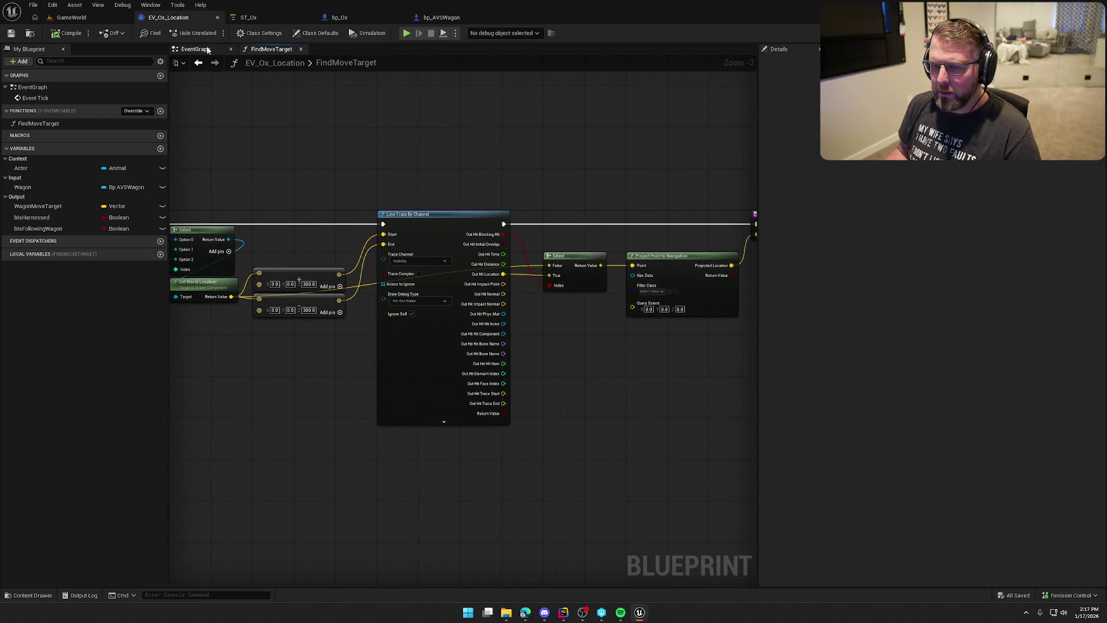
pyautogui.click(195, 49)
pyautogui.scroll(1, 415, 205)
pyautogui.moveTo(682, 216)
pyautogui.mouseDown()
pyautogui.moveTo(389, 217)
pyautogui.moveTo(686, 238)
pyautogui.moveTo(682, 216)
pyautogui.moveTo(496, 216)
pyautogui.moveTo(510, 216)
pyautogui.mouseUp()
pyautogui.click(586, 282)
# Step: Move the lower SET chain up to tidy the graph and save the blueprint
pyautogui.scroll(-1, 586, 282)
pyautogui.scroll(-1, 603, 308)
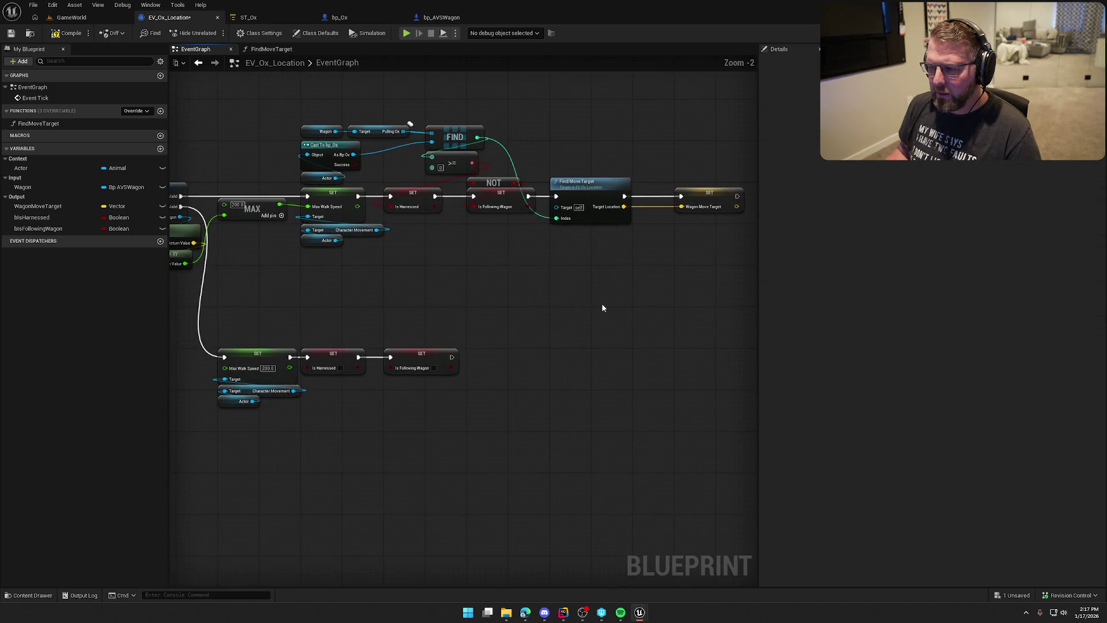
pyautogui.moveTo(504, 418); pyautogui.dragTo(224, 329)
pyautogui.scroll(2, 231, 334)
pyautogui.moveTo(269, 365); pyautogui.dragTo(269, 255)
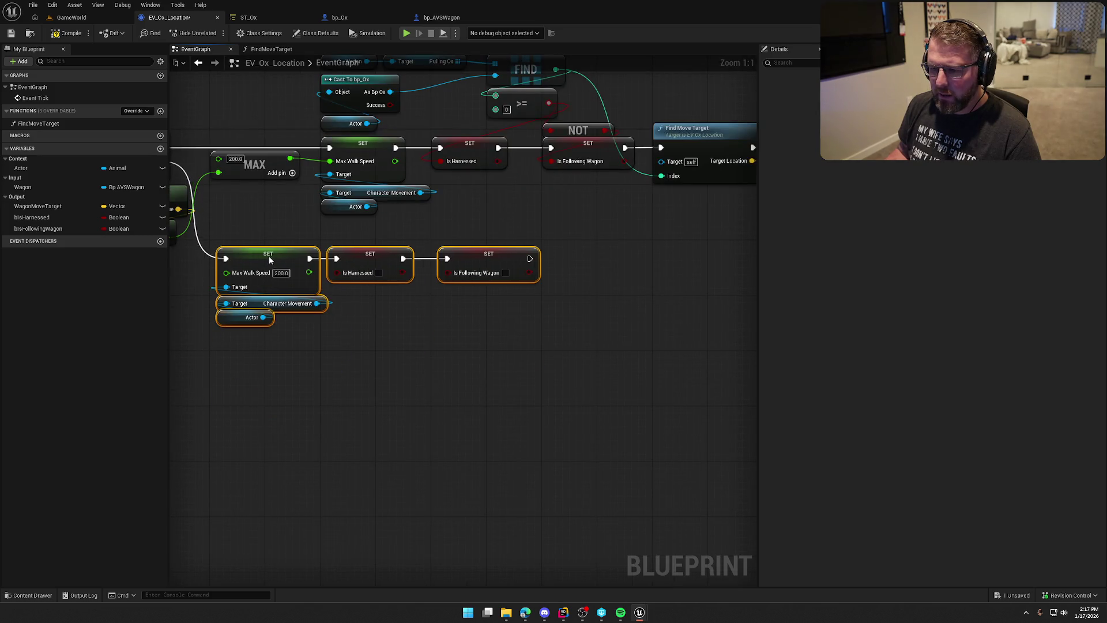
pyautogui.click(381, 356)
pyautogui.moveTo(413, 335); pyautogui.dragTo(507, 398)
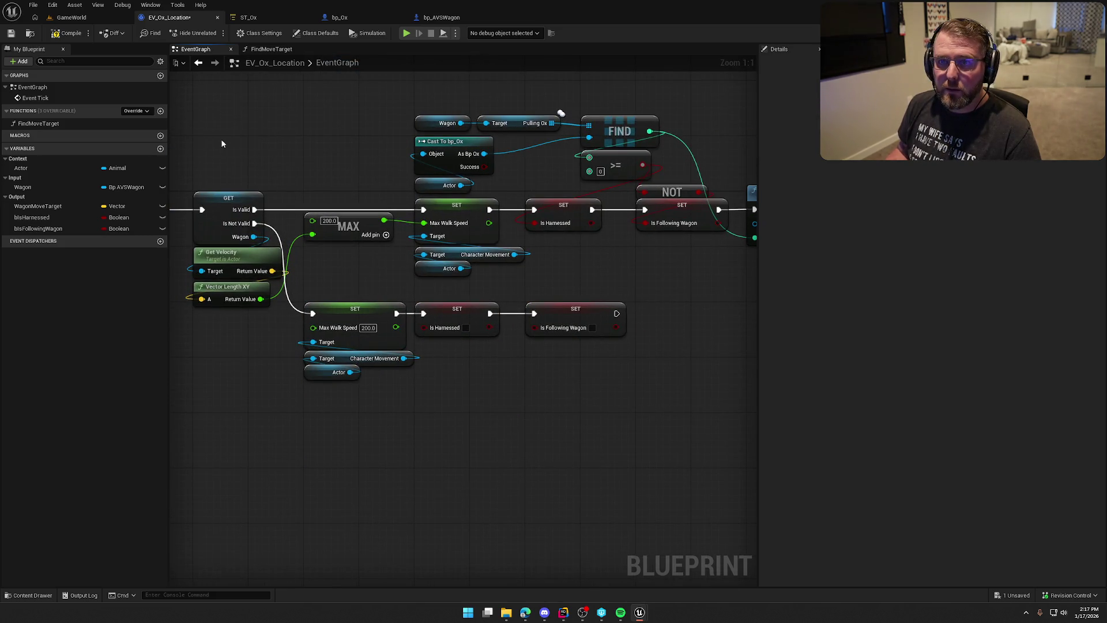
pyautogui.hotkey('ctrl', 's')
pyautogui.moveTo(255, 155)
pyautogui.mouseDown()
pyautogui.moveTo(279, 148)
pyautogui.moveTo(410, 334)
pyautogui.moveTo(385, 318)
pyautogui.moveTo(531, 315)
pyautogui.mouseUp()
pyautogui.scroll(-2, 533, 296)
pyautogui.moveTo(638, 341)
pyautogui.mouseDown()
pyautogui.moveTo(692, 276)
pyautogui.moveTo(530, 289)
pyautogui.moveTo(640, 296)
pyautogui.moveTo(669, 292)
pyautogui.moveTo(452, 285)
pyautogui.moveTo(536, 304)
pyautogui.mouseUp()
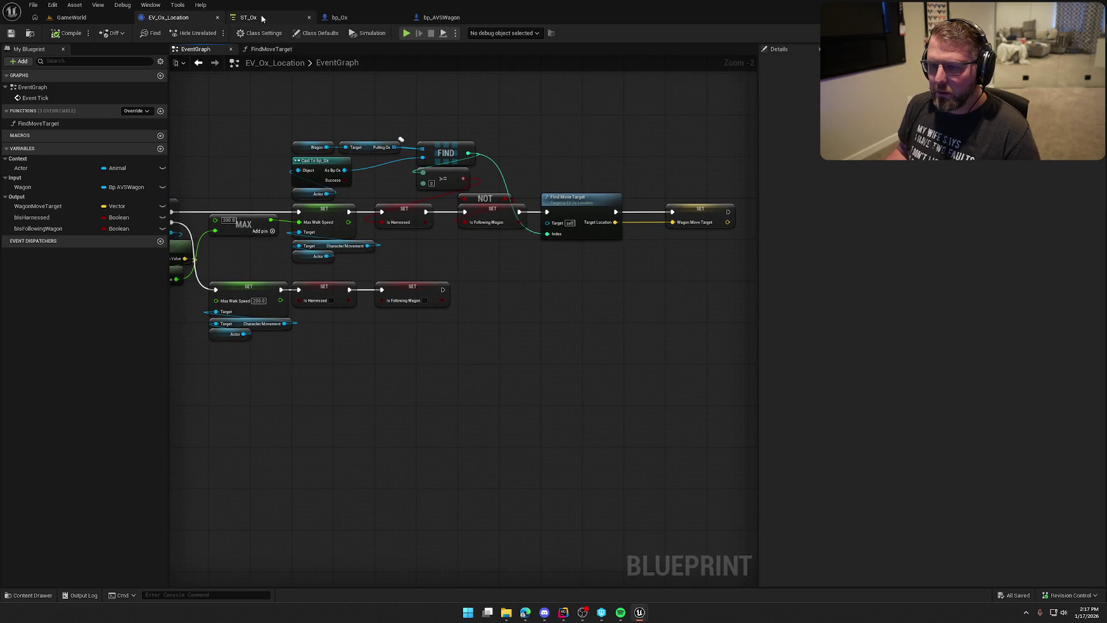
# Step: Review the ST_Ox State Tree, then return to the GameWorld level
pyautogui.click(249, 17)
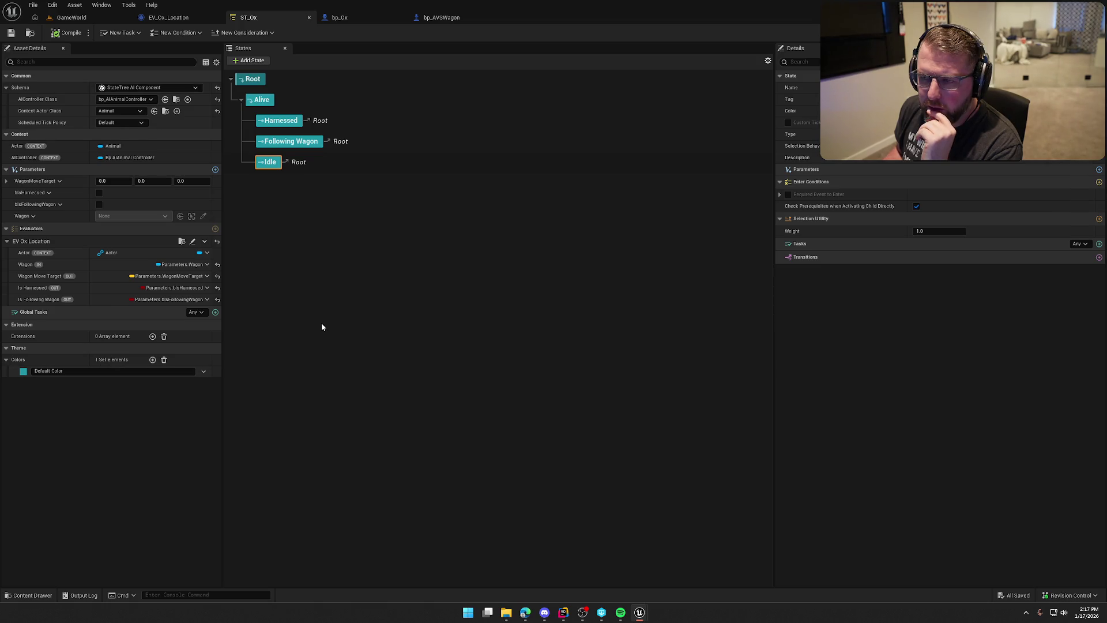
pyautogui.click(71, 18)
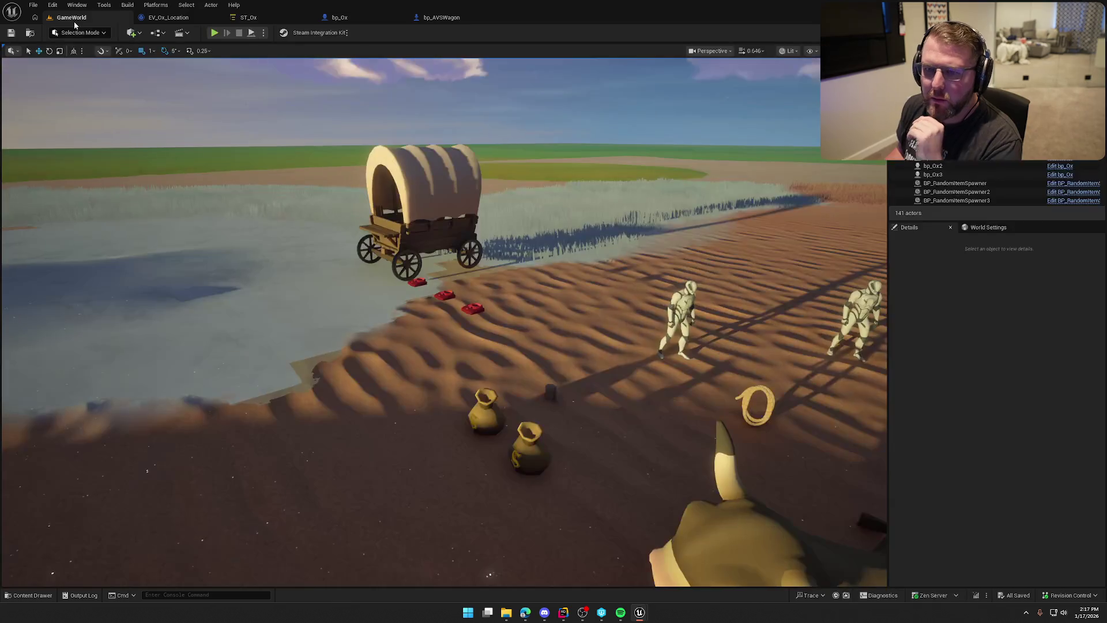
# Step: Play-test the level, riding the ox to the wagon, then stop and return to ST_Ox
pyautogui.click(214, 34)
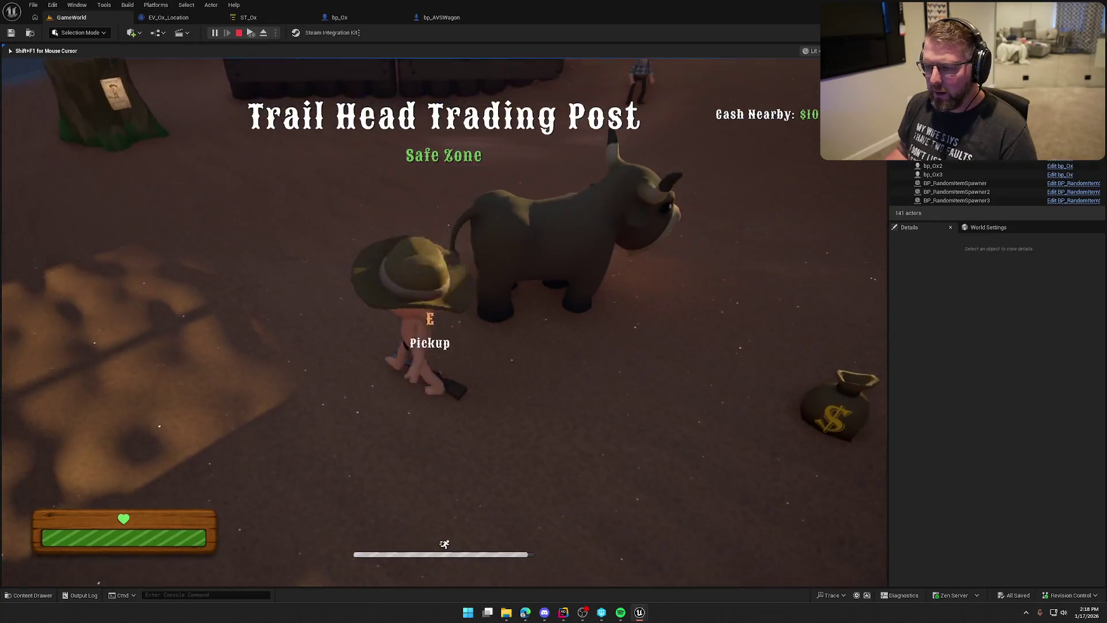
pyautogui.press('e')
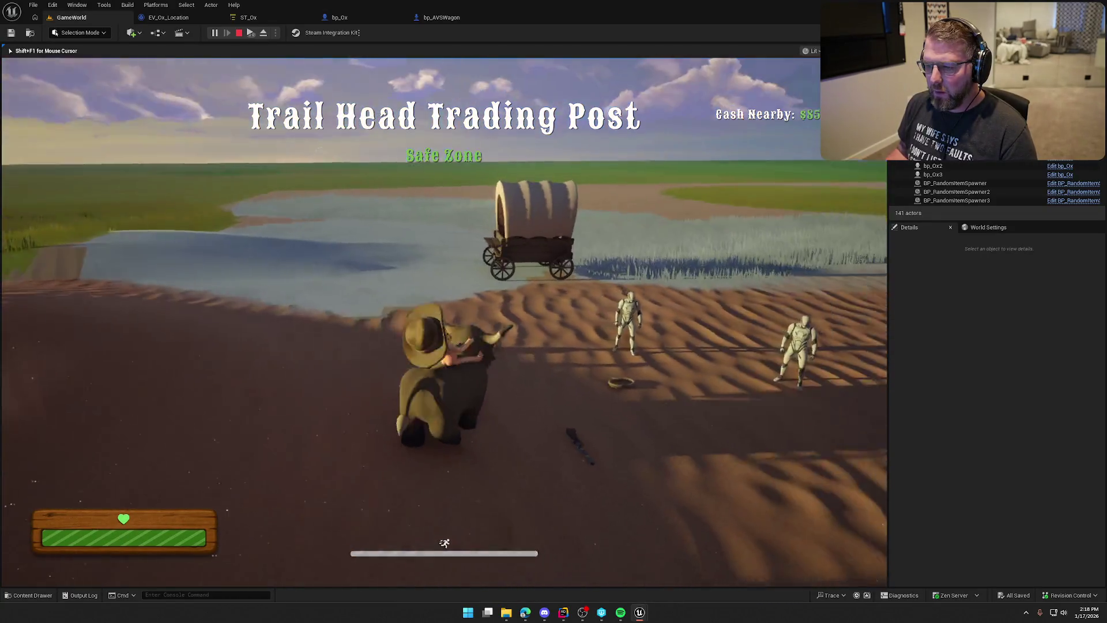
pyautogui.press('w')
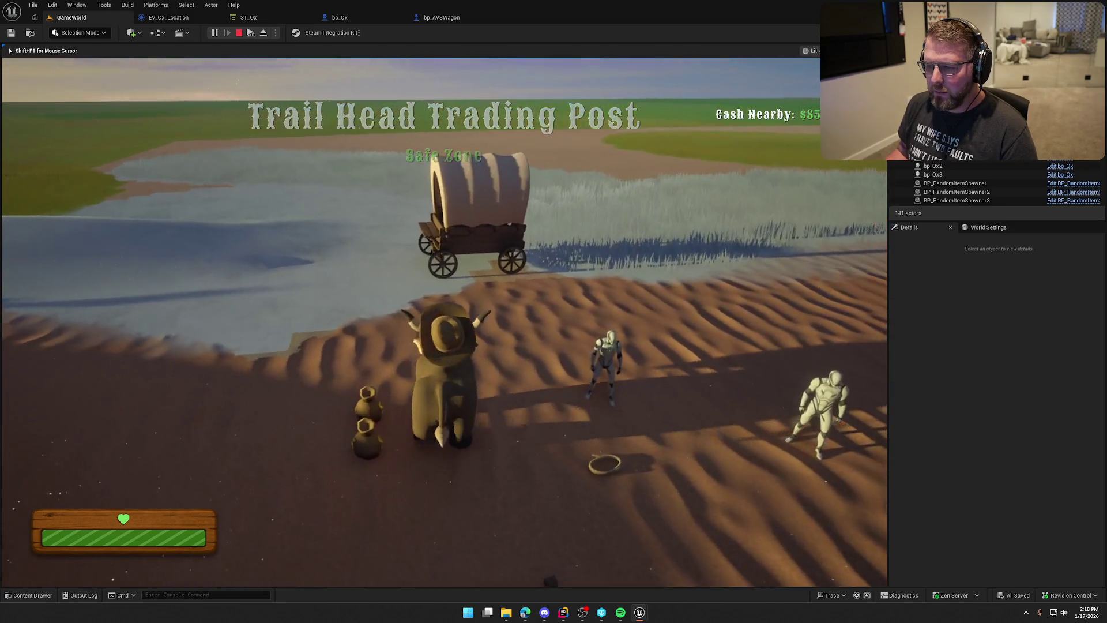
pyautogui.press('w')
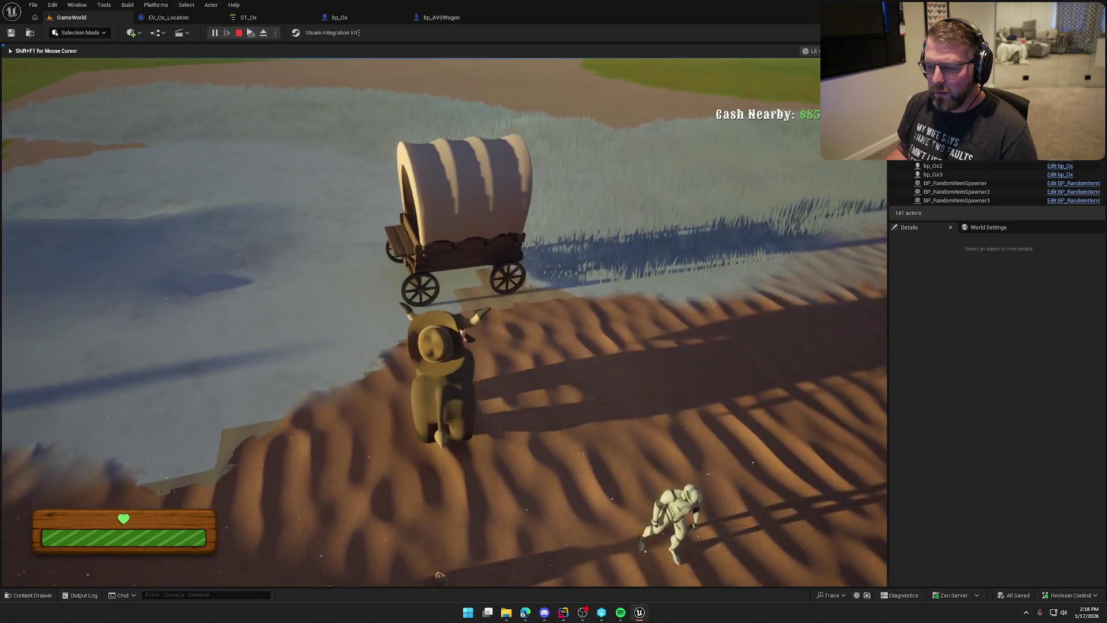
pyautogui.press('e')
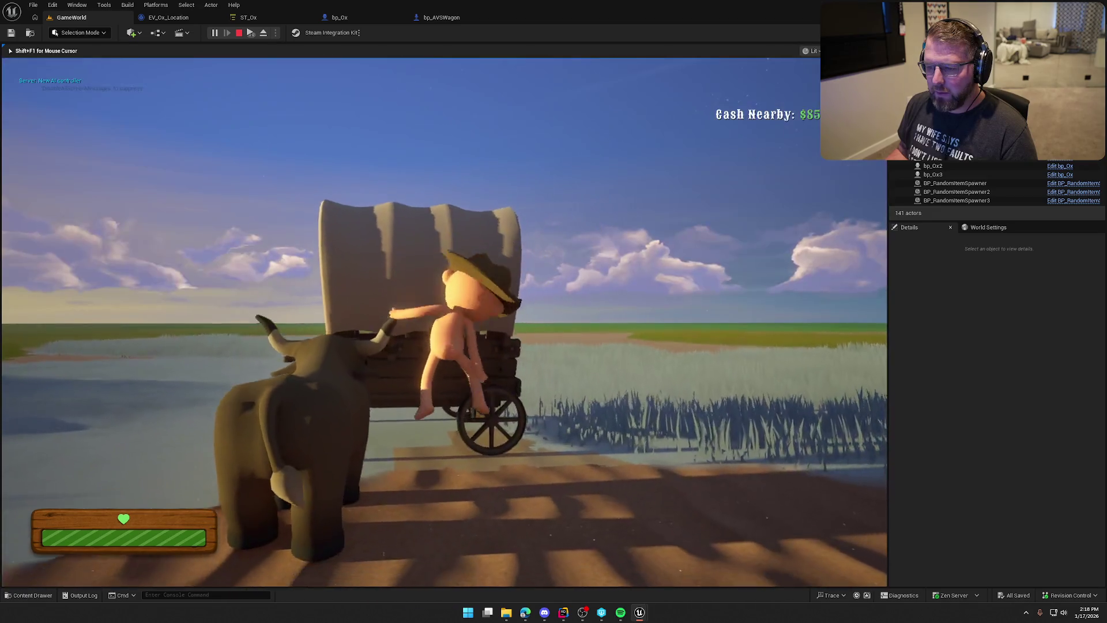
pyautogui.press('e')
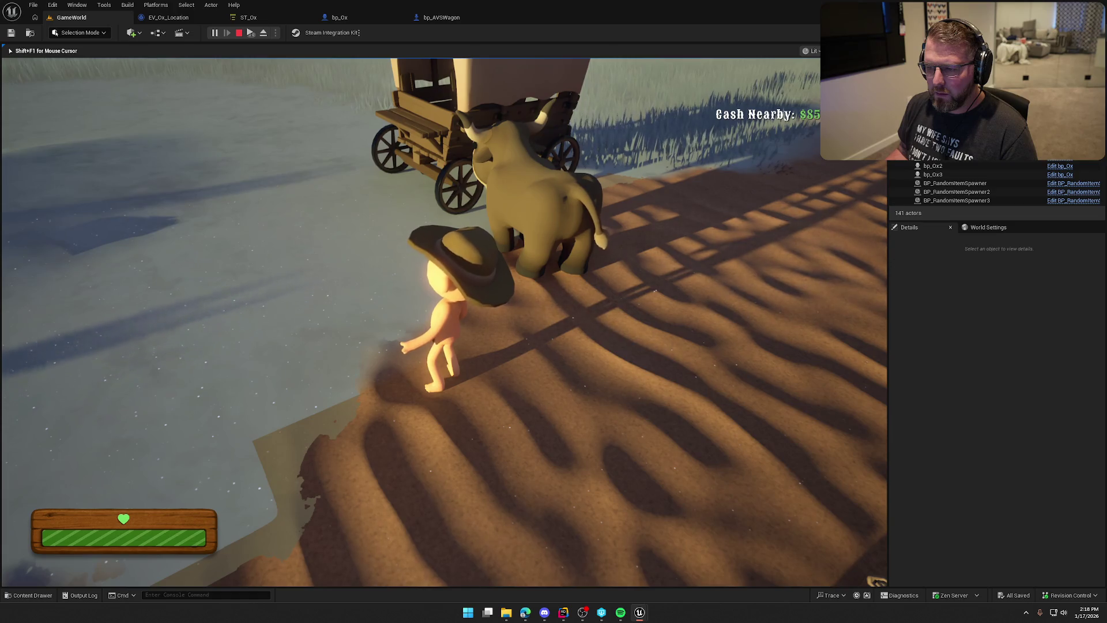
pyautogui.press('Escape')
pyautogui.click(261, 20)
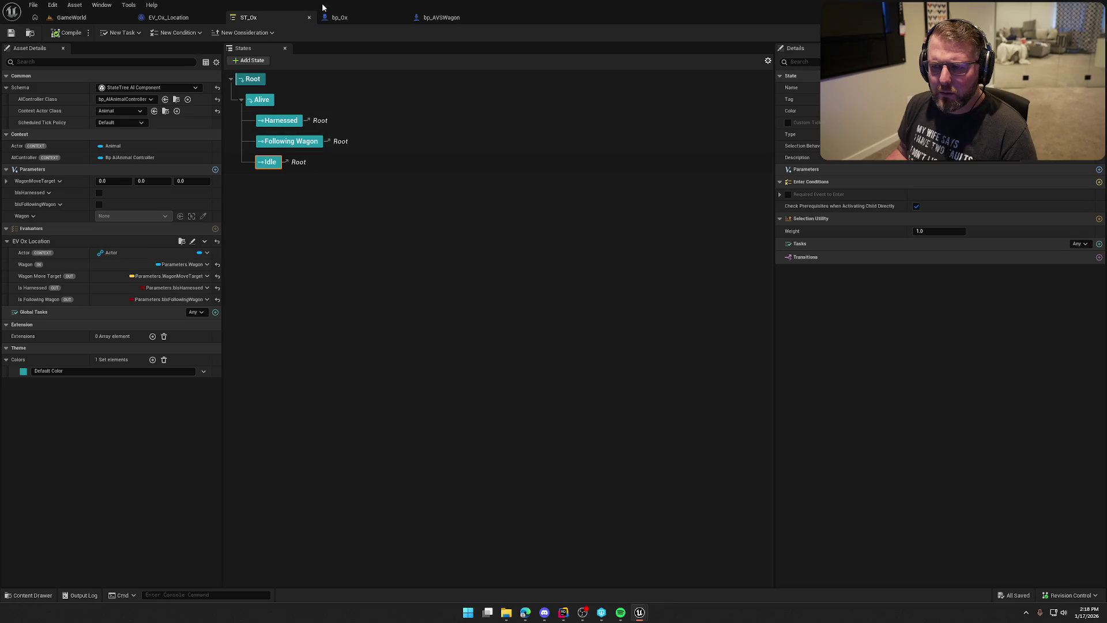
# Step: Set bp_Ox's Animal State Tree variable to ST_Ox and start another GameWorld play session
pyautogui.click(338, 17)
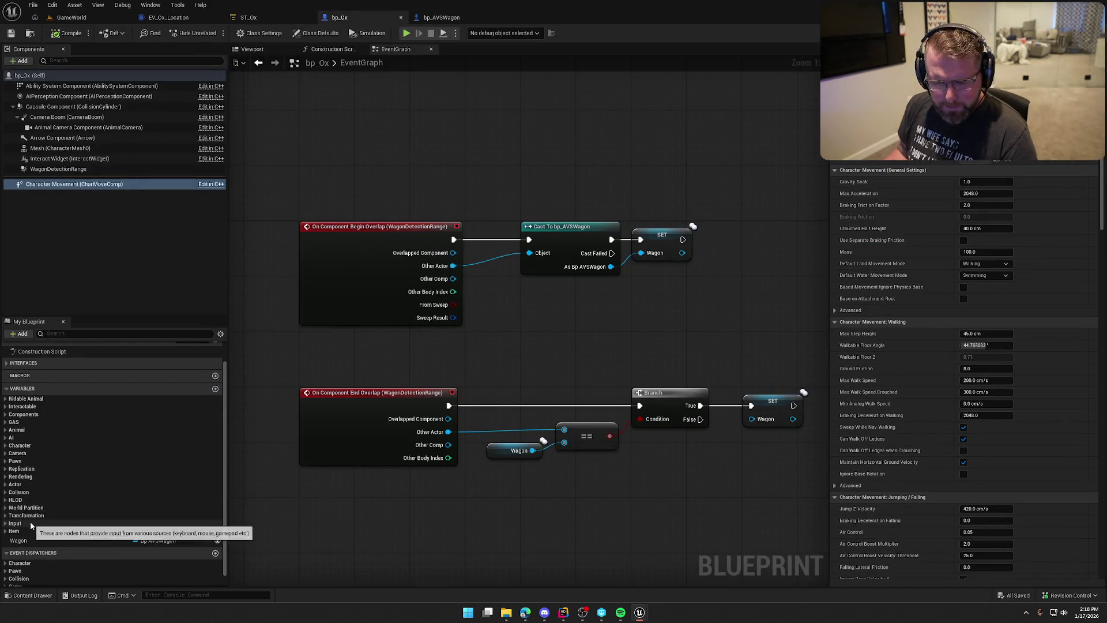
pyautogui.click(5, 429)
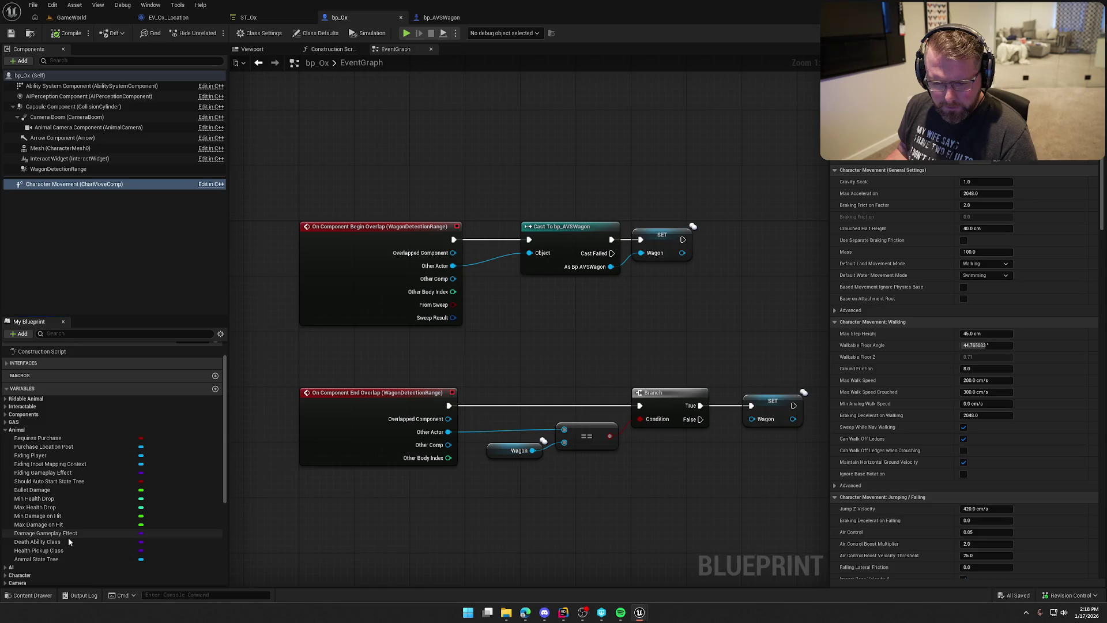
pyautogui.scroll(-5, 78, 546)
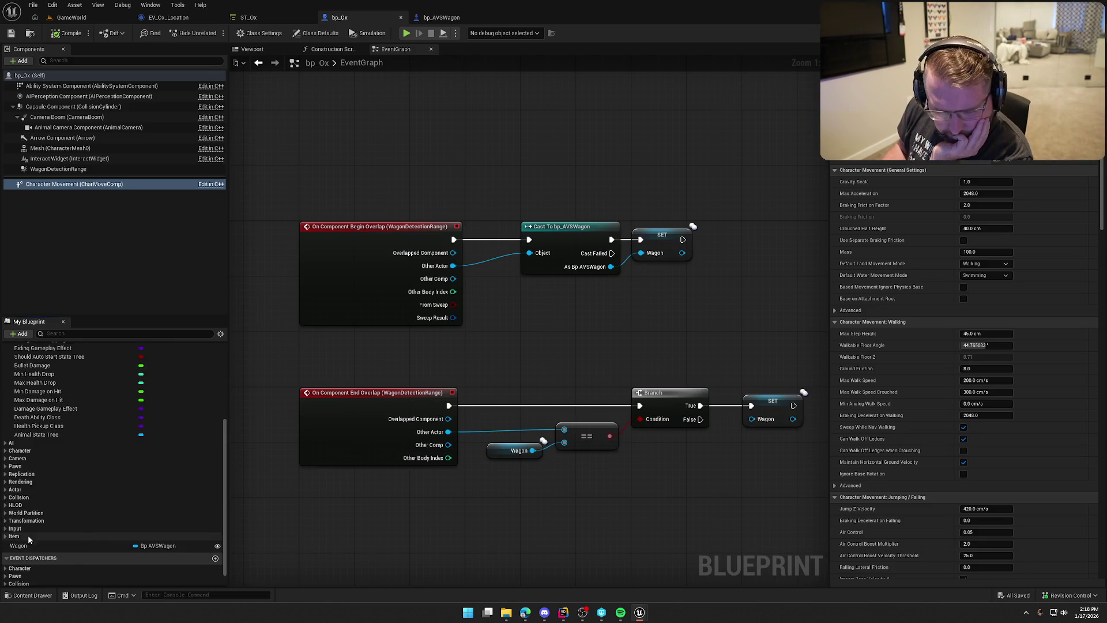
pyautogui.scroll(2, 90, 517)
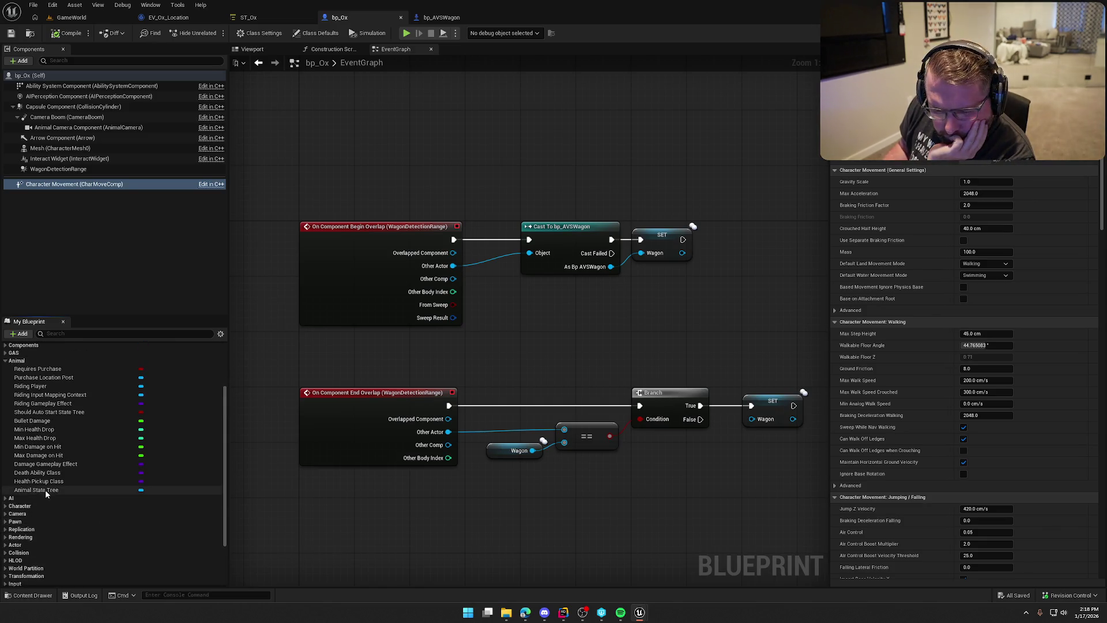
pyautogui.click(36, 490)
pyautogui.click(1015, 229)
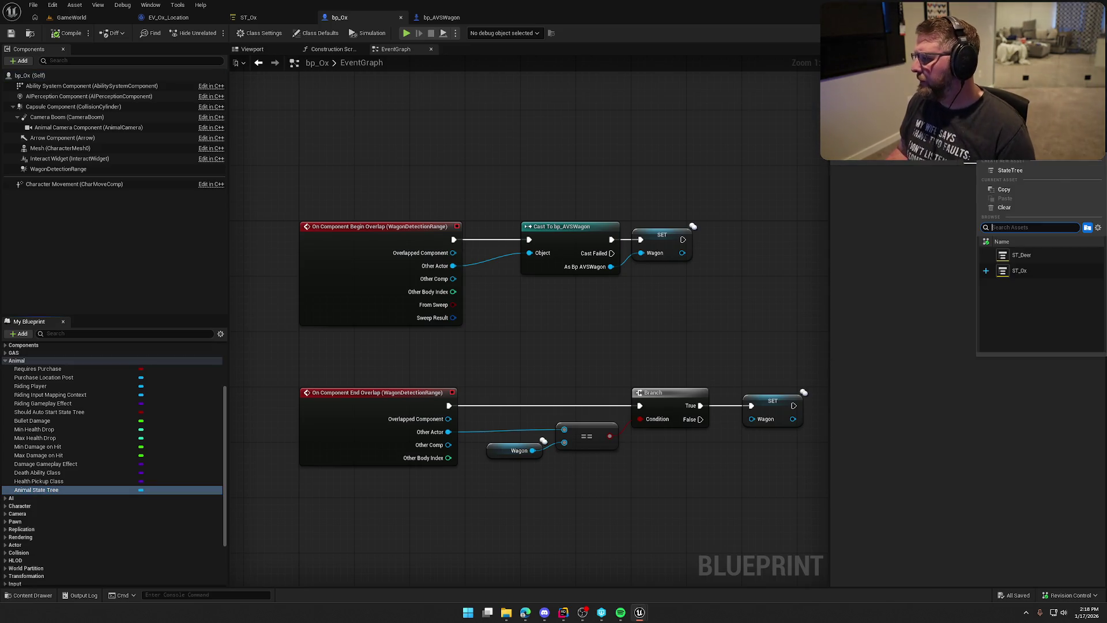
pyautogui.click(1020, 271)
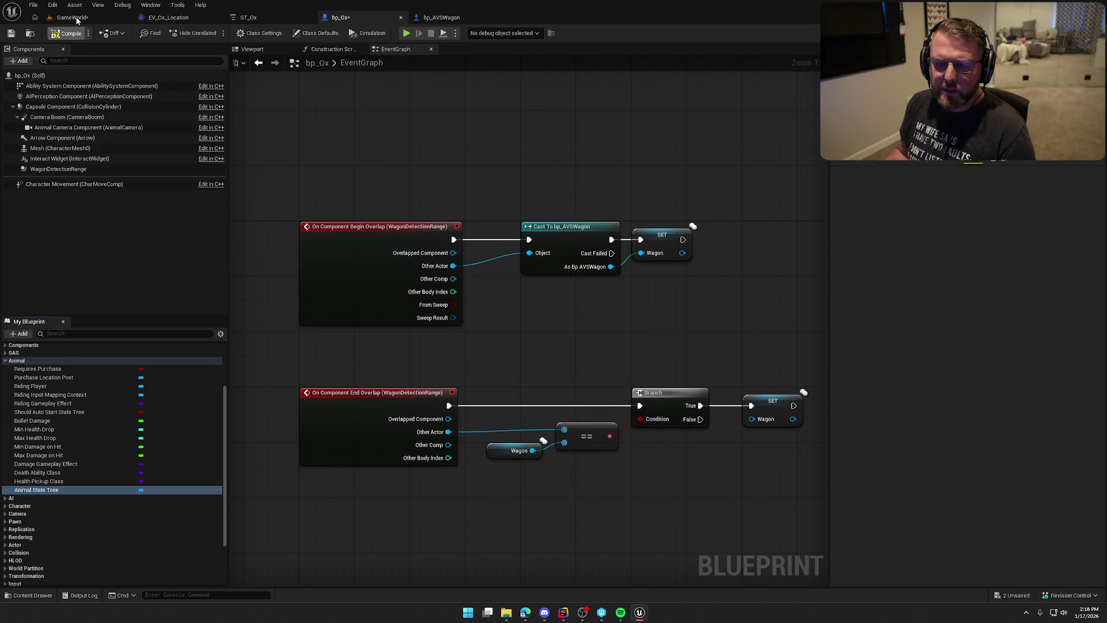
pyautogui.click(75, 18)
pyautogui.click(216, 34)
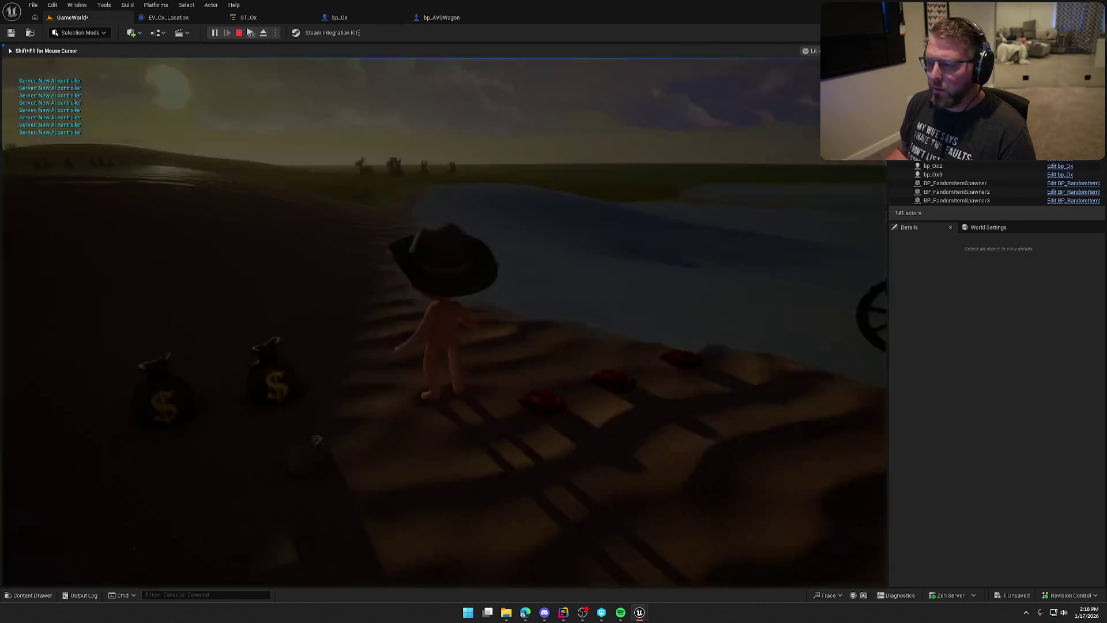
# Step: Ride the ox to the wagon and hitch it, walk away and back, then stop playing
pyautogui.press('e')
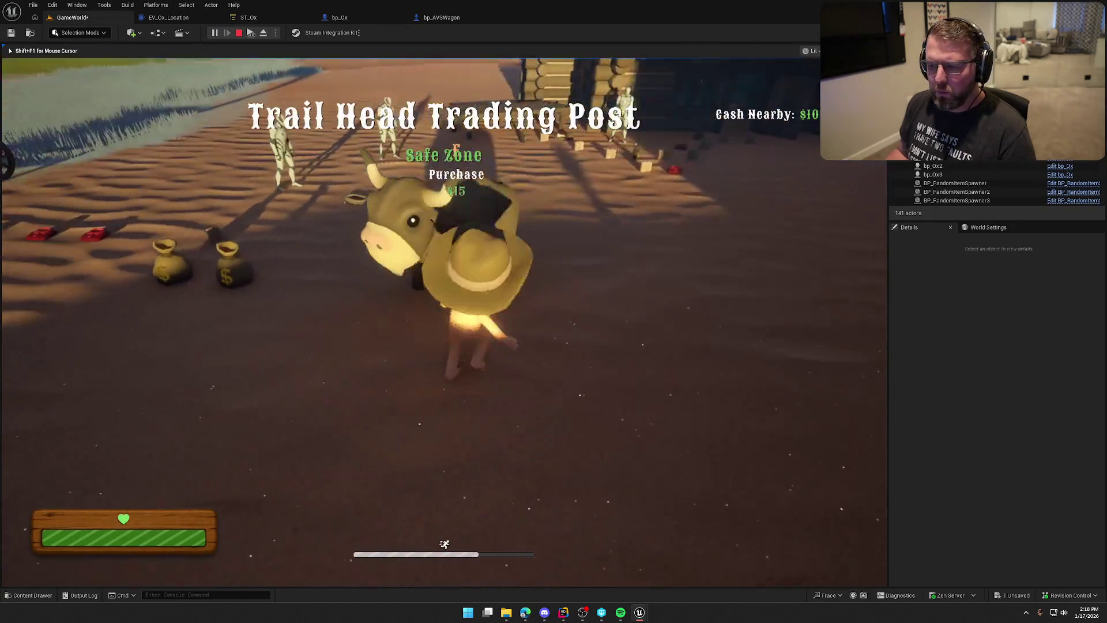
pyautogui.press('w')
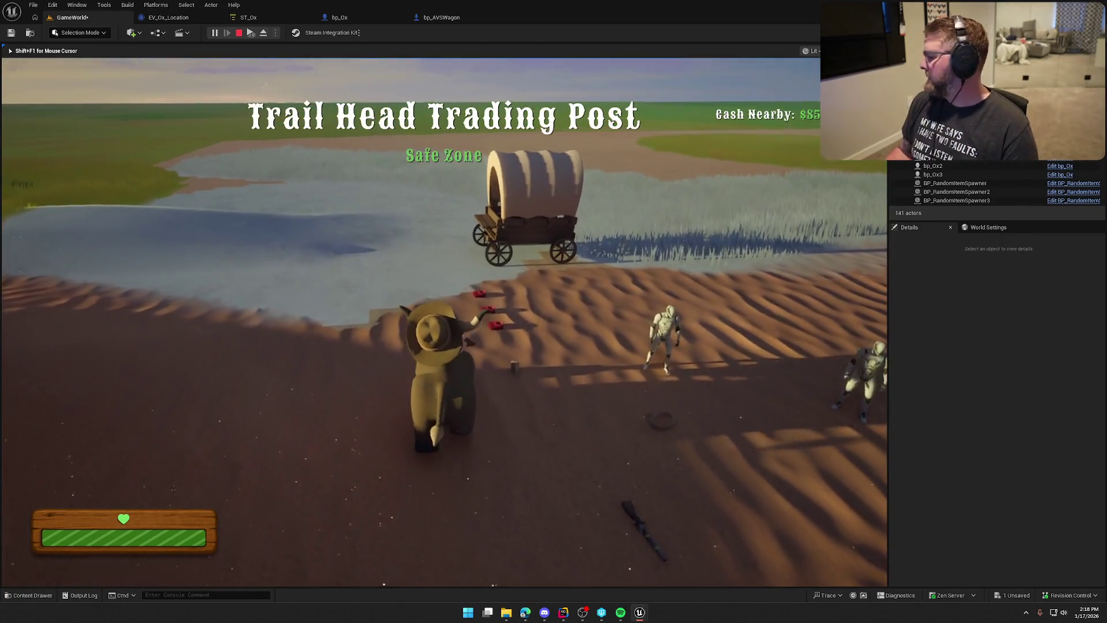
pyautogui.press('w')
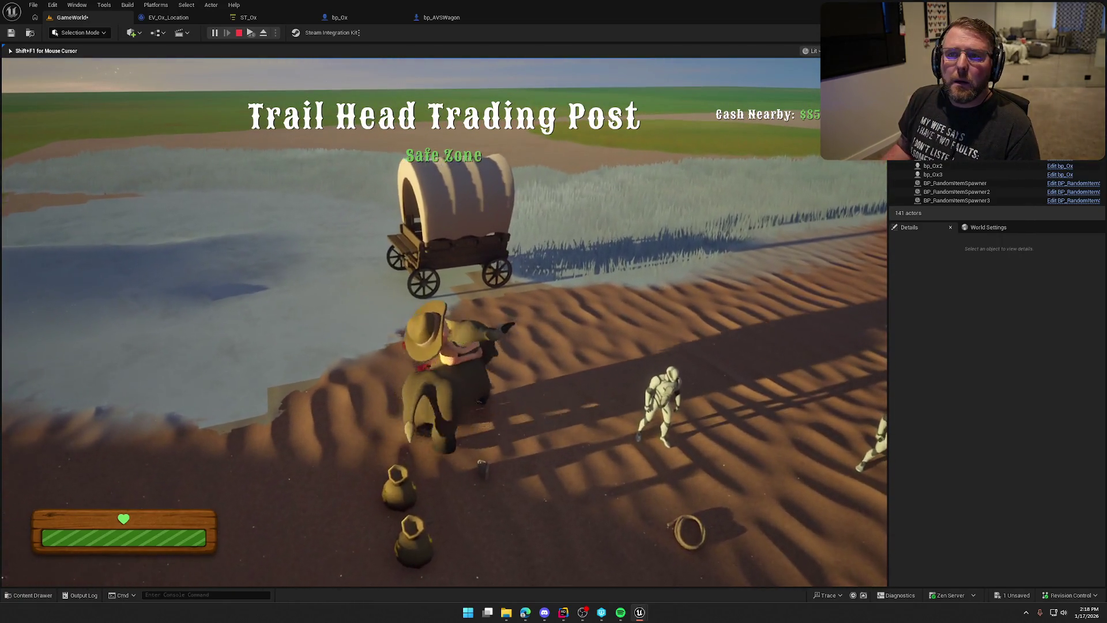
pyautogui.press('w')
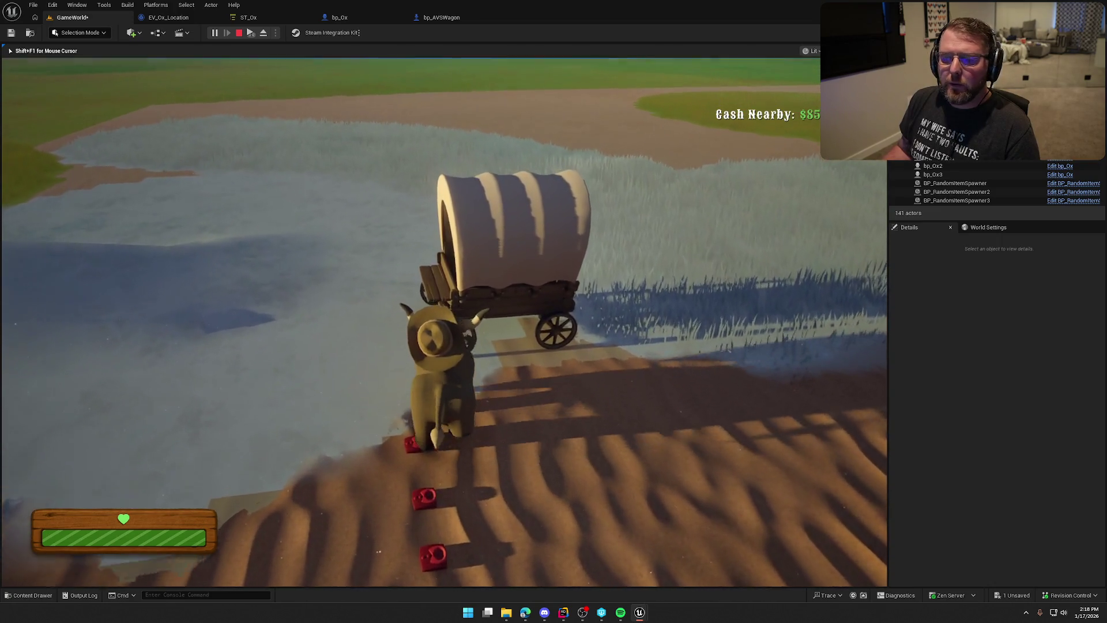
pyautogui.press('e')
pyautogui.press('e')
pyautogui.press('s')
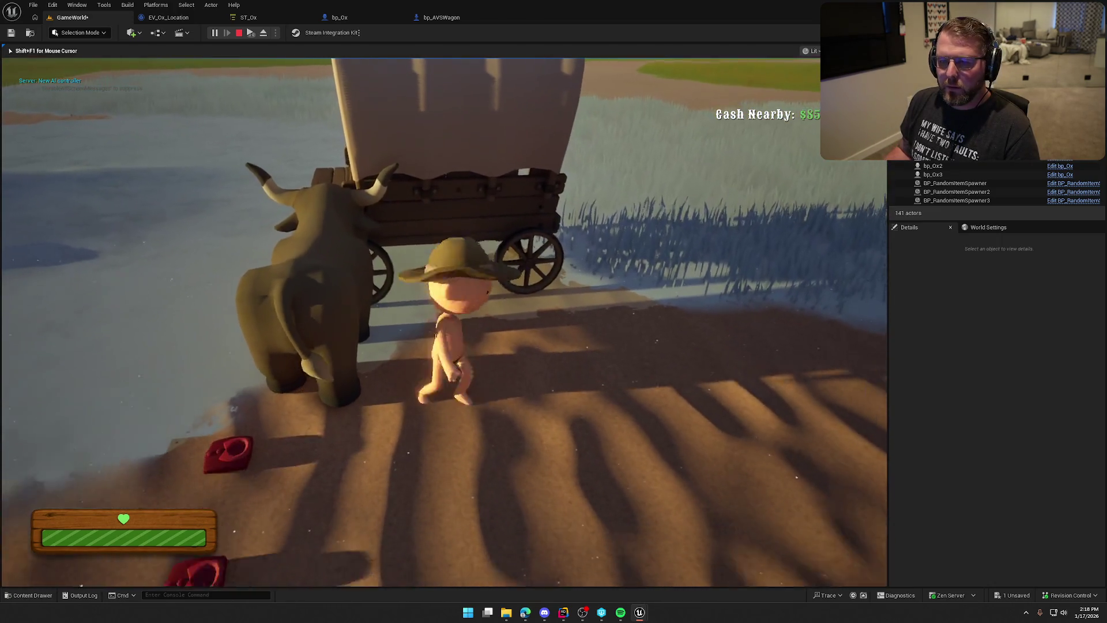
pyautogui.press('s')
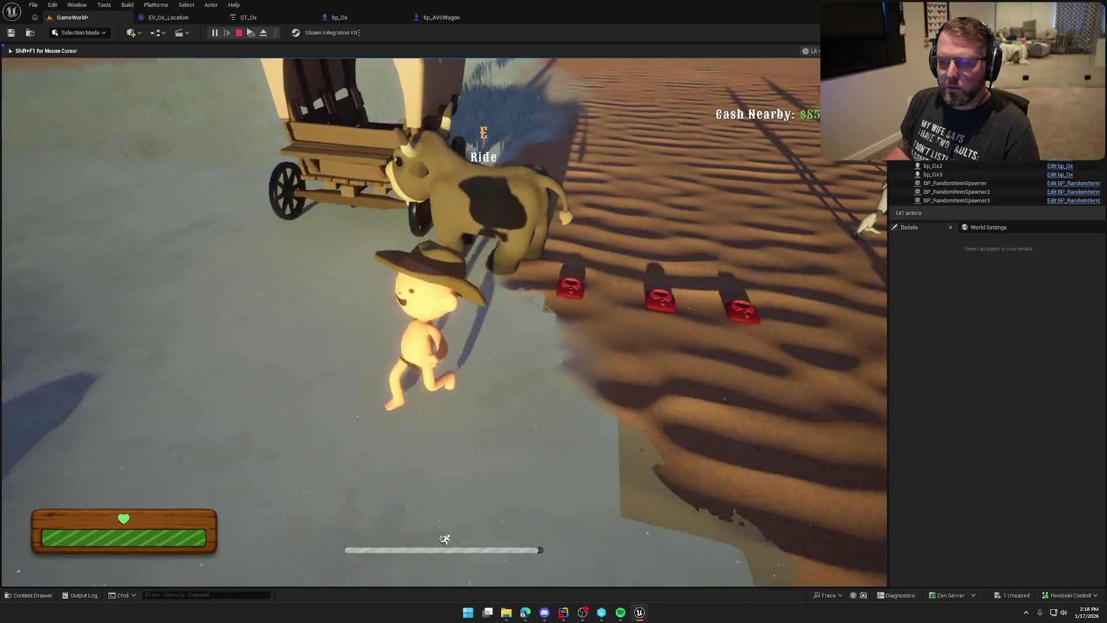
pyautogui.press('w')
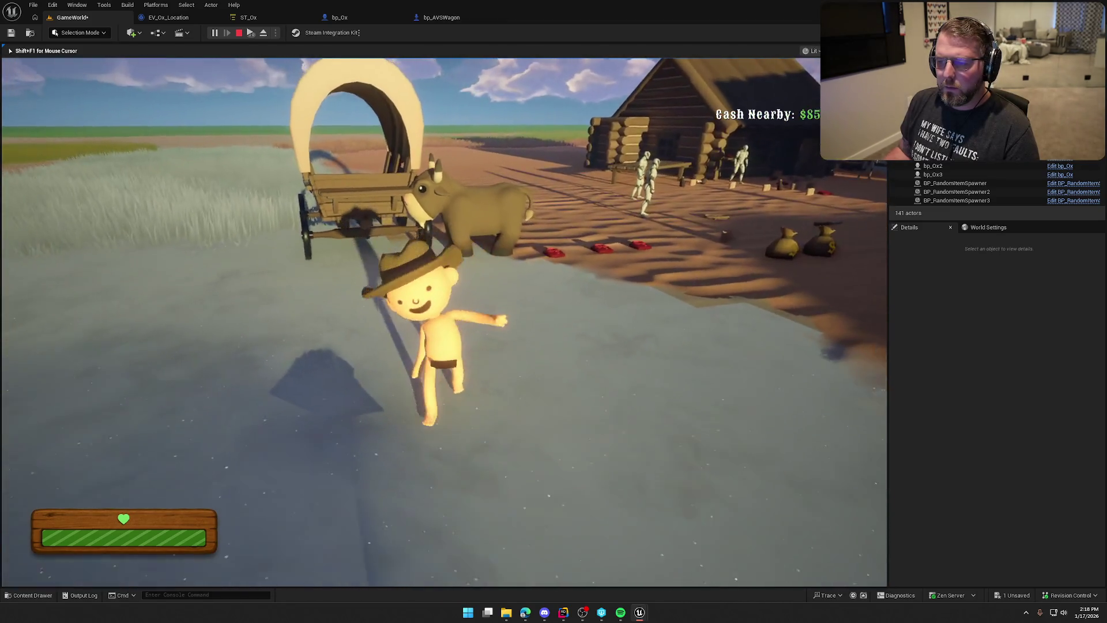
pyautogui.press('w')
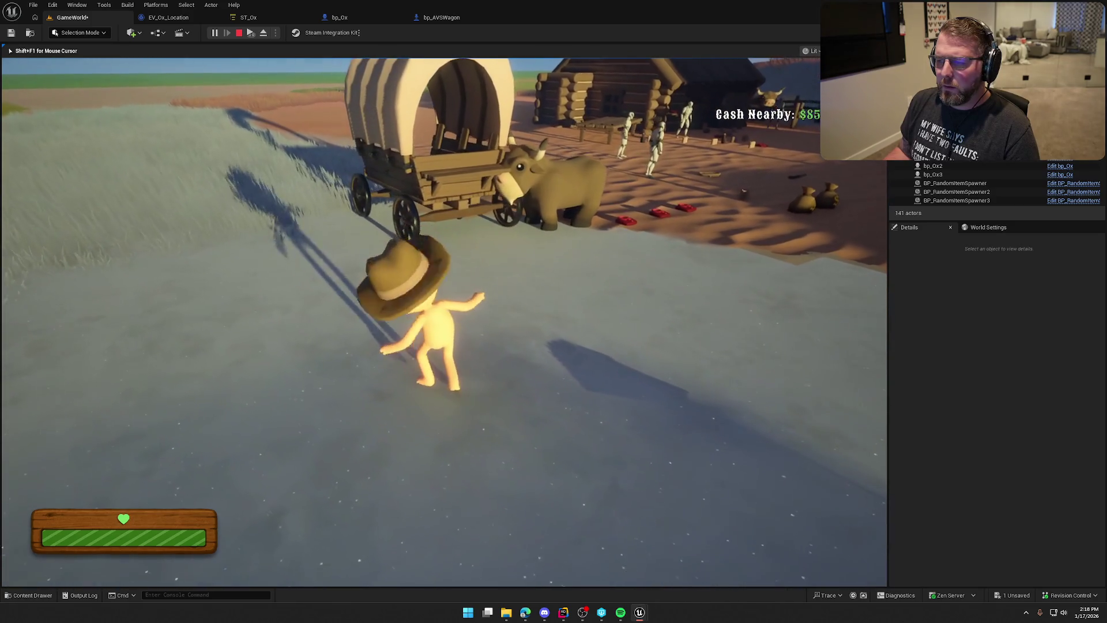
pyautogui.press('Escape')
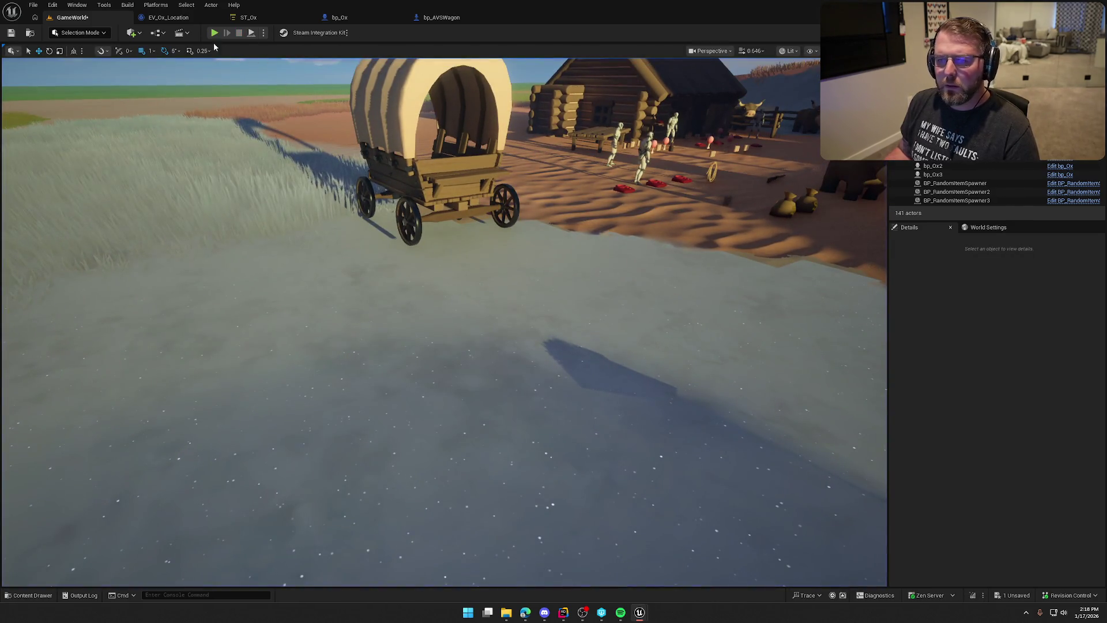
pyautogui.click(246, 19)
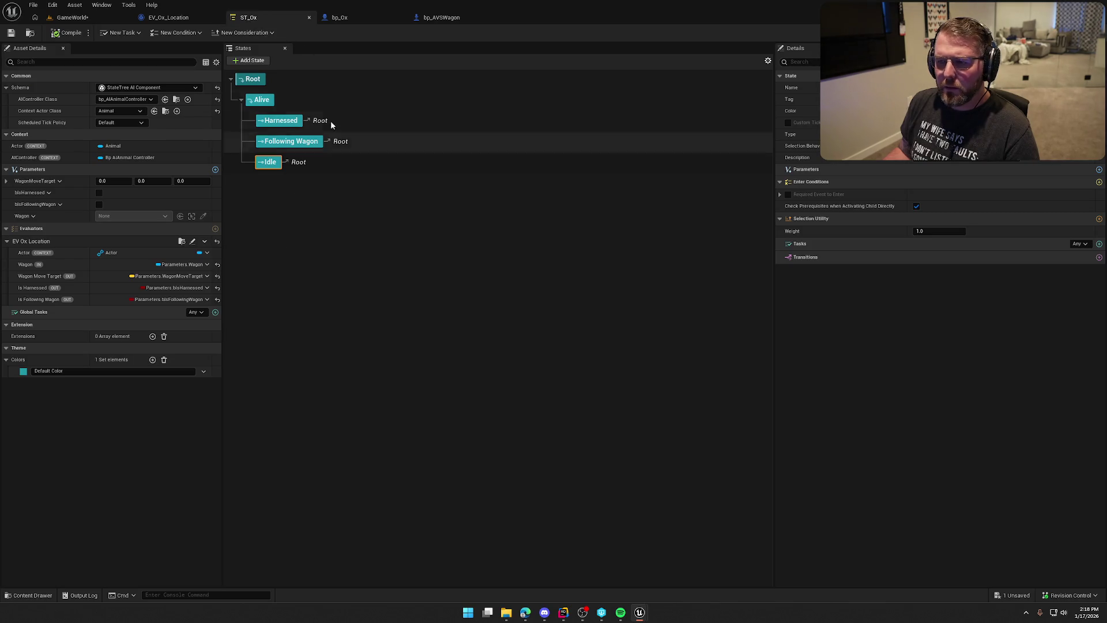
# Step: Print the Wagon Move Target vector with a Print String after its SET node
pyautogui.click(182, 21)
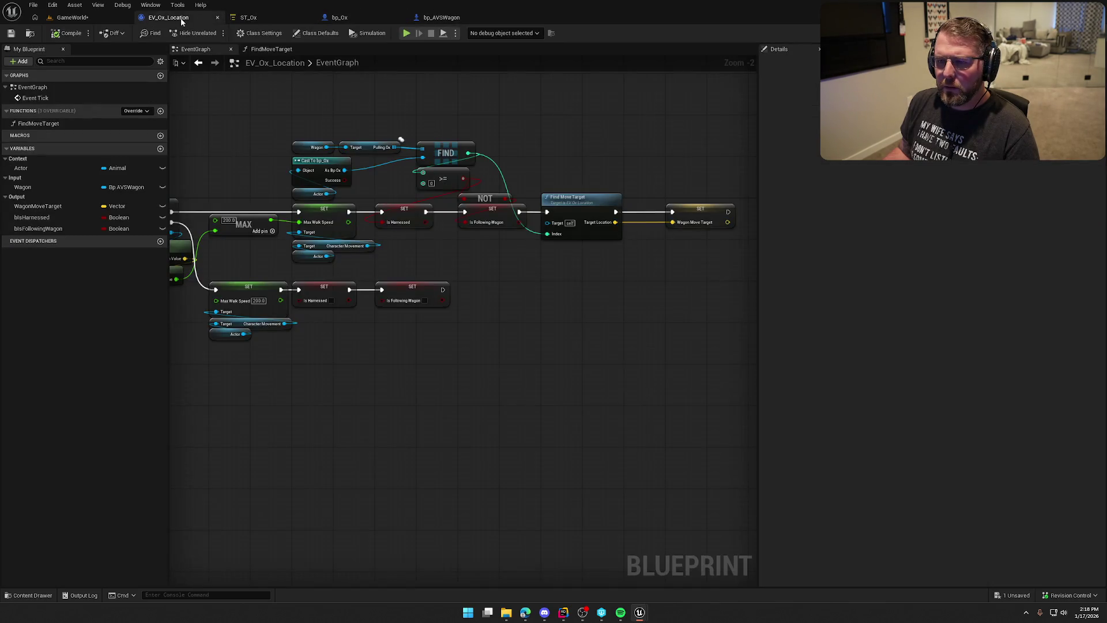
pyautogui.moveTo(249, 195)
pyautogui.mouseDown()
pyautogui.moveTo(326, 148)
pyautogui.moveTo(419, 176)
pyautogui.mouseUp()
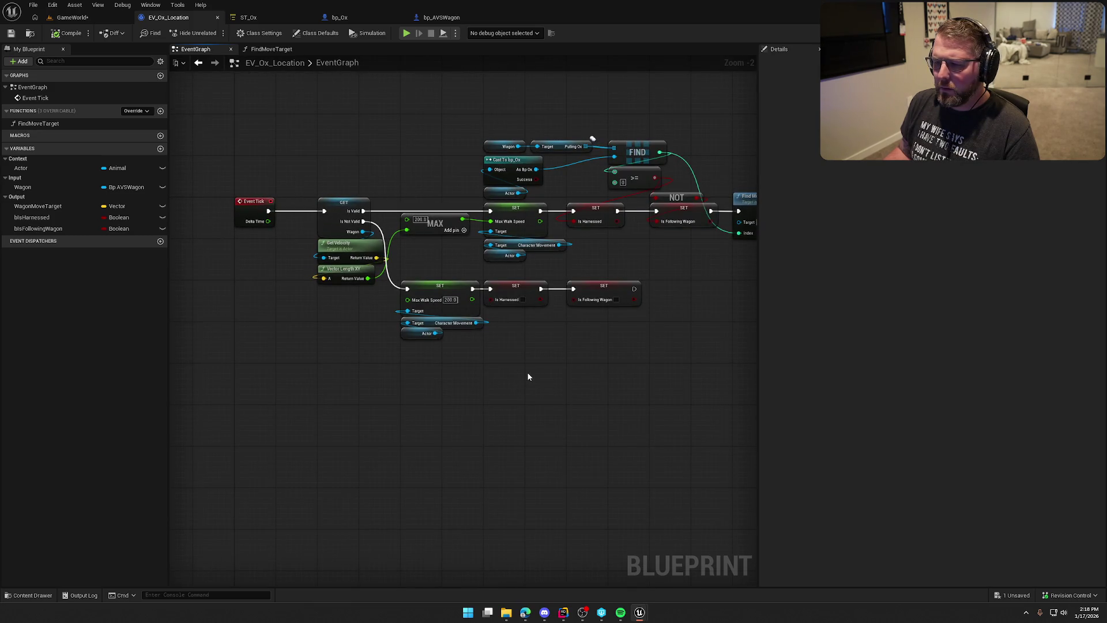
pyautogui.moveTo(570, 370); pyautogui.dragTo(228, 355)
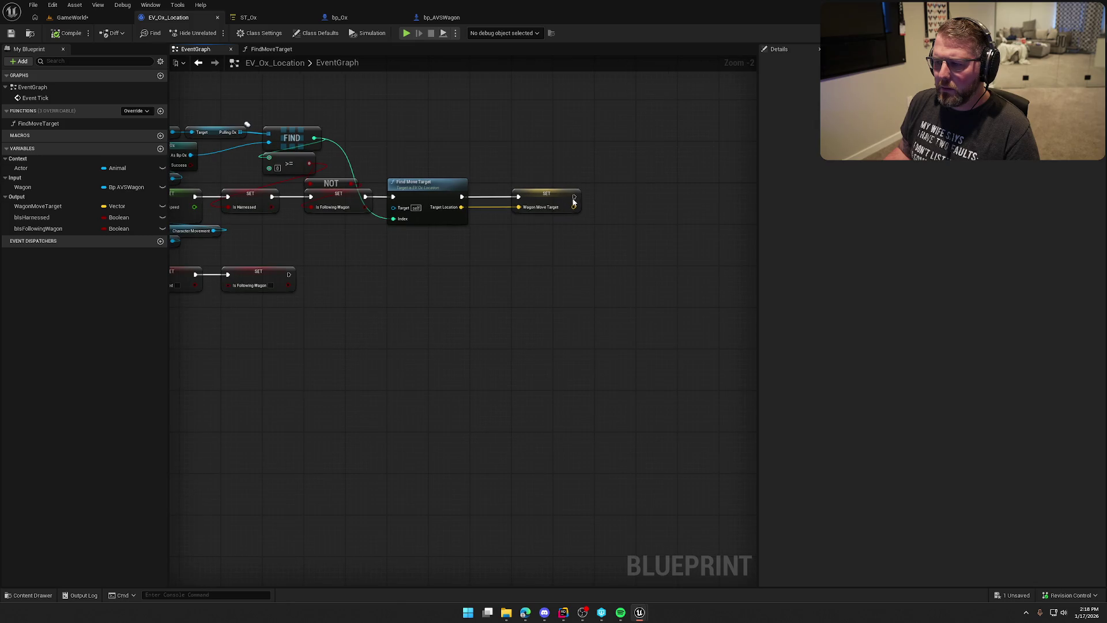
pyautogui.moveTo(633, 201); pyautogui.dragTo(671, 189)
pyautogui.write('print')
pyautogui.press('Return')
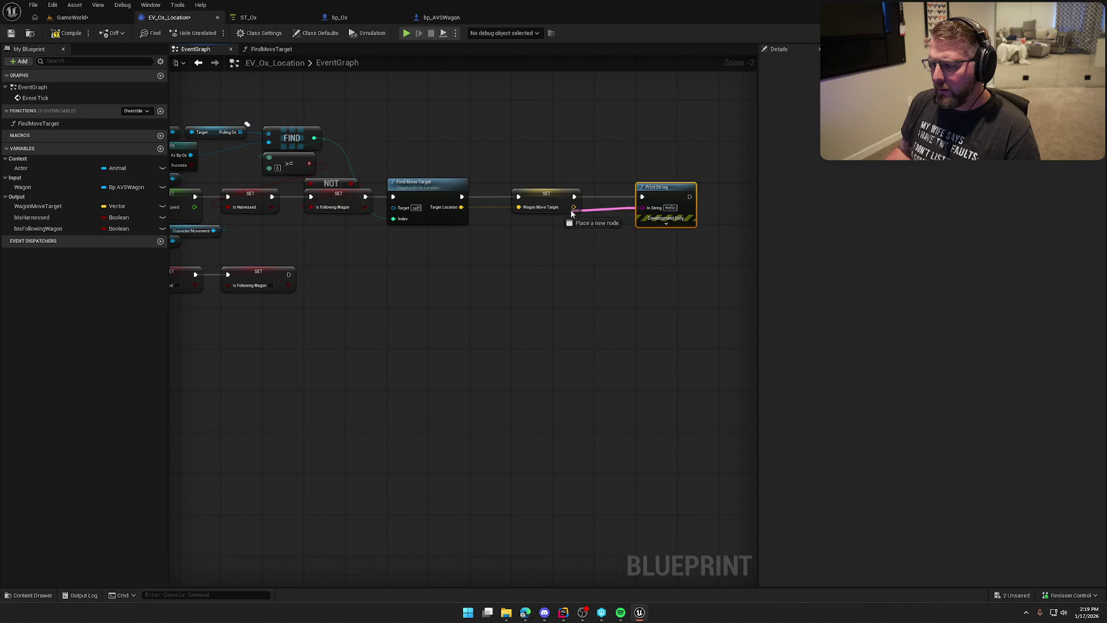
pyautogui.moveTo(571, 214); pyautogui.dragTo(573, 207)
pyautogui.click(557, 282)
pyautogui.moveTo(557, 282); pyautogui.dragTo(619, 294)
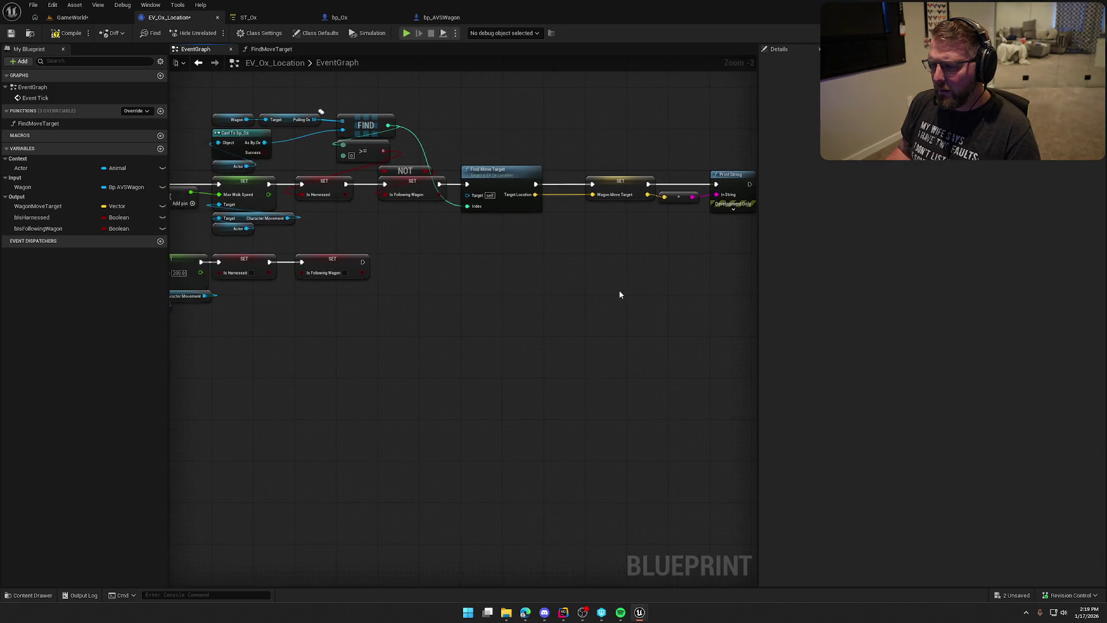
# Step: Play the GameWorld level again and walk toward the trading post
pyautogui.click(76, 20)
pyautogui.click(216, 33)
pyautogui.press('w')
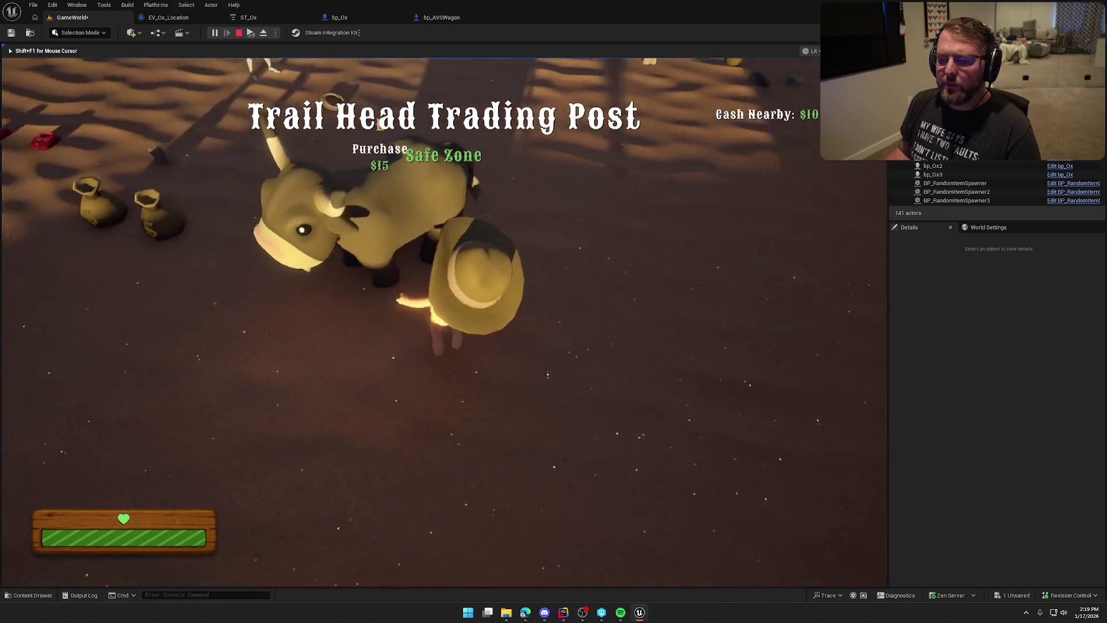
# Step: Ride the ox to the wagon, dismount, and turn the rider back toward the ox
pyautogui.press('e')
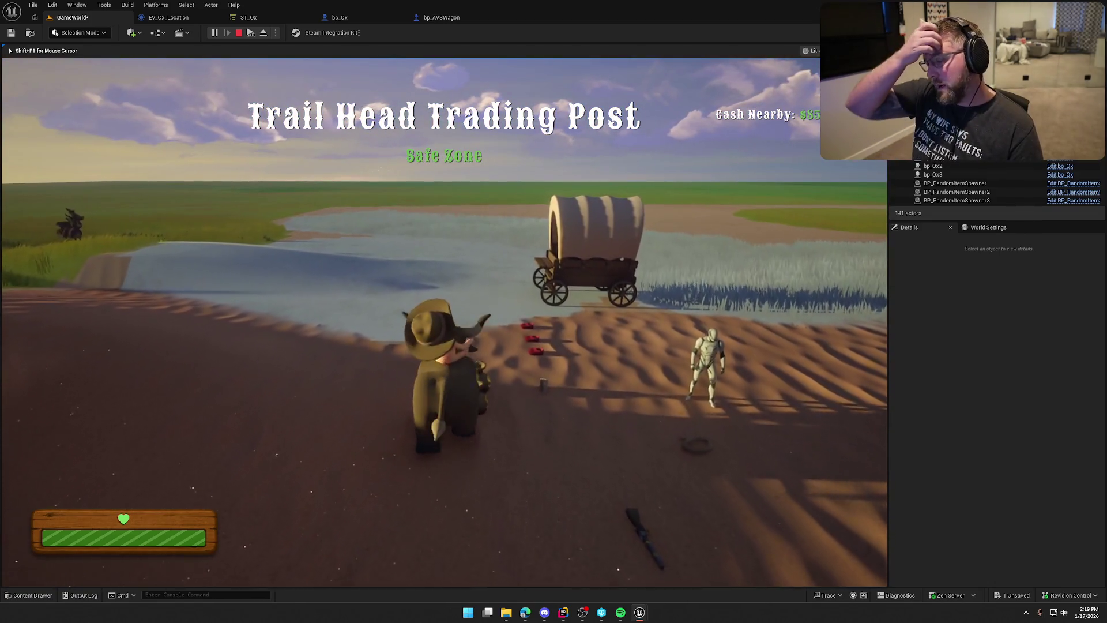
pyautogui.press('w')
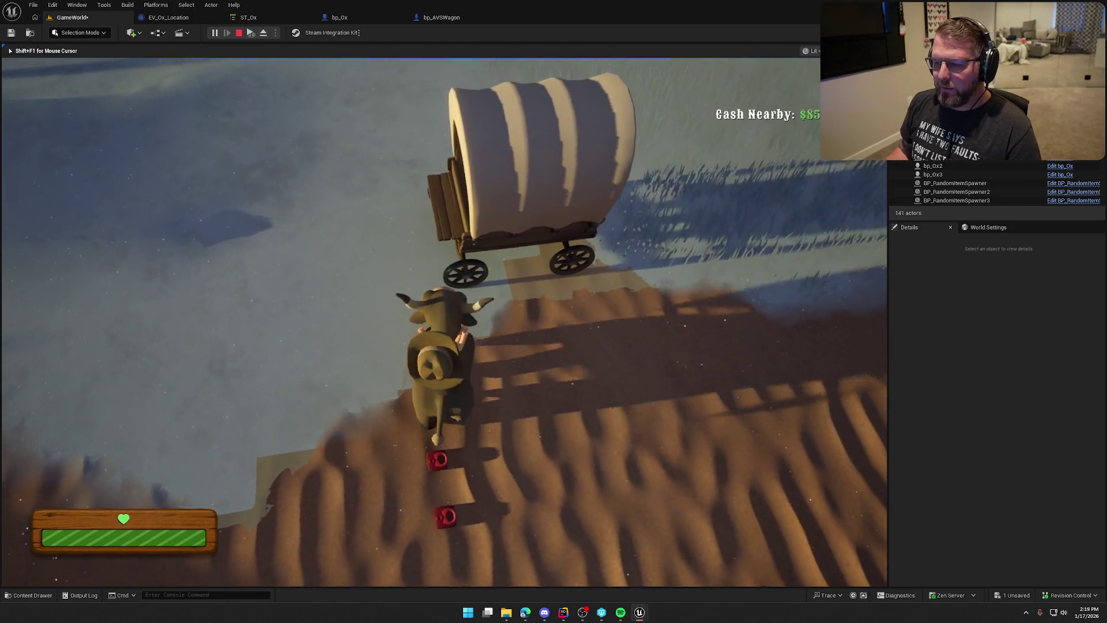
pyautogui.press('e')
pyautogui.press('w')
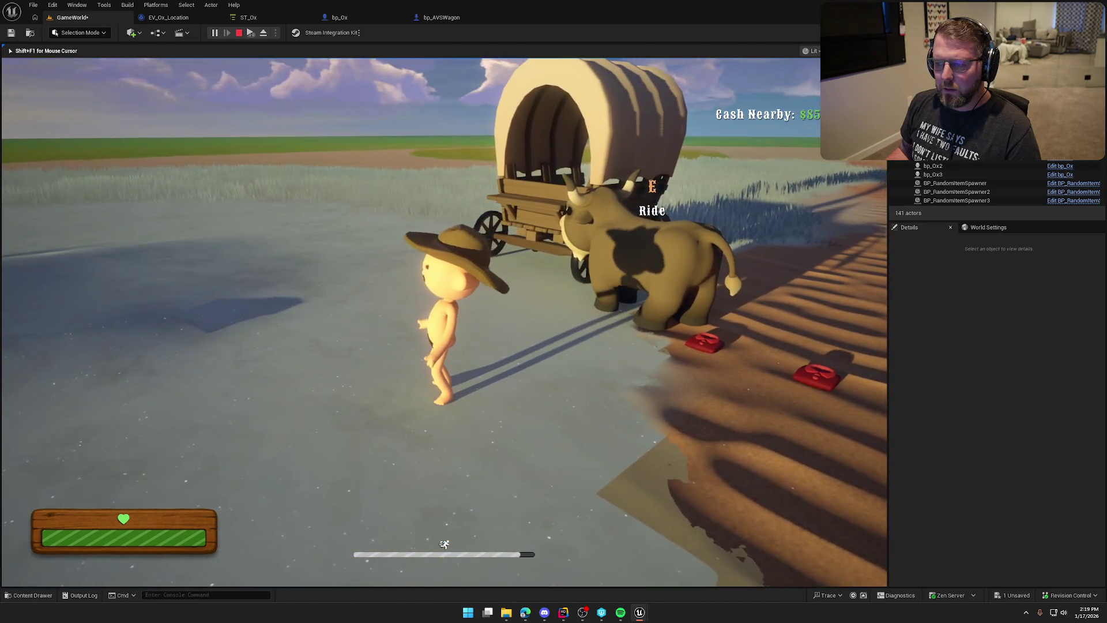
pyautogui.press('s')
pyautogui.press('w')
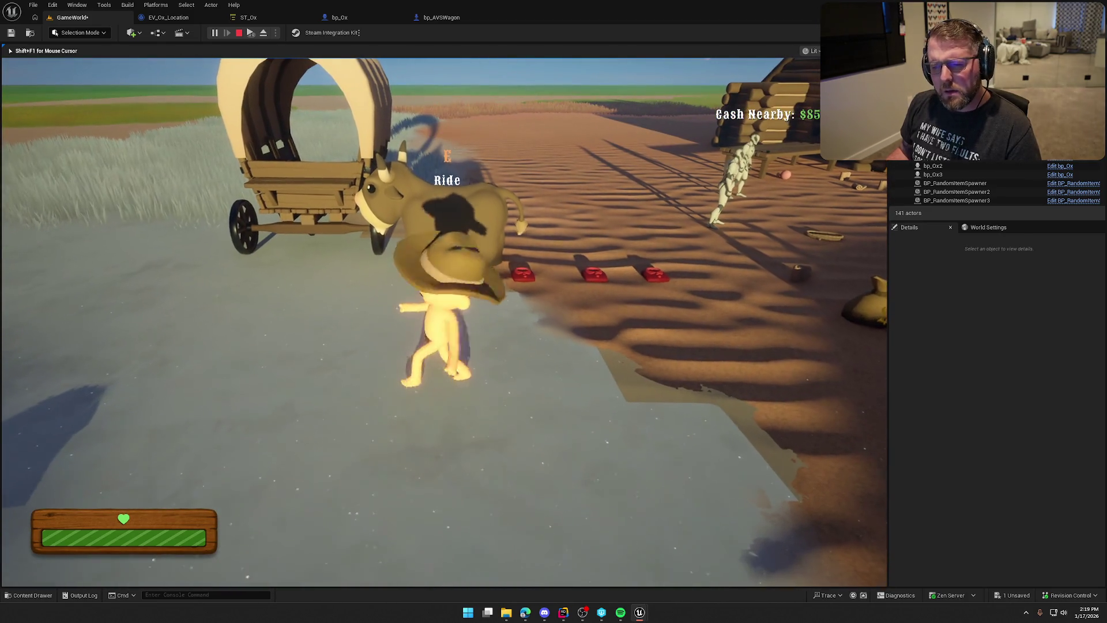
# Step: Inspect bp_Ox3's Wagon property, stop playing, and return to EV_Ox_Location
pyautogui.hotkey('shift', 'F1')
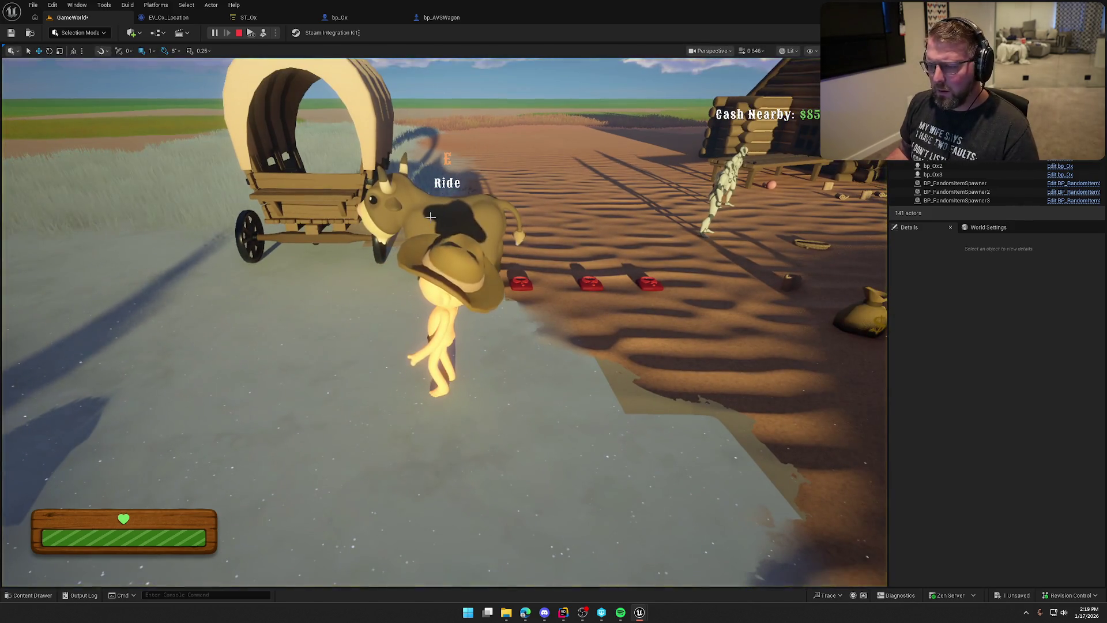
pyautogui.click(378, 238)
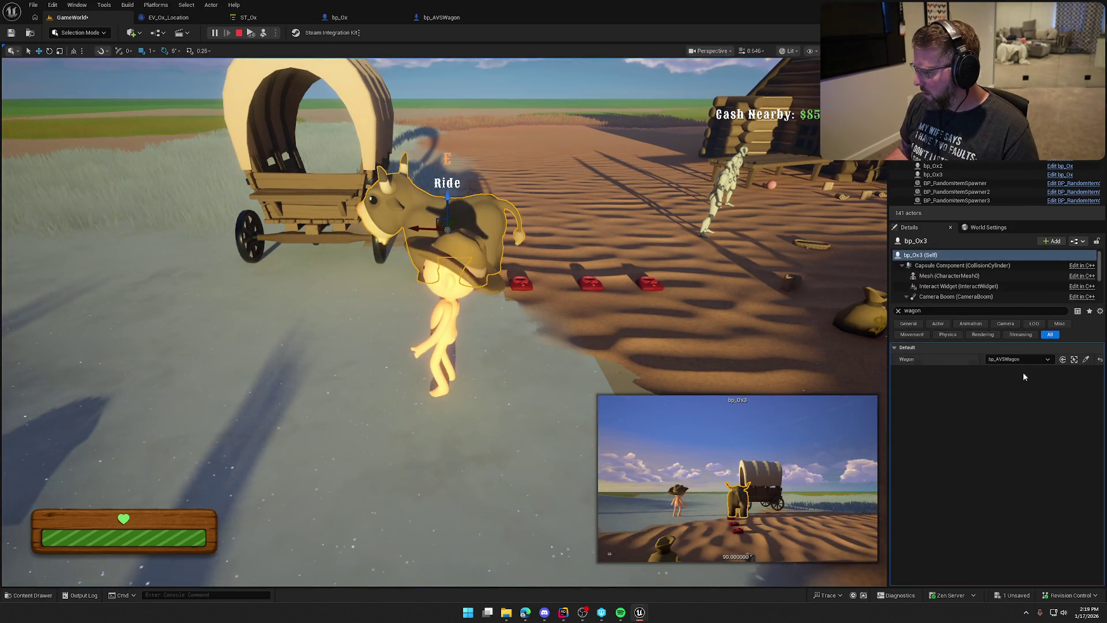
pyautogui.click(898, 310)
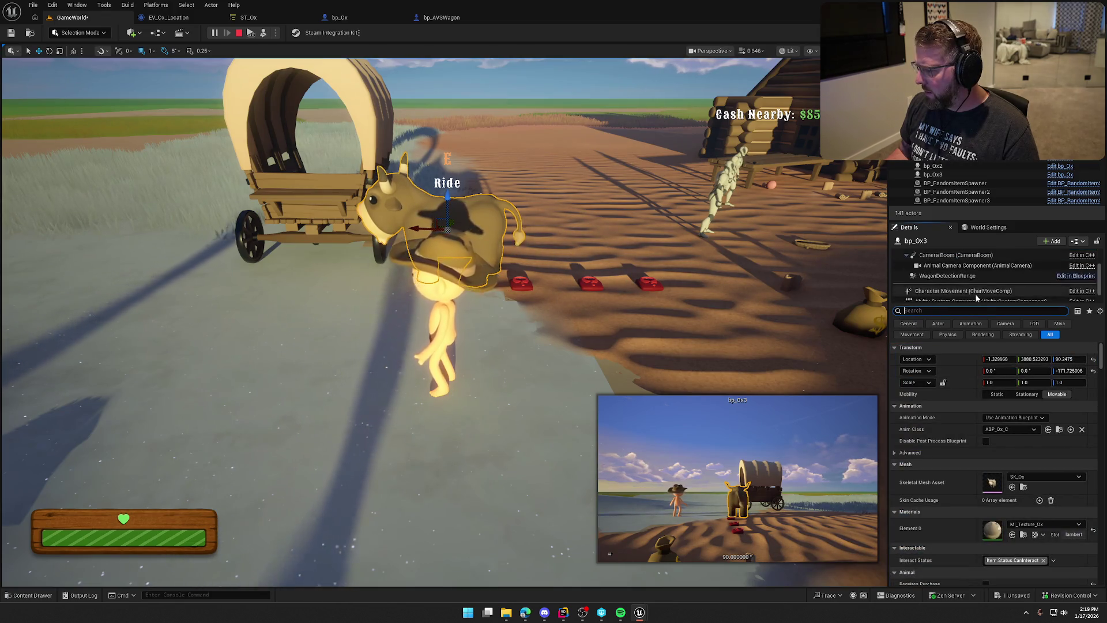
pyautogui.scroll(-3, 980, 285)
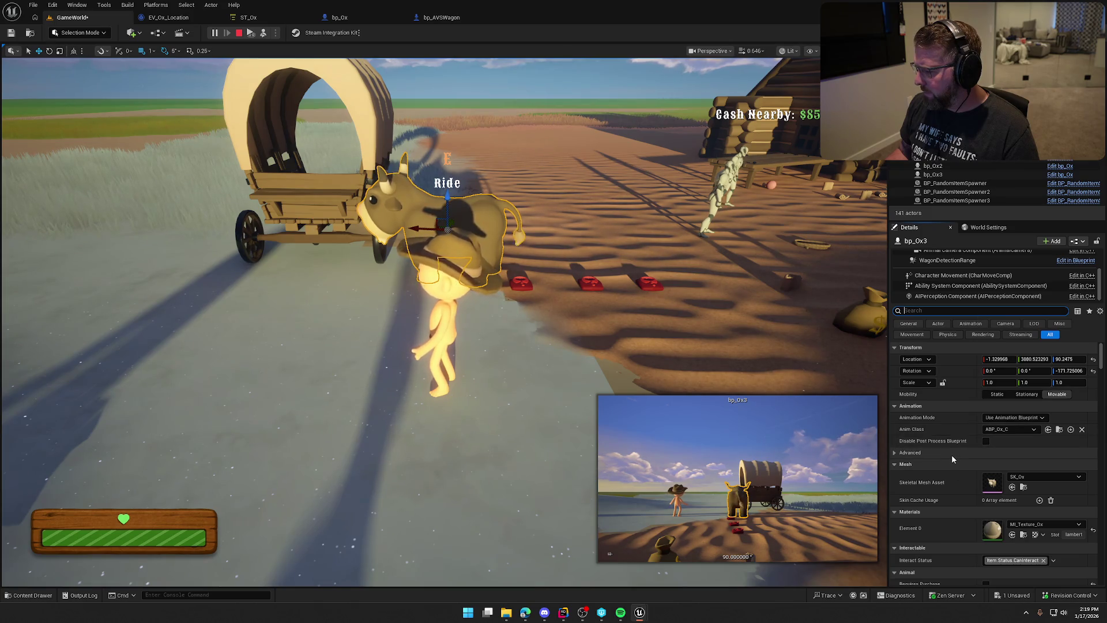
pyautogui.click(239, 34)
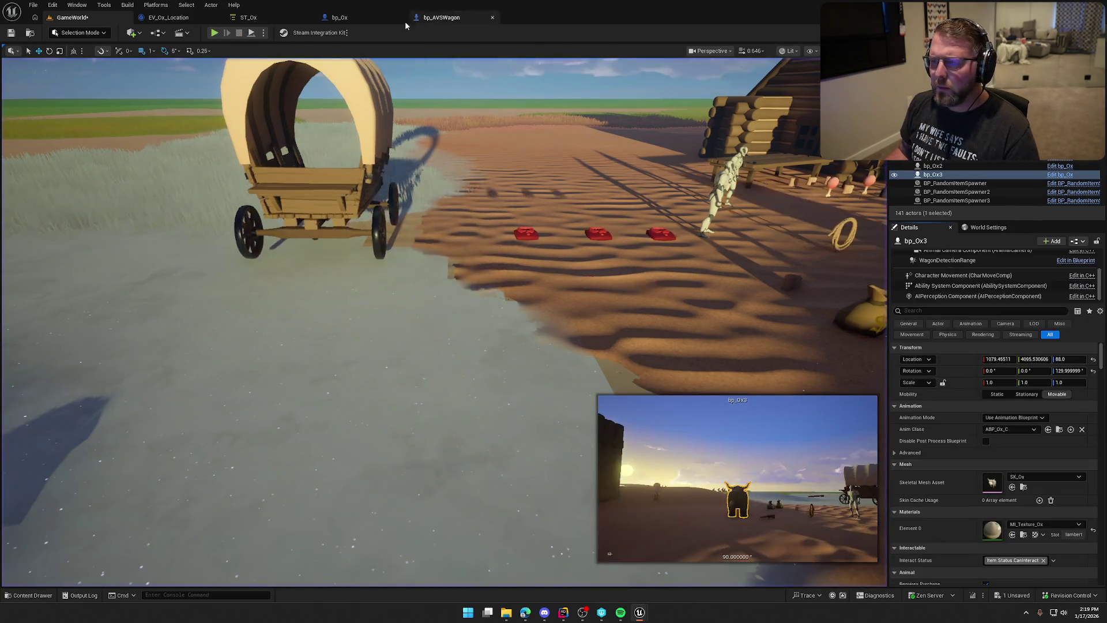
pyautogui.click(193, 19)
# Step: Delete bp_AIAnimalController's BeginPlay Print String, then view AnimalController.cpp's OnPossess code in Rider
pyautogui.hotkey('ctrl', 'space')
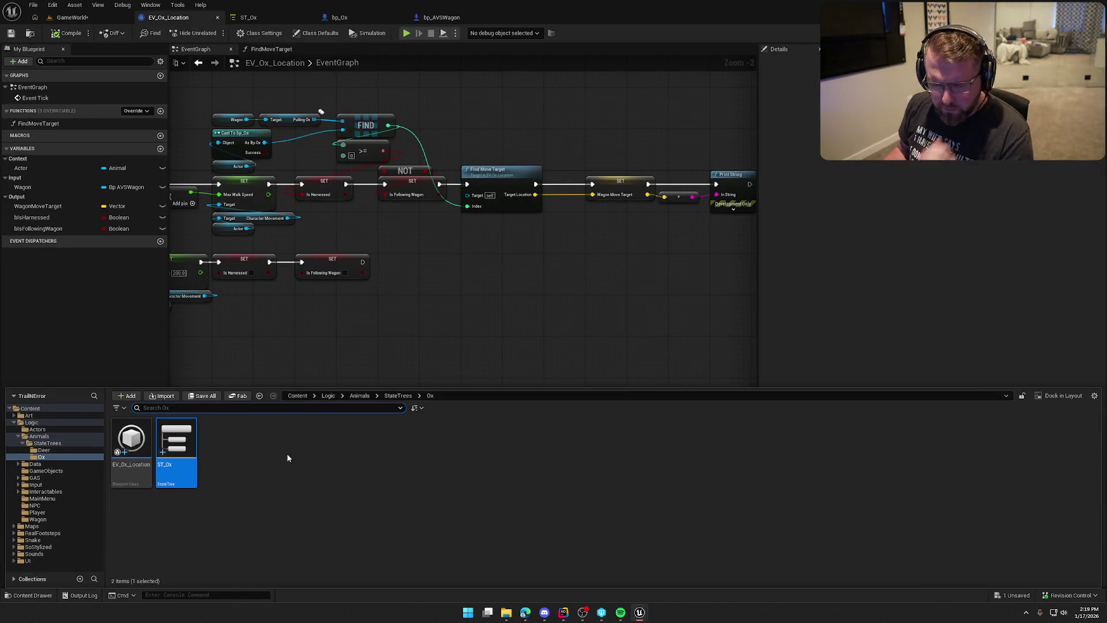
pyautogui.click(41, 437)
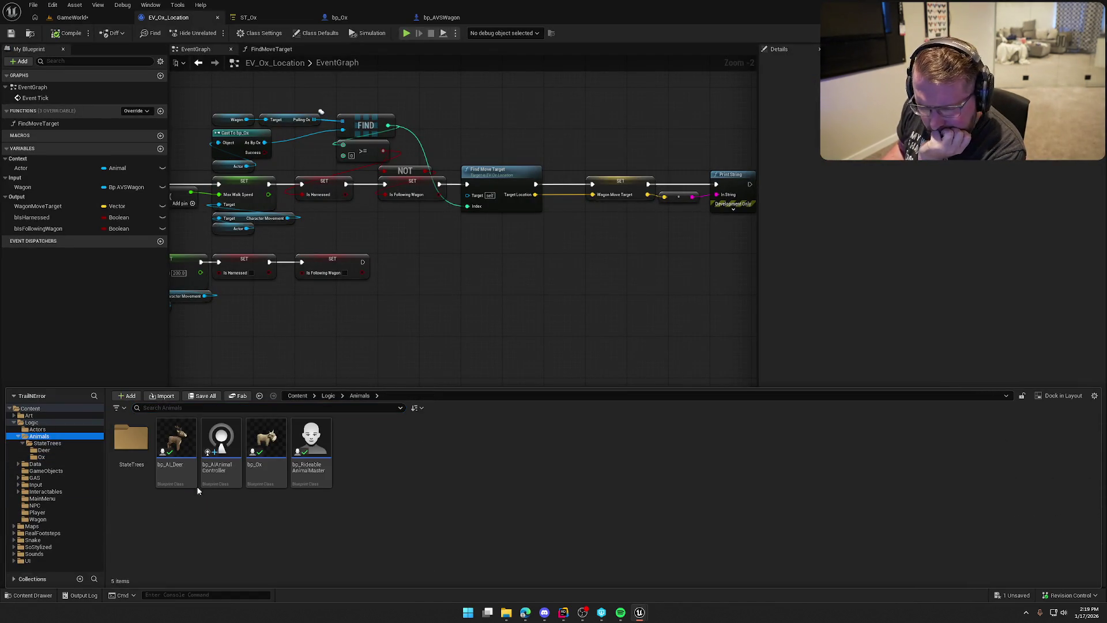
pyautogui.doubleClick(224, 431)
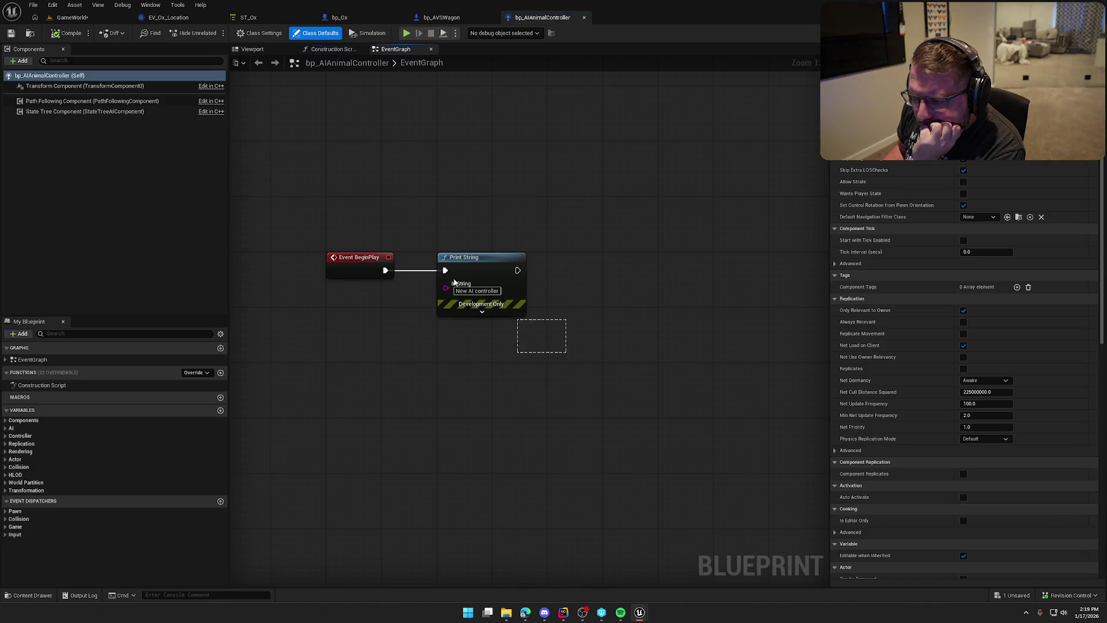
pyautogui.moveTo(454, 282); pyautogui.dragTo(358, 265)
pyautogui.click(569, 344)
pyautogui.moveTo(572, 369); pyautogui.dragTo(334, 189)
pyautogui.press('Delete')
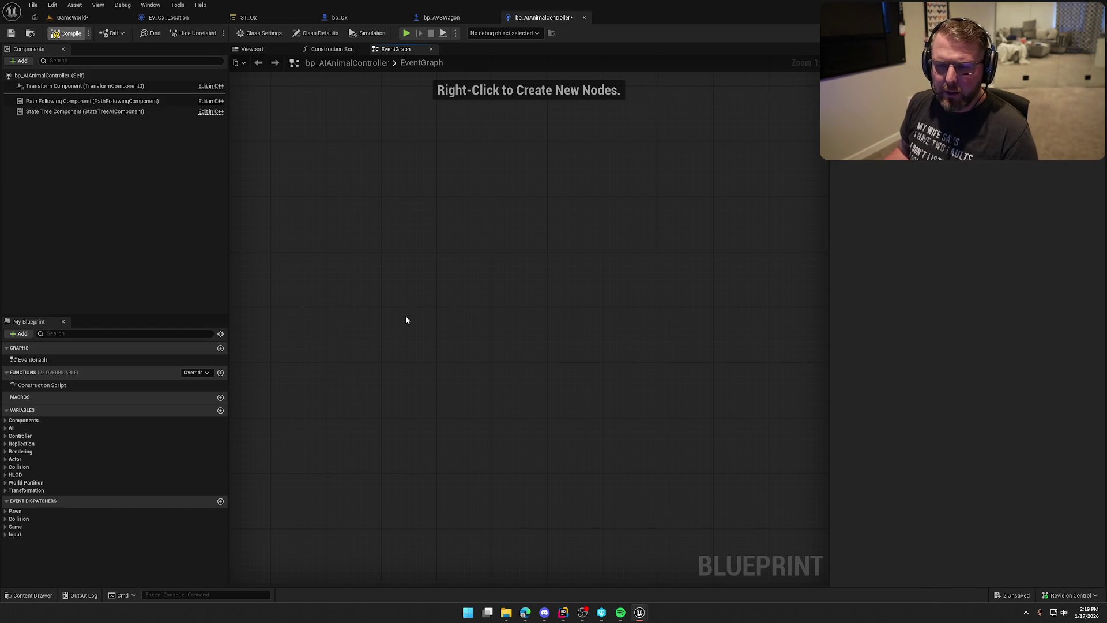
pyautogui.click(563, 612)
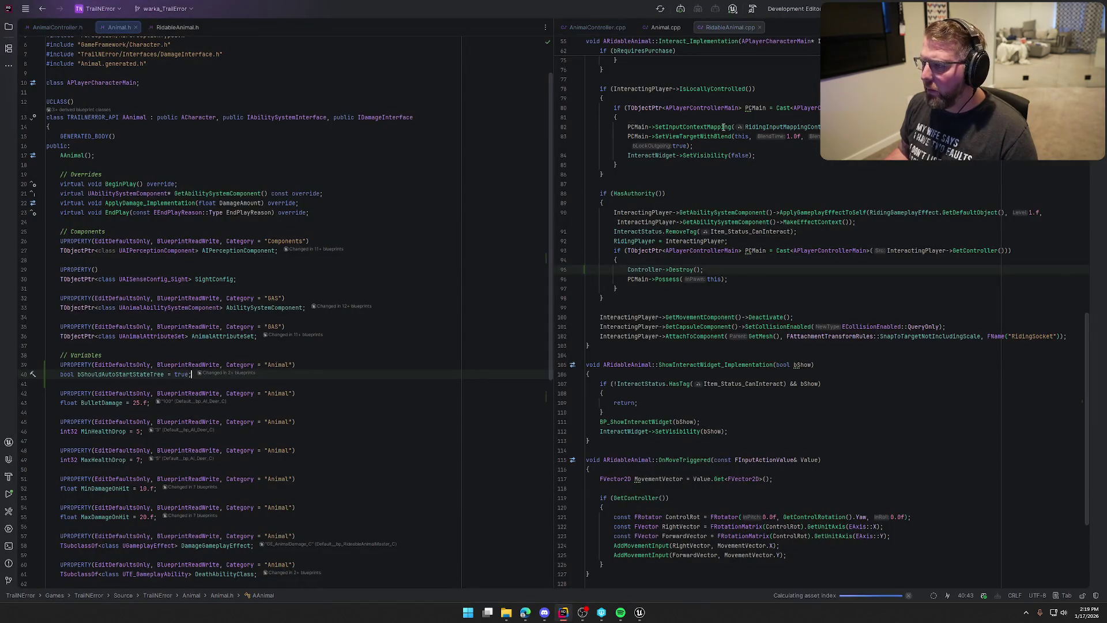
pyautogui.click(597, 28)
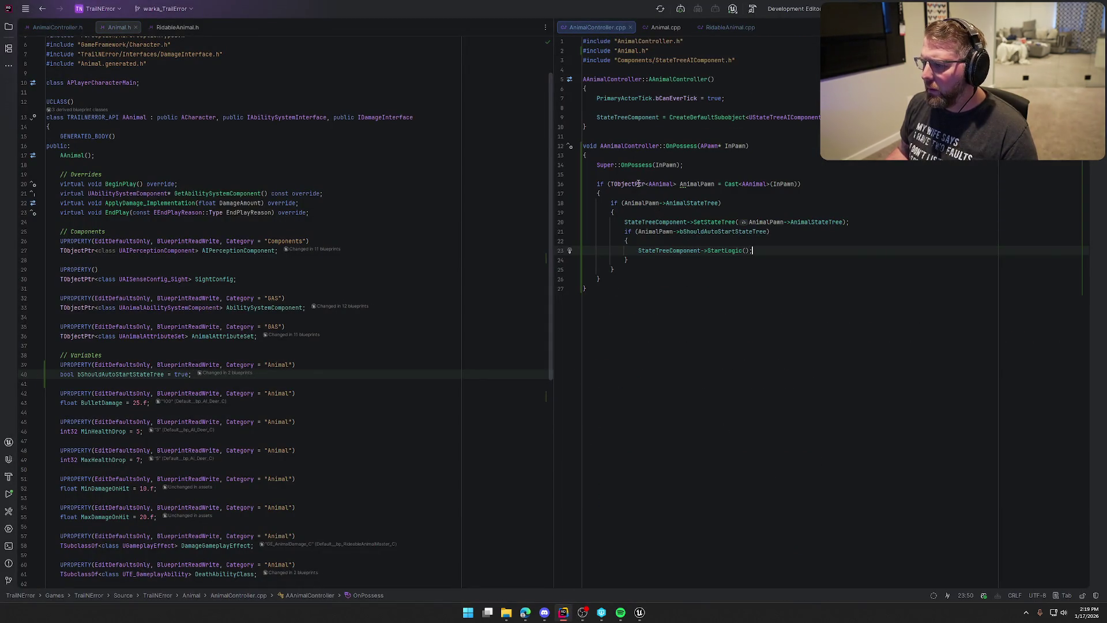
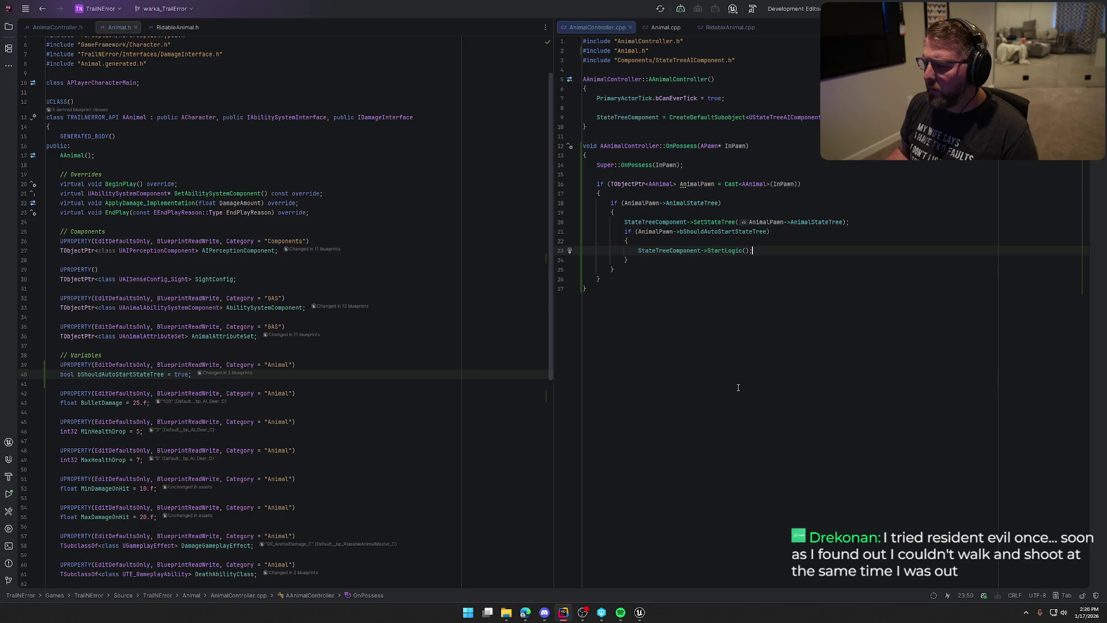
# Step: Check RidableAnimal.cpp in Rider, then return to the bp_Ox event graph in Unreal
pyautogui.moveTo(639, 611)
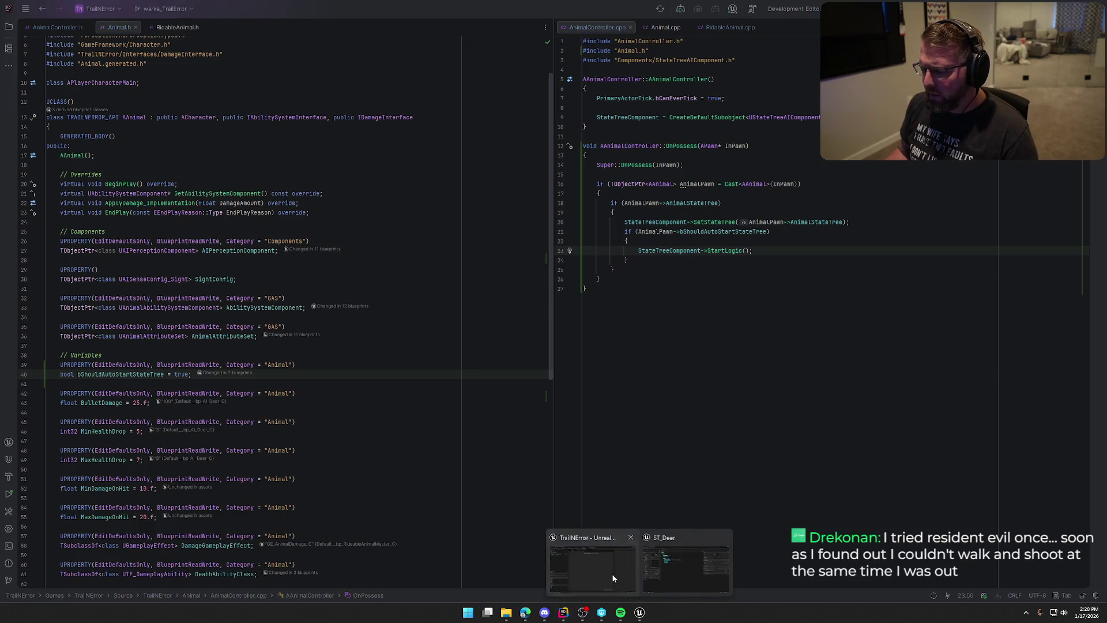
pyautogui.click(611, 573)
pyautogui.click(361, 15)
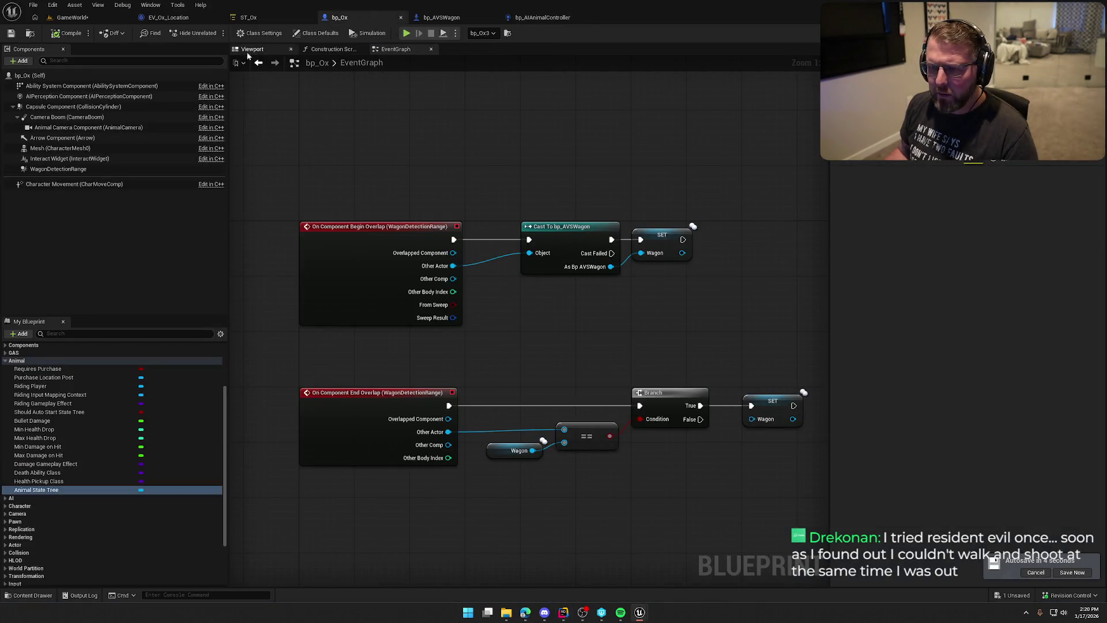
pyautogui.scroll(-1, 390, 222)
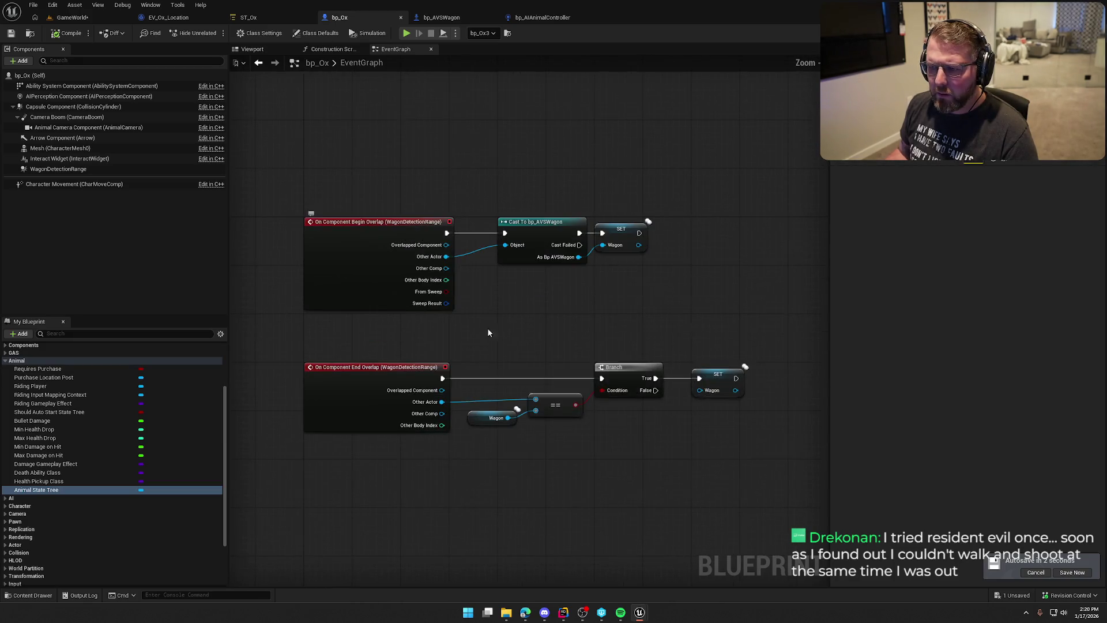
pyautogui.click(563, 612)
pyautogui.click(721, 27)
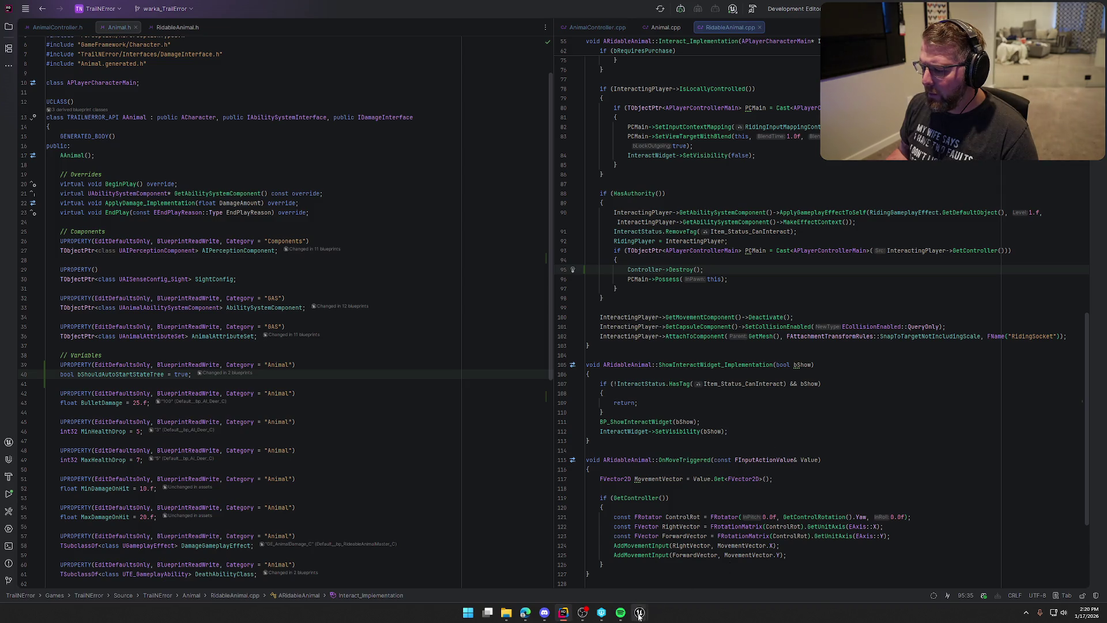
pyautogui.moveTo(638, 614)
pyautogui.click(584, 544)
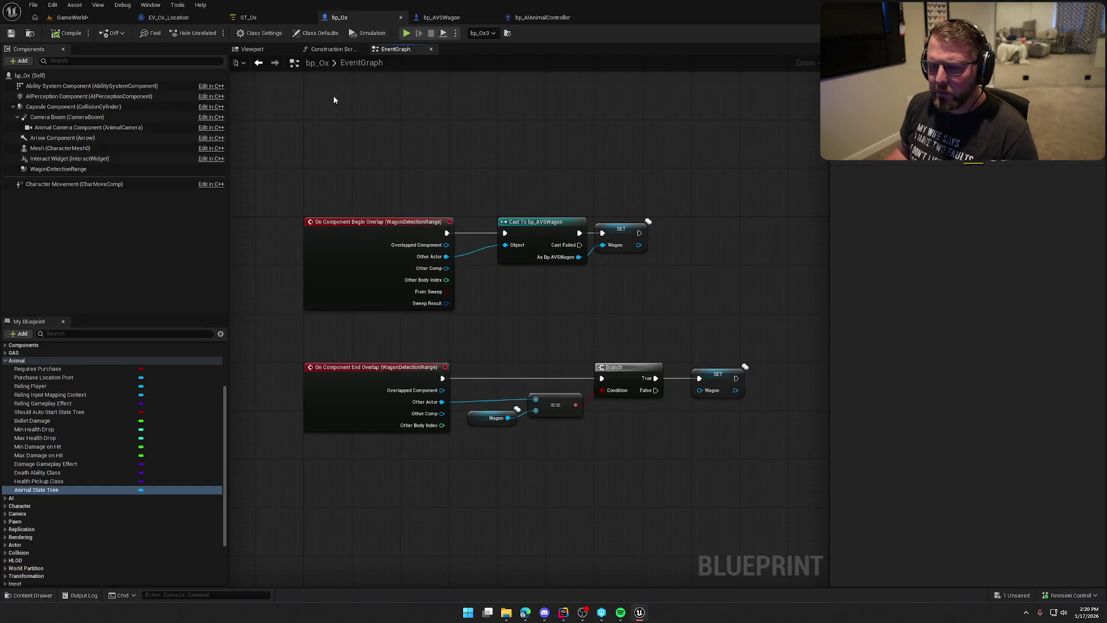
# Step: Review the bp_Ox overlap events that set and clear Wagon
pyautogui.scroll(5, 50, 391)
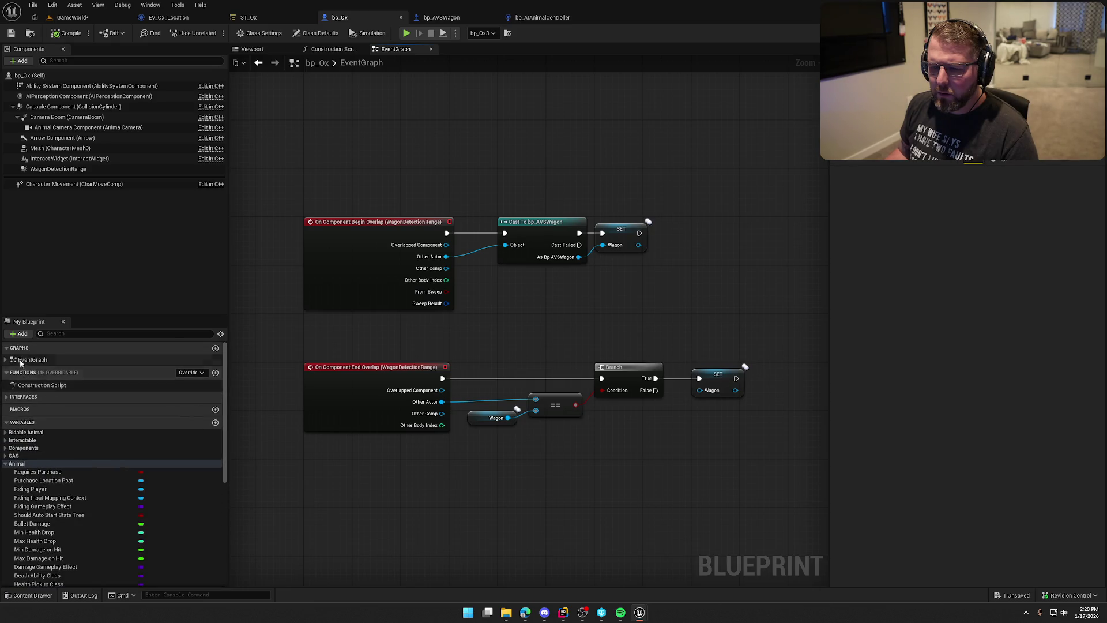
pyautogui.click(5, 359)
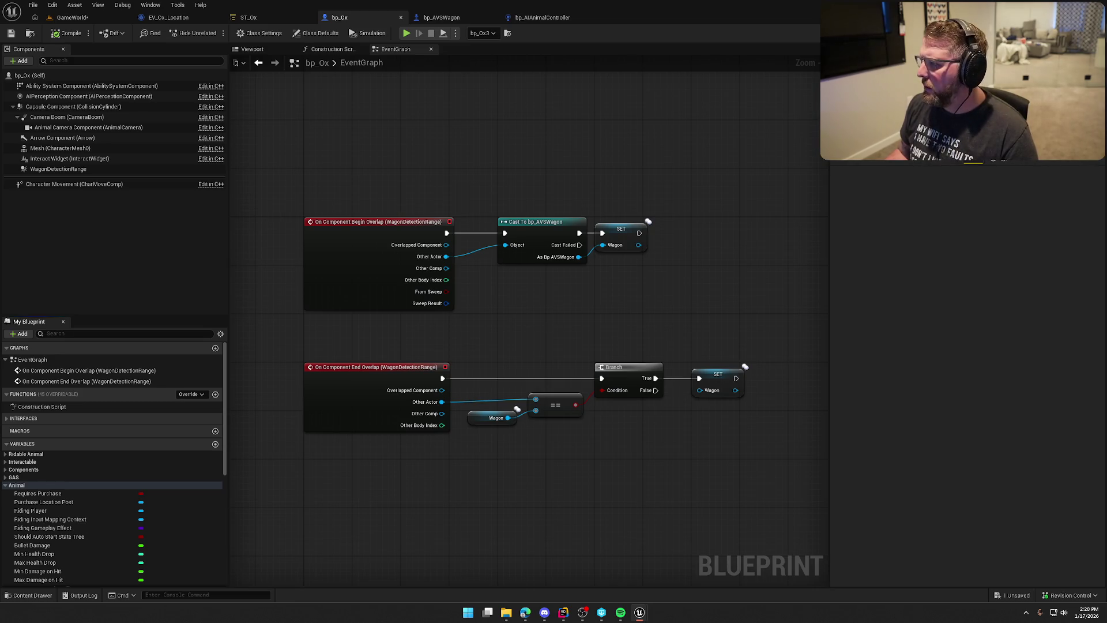
pyautogui.moveTo(545, 320)
pyautogui.mouseDown()
pyautogui.moveTo(771, 309)
pyautogui.moveTo(538, 316)
pyautogui.mouseUp()
pyautogui.moveTo(398, 153); pyautogui.dragTo(655, 250)
pyautogui.click(564, 314)
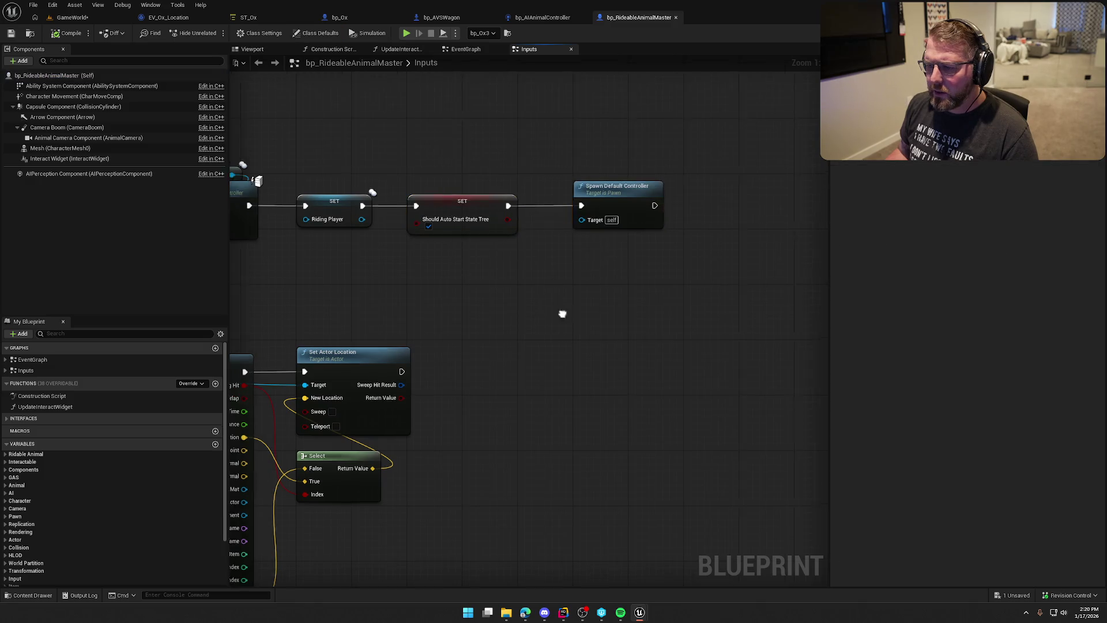
pyautogui.moveTo(493, 125); pyautogui.dragTo(454, 188)
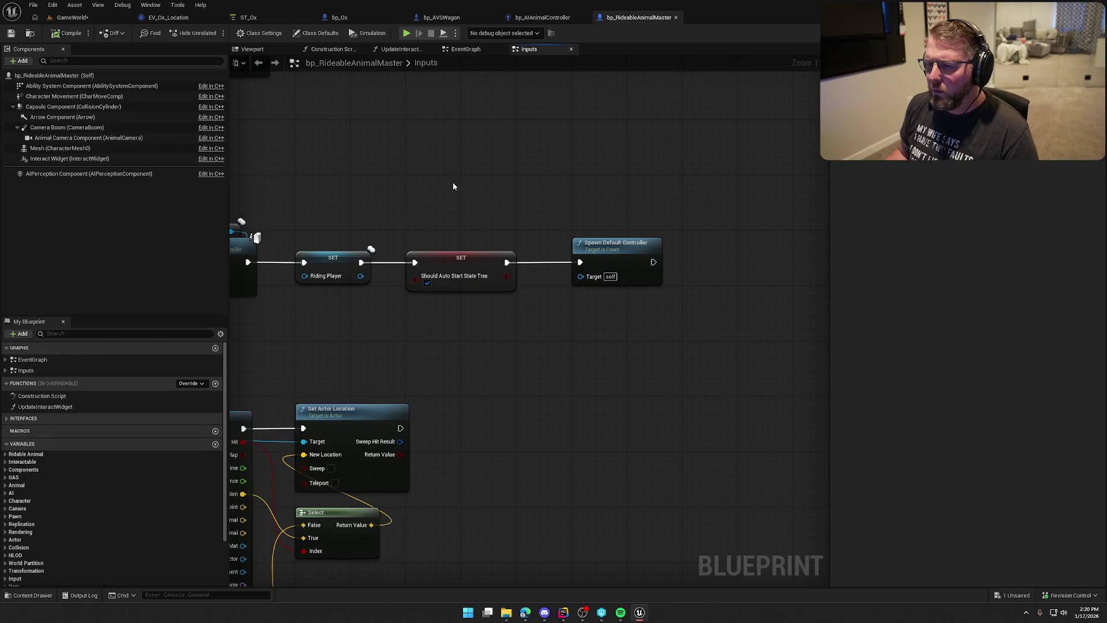
# Step: Hang a Print String node off Event Tick in the EV_Ox_Location evaluator graph
pyautogui.click(265, 18)
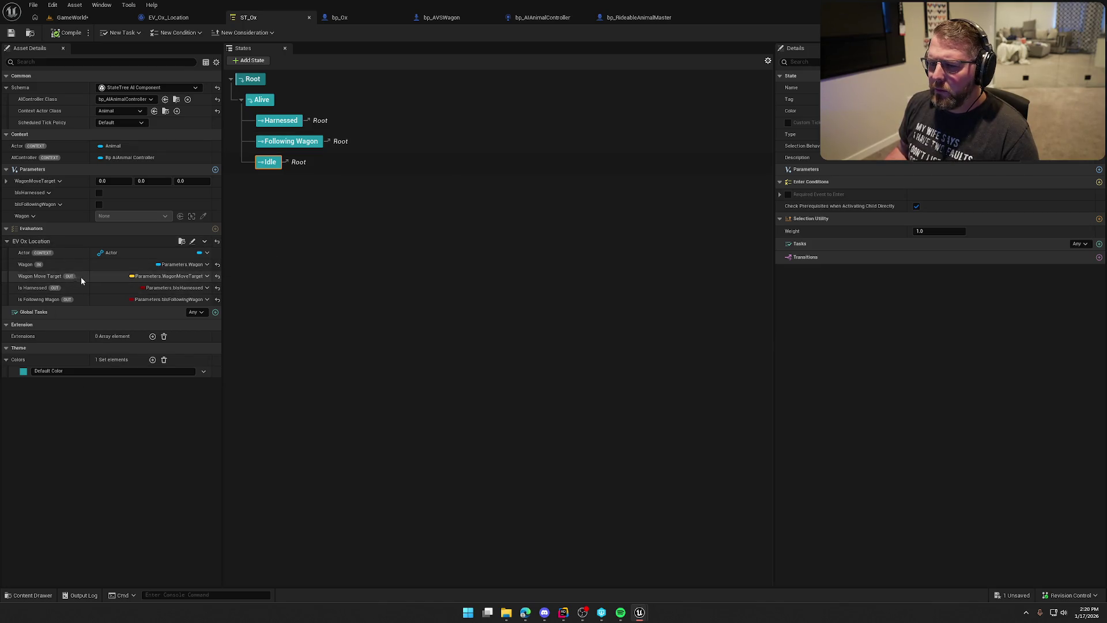
pyautogui.click(176, 18)
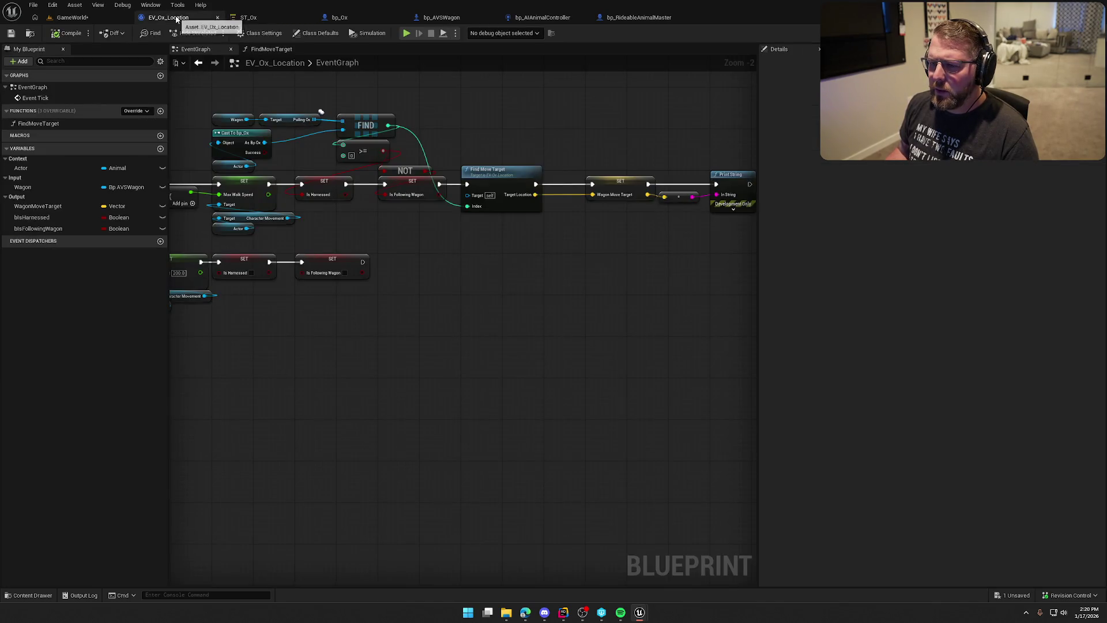
pyautogui.moveTo(245, 210); pyautogui.dragTo(252, 125)
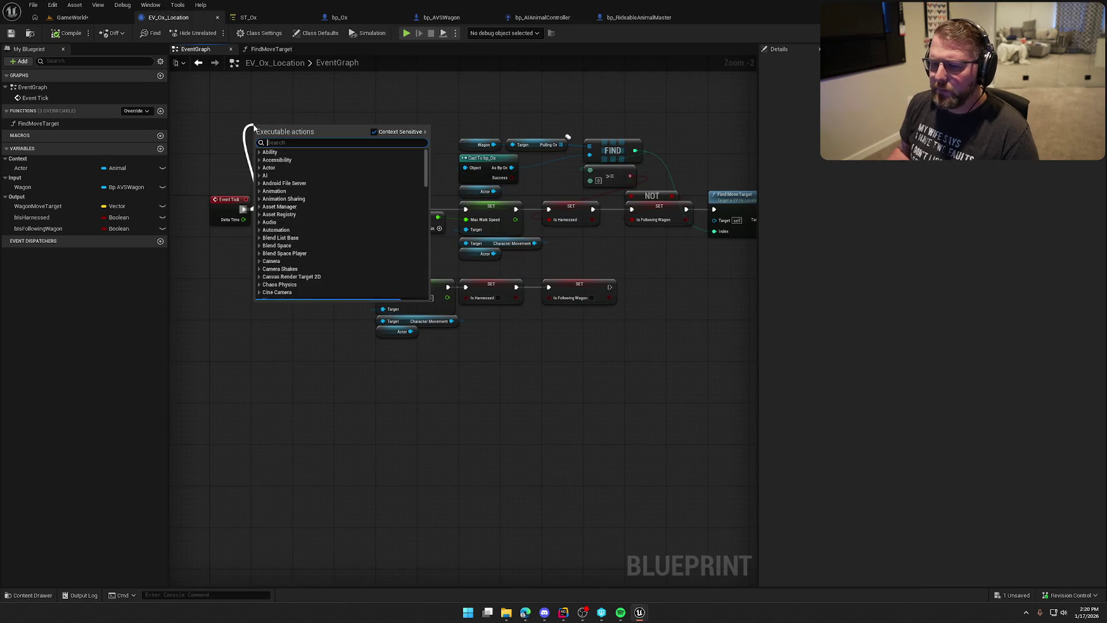
pyautogui.write('print')
pyautogui.press('Return')
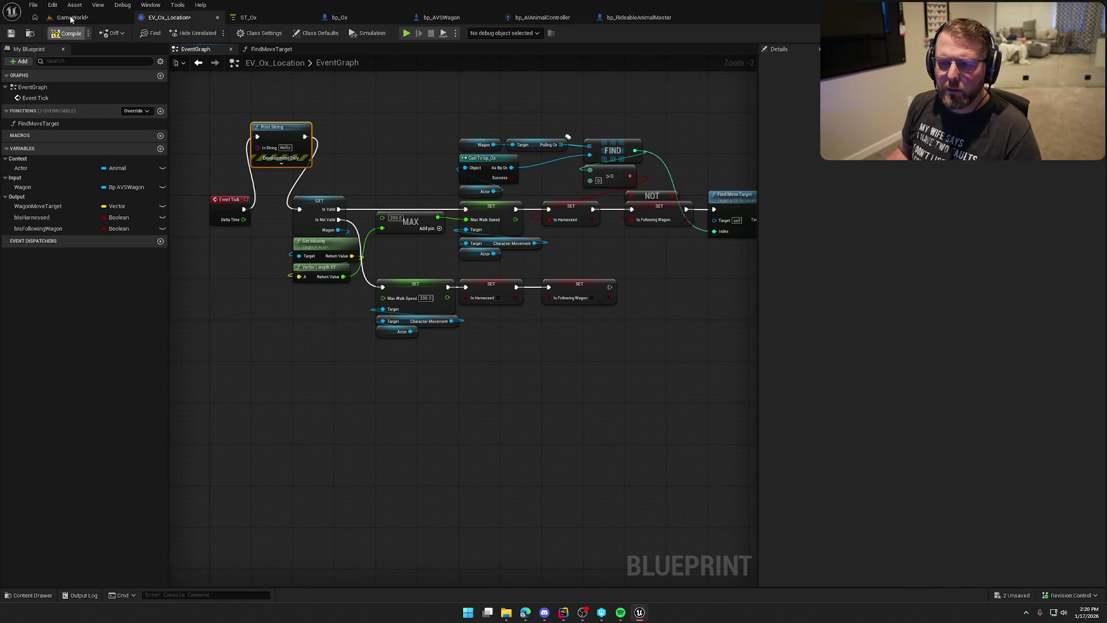
pyautogui.click(72, 18)
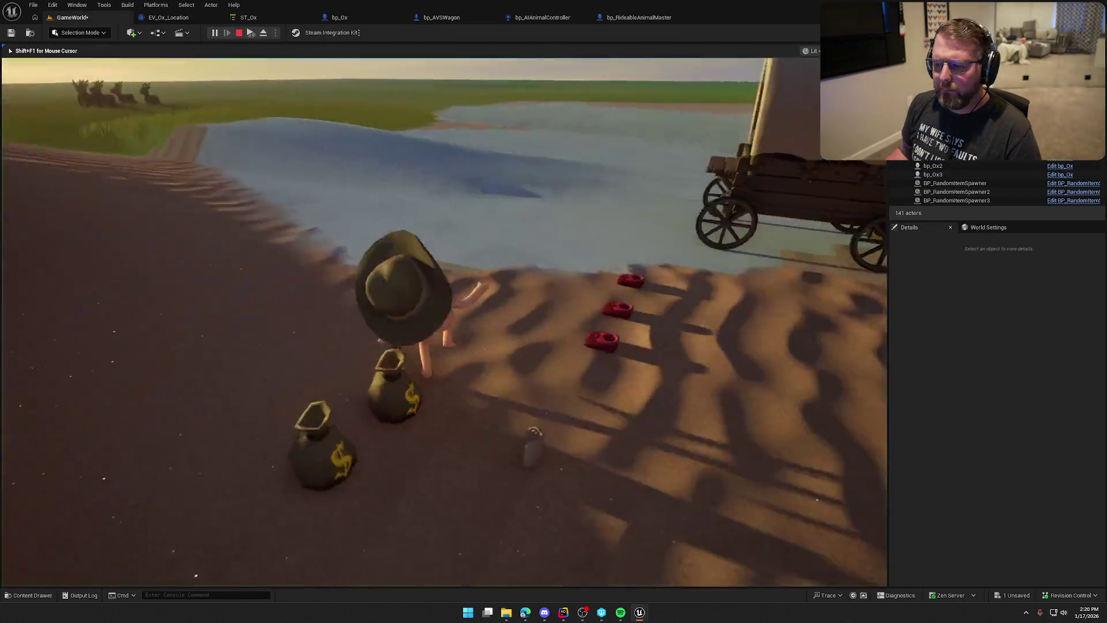
# Step: Ride the ox up to the covered wagon and dismount beside it
pyautogui.press('w')
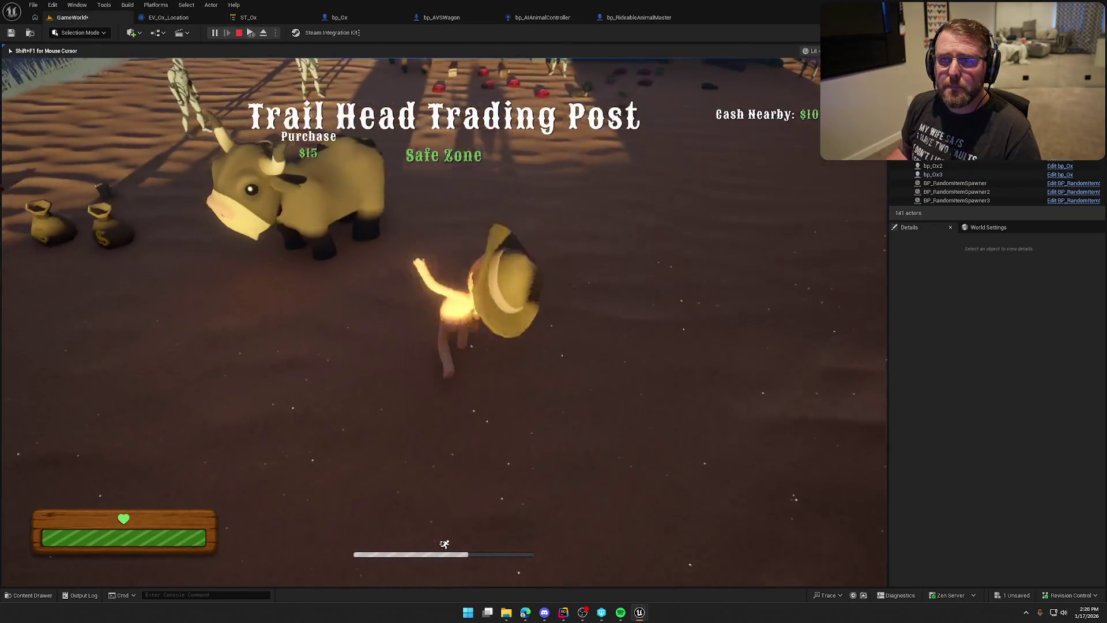
pyautogui.press('w')
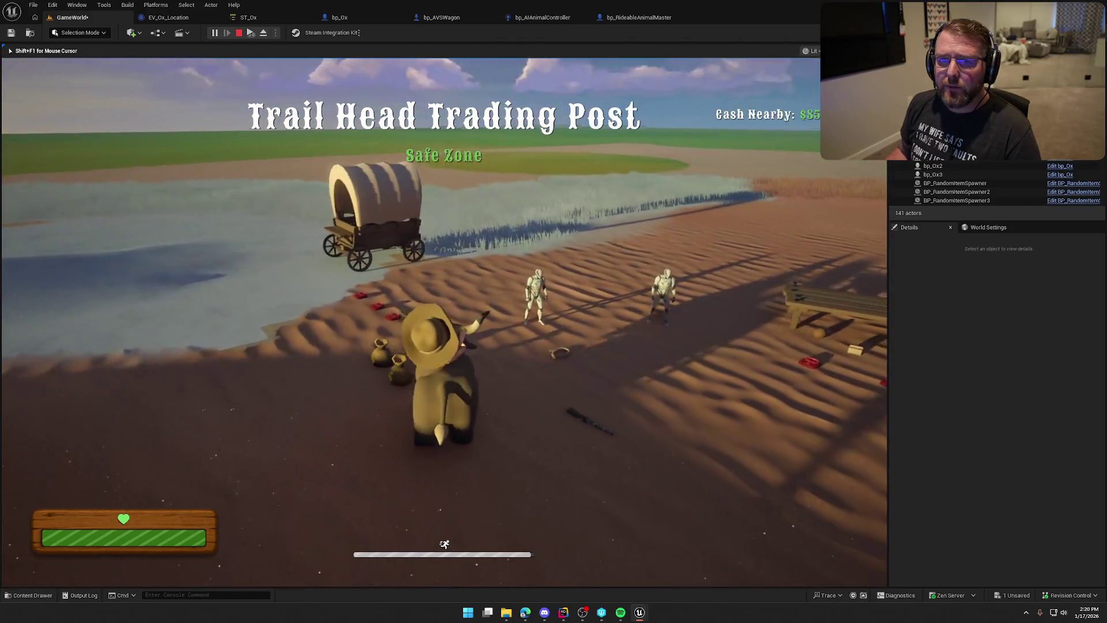
pyautogui.press('w')
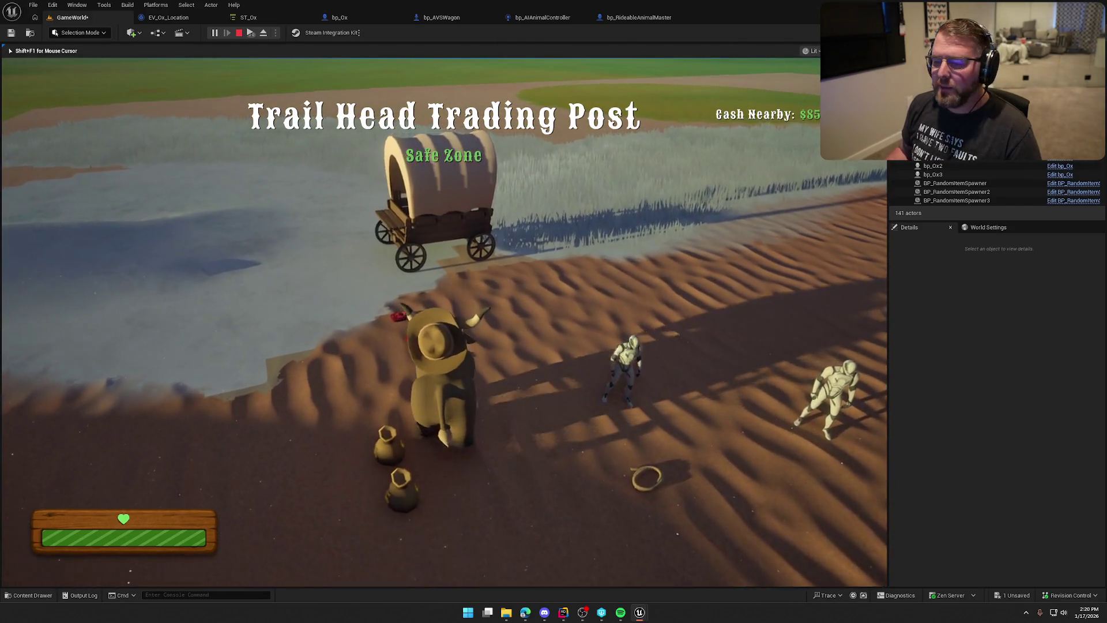
pyautogui.press('w')
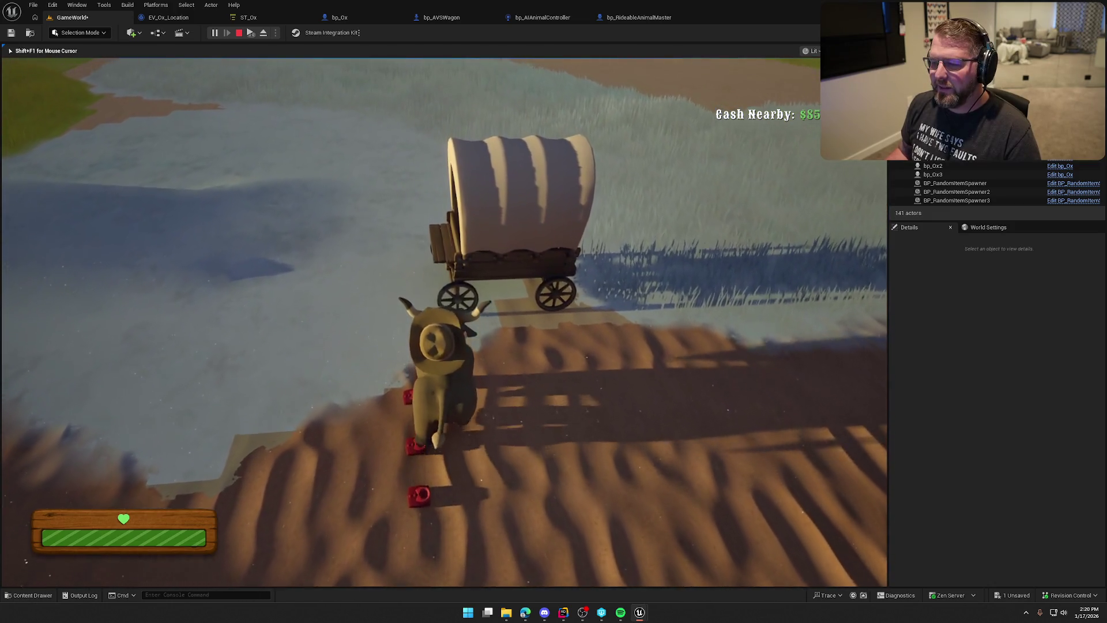
pyautogui.press('e')
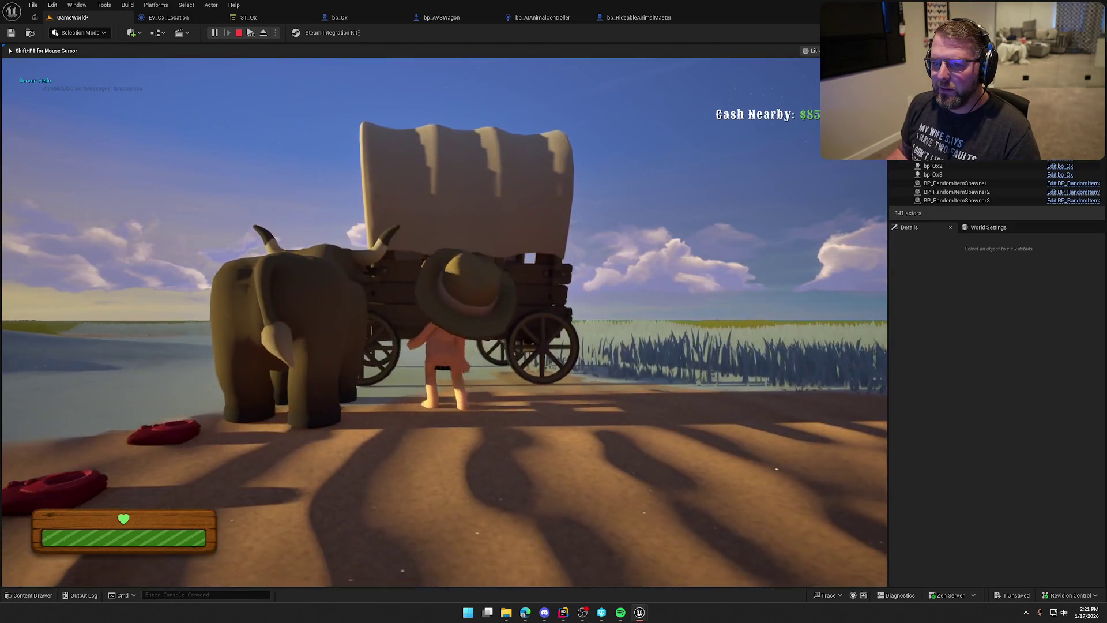
# Step: Remount the ox, steer it to the wagon's front, then eject with F8
pyautogui.press('w')
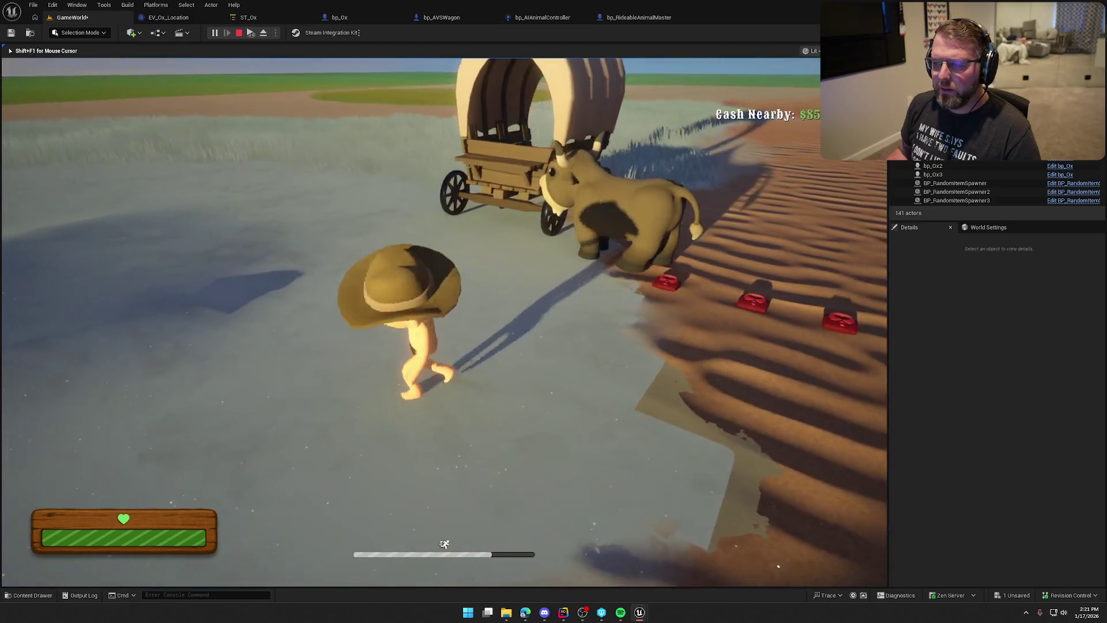
pyautogui.press('d')
pyautogui.press('w')
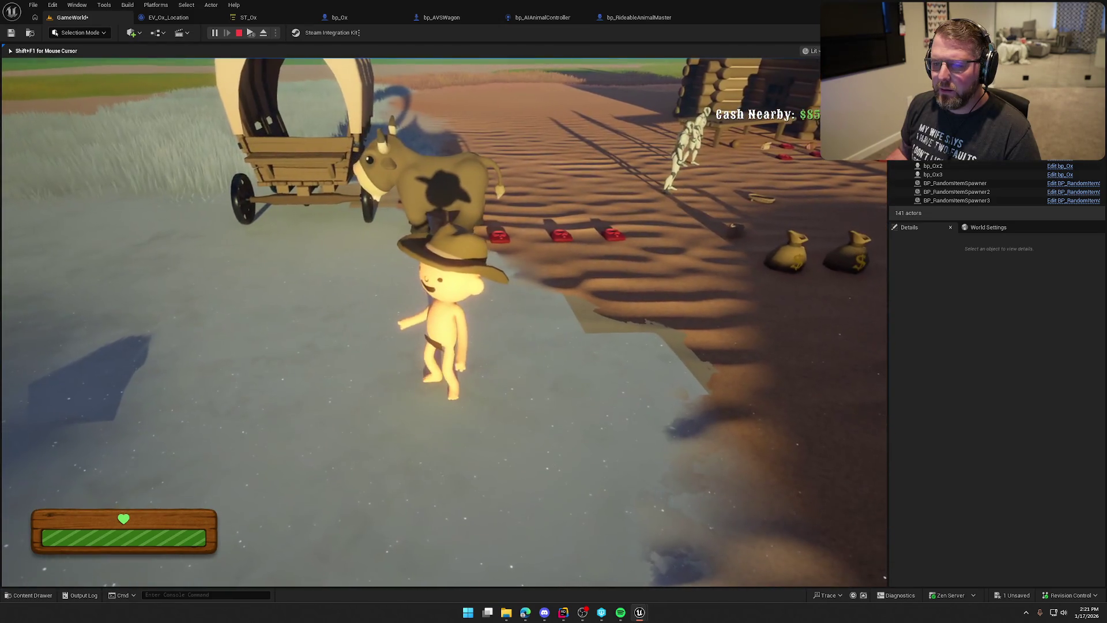
pyautogui.press('e')
pyautogui.press('w')
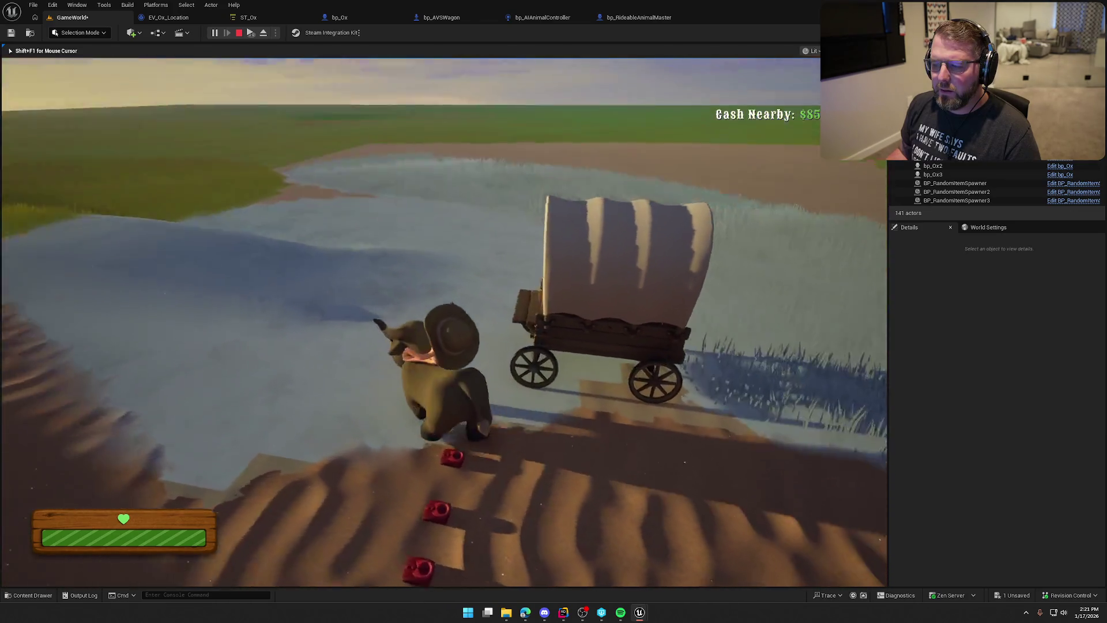
pyautogui.press('e')
pyautogui.press('e')
pyautogui.press('w')
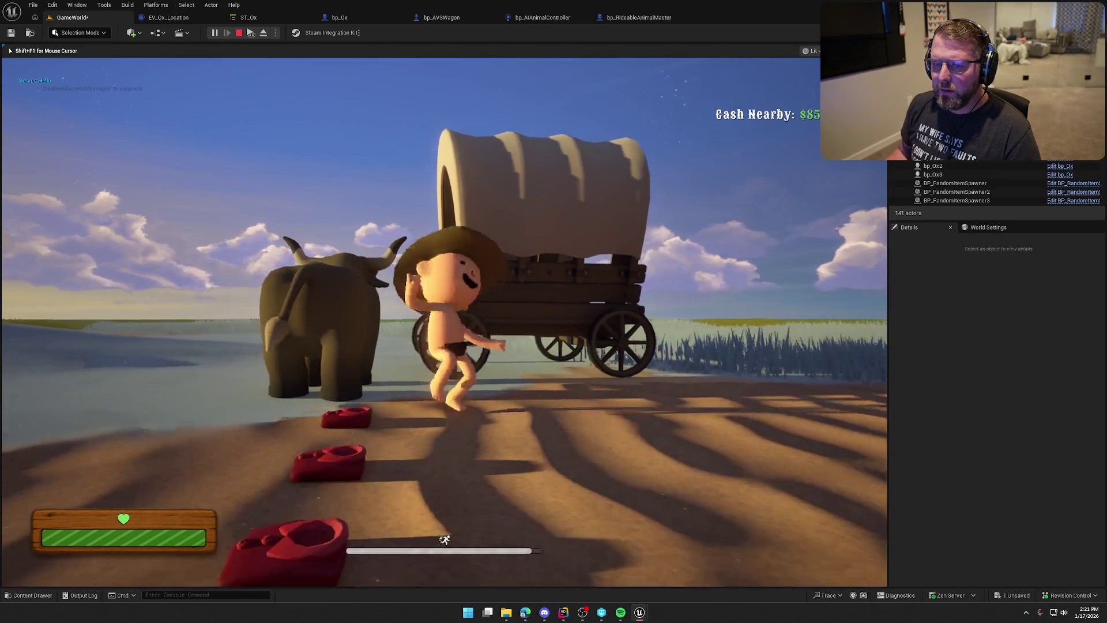
pyautogui.press('F8')
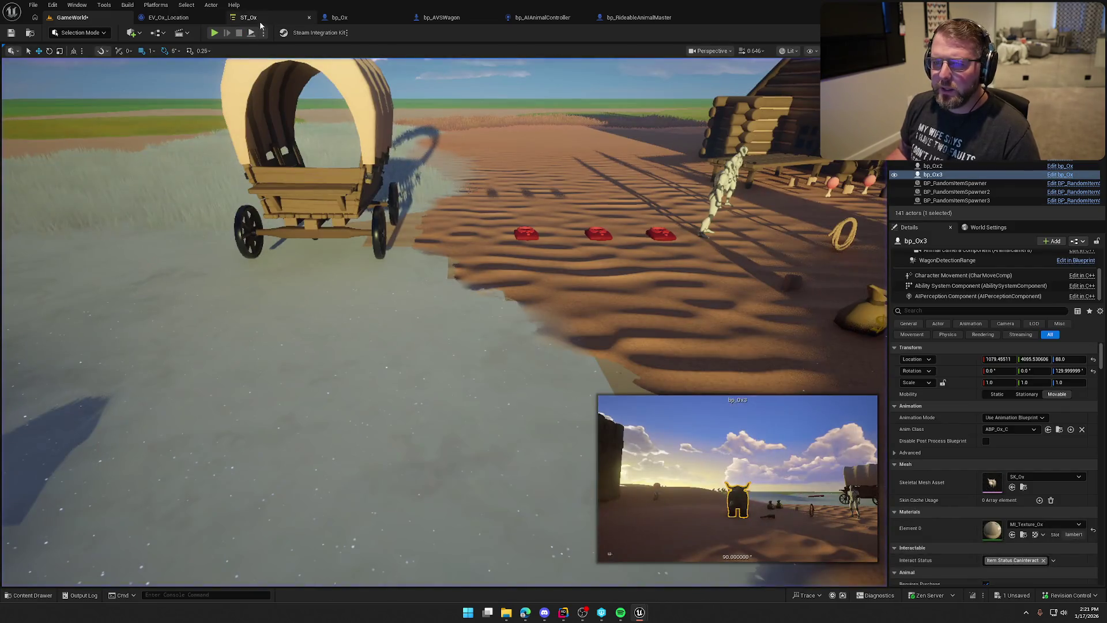
# Step: Try a TS Wait Random task on Idle in ST_Ox, then remove it
pyautogui.click(249, 17)
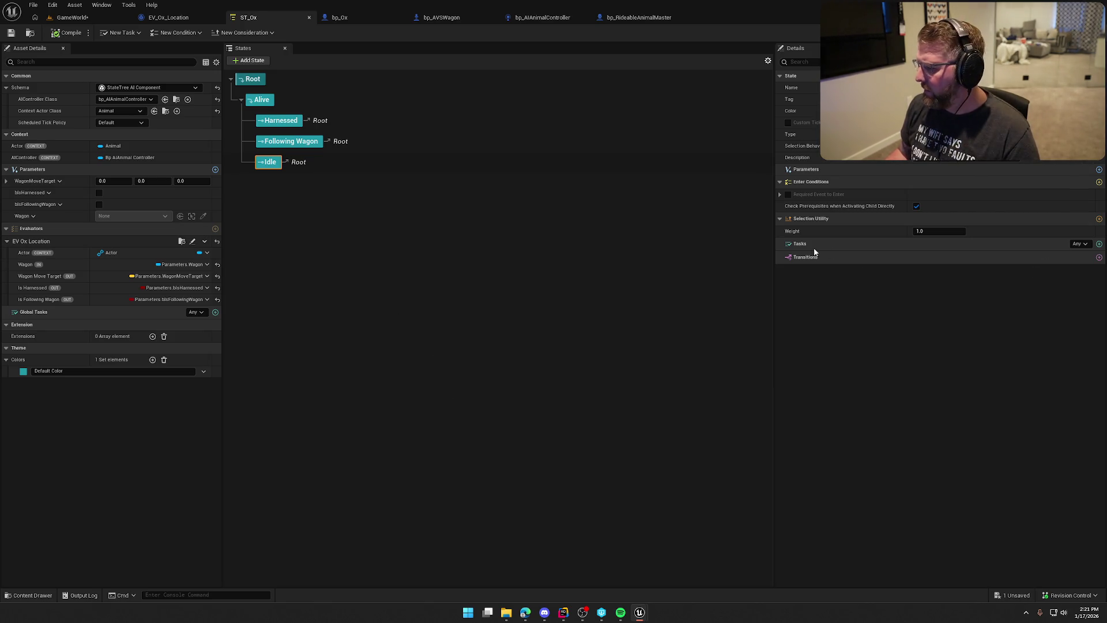
pyautogui.click(1099, 244)
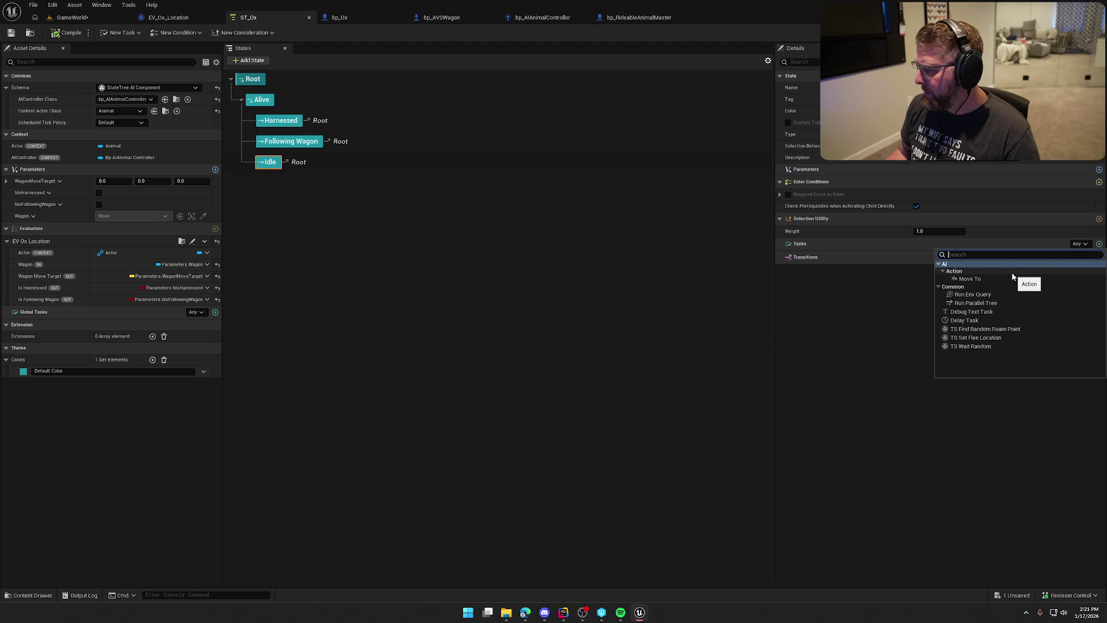
pyautogui.click(1000, 347)
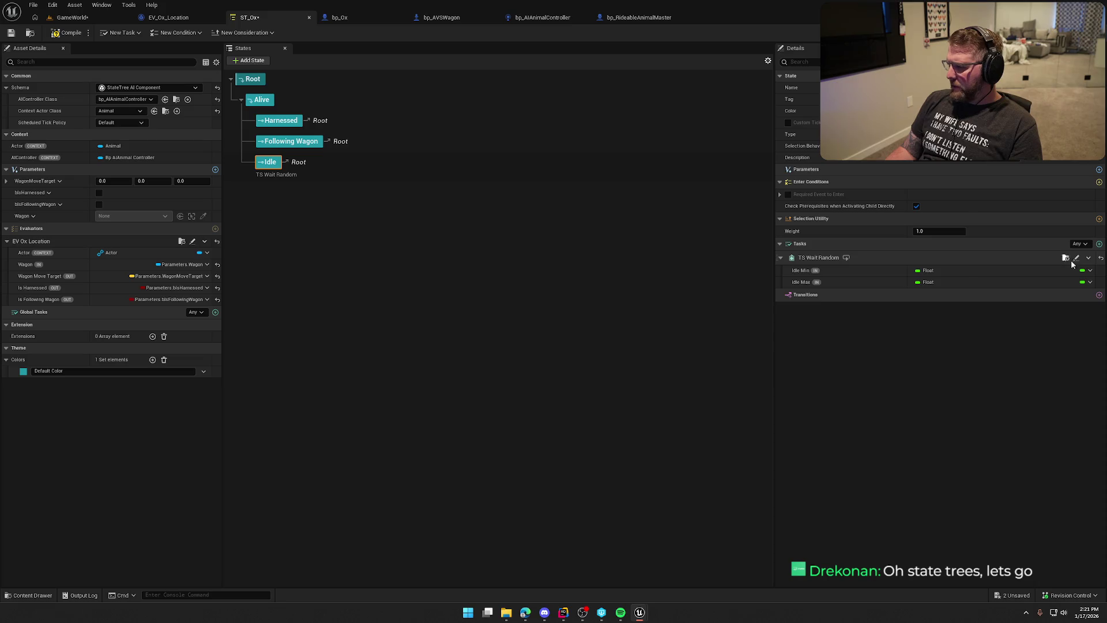
pyautogui.click(1090, 272)
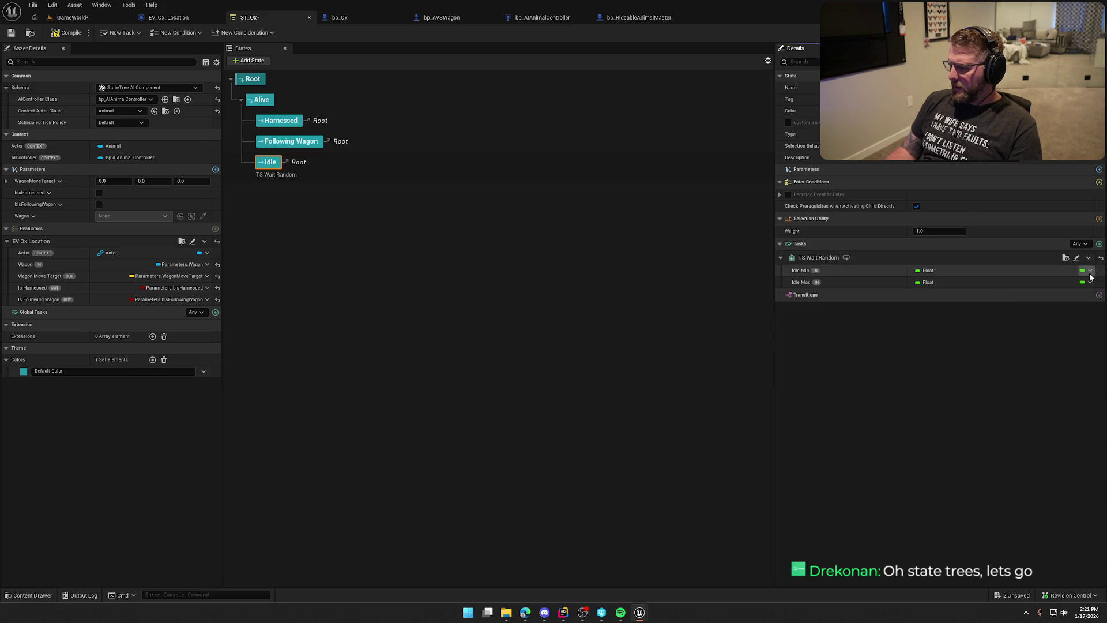
pyautogui.moveTo(1079, 305)
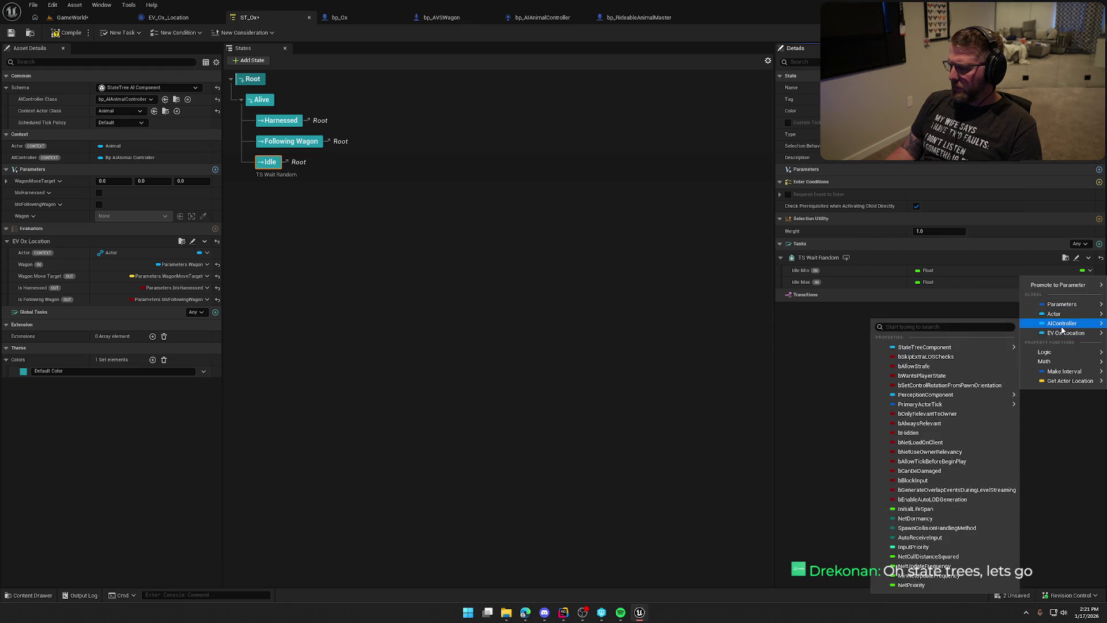
pyautogui.click(911, 309)
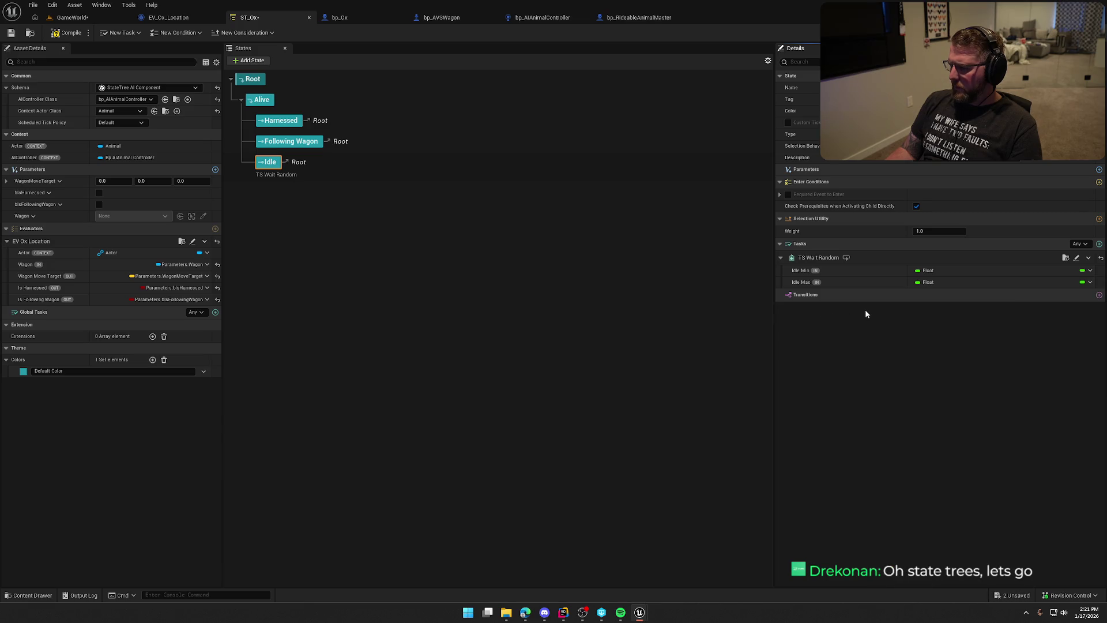
pyautogui.click(1089, 258)
pyautogui.click(1066, 349)
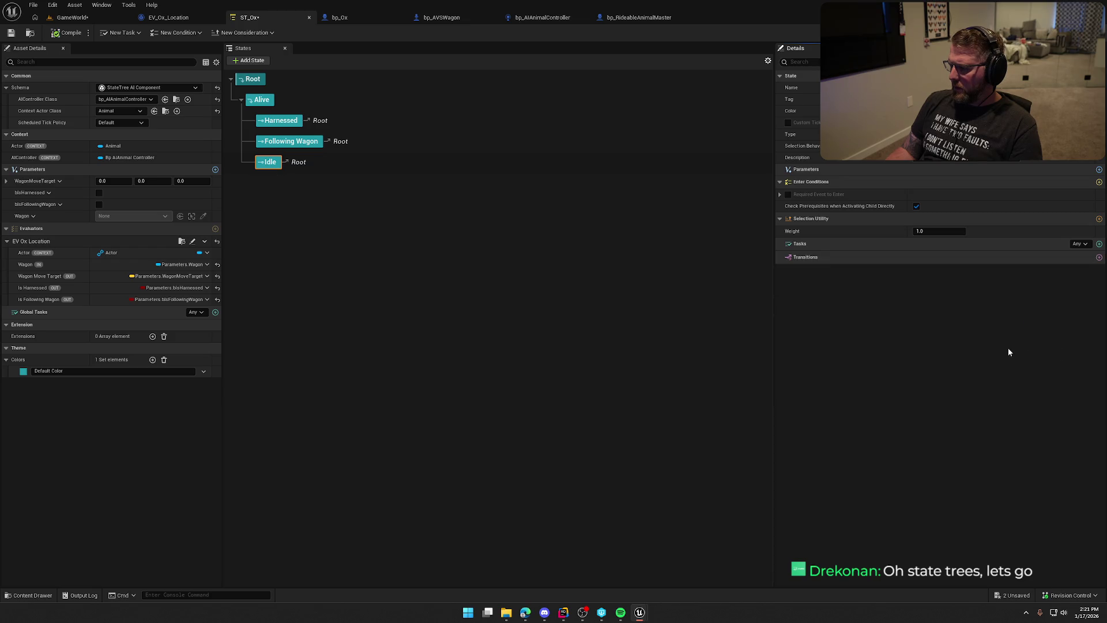
# Step: Give the Idle state a Delay task with a 3.0 duration
pyautogui.click(1099, 245)
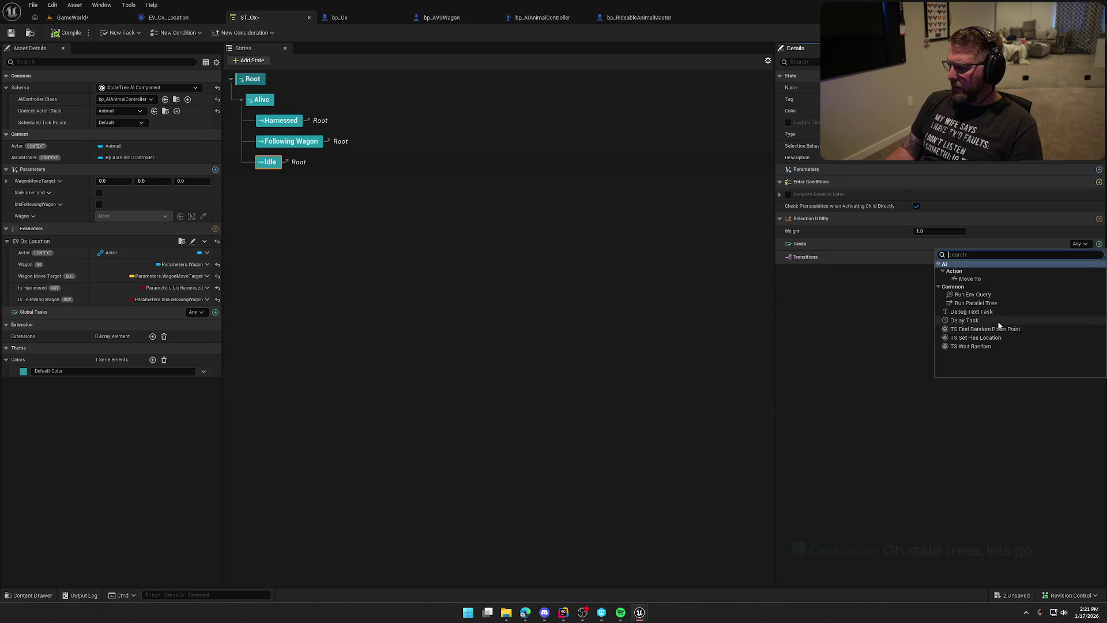
pyautogui.click(992, 324)
pyautogui.click(939, 269)
pyautogui.write('3')
pyautogui.press('Return')
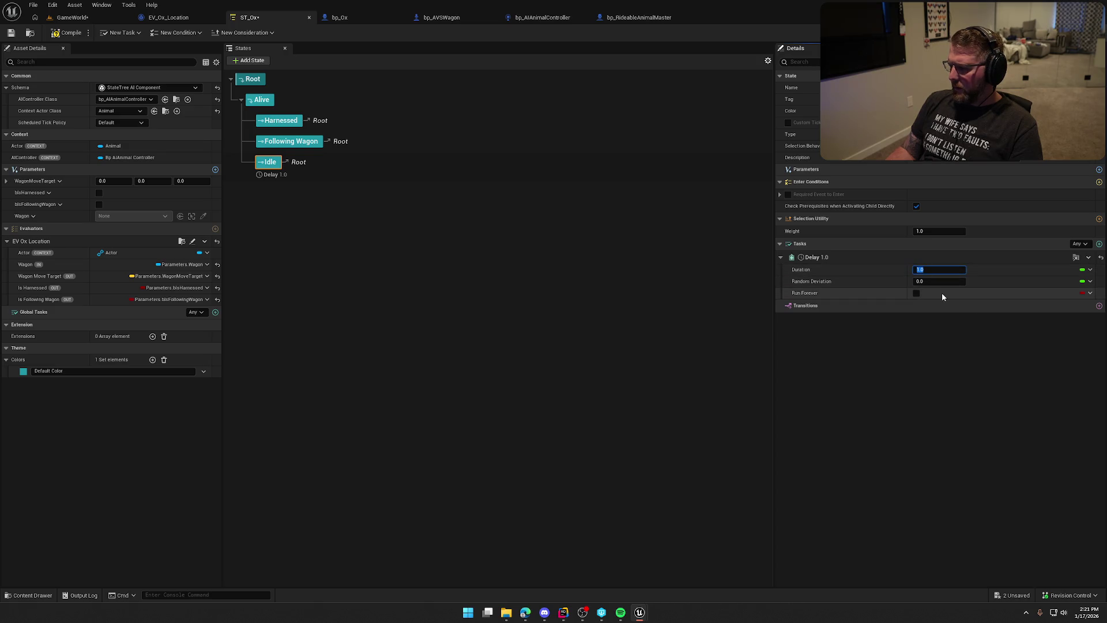
pyautogui.click(940, 396)
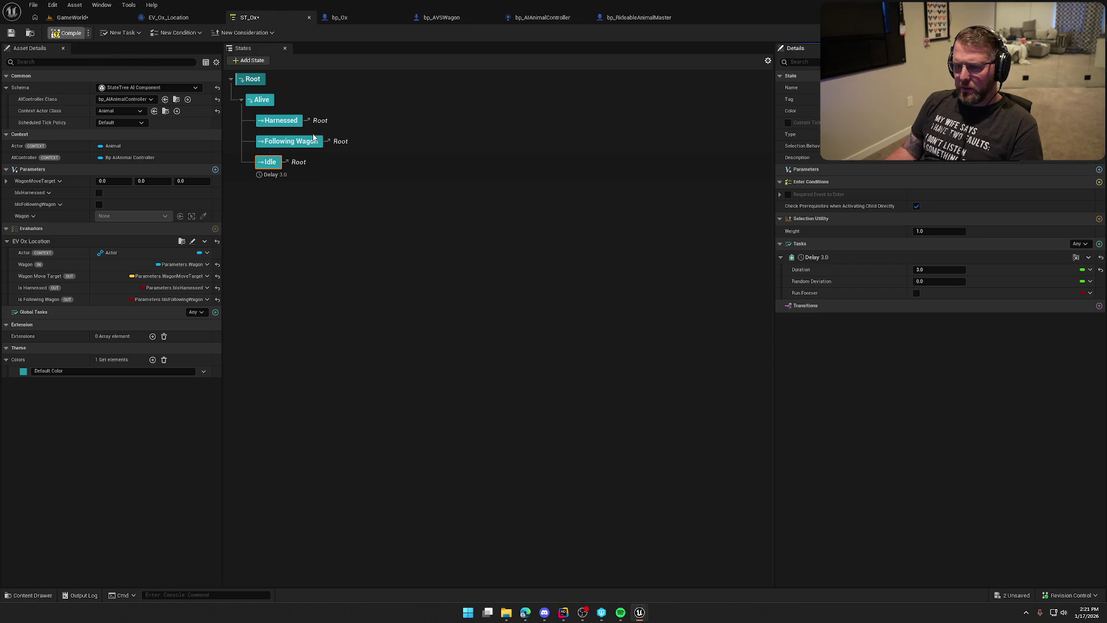
# Step: Move Idle to the top of Alive, compile ST_Ox, and play GameWorld
pyautogui.moveTo(269, 162); pyautogui.dragTo(266, 115)
pyautogui.click(68, 32)
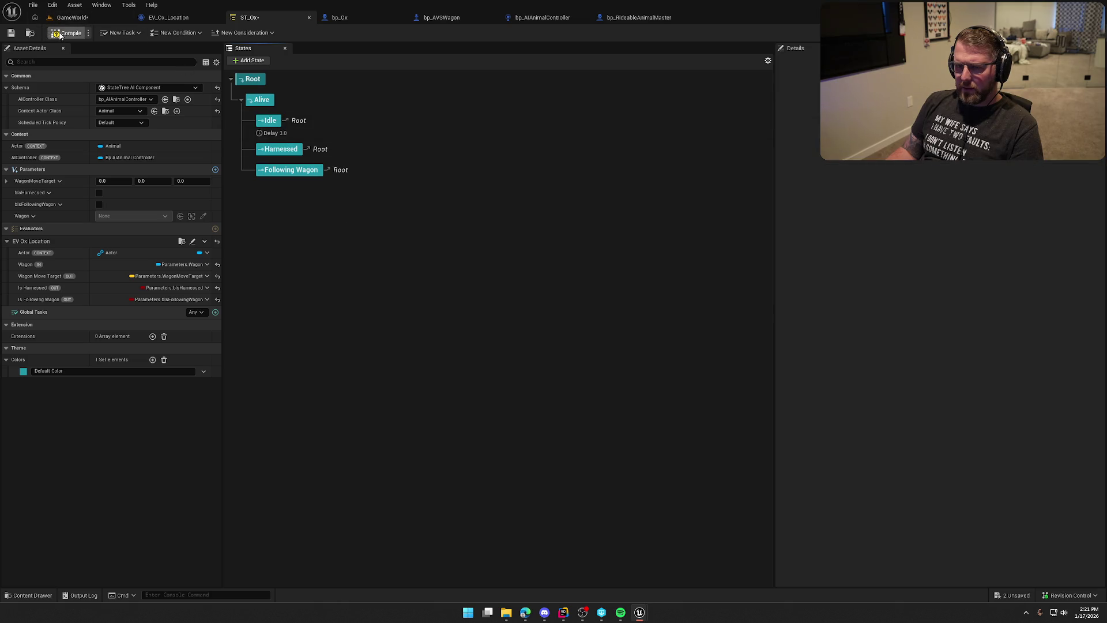
pyautogui.click(67, 18)
pyautogui.click(213, 32)
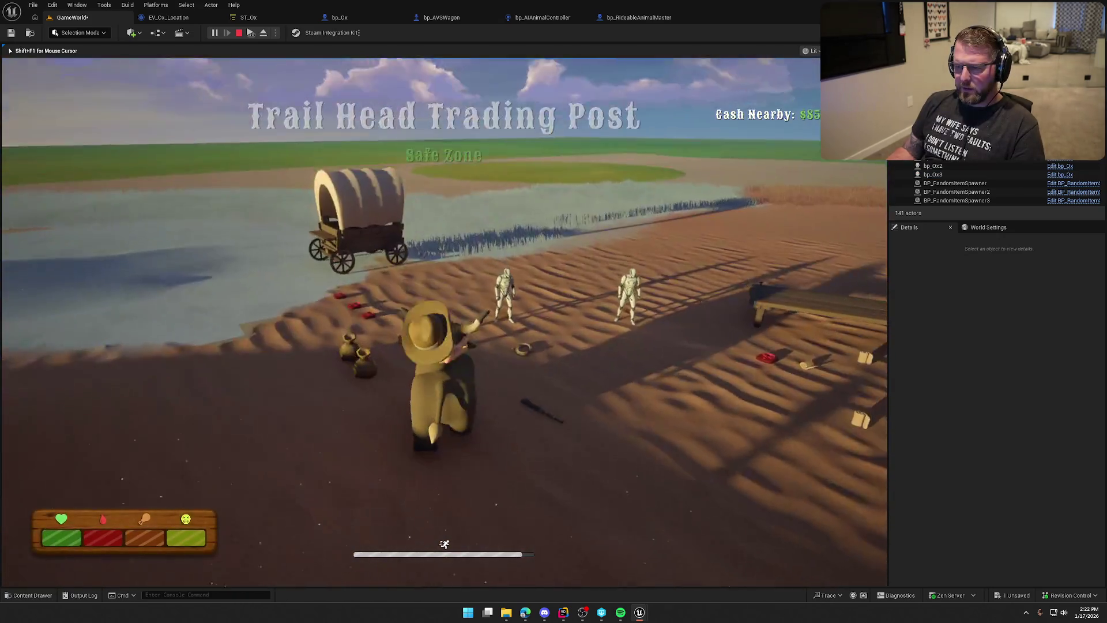
# Step: Ride the ox to the wagon, dismount, and stop the play session
pyautogui.press('w')
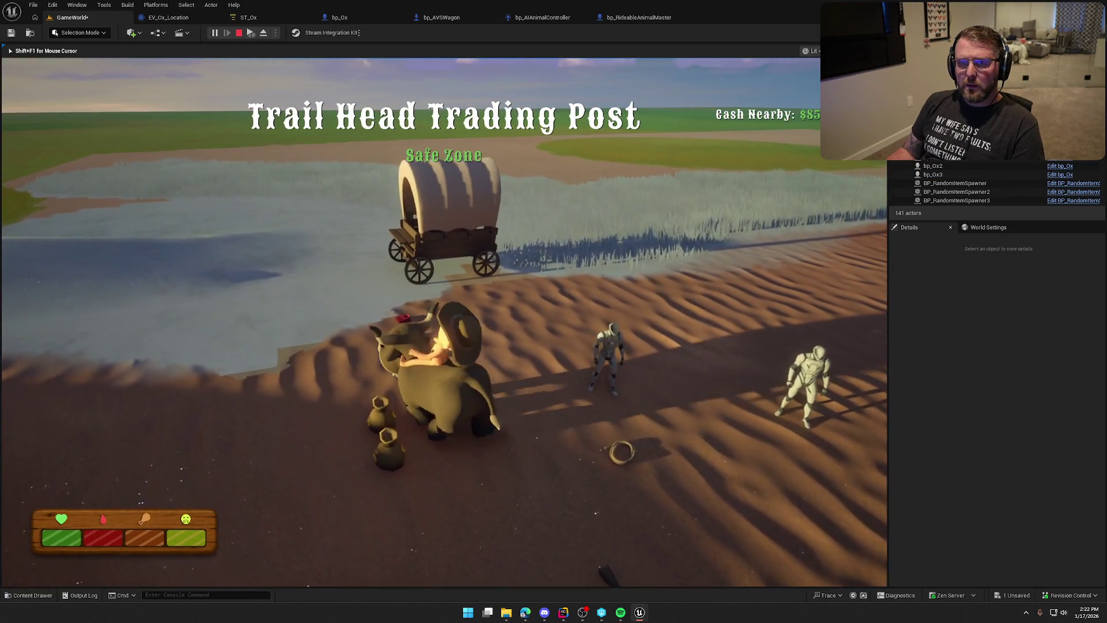
pyautogui.press('w')
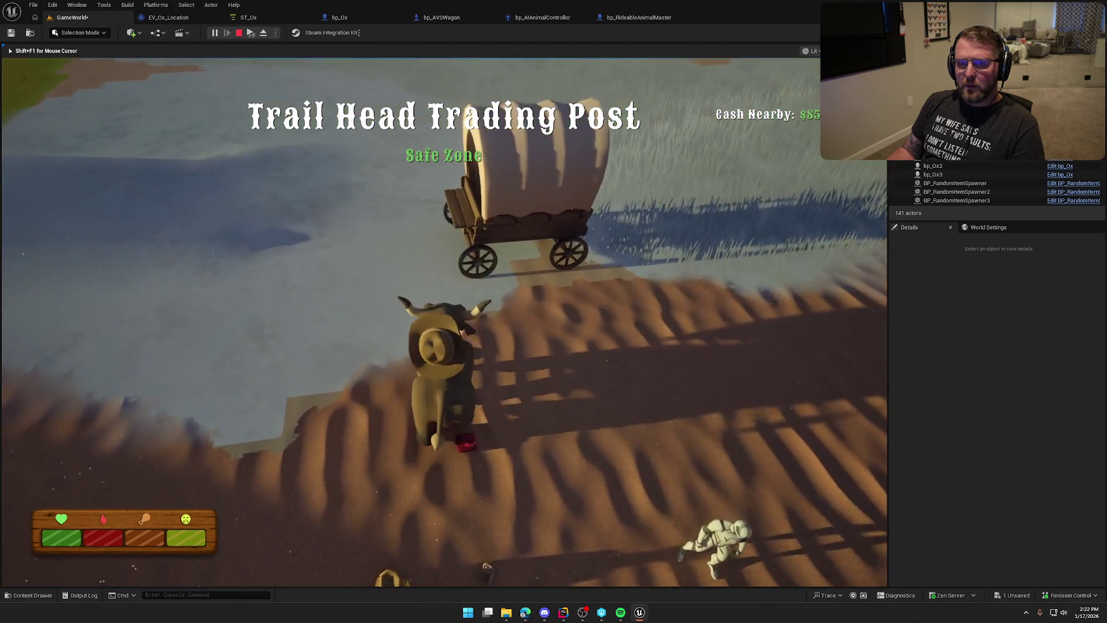
pyautogui.press('e')
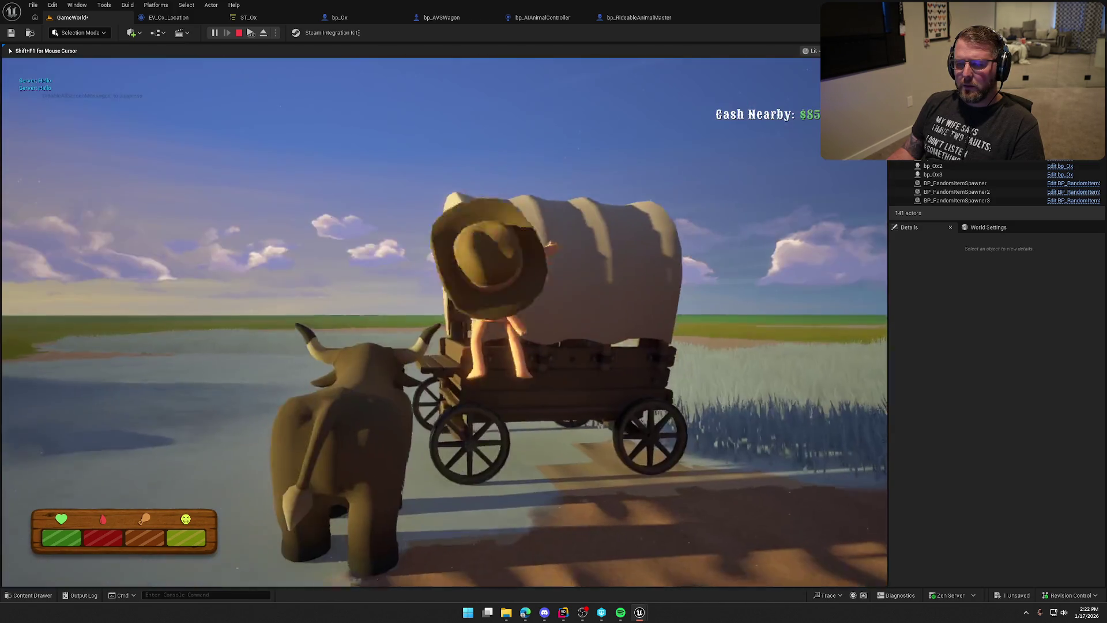
pyautogui.press('w')
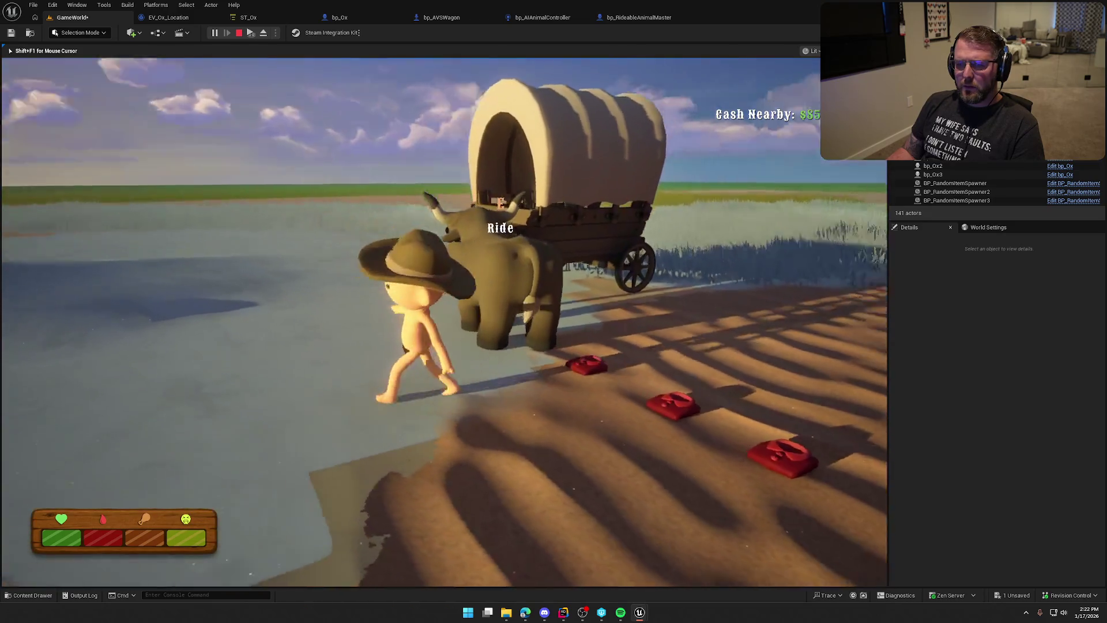
pyautogui.press('Escape')
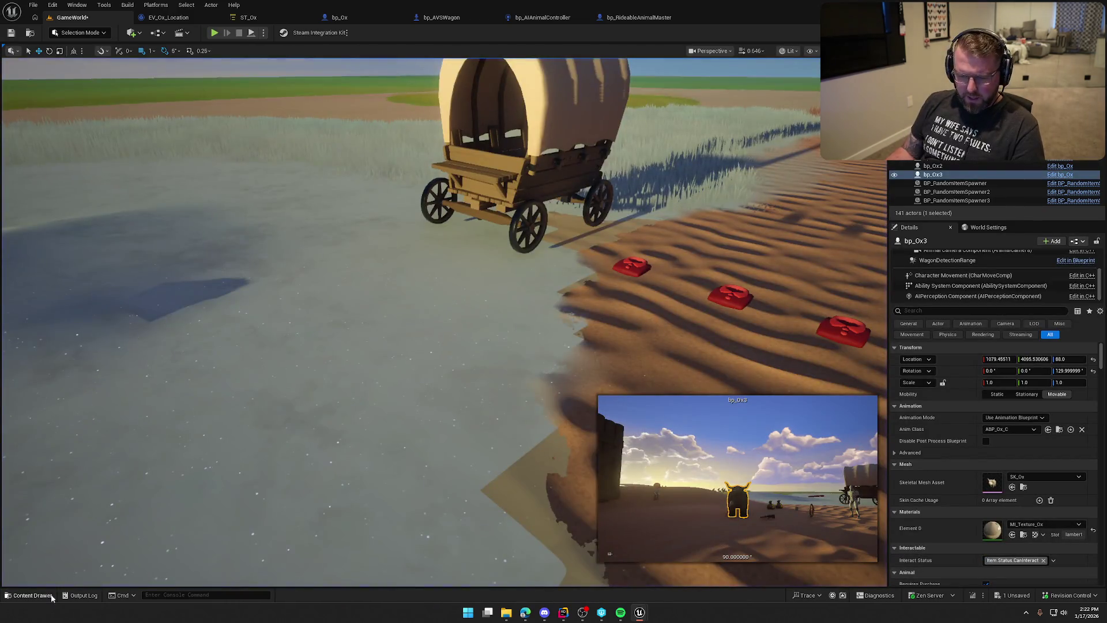
# Step: Check the Output Log and start another play session
pyautogui.click(81, 596)
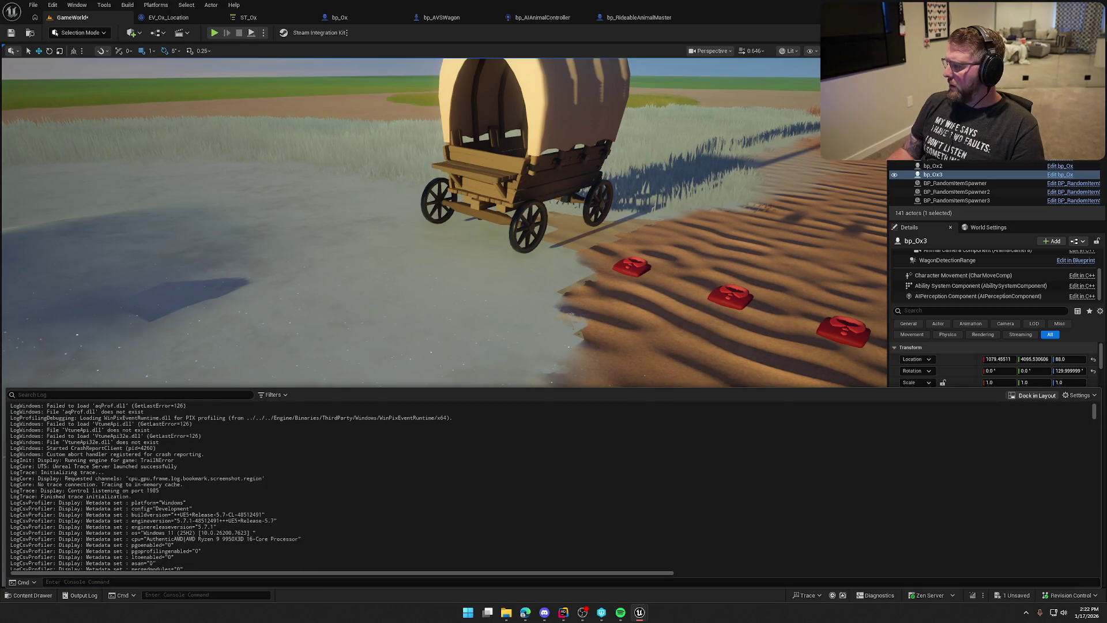
pyautogui.press('Escape')
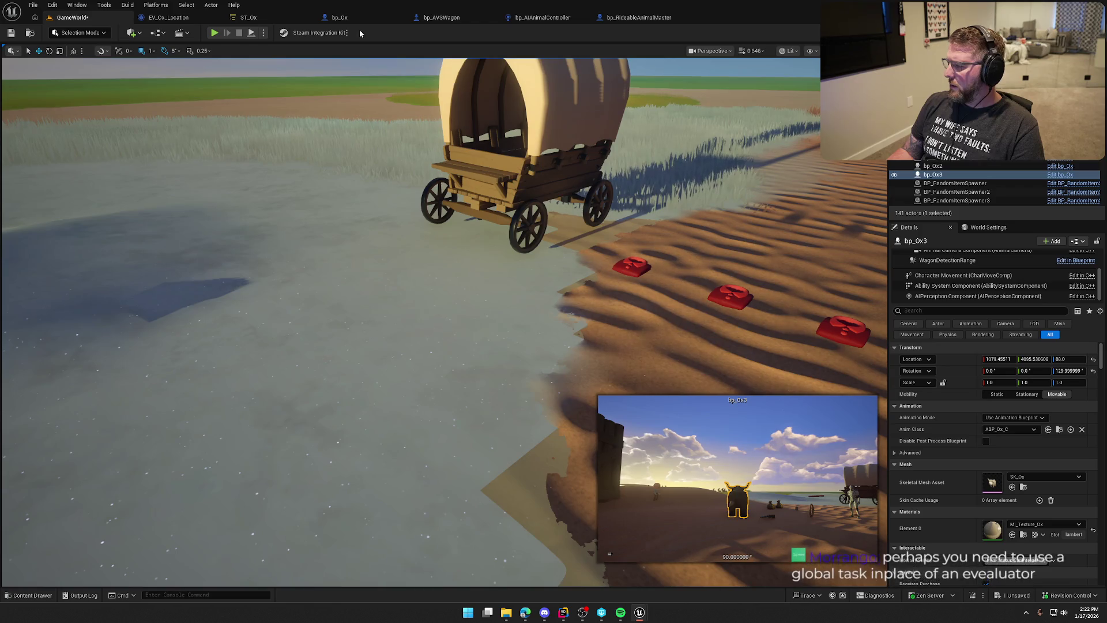
pyautogui.click(221, 36)
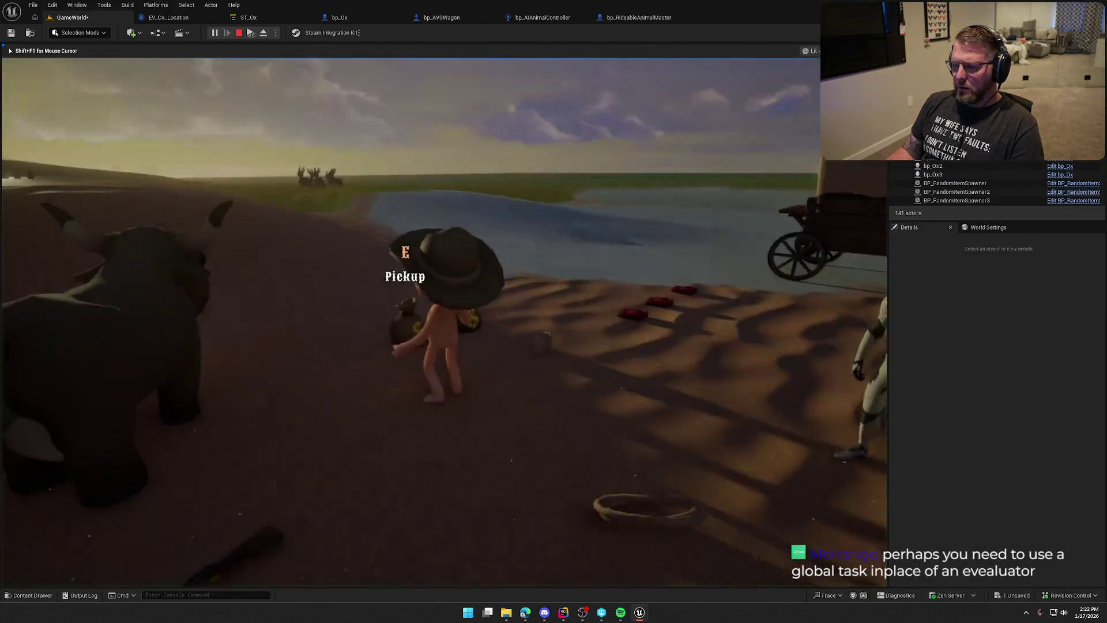
# Step: Ride the ox to the wagon again, dismount, walk around the ox, and stop play
pyautogui.press('e')
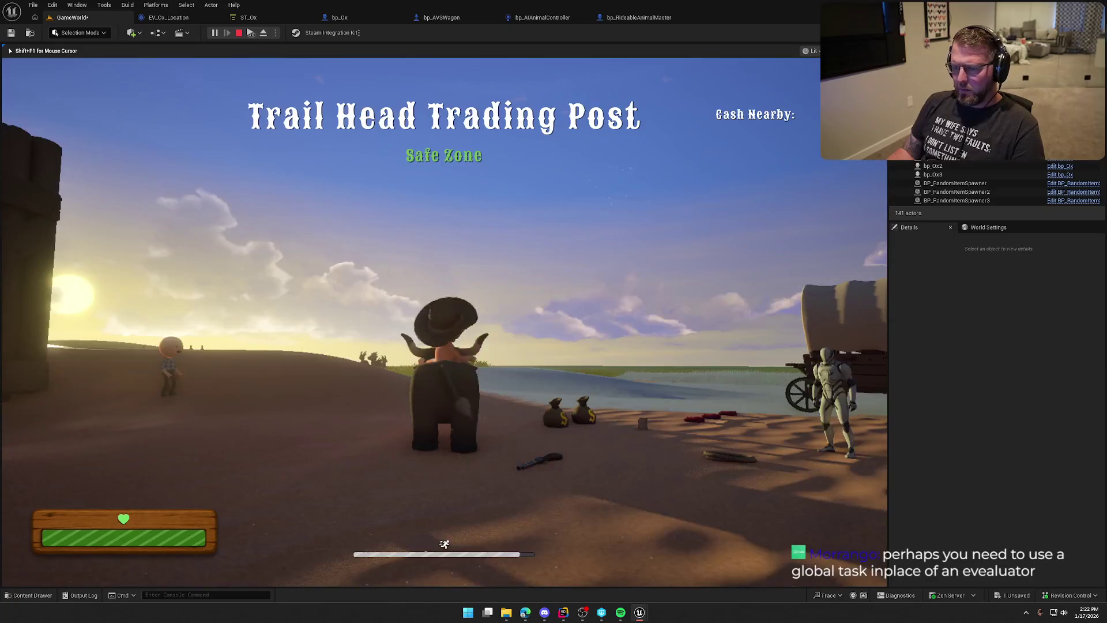
pyautogui.press('w')
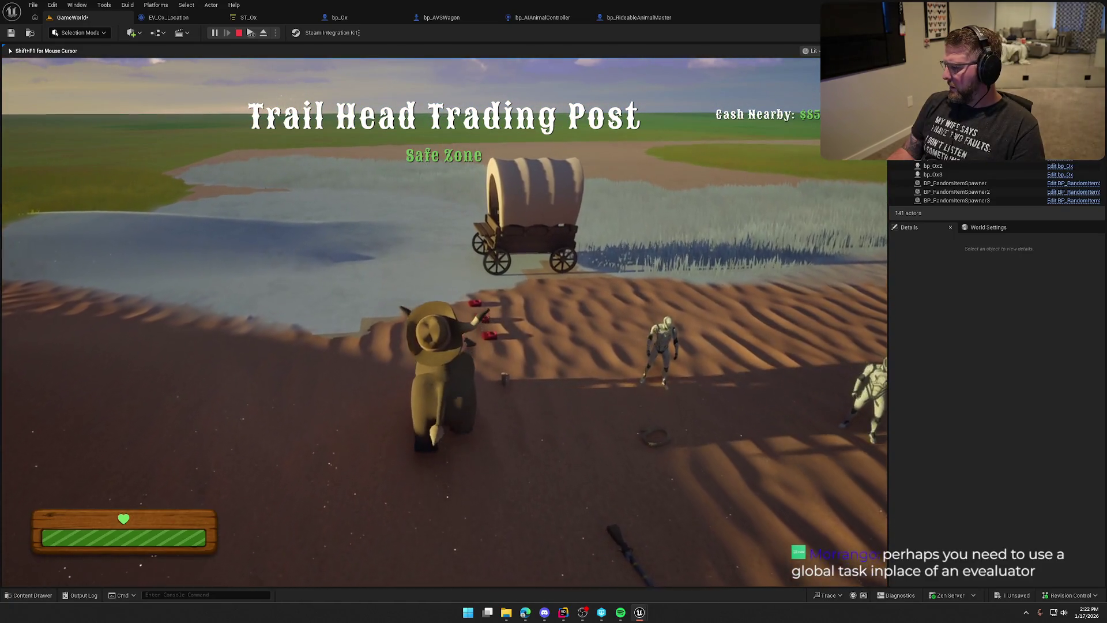
pyautogui.press('w')
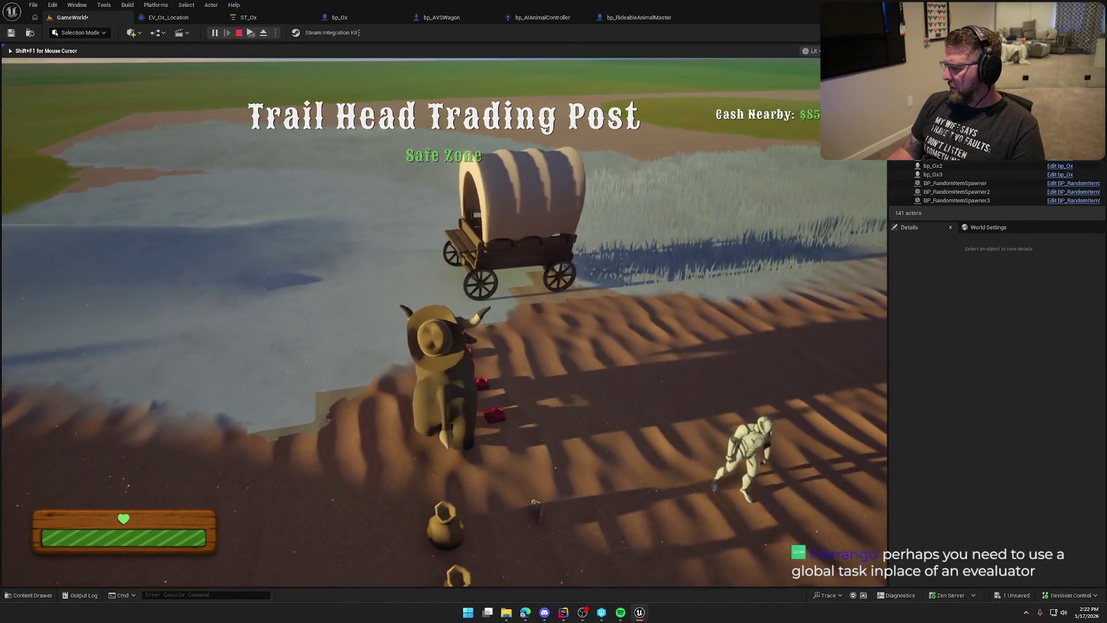
pyautogui.press('w')
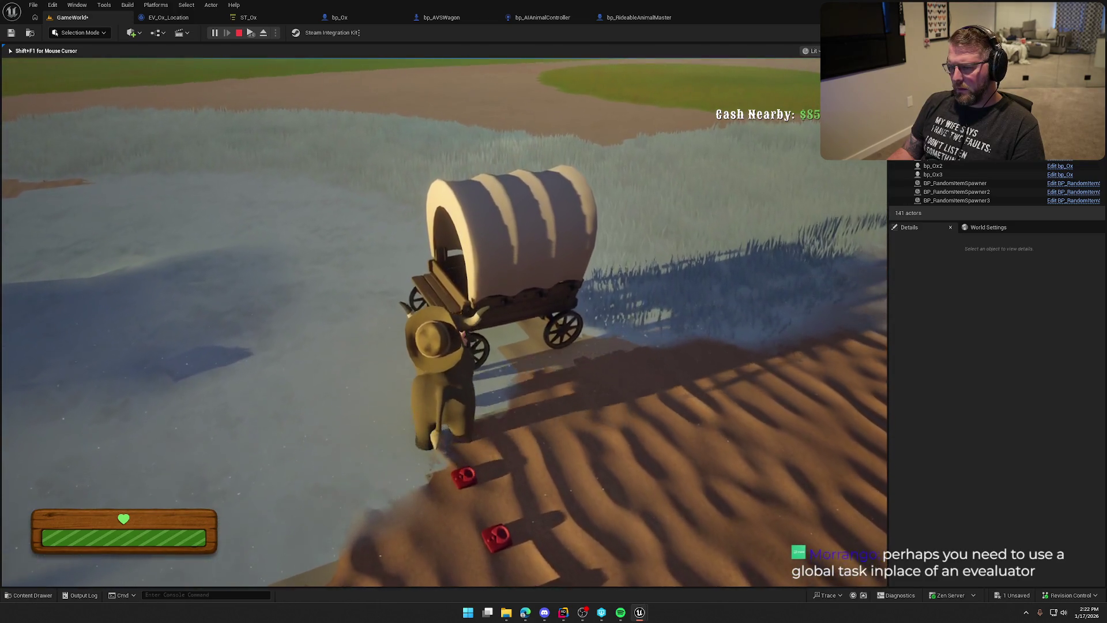
pyautogui.press('e')
pyautogui.press('w')
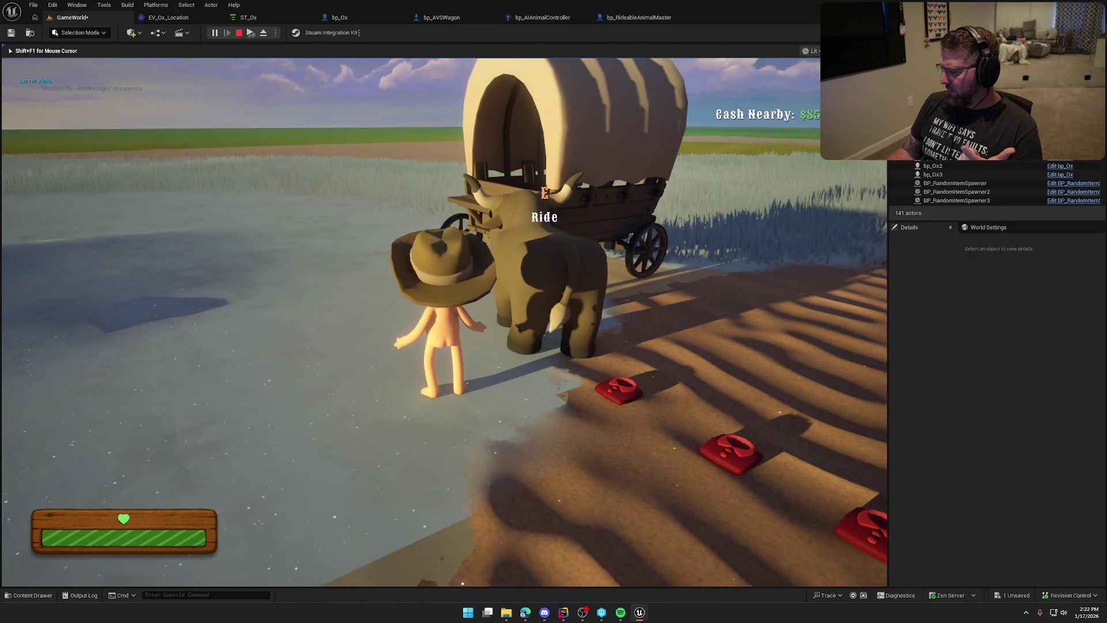
pyautogui.press('e')
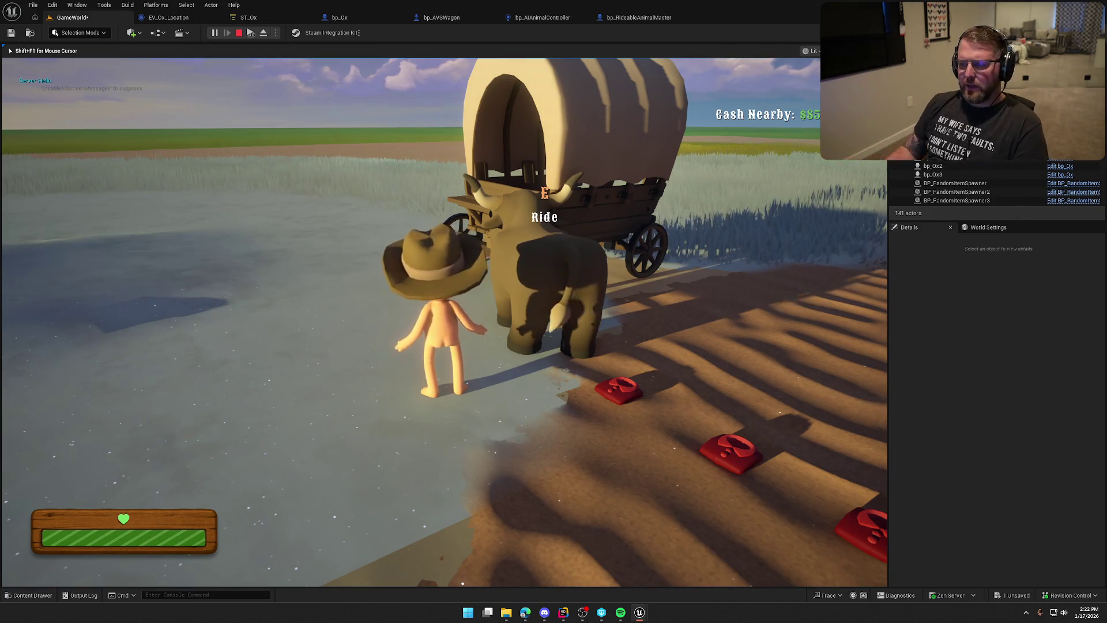
pyautogui.press('a')
pyautogui.press('e')
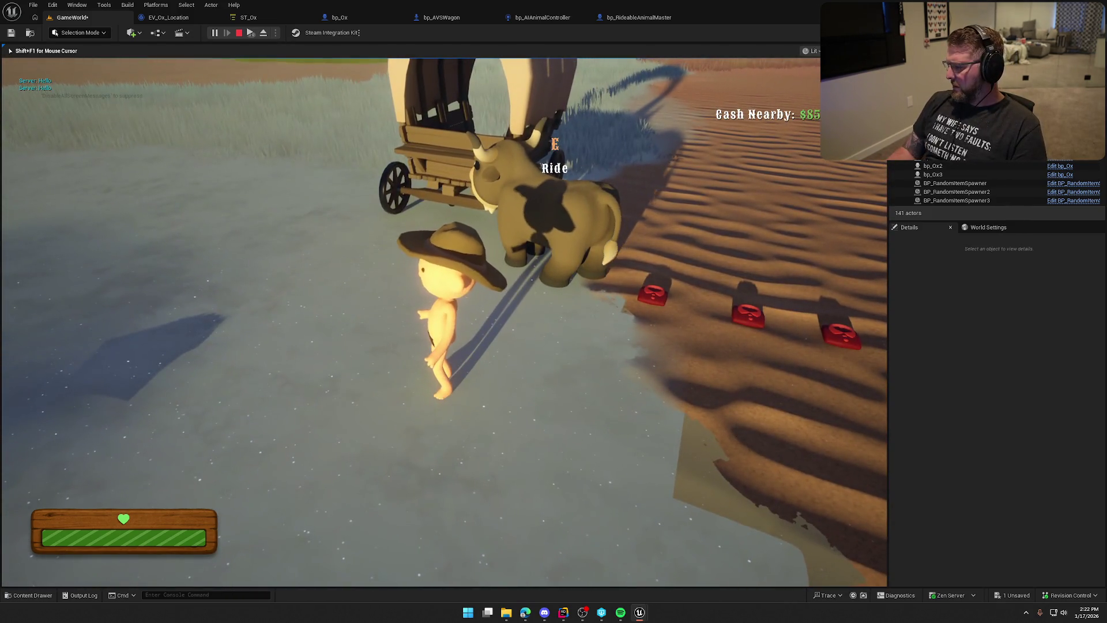
pyautogui.press('w')
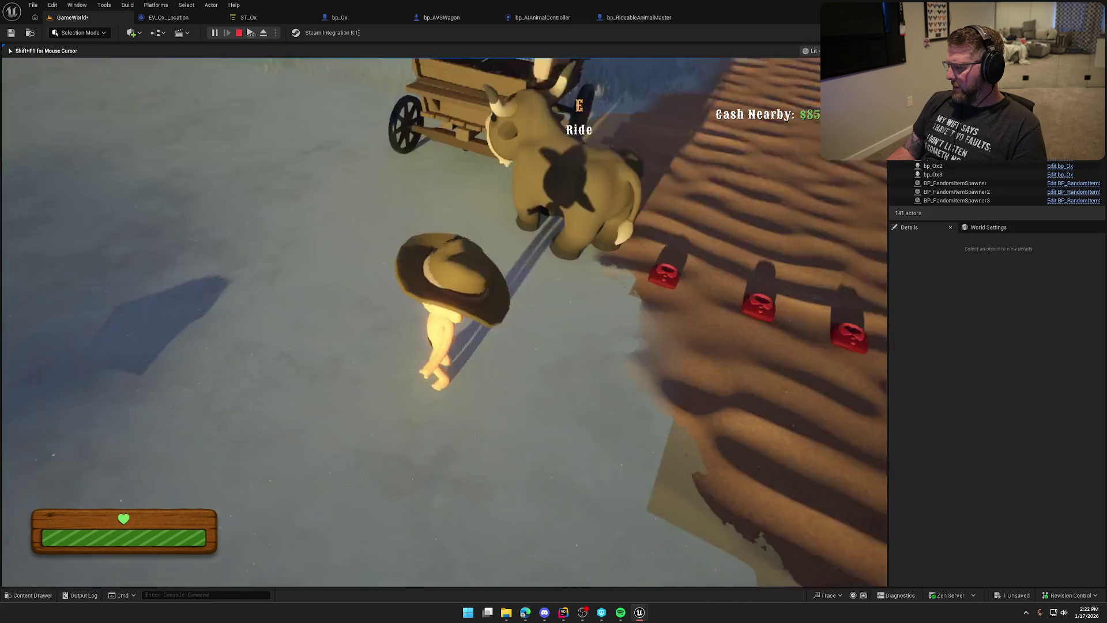
pyautogui.press('w')
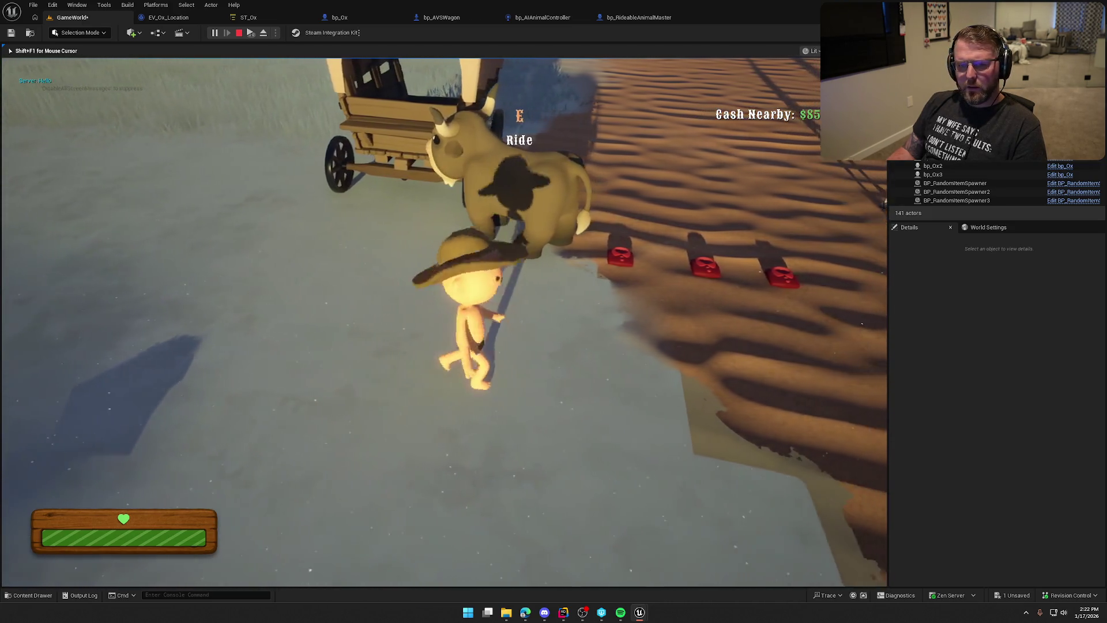
pyautogui.press('Escape')
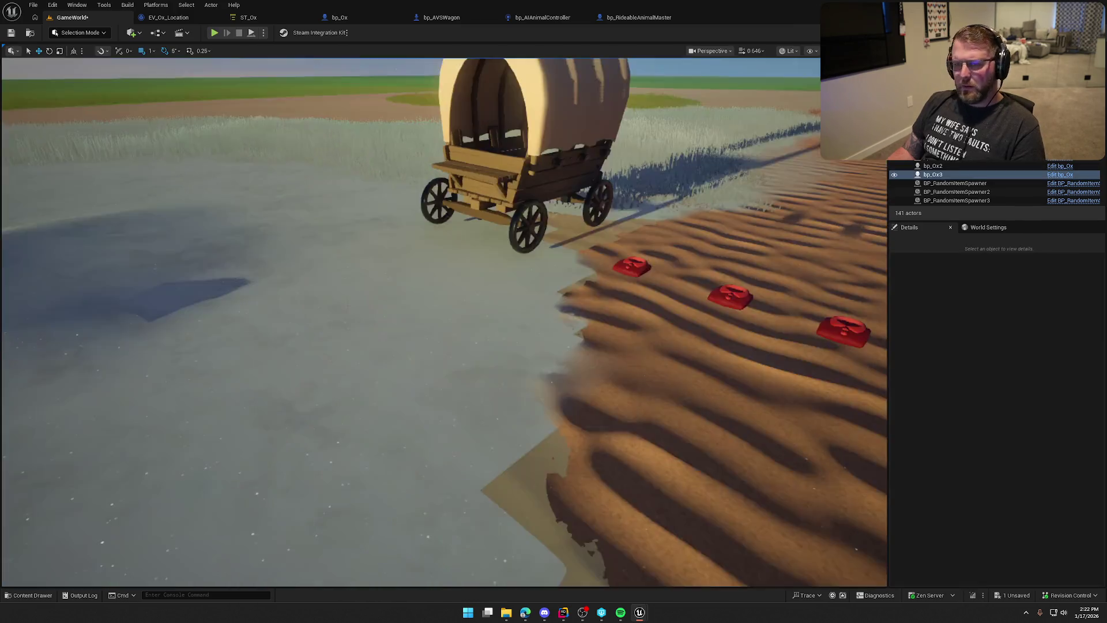
# Step: Glance over the ST_Ox state tree and return to the EV_Ox_Location event graph
pyautogui.click(189, 17)
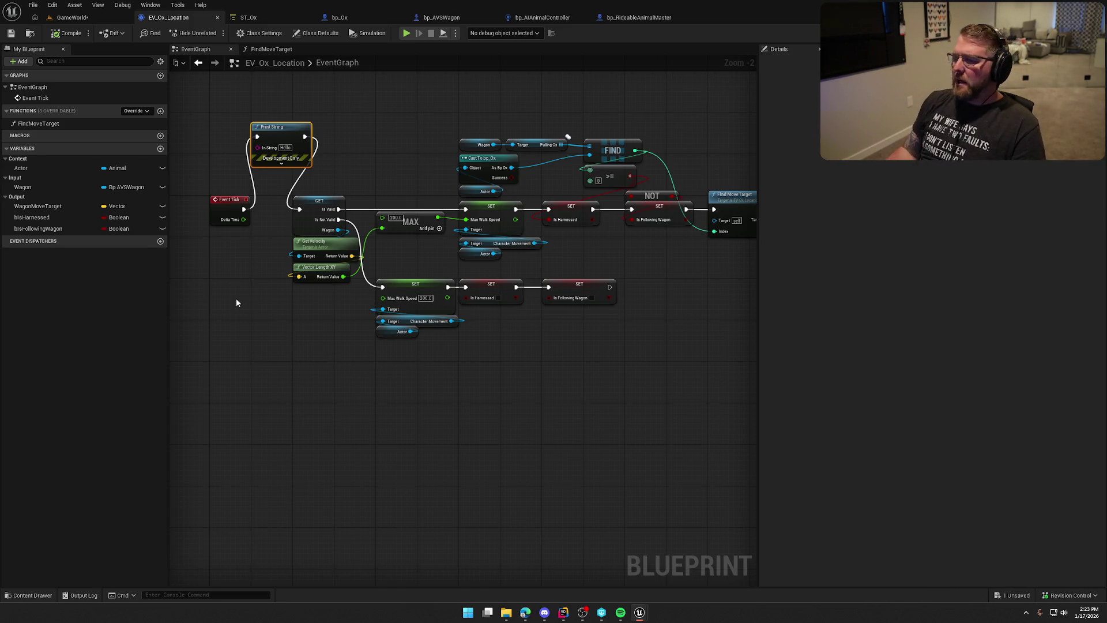
pyautogui.click(259, 18)
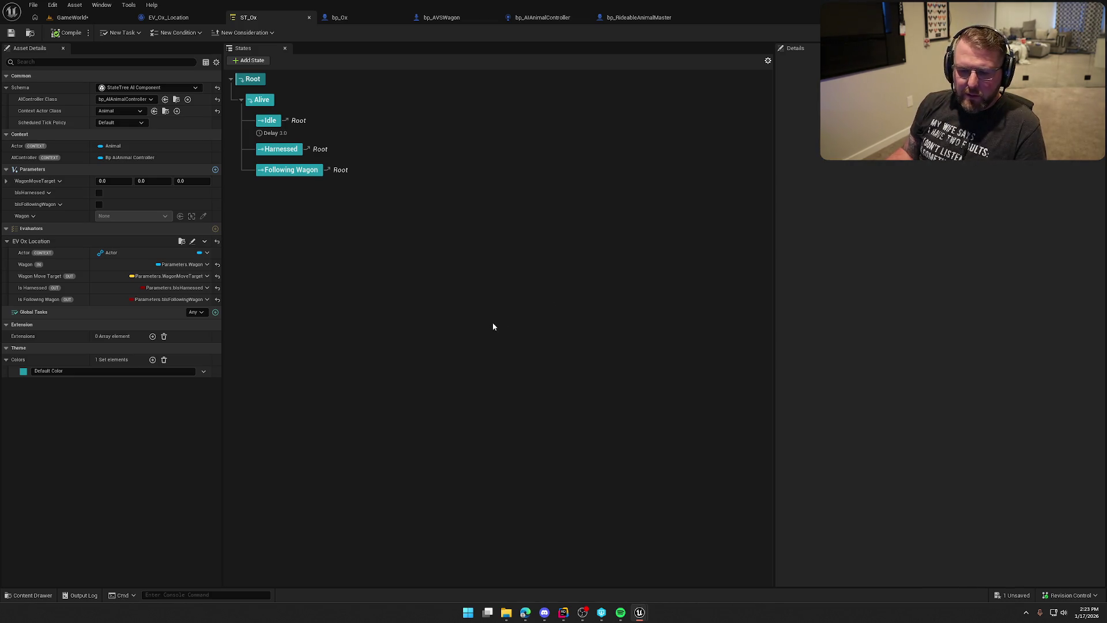
pyautogui.click(179, 18)
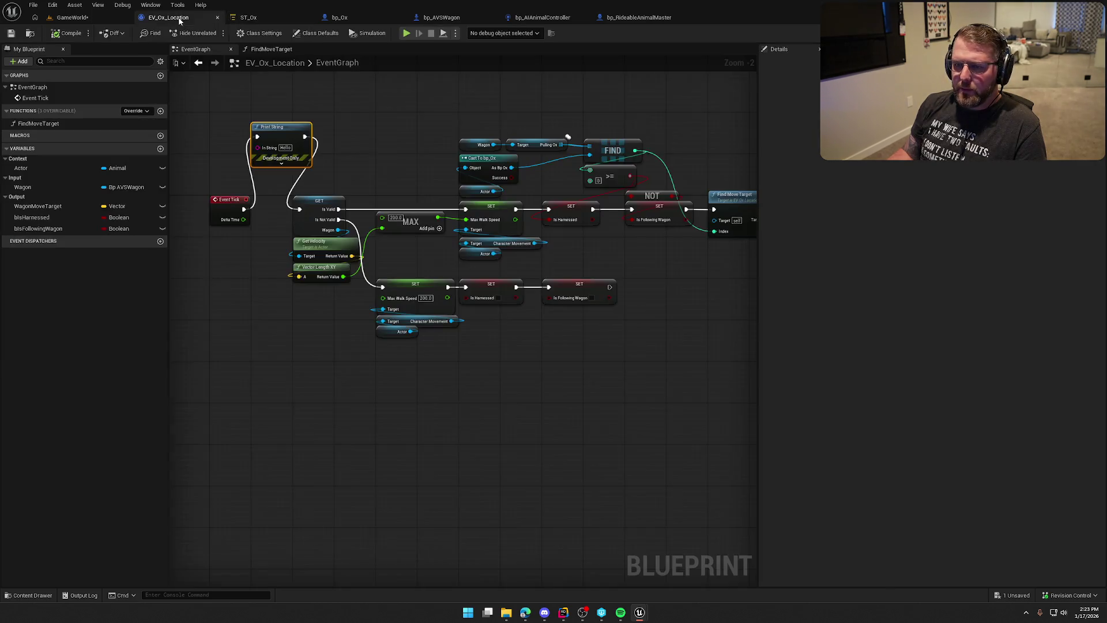
# Step: Pull Print String out of the chain and wire Event Tick directly to the GET node
pyautogui.moveTo(652, 359); pyautogui.dragTo(417, 310)
pyautogui.moveTo(685, 290)
pyautogui.mouseDown()
pyautogui.moveTo(472, 148)
pyautogui.moveTo(622, 173)
pyautogui.moveTo(573, 161)
pyautogui.mouseUp()
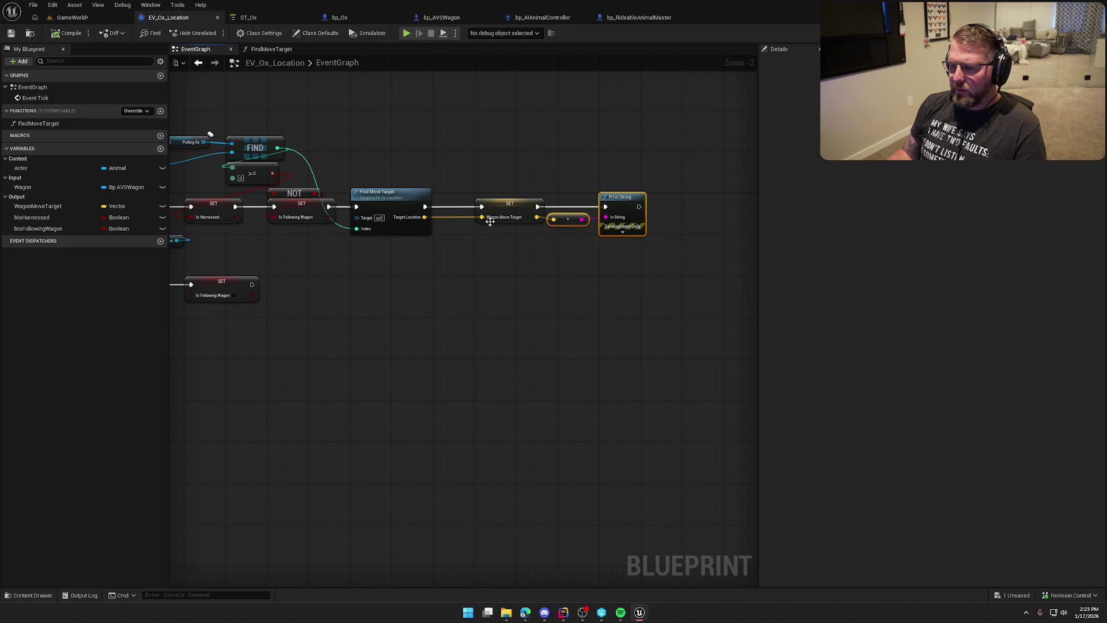
pyautogui.moveTo(283, 335); pyautogui.dragTo(625, 339)
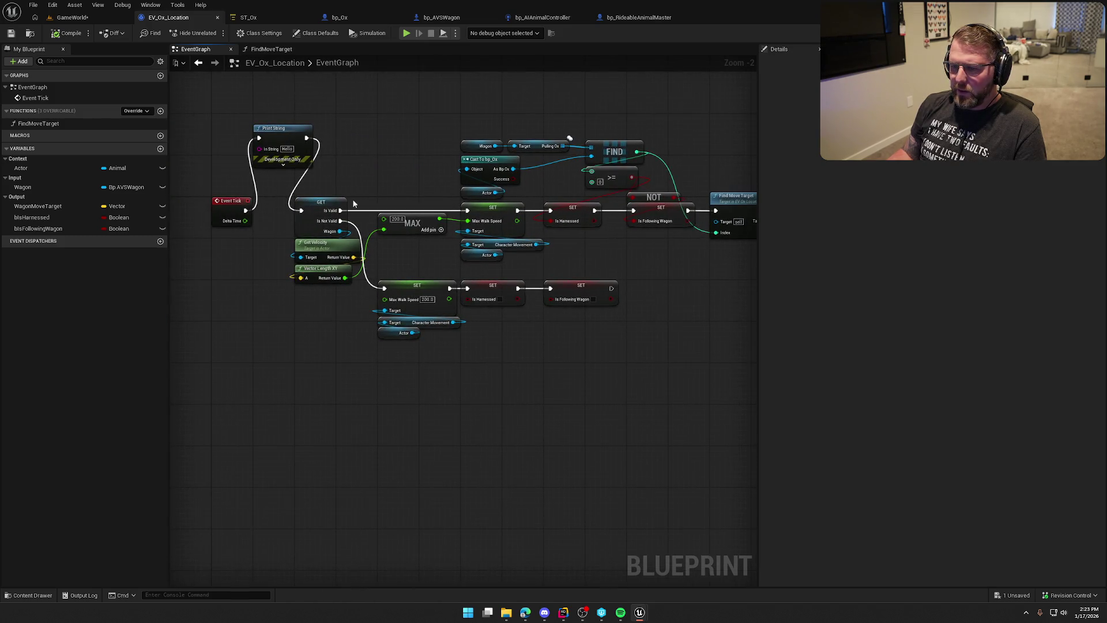
pyautogui.moveTo(246, 211); pyautogui.dragTo(301, 211)
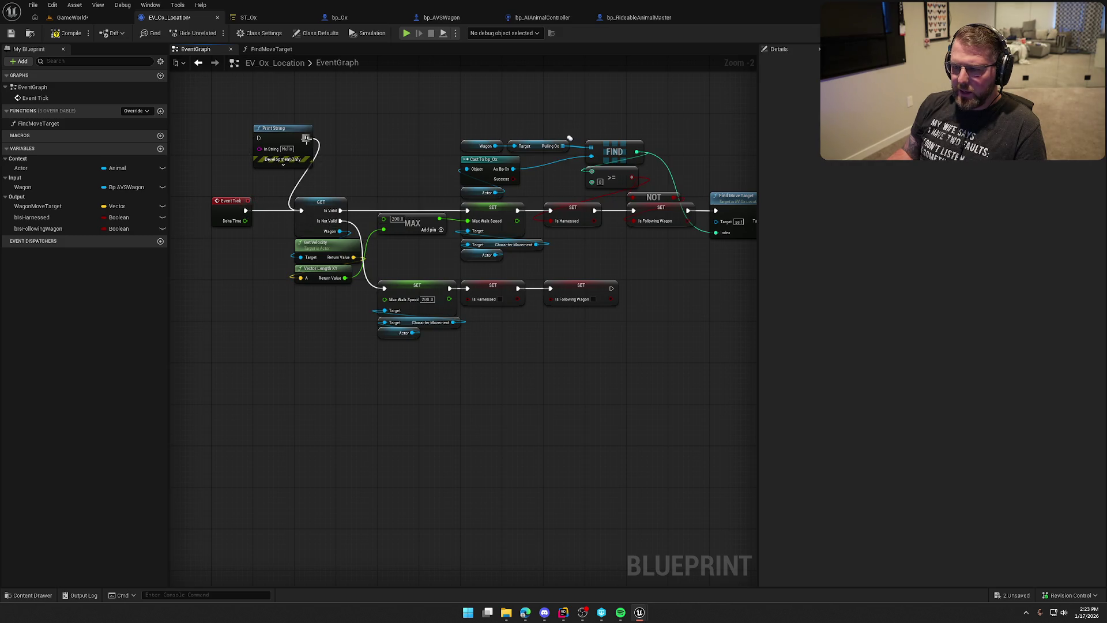
pyautogui.moveTo(286, 135)
pyautogui.mouseDown()
pyautogui.moveTo(343, 380)
pyautogui.moveTo(380, 376)
pyautogui.mouseUp()
# Step: Chain Print String after the Is Following Wagon setter with the message 'No Wagon'
pyautogui.scroll(2, 306, 311)
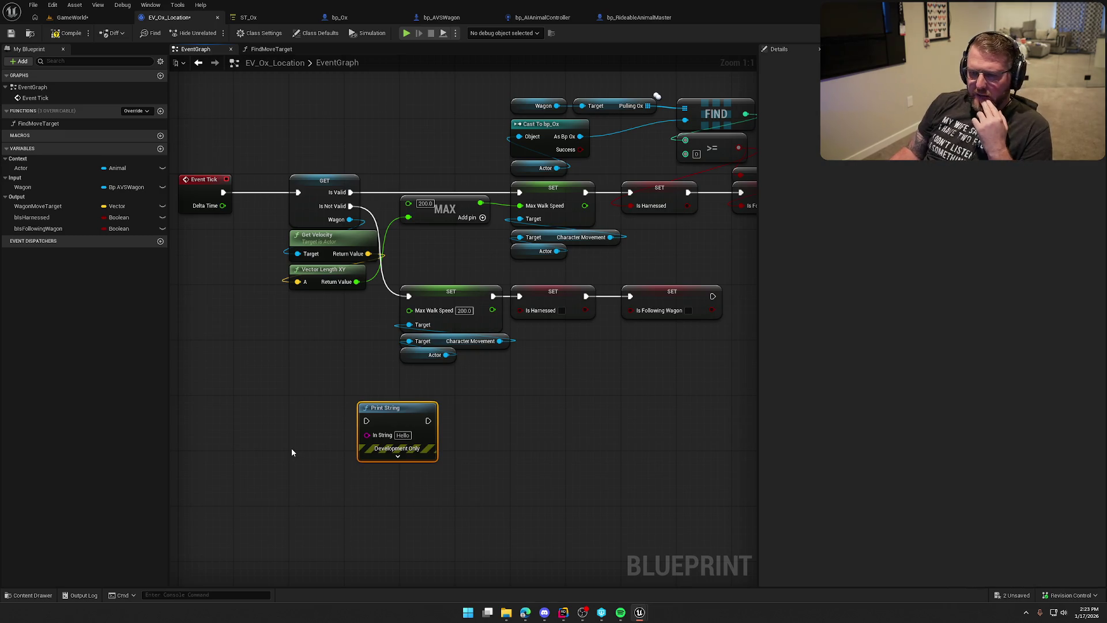
pyautogui.scroll(-1, 291, 449)
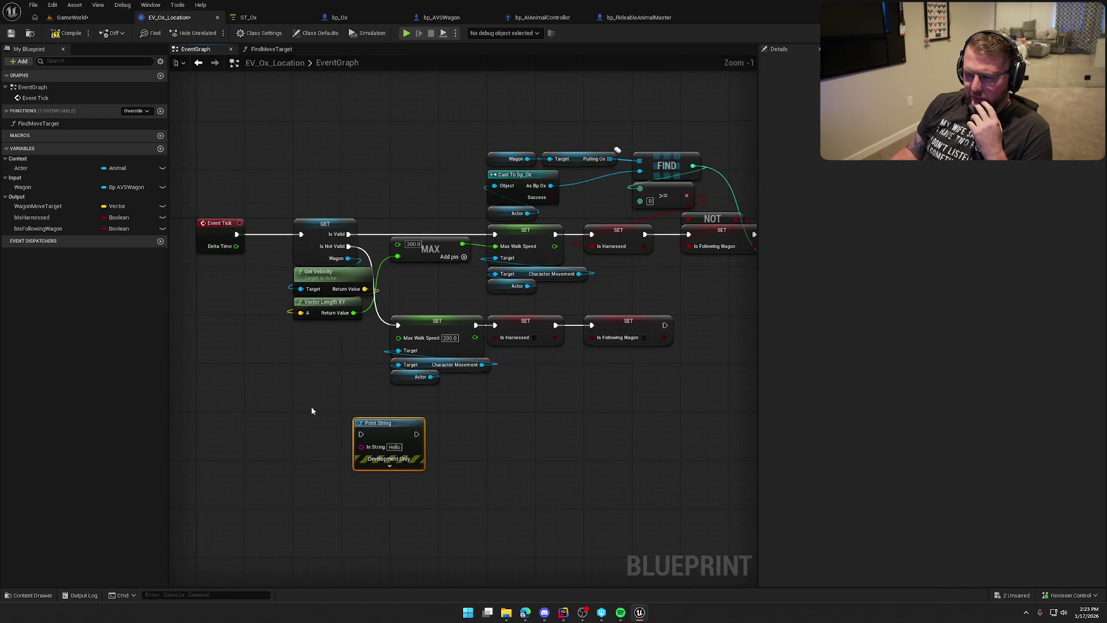
pyautogui.moveTo(366, 439)
pyautogui.mouseDown()
pyautogui.moveTo(642, 351)
pyautogui.moveTo(665, 324)
pyautogui.mouseUp()
pyautogui.moveTo(221, 428)
pyautogui.mouseDown()
pyautogui.moveTo(533, 354)
pyautogui.moveTo(558, 320)
pyautogui.moveTo(546, 311)
pyautogui.mouseUp()
pyautogui.click(553, 332)
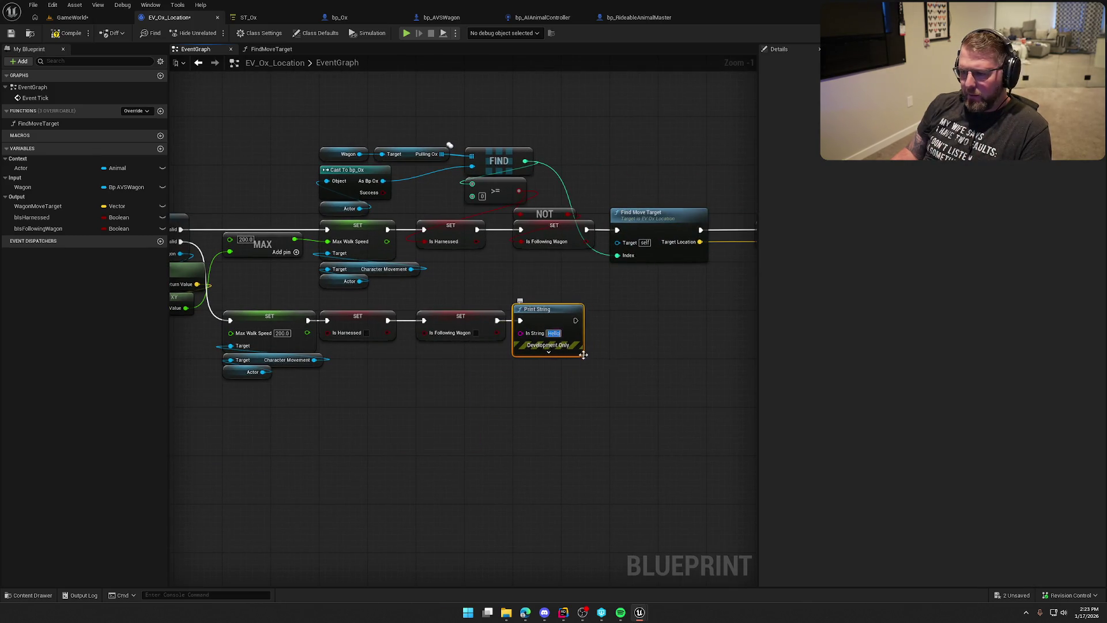
pyautogui.write('No Wagon')
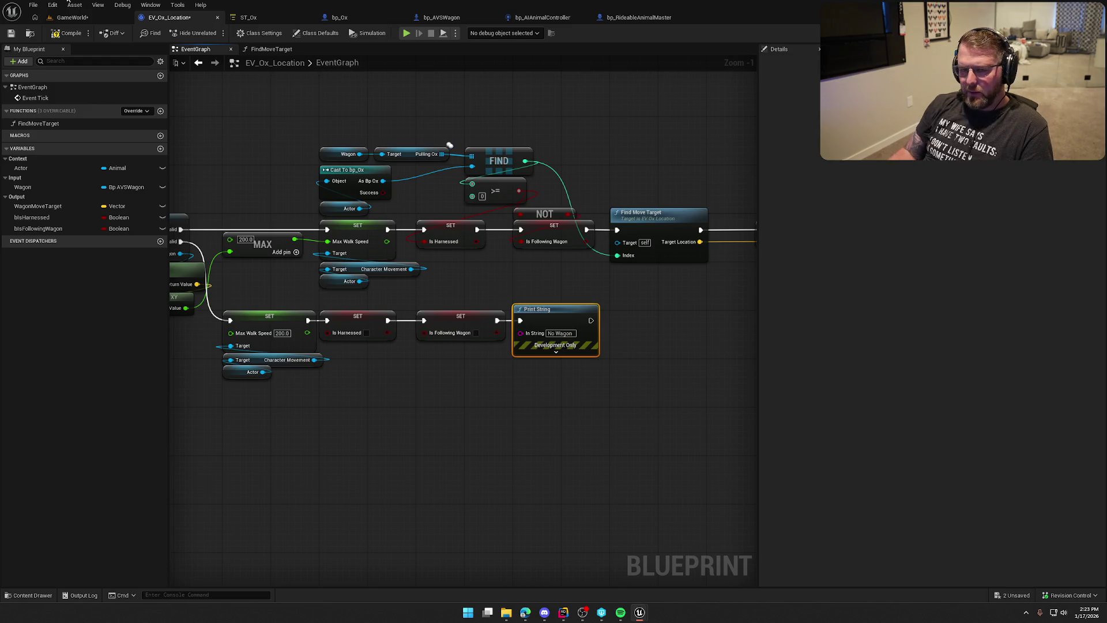
pyautogui.click(75, 18)
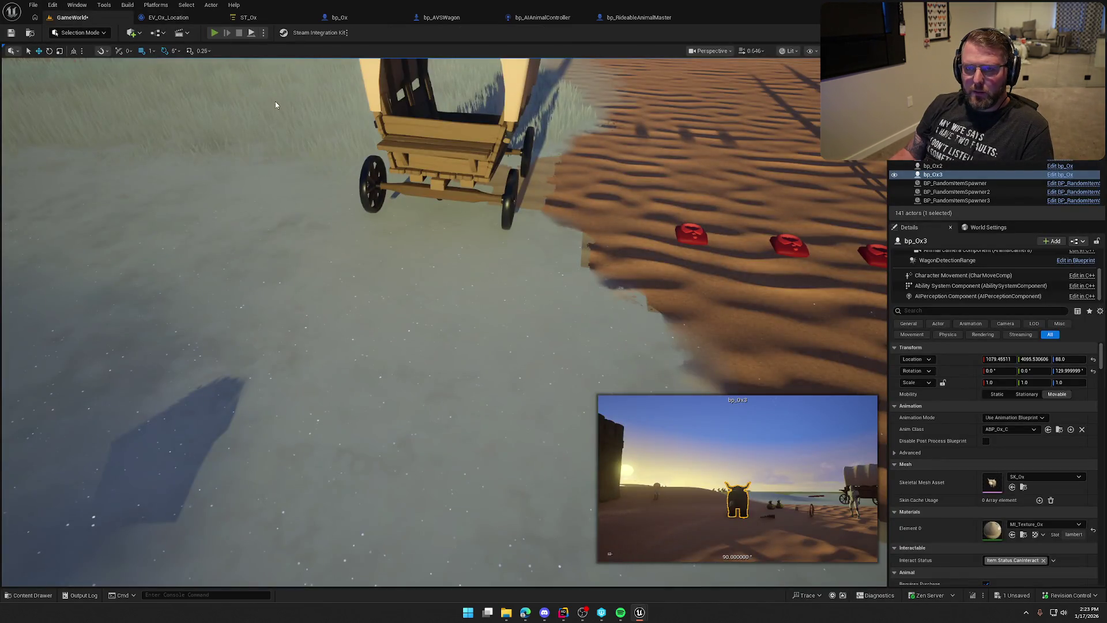
# Step: Play-test riding the ox to the wagon, confirming 'No Wagon' prints, then stop
pyautogui.hotkey('alt', 'p')
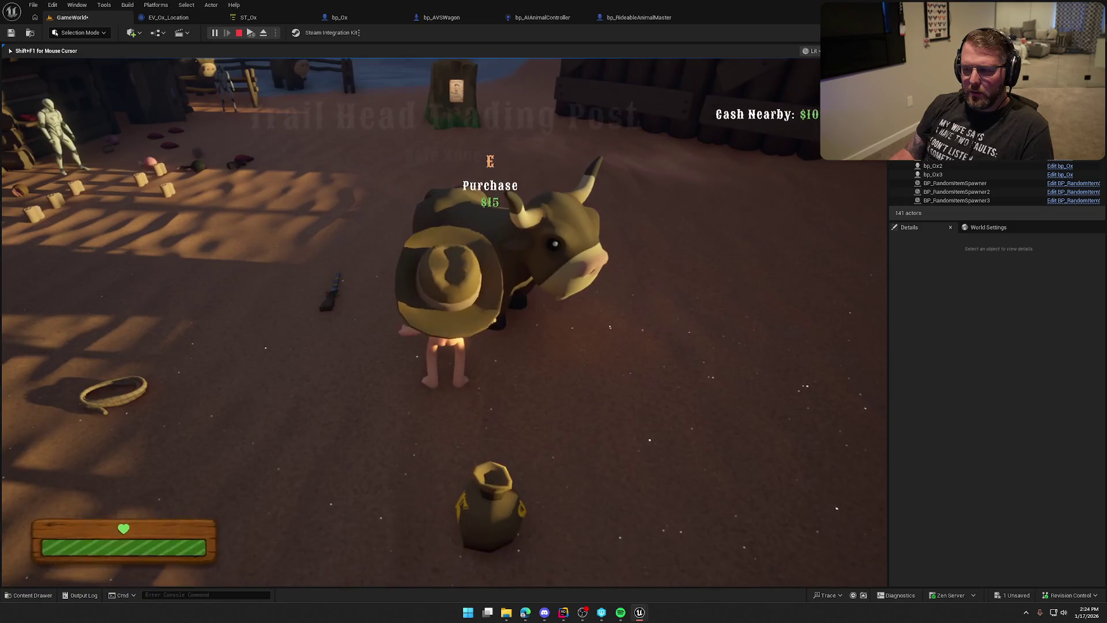
pyautogui.press('e')
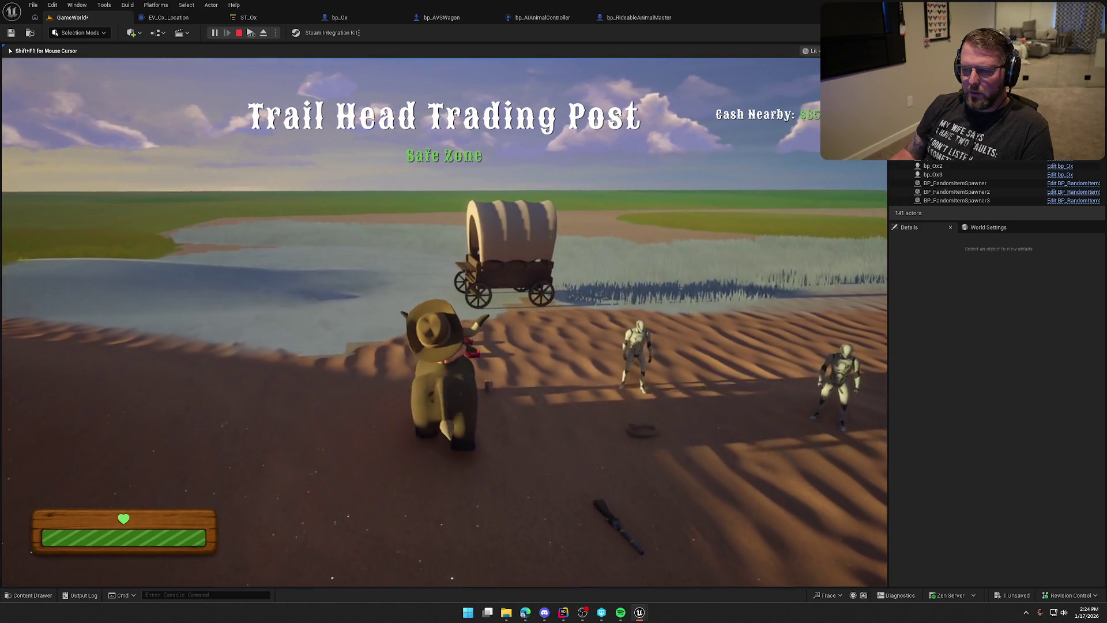
pyautogui.press('w')
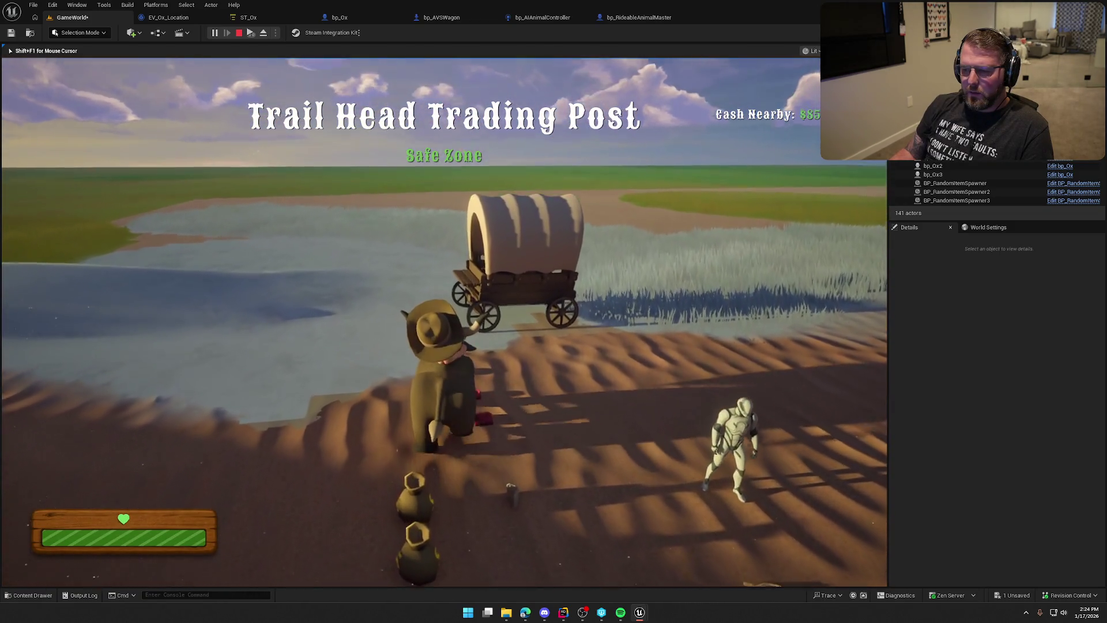
pyautogui.press('w')
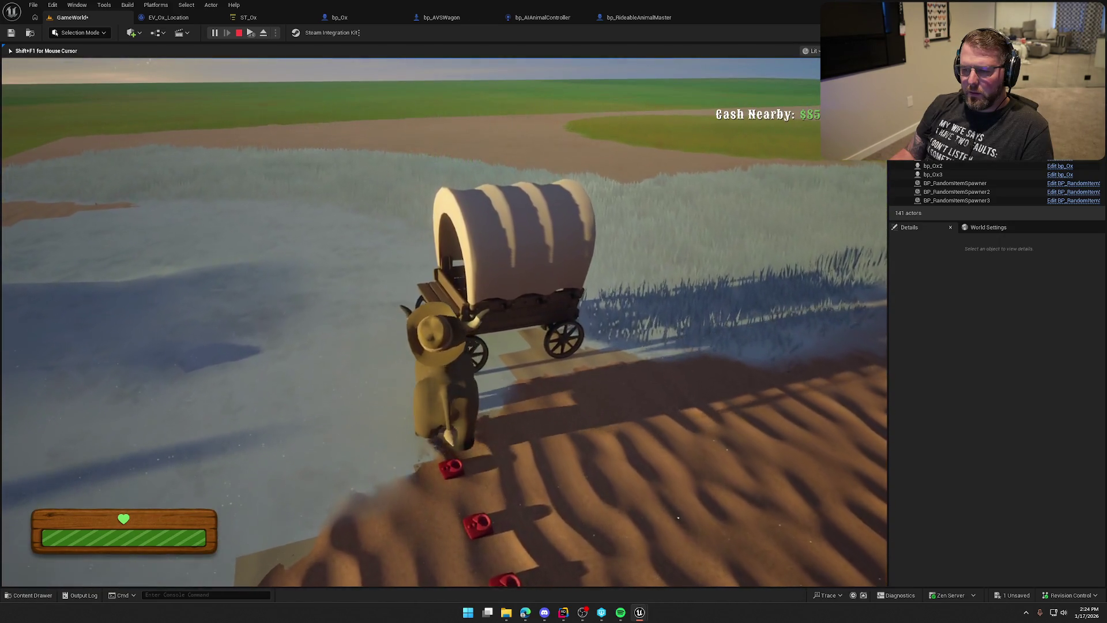
pyautogui.press('e')
pyautogui.press('w')
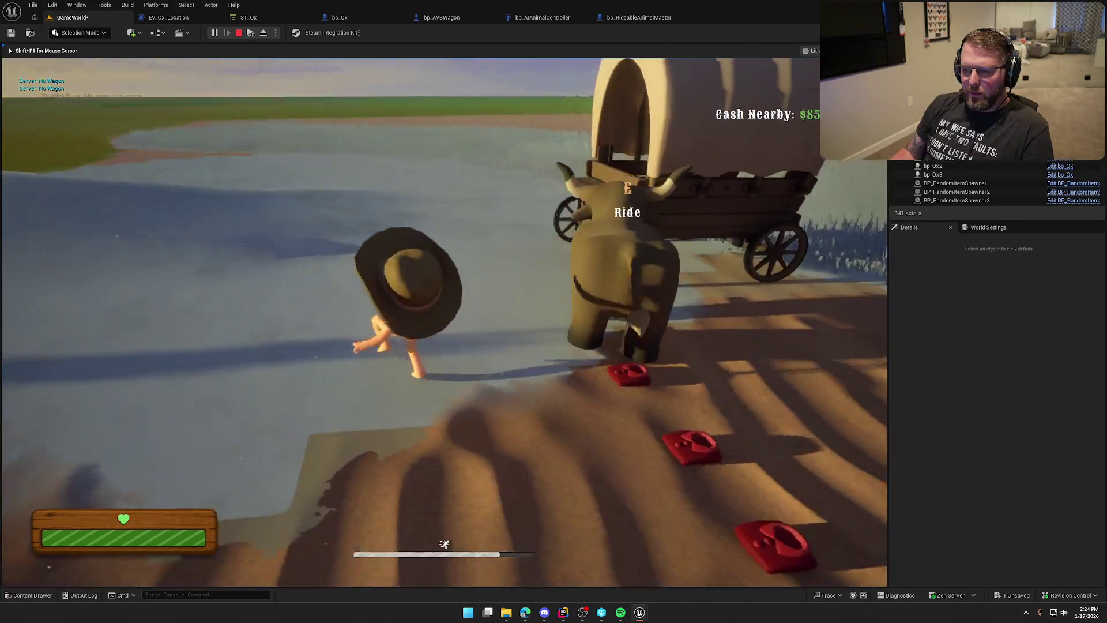
pyautogui.hotkey('shift', 'F1')
# Step: Return to the EV_Ox_Location graph and bring the Event Tick logic into view
pyautogui.click(168, 17)
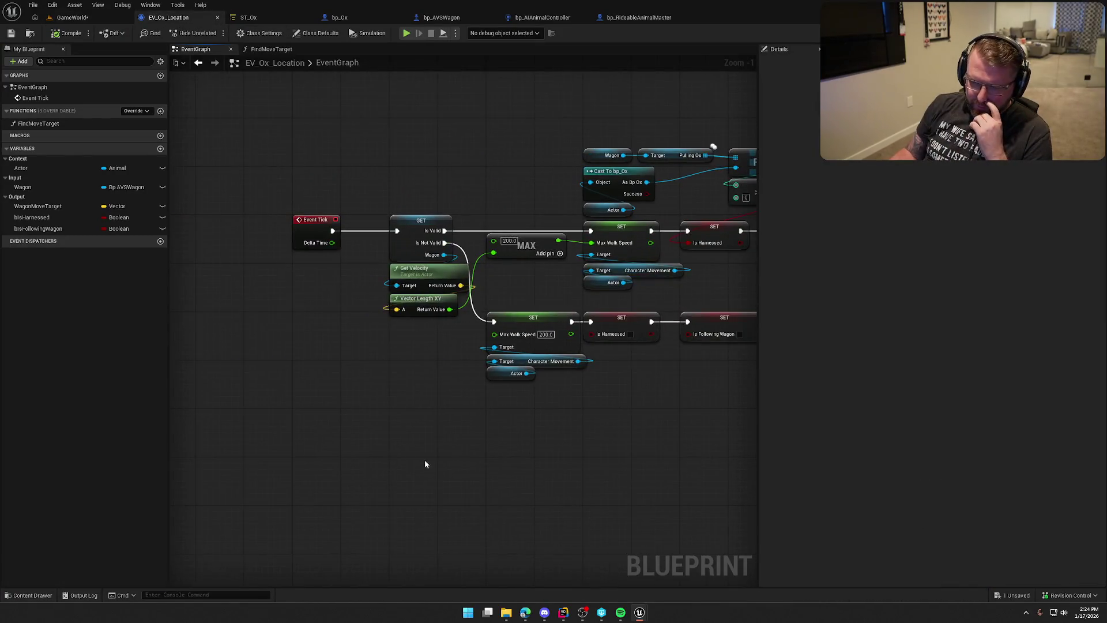
pyautogui.scroll(1, 264, 383)
pyautogui.moveTo(242, 308); pyautogui.dragTo(284, 313)
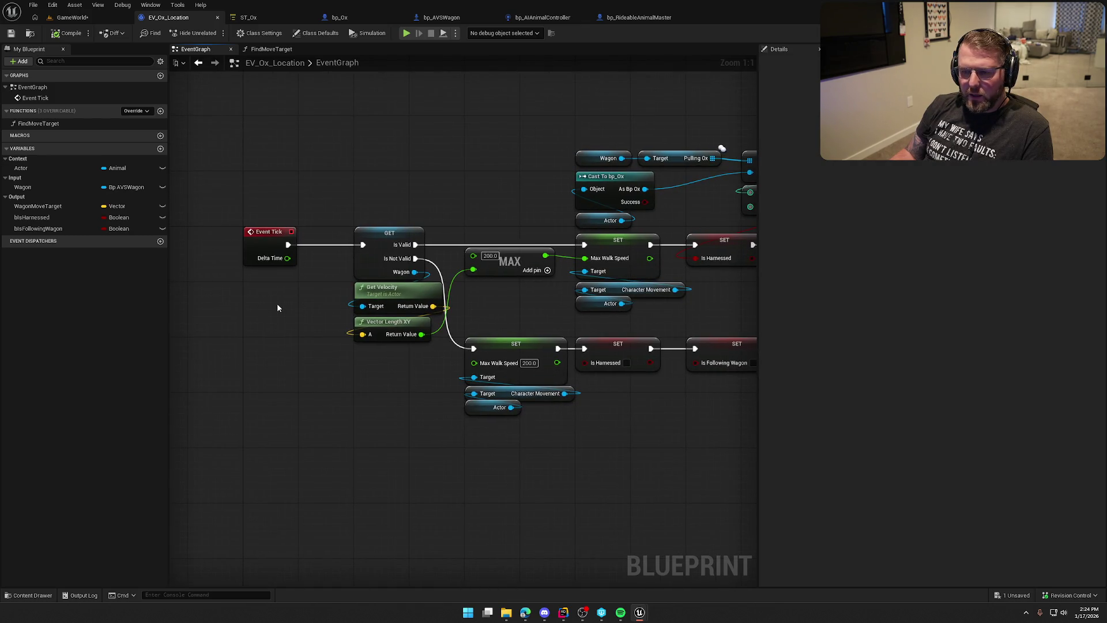
# Step: Place an Actor context getter below Event Tick in the EV_Ox_Location graph
pyautogui.moveTo(31, 170)
pyautogui.mouseDown()
pyautogui.moveTo(233, 338)
pyautogui.moveTo(321, 336)
pyautogui.mouseUp()
pyautogui.moveTo(243, 297)
pyautogui.mouseDown()
pyautogui.moveTo(295, 391)
pyautogui.moveTo(324, 378)
pyautogui.mouseUp()
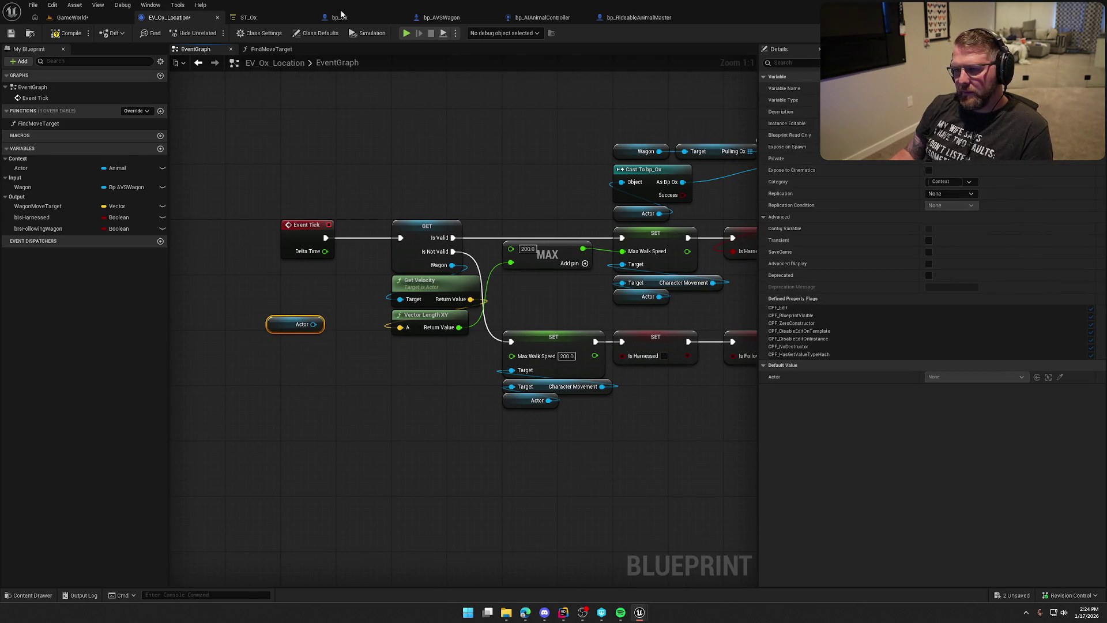
pyautogui.click(340, 17)
pyautogui.scroll(-3, 92, 548)
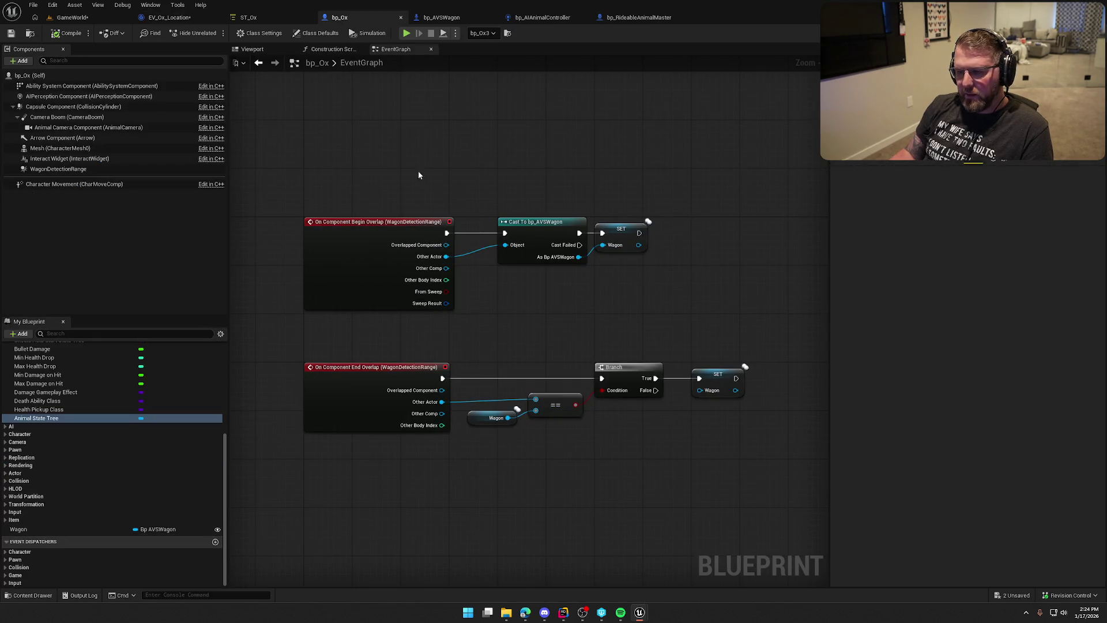
pyautogui.click(169, 17)
pyautogui.moveTo(326, 395)
pyautogui.mouseDown()
pyautogui.moveTo(289, 332)
pyautogui.moveTo(348, 386)
pyautogui.mouseUp()
pyautogui.scroll(-4, 319, 358)
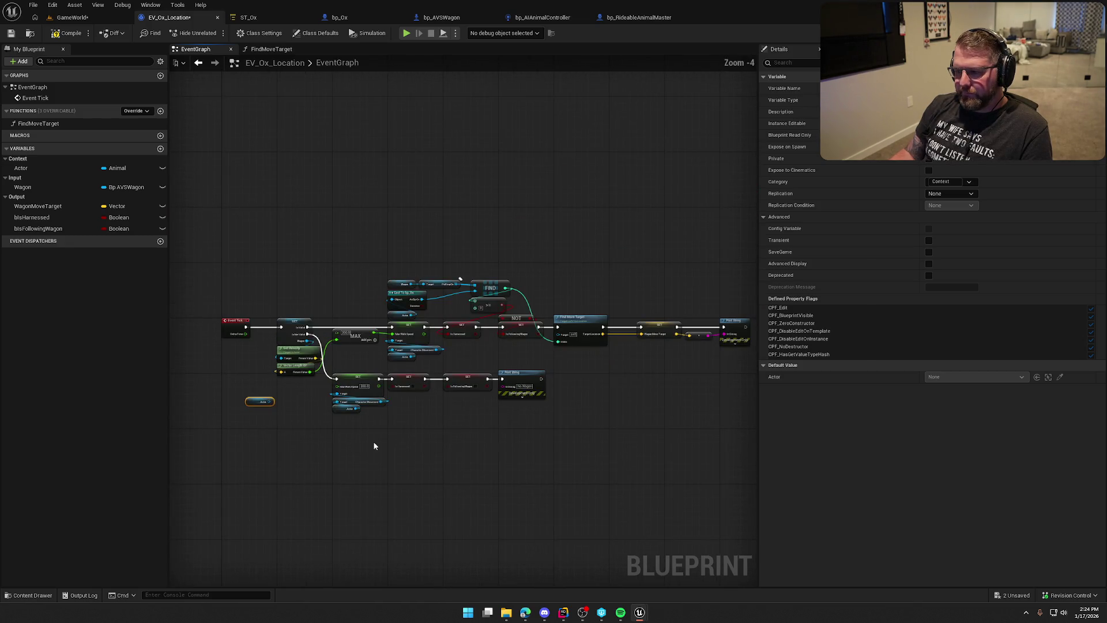
pyautogui.scroll(4, 365, 445)
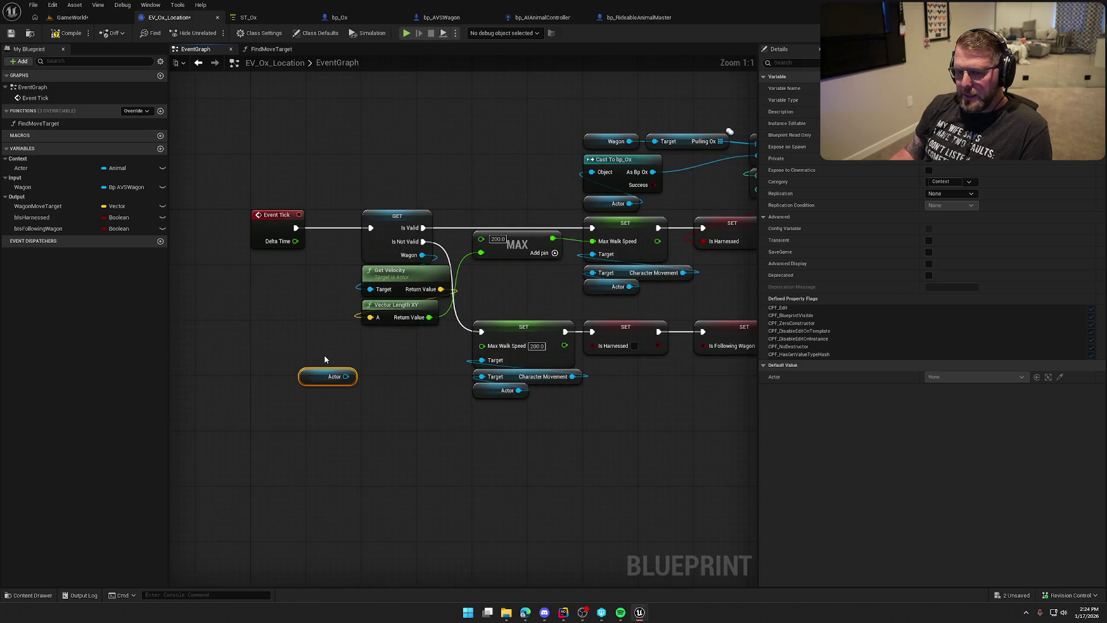
# Step: Set the Wagon variable's category to Output and save EV_Ox_Location
pyautogui.click(34, 187)
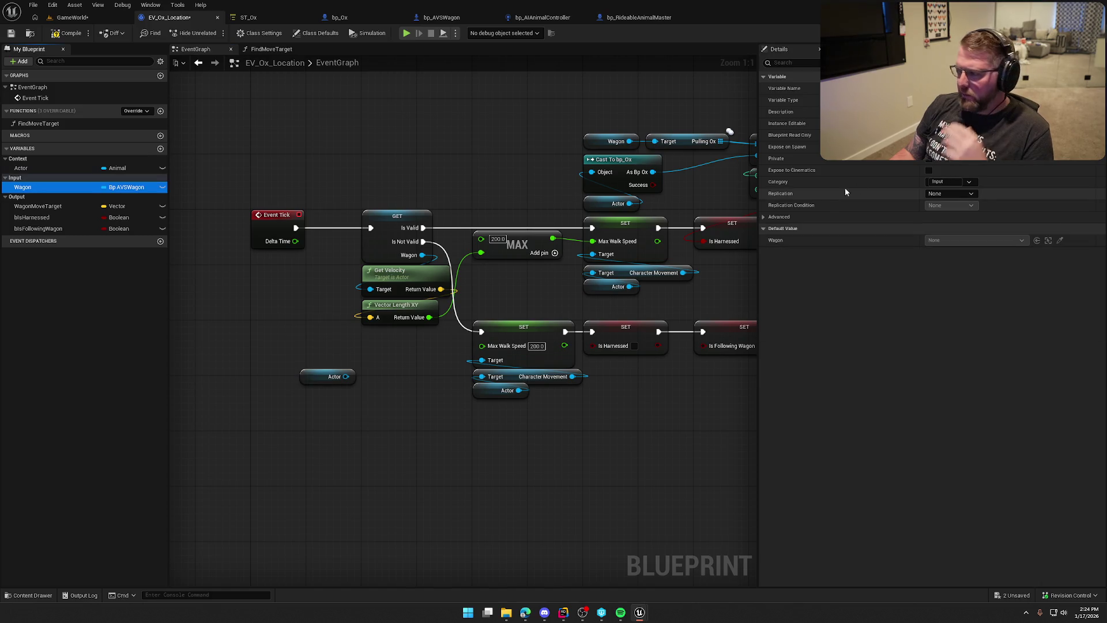
pyautogui.click(950, 182)
pyautogui.click(933, 209)
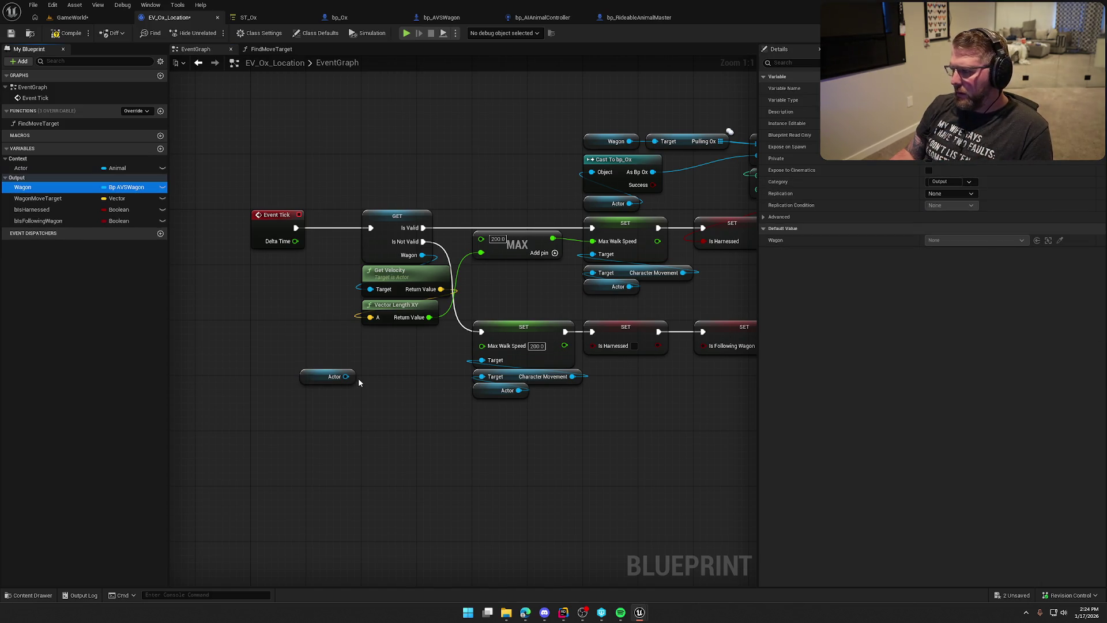
pyautogui.hotkey('ctrl', 's')
pyautogui.click(262, 18)
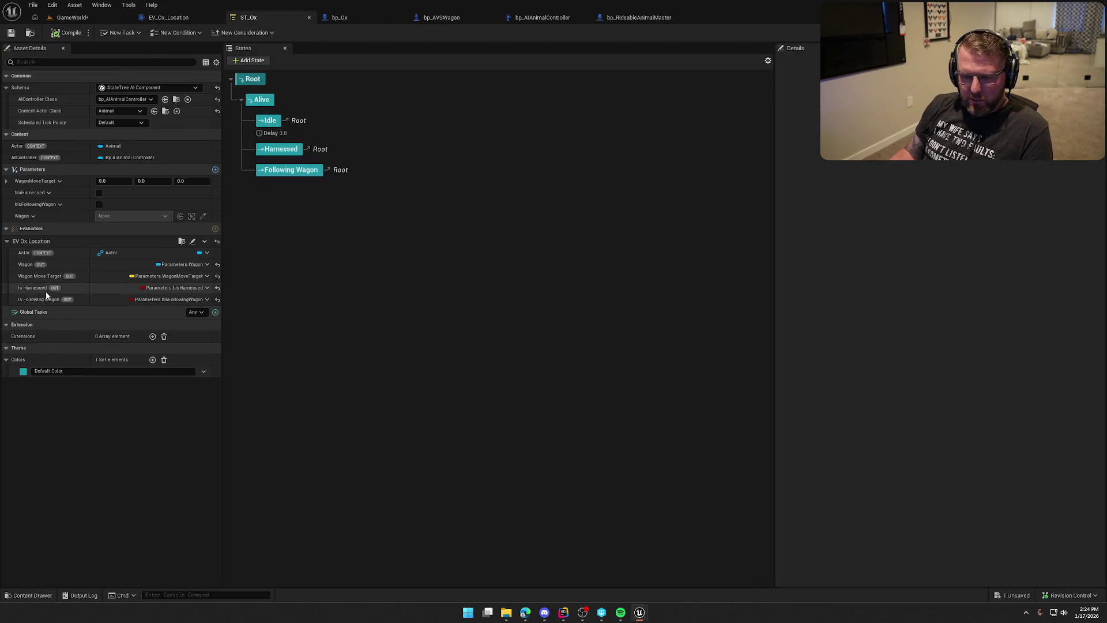
# Step: In EV_Ox_Location, add a pure Cast To bp_Ox node fed from Actor
pyautogui.click(170, 18)
pyautogui.moveTo(349, 376); pyautogui.dragTo(382, 395)
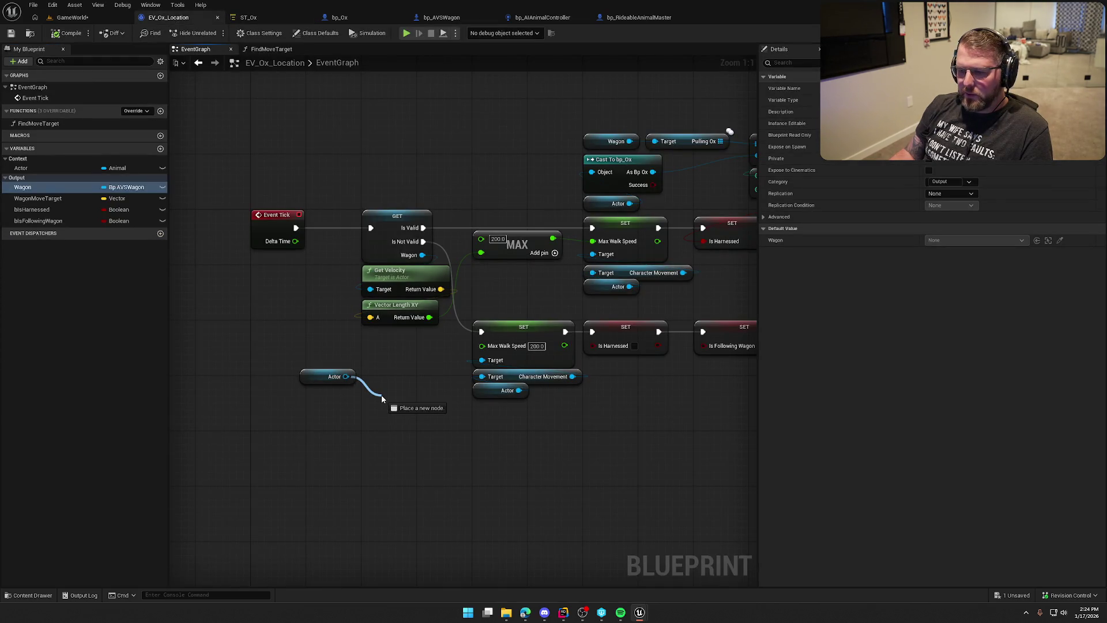
pyautogui.write('cast to')
pyautogui.write(' ox')
pyautogui.press('Return')
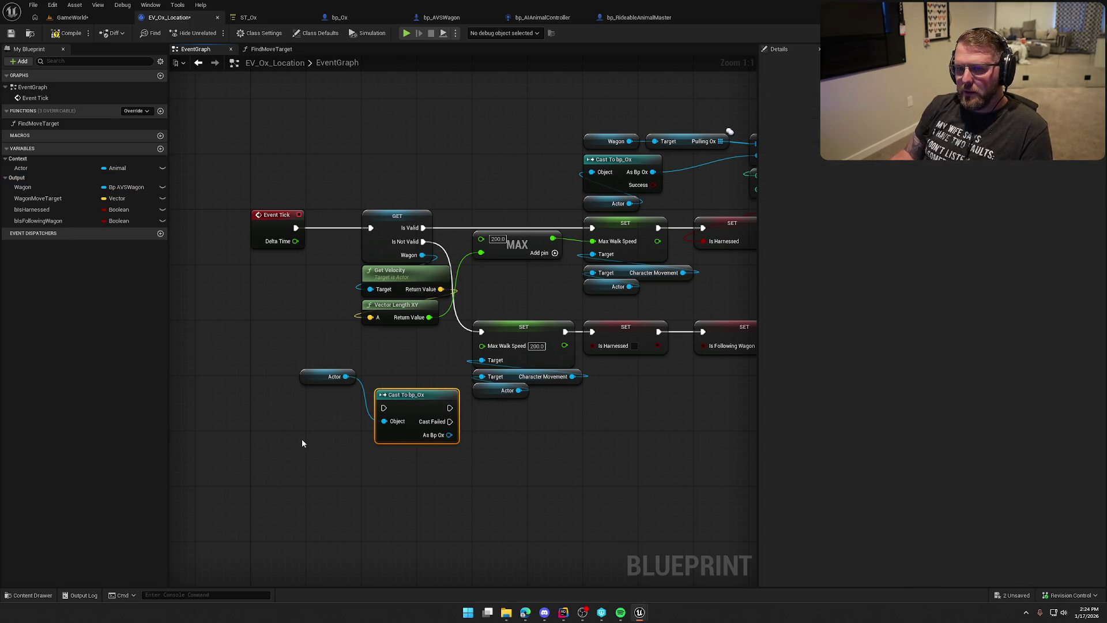
pyautogui.rightClick(406, 397)
pyautogui.click(444, 389)
pyautogui.moveTo(321, 376)
pyautogui.mouseDown()
pyautogui.moveTo(349, 441)
pyautogui.moveTo(397, 439)
pyautogui.mouseUp()
pyautogui.moveTo(384, 394)
pyautogui.mouseDown()
pyautogui.moveTo(299, 367)
pyautogui.moveTo(258, 337)
pyautogui.mouseUp()
# Step: Add a Get Wagon node from the cast's As Bp Ox output and shift existing nodes to make room
pyautogui.moveTo(321, 352); pyautogui.dragTo(349, 361)
pyautogui.write('get wagon')
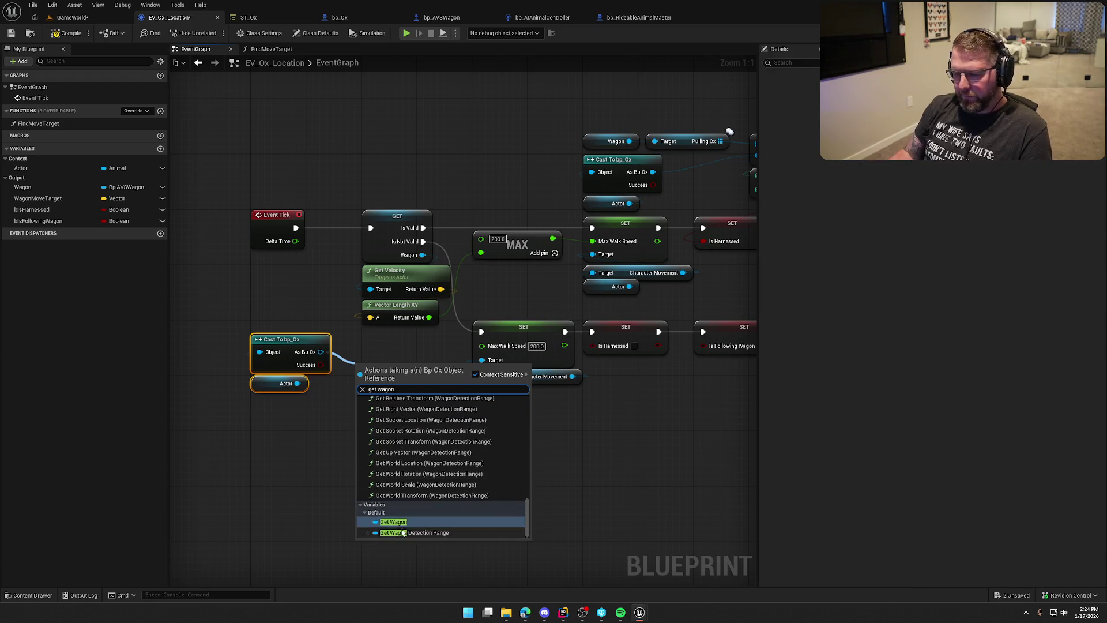
pyautogui.click(393, 522)
pyautogui.moveTo(398, 443); pyautogui.dragTo(330, 470)
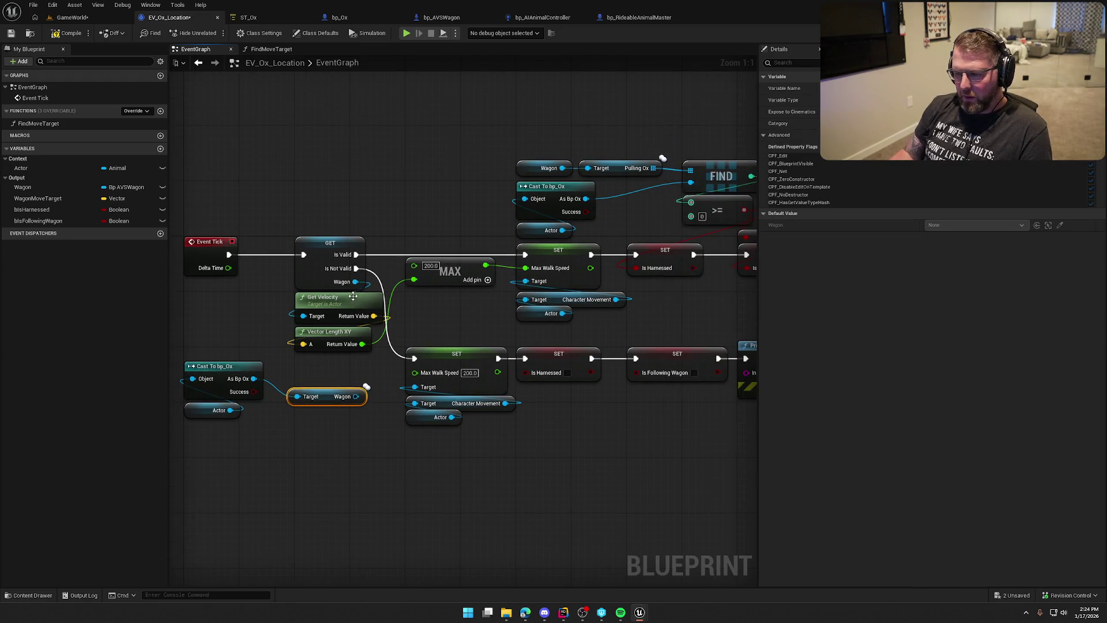
pyautogui.scroll(-4, 342, 259)
pyautogui.moveTo(329, 185)
pyautogui.mouseDown()
pyautogui.moveTo(366, 233)
pyautogui.moveTo(447, 299)
pyautogui.mouseUp()
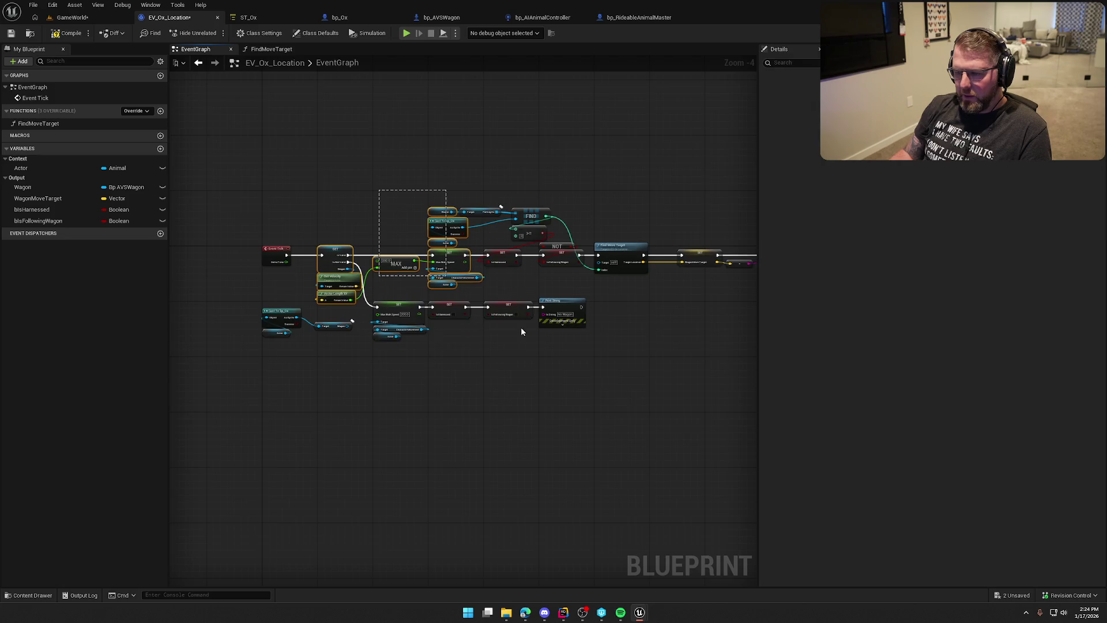
pyautogui.scroll(6, 474, 300)
pyautogui.moveTo(447, 258)
pyautogui.mouseDown()
pyautogui.moveTo(427, 259)
pyautogui.moveTo(488, 259)
pyautogui.mouseUp()
pyautogui.click(321, 341)
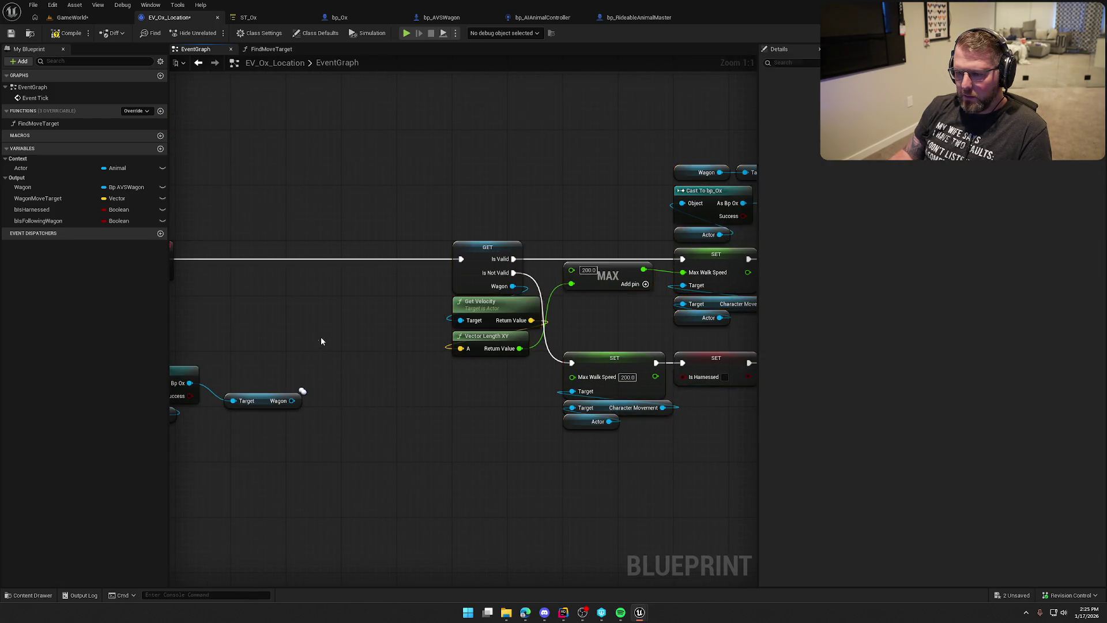
pyautogui.moveTo(321, 341); pyautogui.dragTo(442, 388)
# Step: Convert the Wagon getter into a validated get and insert it into the Event Tick flow
pyautogui.rightClick(426, 441)
pyautogui.click(461, 430)
pyautogui.moveTo(394, 447)
pyautogui.mouseDown()
pyautogui.moveTo(349, 331)
pyautogui.moveTo(404, 310)
pyautogui.moveTo(402, 296)
pyautogui.mouseUp()
pyautogui.moveTo(375, 473)
pyautogui.mouseDown()
pyautogui.moveTo(274, 398)
pyautogui.moveTo(320, 325)
pyautogui.mouseUp()
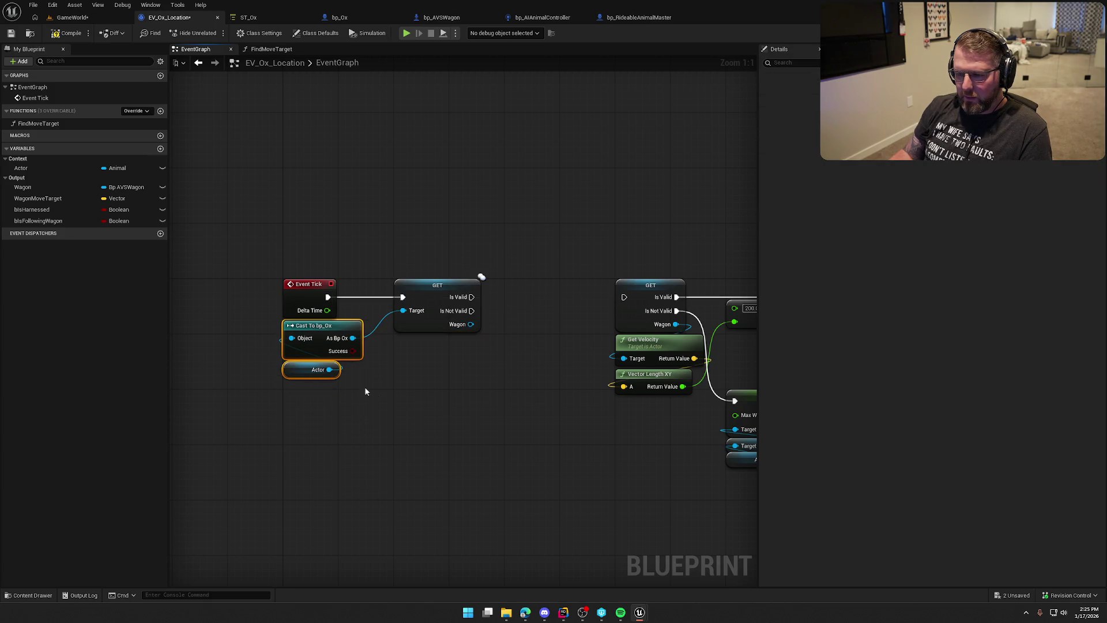
pyautogui.moveTo(354, 380); pyautogui.dragTo(407, 425)
# Step: Set the Wagon output from the valid Wagon, wiring the Is Not Valid branch and continuing the tick flow
pyautogui.moveTo(34, 188)
pyautogui.mouseDown()
pyautogui.moveTo(565, 305)
pyautogui.moveTo(382, 362)
pyautogui.mouseUp()
pyautogui.moveTo(310, 326)
pyautogui.mouseDown()
pyautogui.moveTo(360, 285)
pyautogui.moveTo(310, 299)
pyautogui.mouseUp()
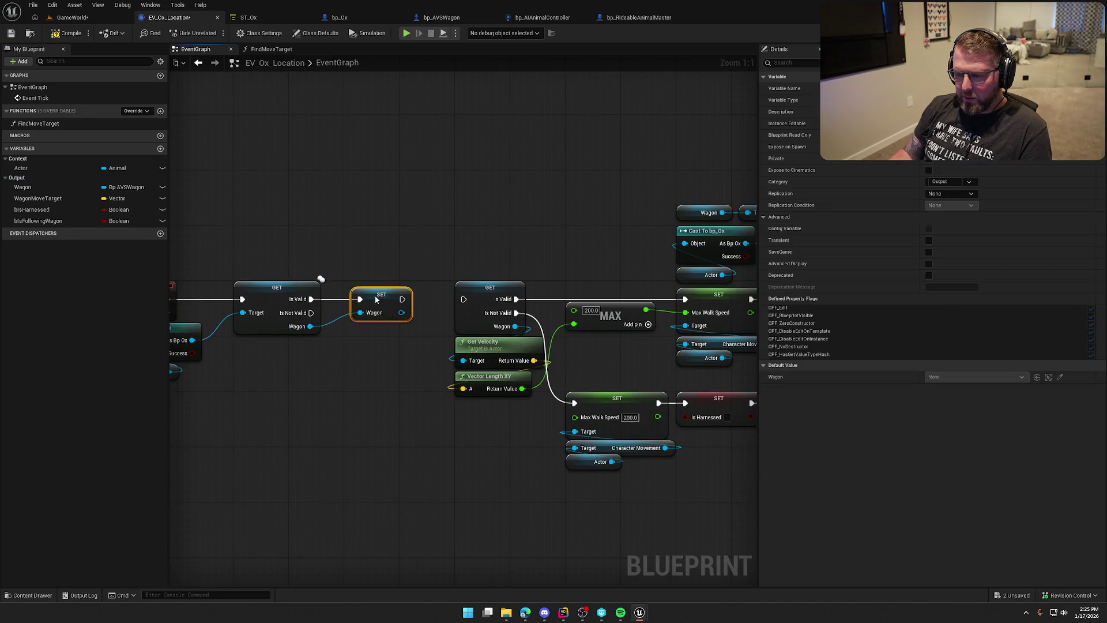
pyautogui.click(405, 388)
pyautogui.moveTo(405, 387)
pyautogui.mouseDown()
pyautogui.moveTo(294, 368)
pyautogui.moveTo(340, 354)
pyautogui.mouseUp()
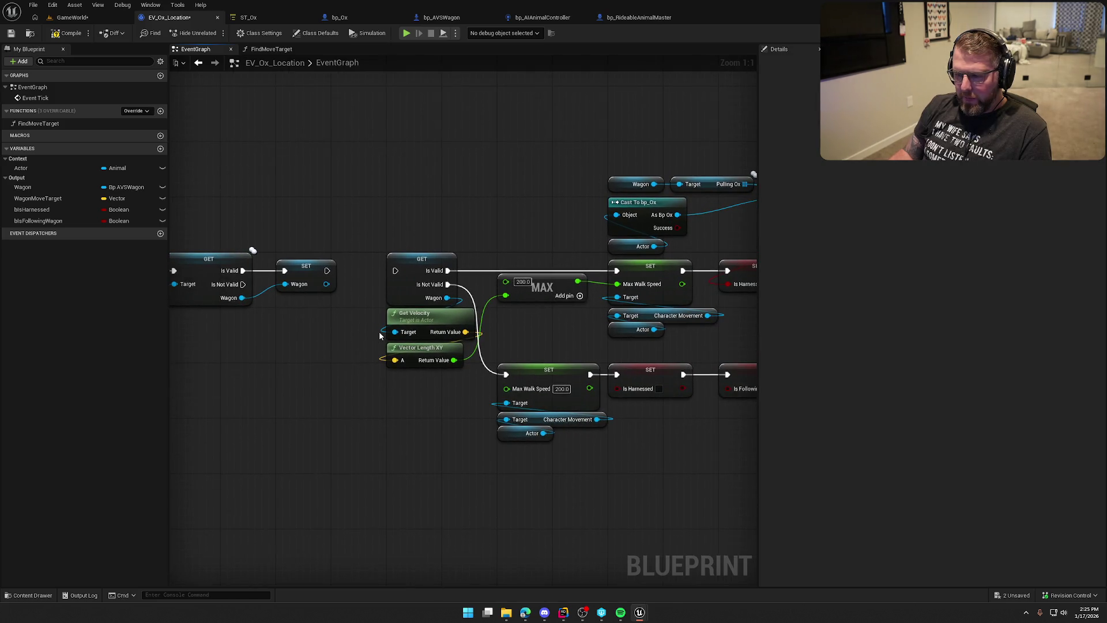
pyautogui.moveTo(448, 284); pyautogui.dragTo(242, 286)
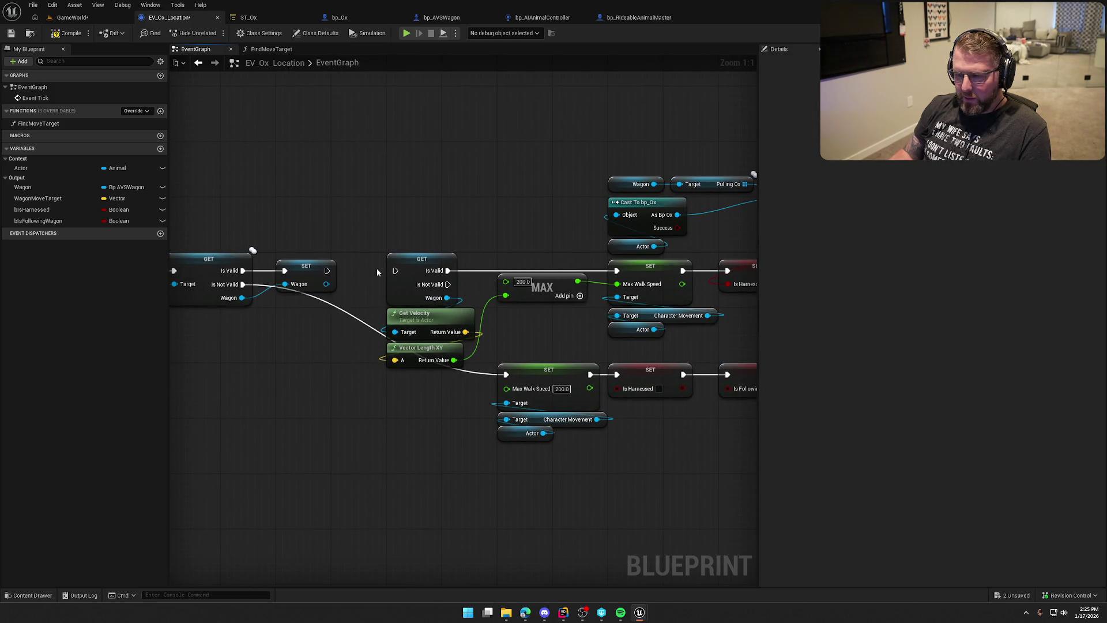
pyautogui.moveTo(448, 271)
pyautogui.mouseDown()
pyautogui.moveTo(327, 270)
pyautogui.moveTo(395, 332)
pyautogui.mouseUp()
# Step: Drive Get Velocity from the stored Wagon, delete the old GET node, tidy the layout, and return to GameWorld
pyautogui.click(442, 303)
pyautogui.press('Delete')
pyautogui.scroll(-4, 483, 321)
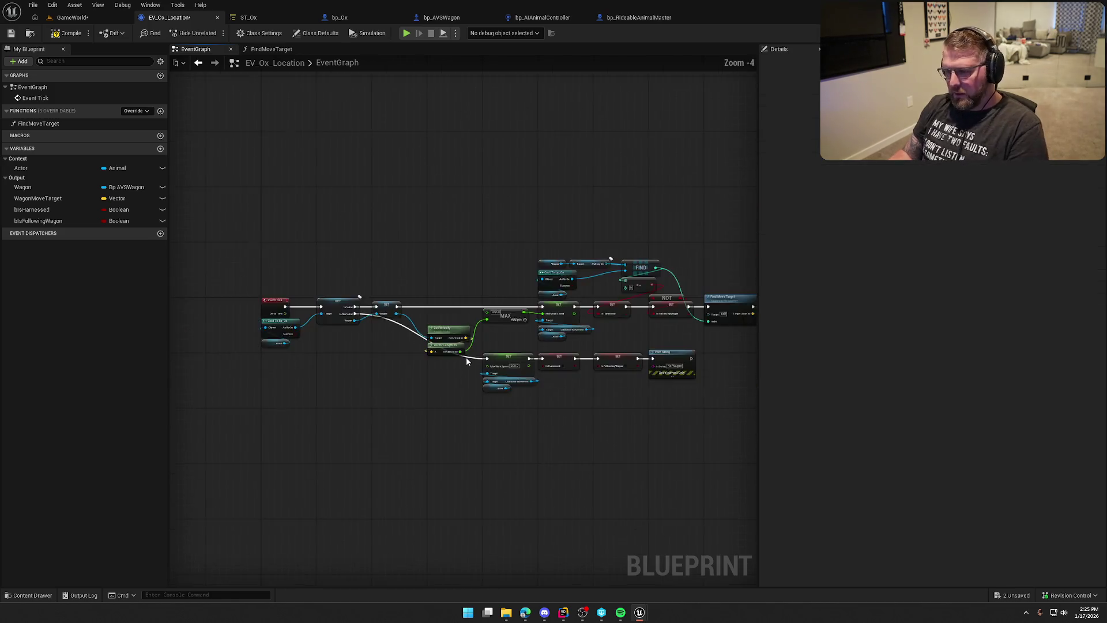
pyautogui.hotkey('ctrl', 'a')
pyautogui.scroll(4, 445, 341)
pyautogui.moveTo(509, 324); pyautogui.dragTo(378, 325)
pyautogui.click(457, 227)
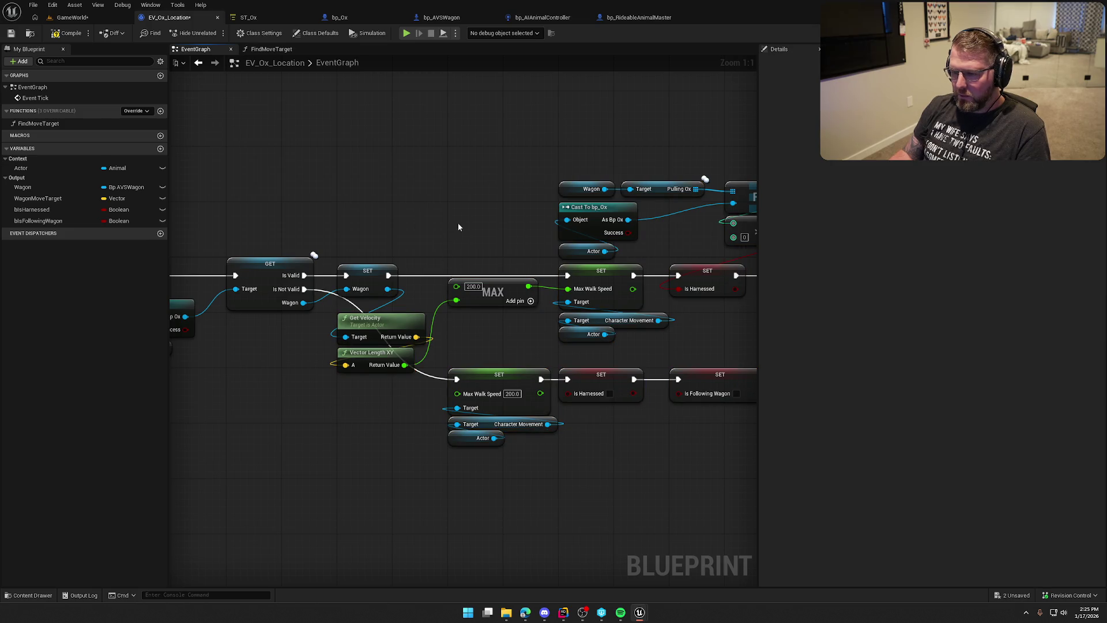
pyautogui.moveTo(429, 351)
pyautogui.mouseDown()
pyautogui.moveTo(334, 309)
pyautogui.moveTo(484, 317)
pyautogui.mouseUp()
pyautogui.scroll(-4, 484, 317)
pyautogui.scroll(4, 468, 279)
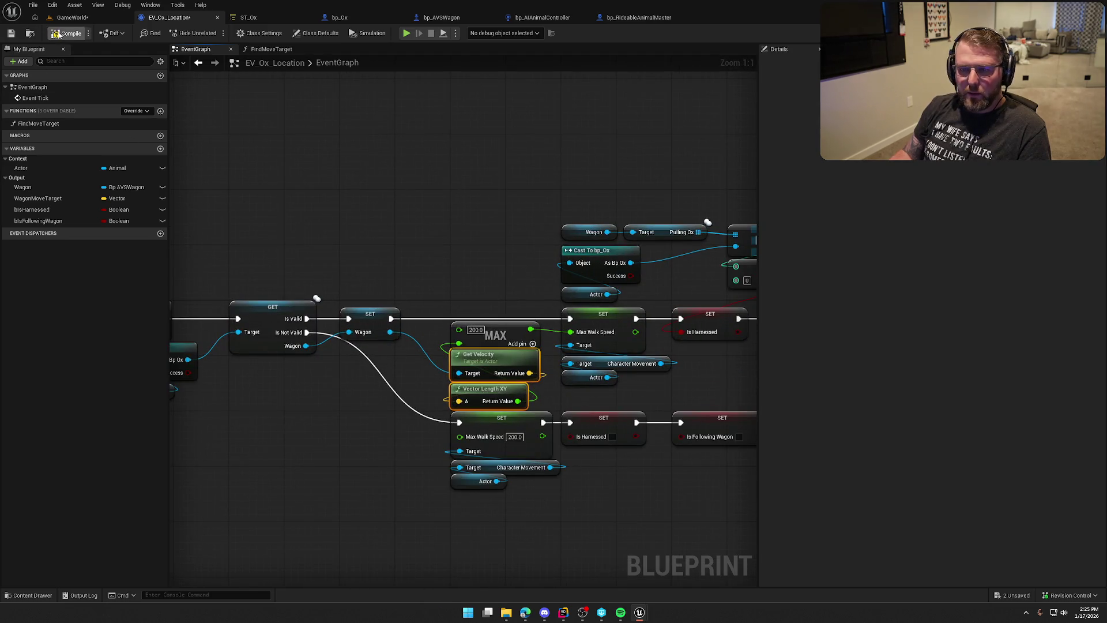
pyautogui.click(82, 18)
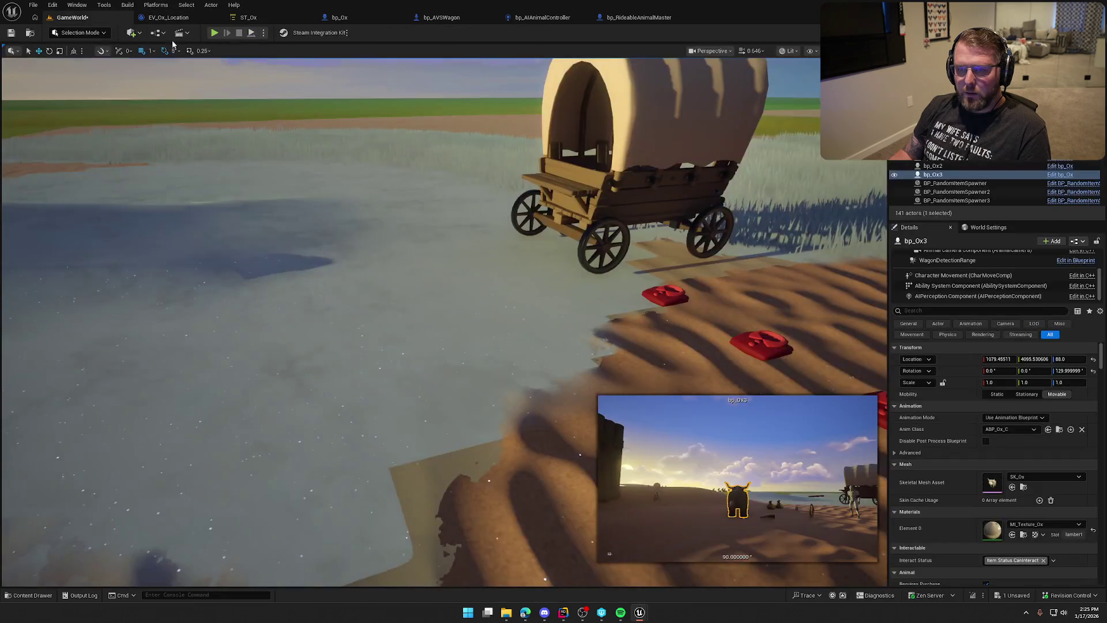
# Step: Play-test the level, walking the character up to the ox and wagon and away again
pyautogui.hotkey('alt', 'p')
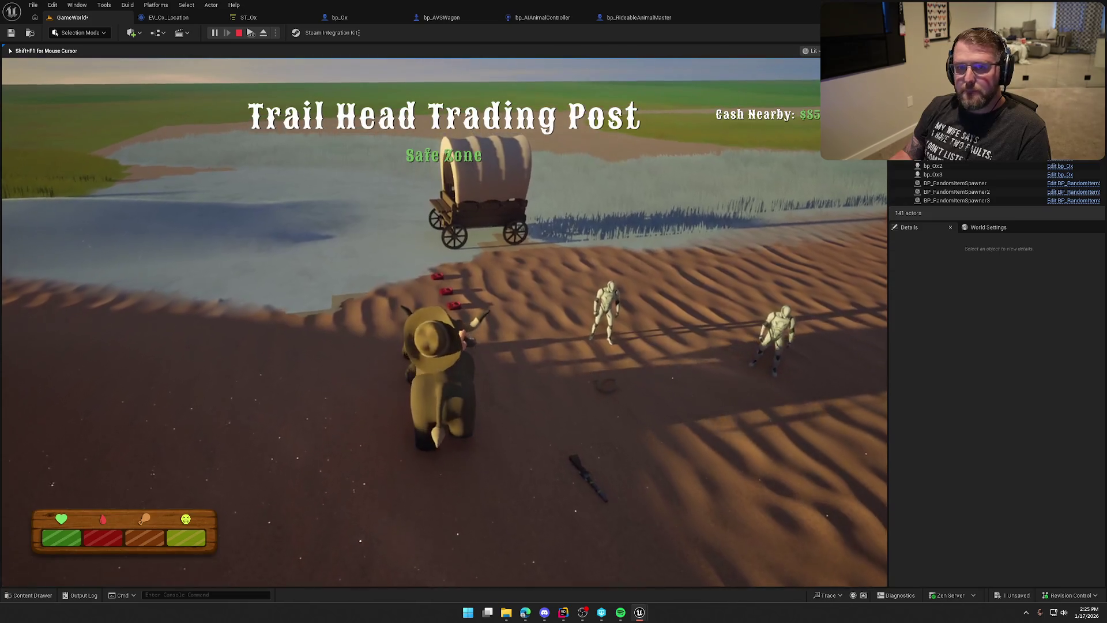
pyautogui.press('w')
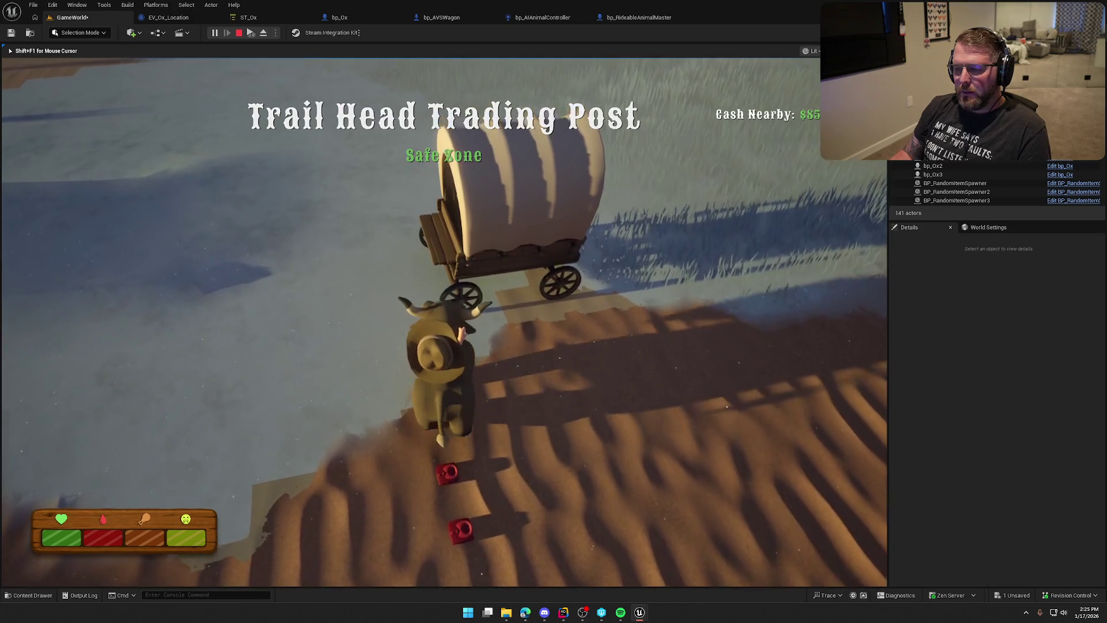
pyautogui.press('e')
pyautogui.press('e')
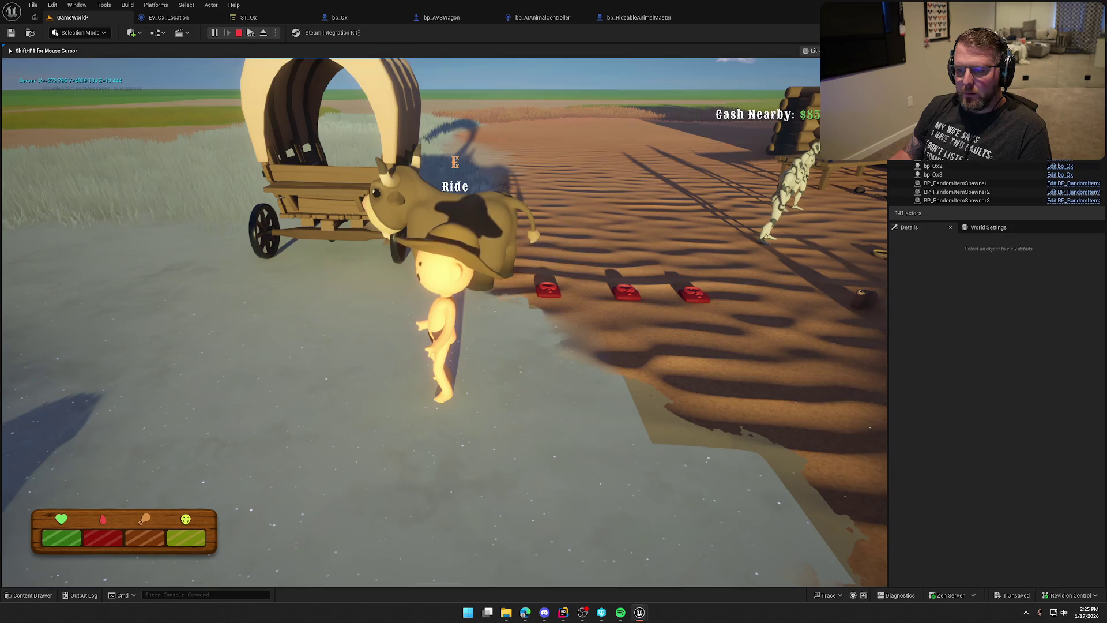
pyautogui.hotkey('shift', 's')
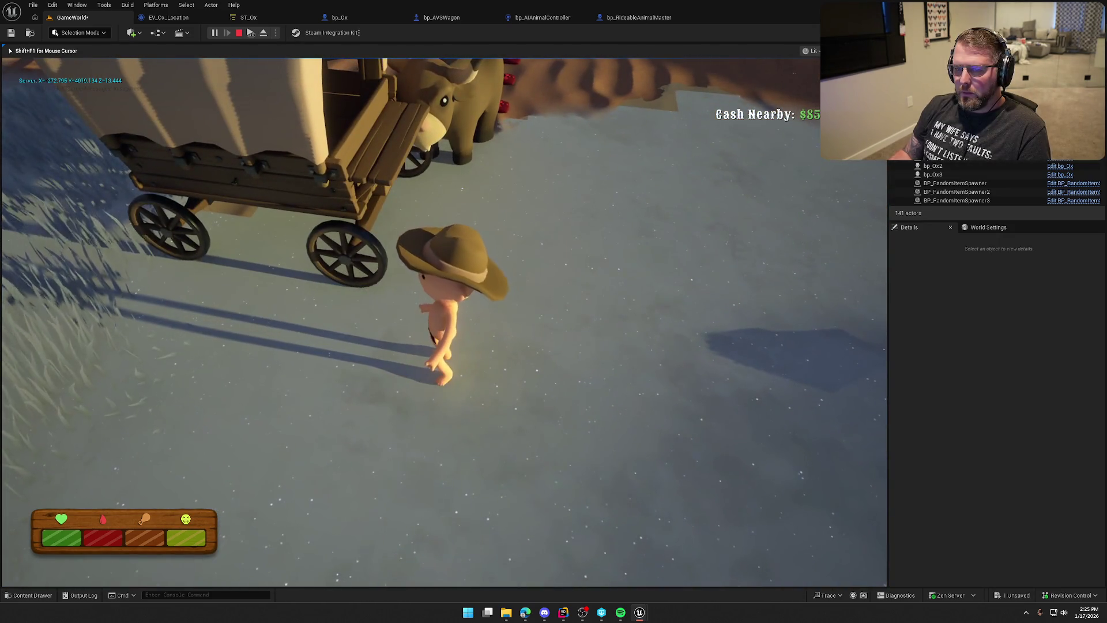
pyautogui.press('d')
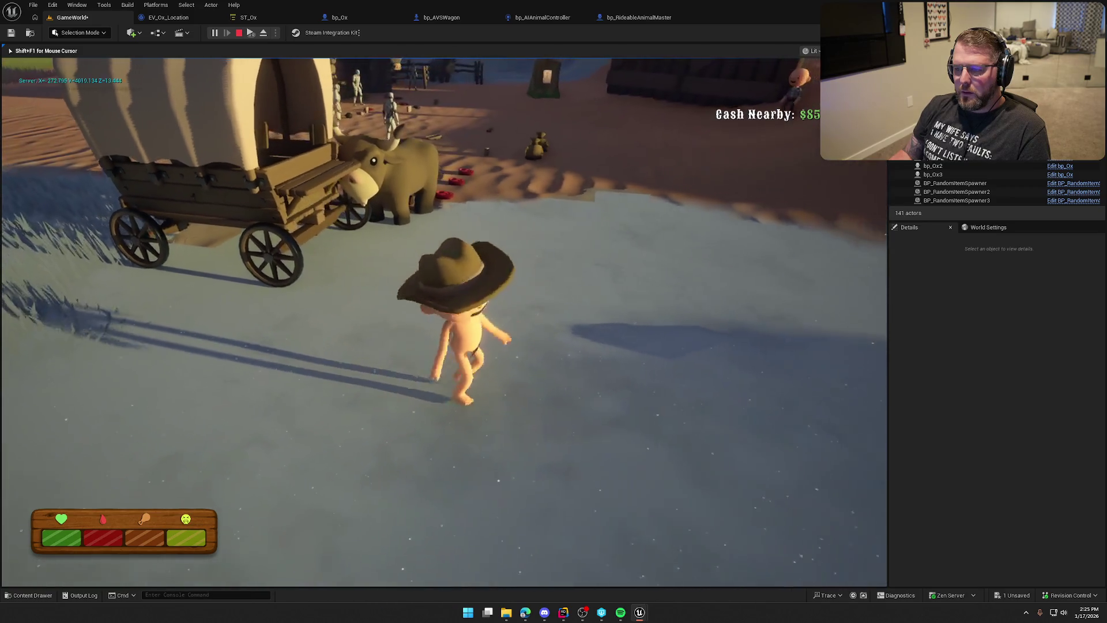
# Step: Stop Play In Editor and bring up the EV_Ox_Location EventGraph
pyautogui.hotkey('shift', 'F1')
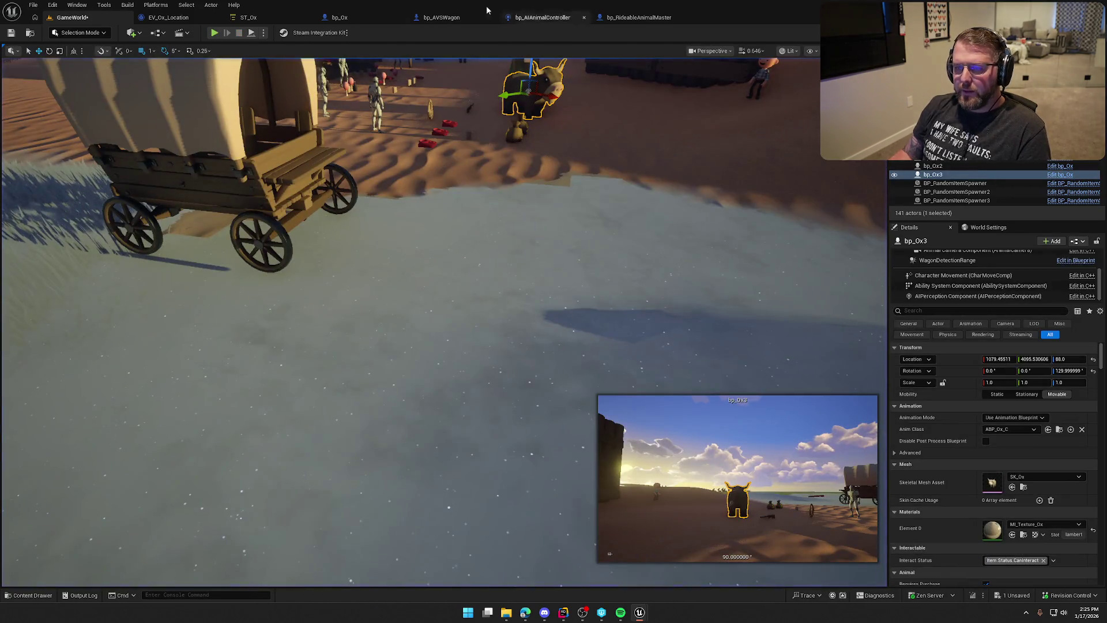
pyautogui.click(247, 18)
pyautogui.click(167, 19)
pyautogui.moveTo(496, 240)
pyautogui.mouseDown()
pyautogui.moveTo(309, 163)
pyautogui.moveTo(554, 169)
pyautogui.mouseUp()
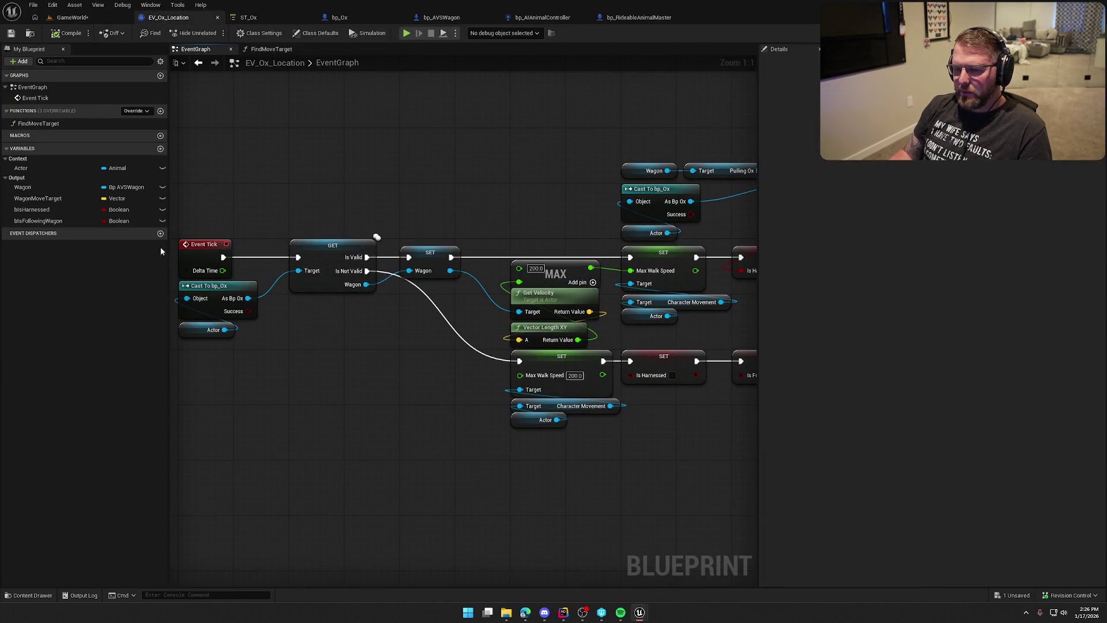
# Step: In FindMoveTarget, set the Line Trace By Channel's Draw Debug Type to For Duration
pyautogui.moveTo(411, 188); pyautogui.dragTo(128, 166)
pyautogui.moveTo(643, 297); pyautogui.dragTo(400, 294)
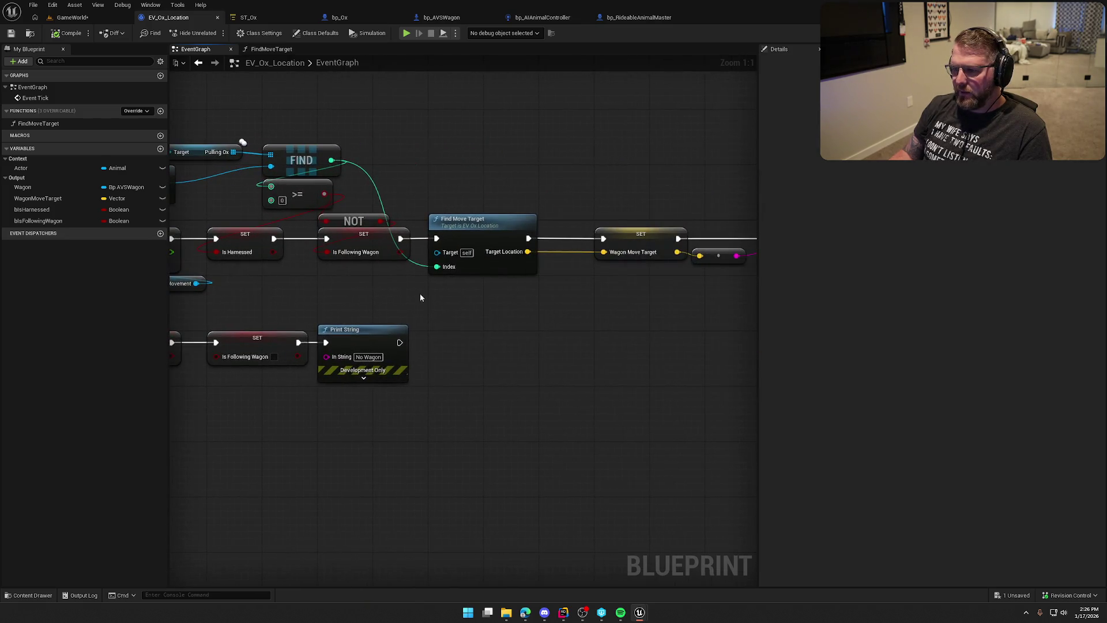
pyautogui.doubleClick(478, 227)
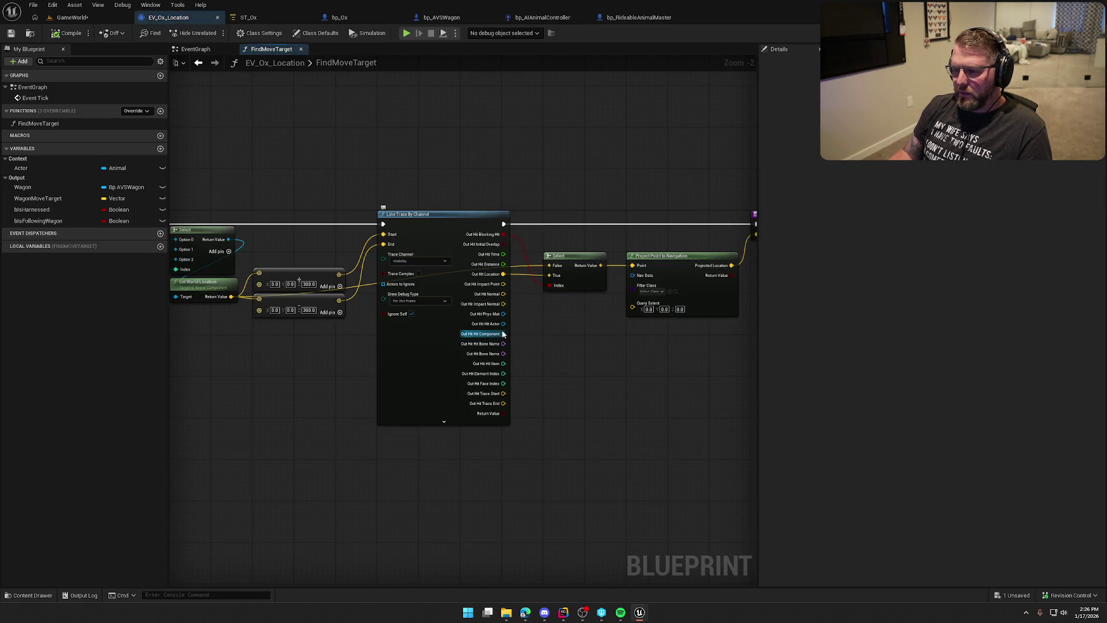
pyautogui.click(422, 296)
pyautogui.click(417, 322)
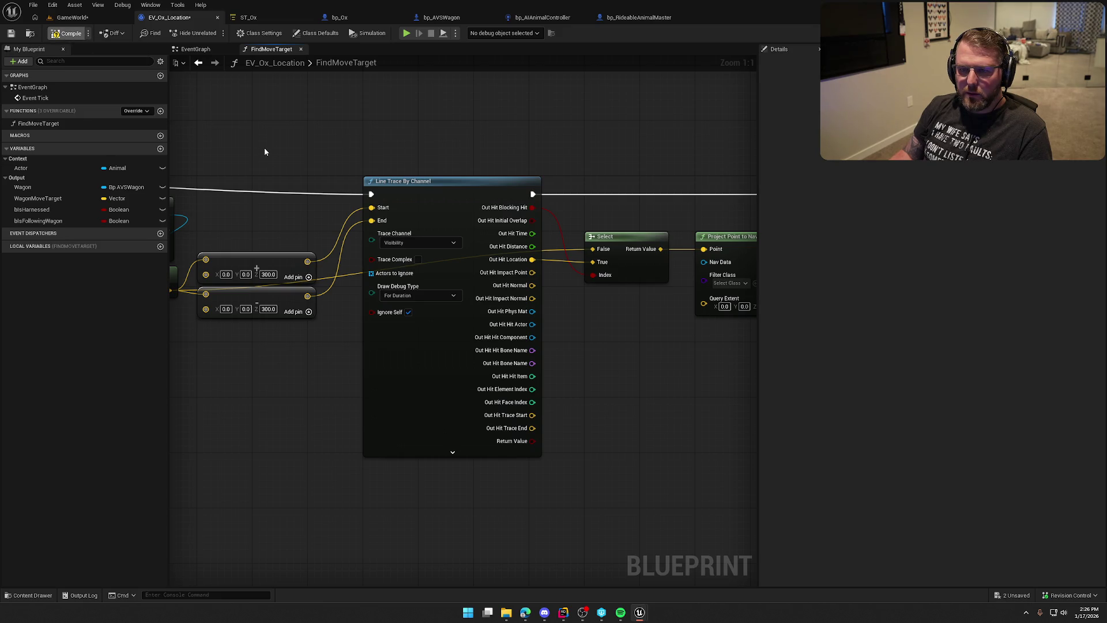
pyautogui.moveTo(264, 151); pyautogui.dragTo(506, 195)
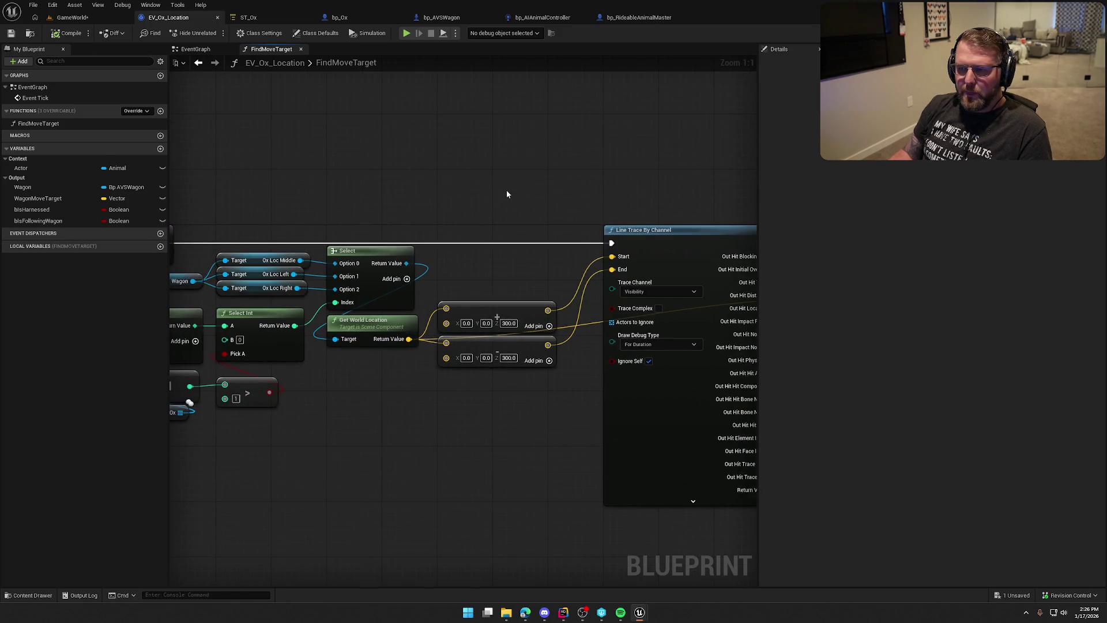
# Step: Check bp_Ox, then go back to the EV_Ox_Location EventGraph and review the tick nodes
pyautogui.click(340, 17)
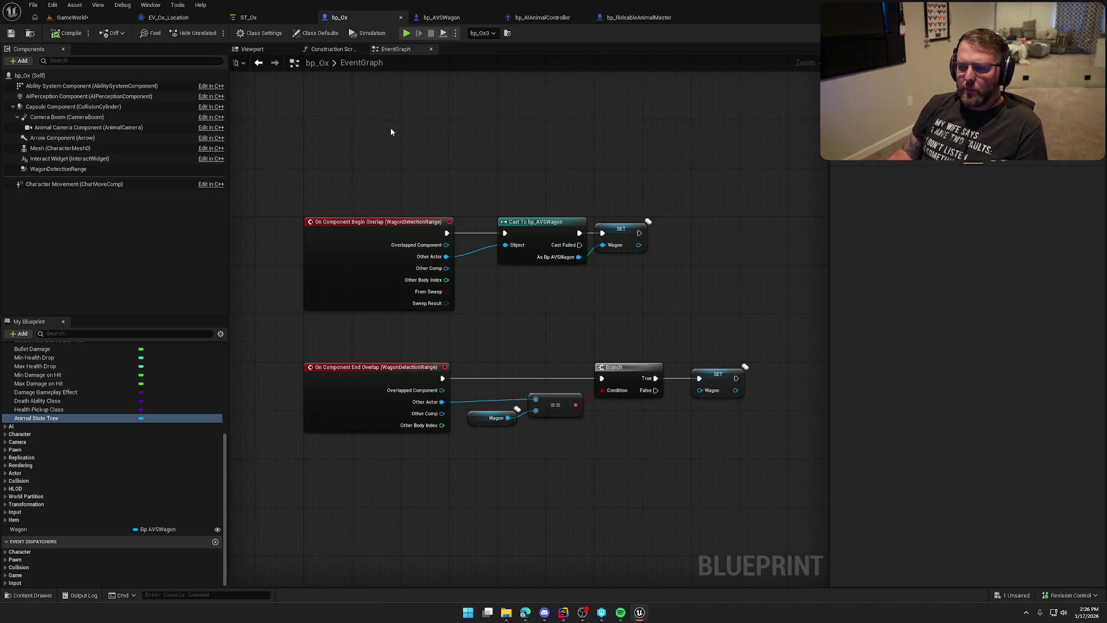
pyautogui.click(169, 17)
pyautogui.moveTo(433, 160); pyautogui.dragTo(634, 163)
pyautogui.click(196, 49)
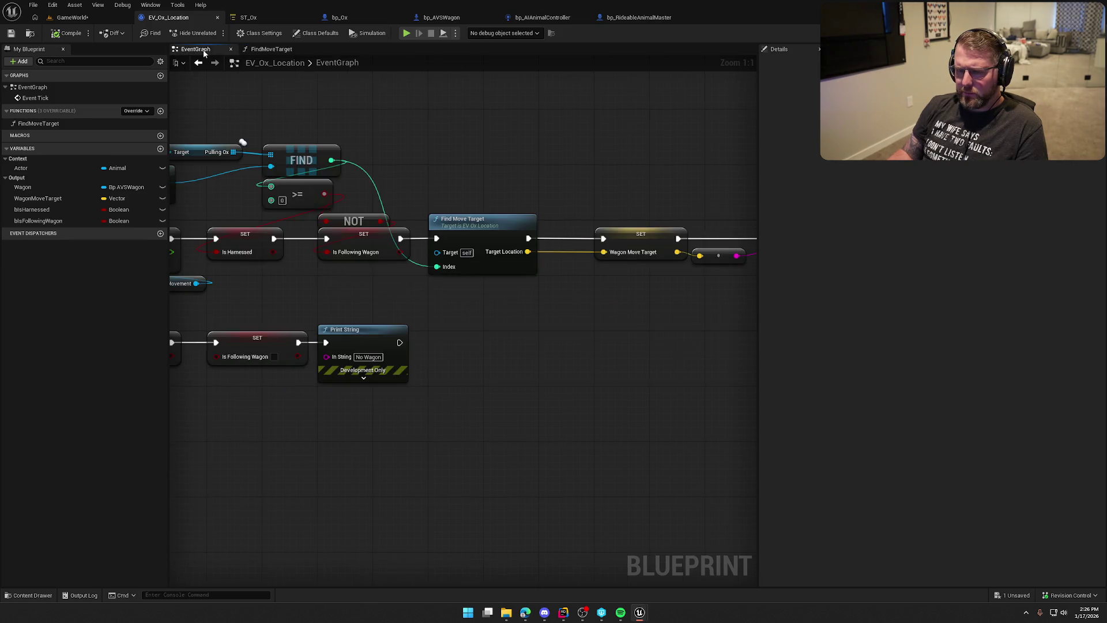
pyautogui.moveTo(460, 168); pyautogui.dragTo(878, 168)
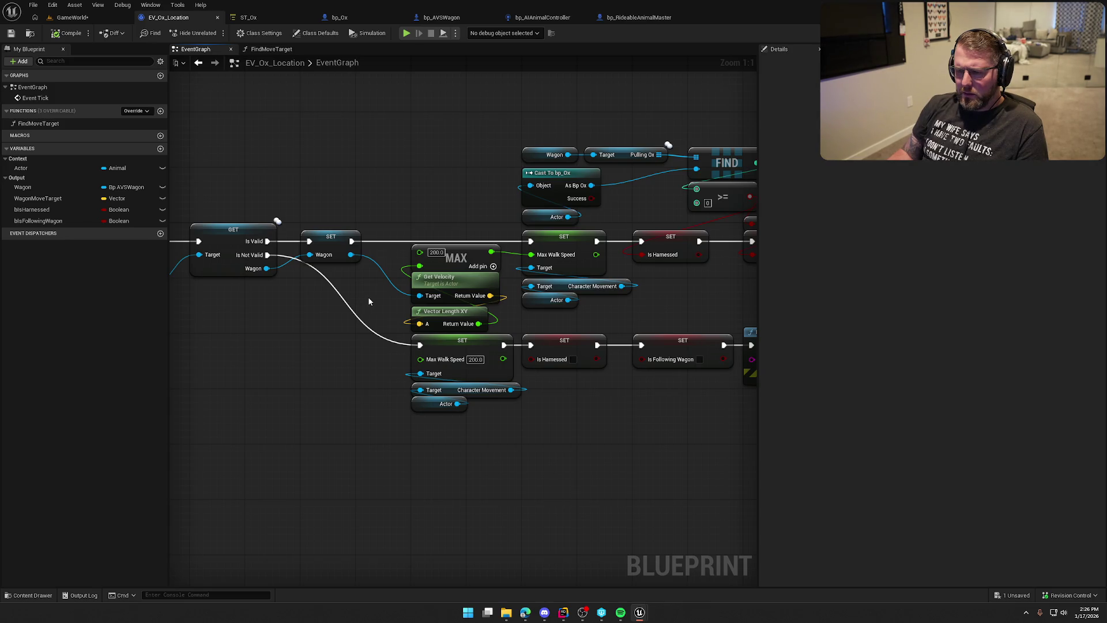
pyautogui.moveTo(370, 317)
pyautogui.mouseDown()
pyautogui.moveTo(266, 316)
pyautogui.moveTo(247, 304)
pyautogui.mouseUp()
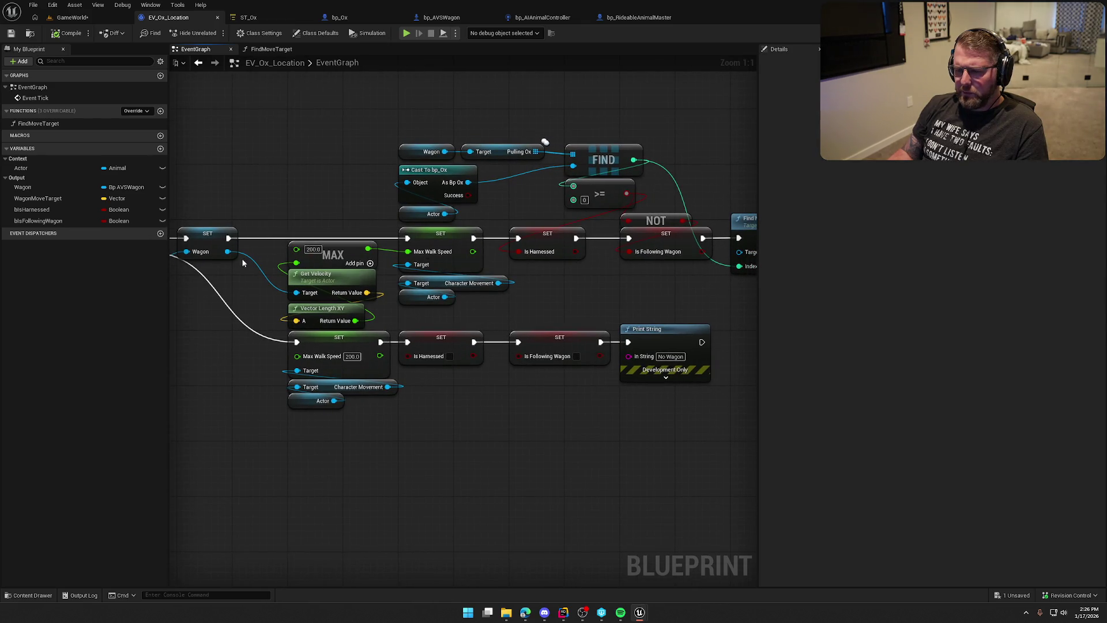
pyautogui.moveTo(534, 303)
pyautogui.mouseDown()
pyautogui.moveTo(467, 324)
pyautogui.moveTo(427, 296)
pyautogui.moveTo(750, 295)
pyautogui.moveTo(461, 301)
pyautogui.mouseUp()
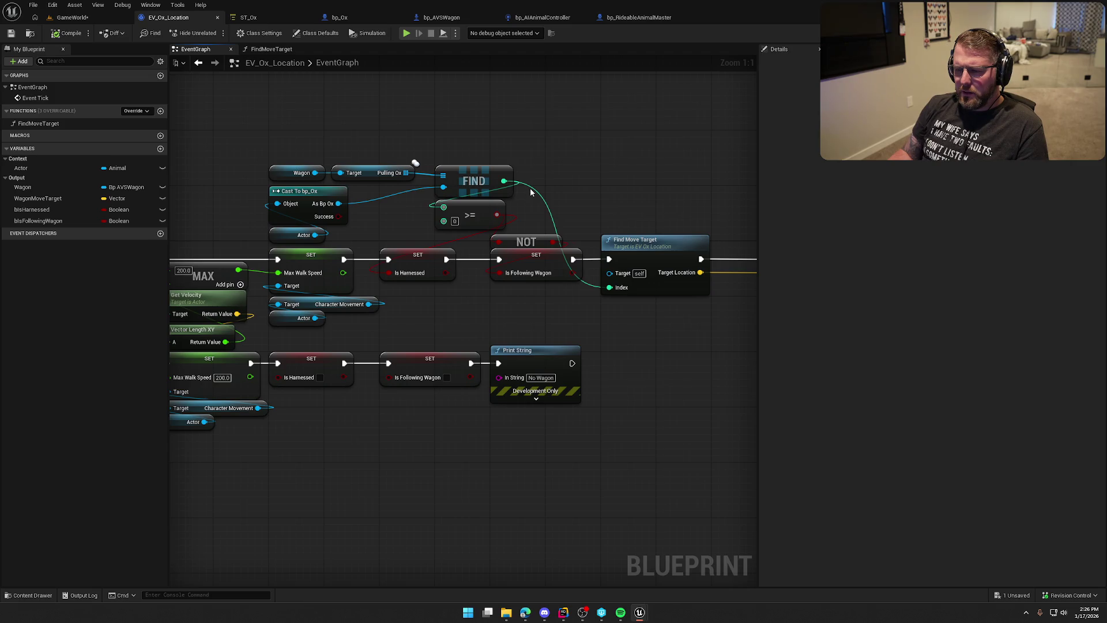
pyautogui.moveTo(543, 294); pyautogui.dragTo(531, 223)
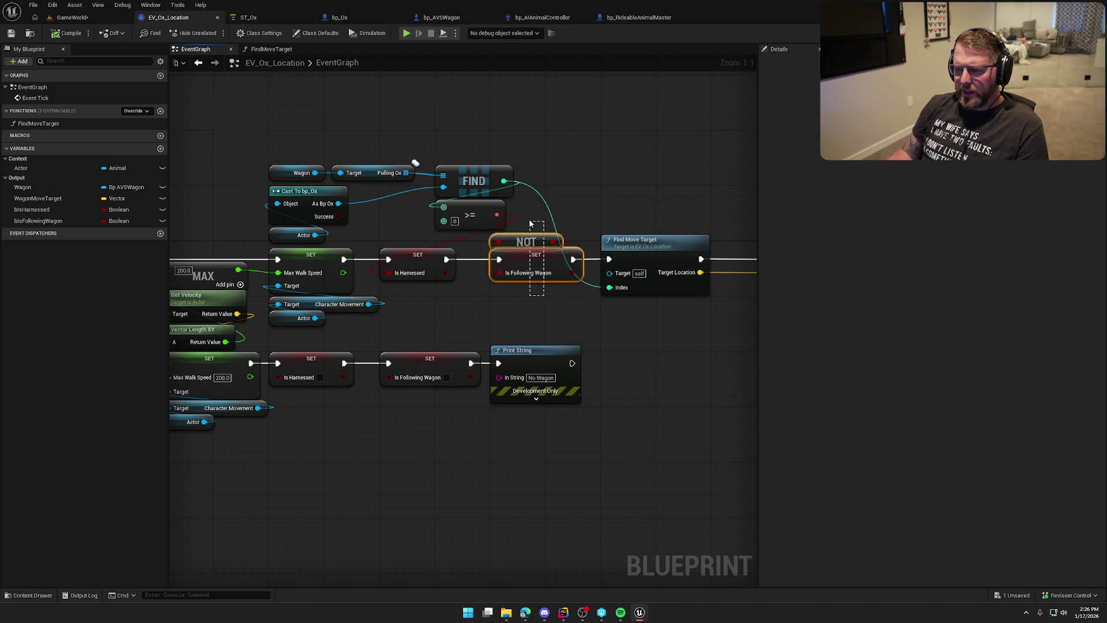
# Step: Inspect the FindMoveTarget function's Line Trace By Channel from the EventGraph
pyautogui.moveTo(554, 303)
pyautogui.mouseDown()
pyautogui.moveTo(445, 345)
pyautogui.moveTo(472, 344)
pyautogui.mouseUp()
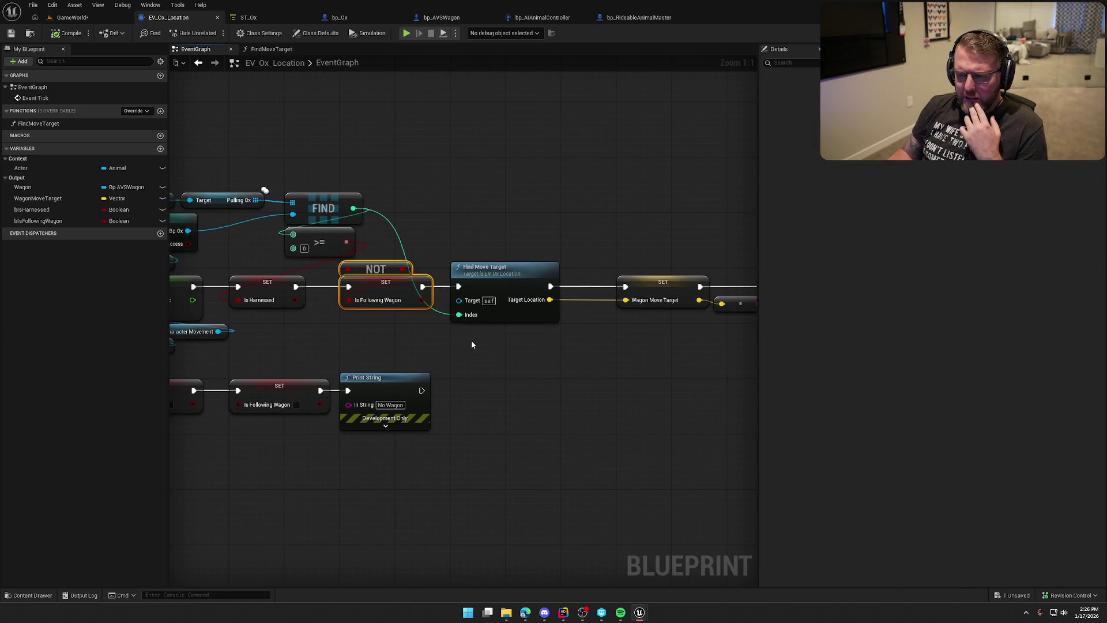
pyautogui.click(472, 344)
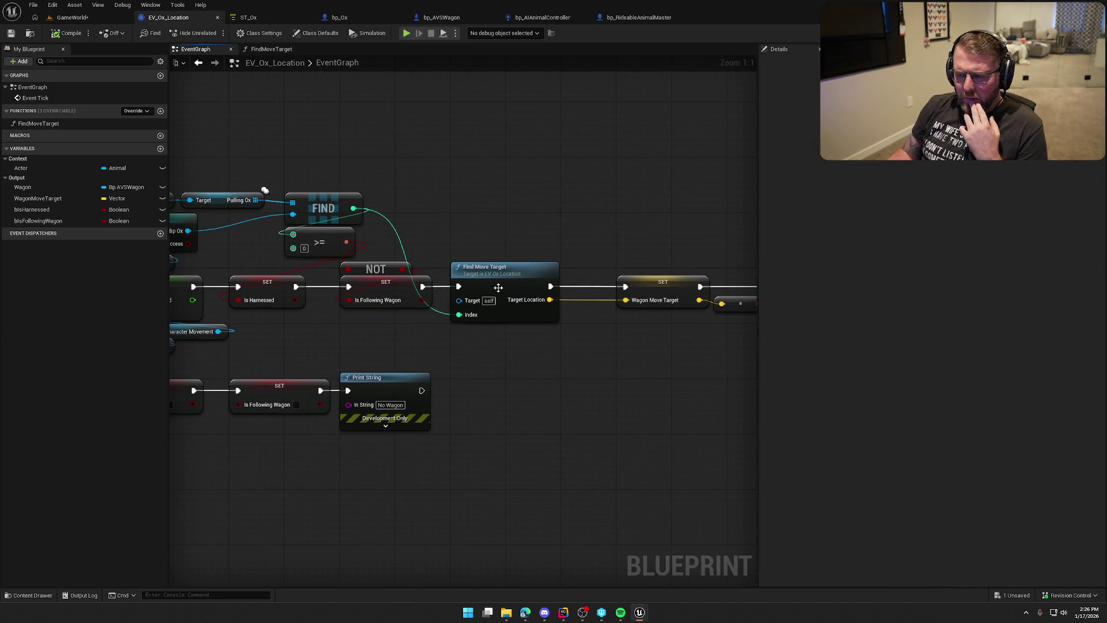
pyautogui.moveTo(544, 326); pyautogui.dragTo(437, 326)
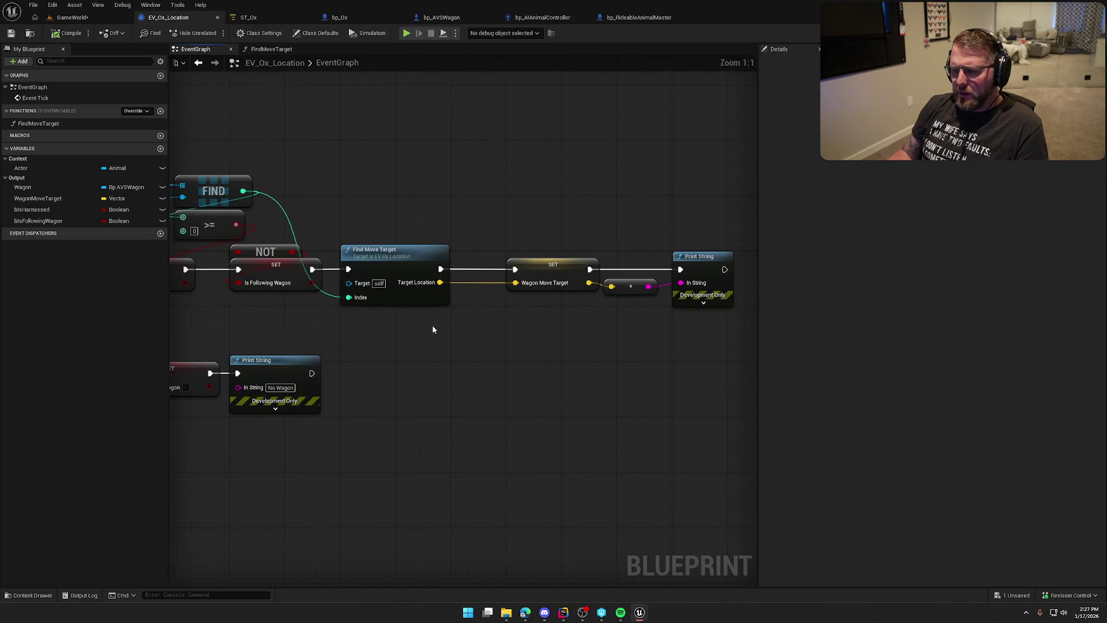
pyautogui.doubleClick(389, 263)
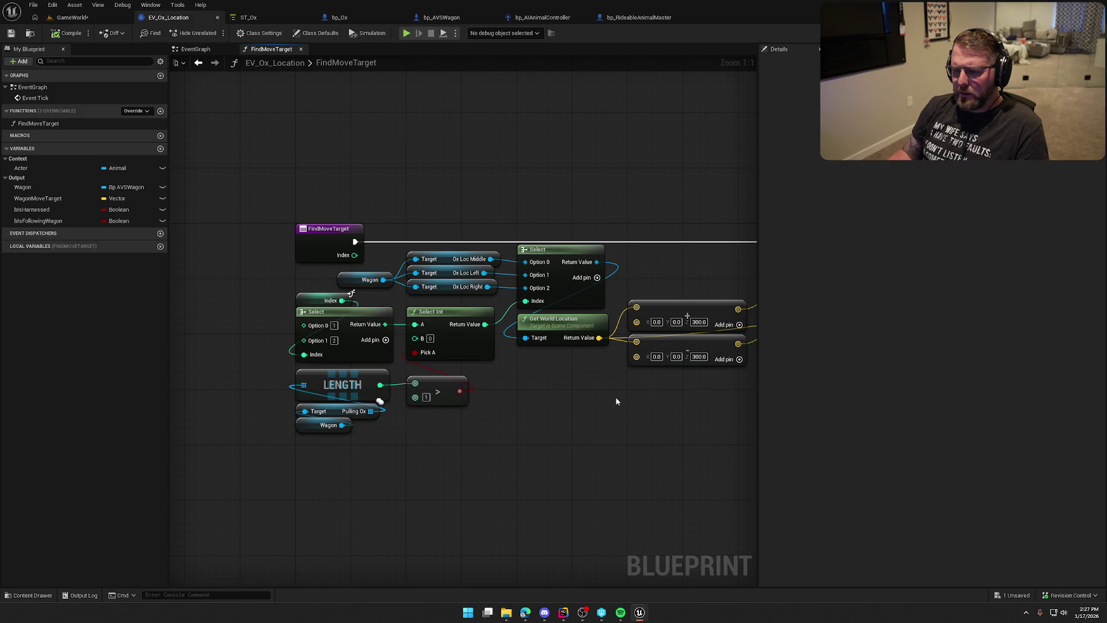
pyautogui.click(195, 49)
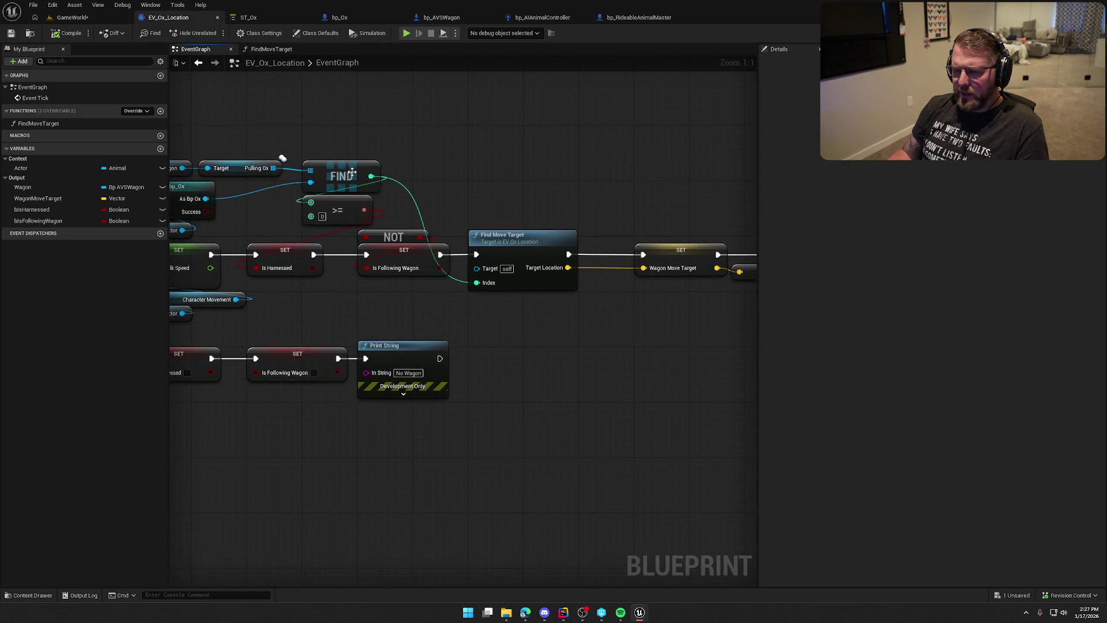
pyautogui.doubleClick(512, 244)
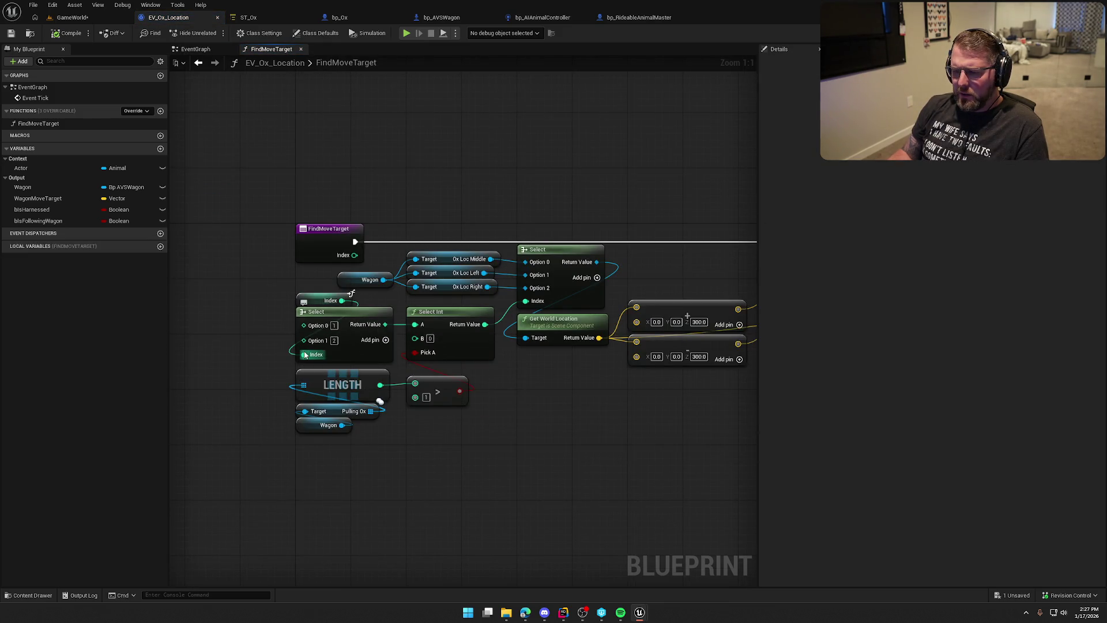
pyautogui.moveTo(530, 398)
pyautogui.mouseDown()
pyautogui.moveTo(341, 388)
pyautogui.moveTo(116, 403)
pyautogui.moveTo(270, 407)
pyautogui.mouseUp()
pyautogui.click(196, 49)
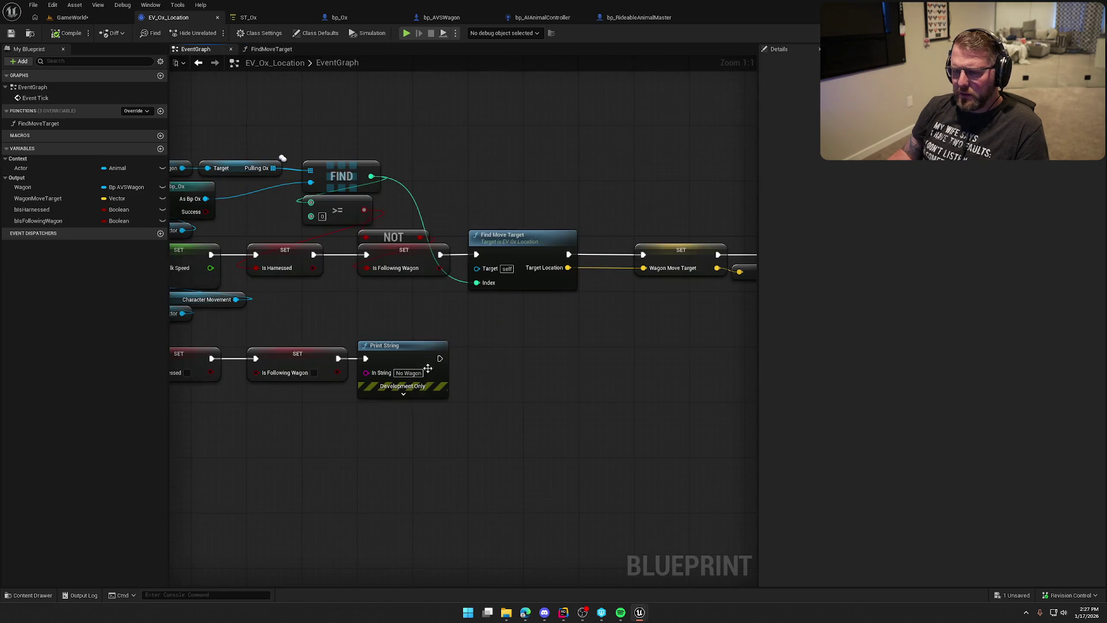
# Step: Delete the Print String and its conversion node after SET Wagon Move Target
pyautogui.moveTo(551, 353)
pyautogui.mouseDown()
pyautogui.moveTo(470, 375)
pyautogui.moveTo(367, 364)
pyautogui.mouseUp()
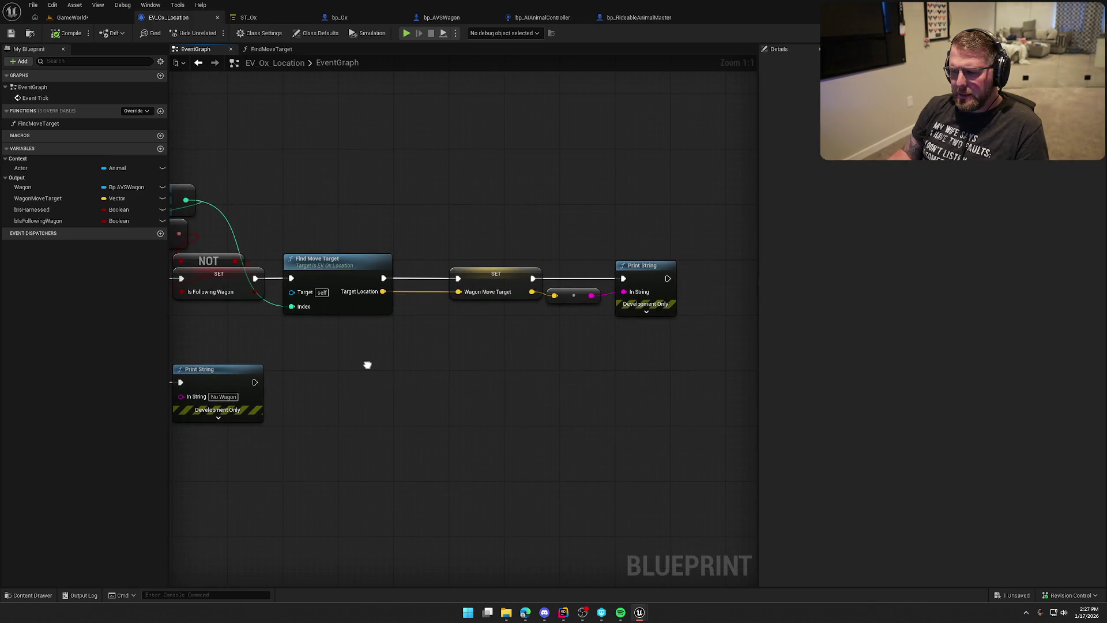
pyautogui.moveTo(607, 285); pyautogui.dragTo(690, 383)
pyautogui.press('Delete')
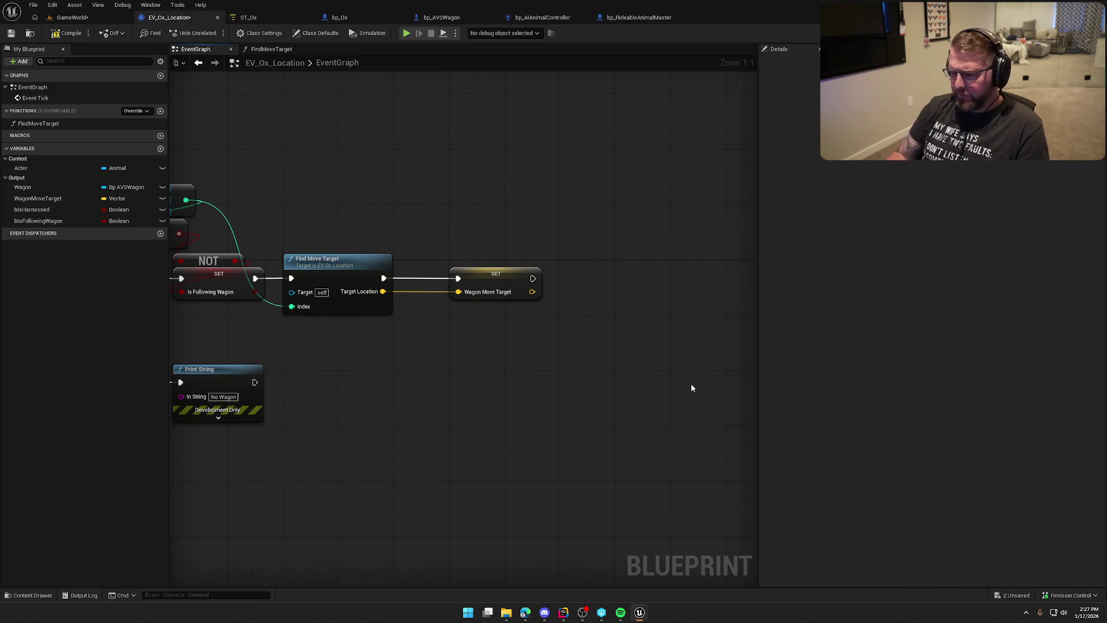
# Step: Add a Branch node after the Is Following Wagon SET node
pyautogui.moveTo(420, 404); pyautogui.dragTo(529, 359)
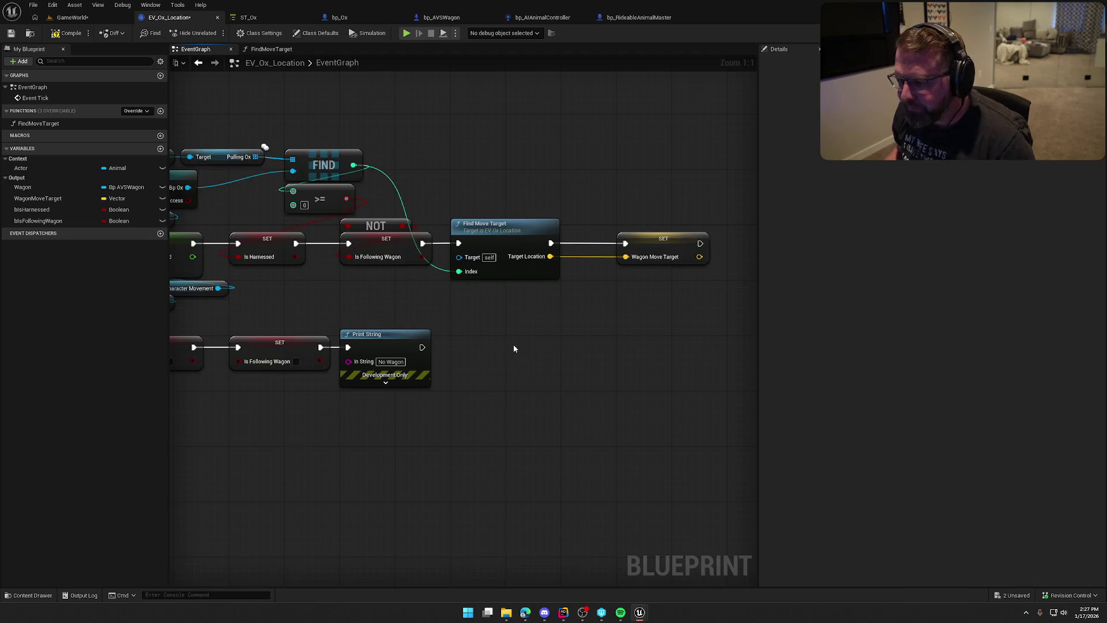
pyautogui.moveTo(514, 348); pyautogui.dragTo(527, 292)
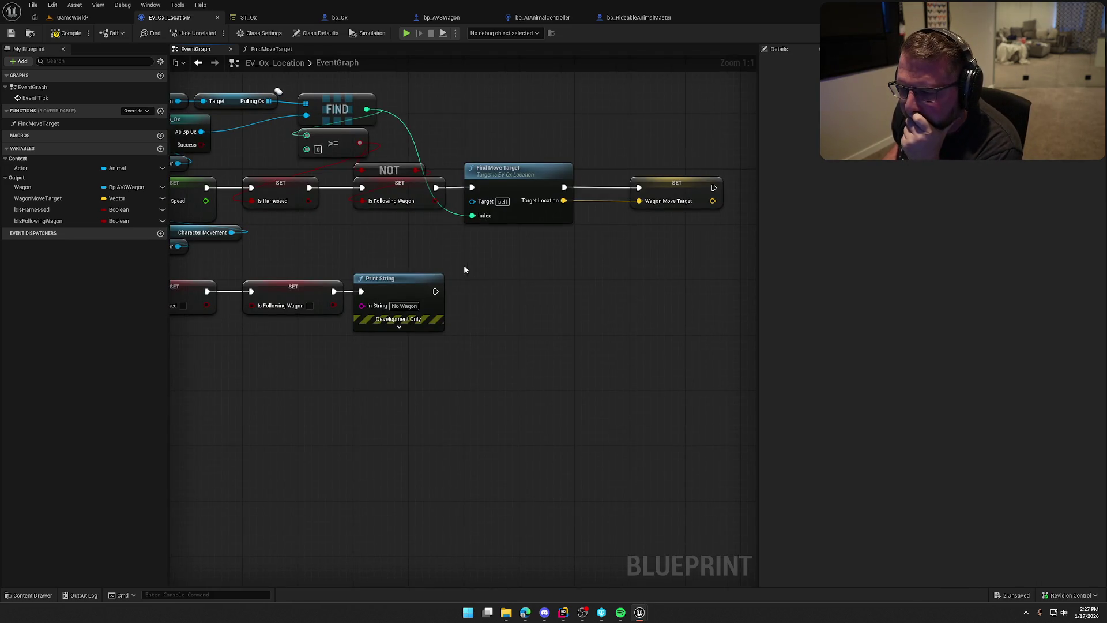
pyautogui.scroll(-1, 462, 265)
pyautogui.scroll(1, 443, 261)
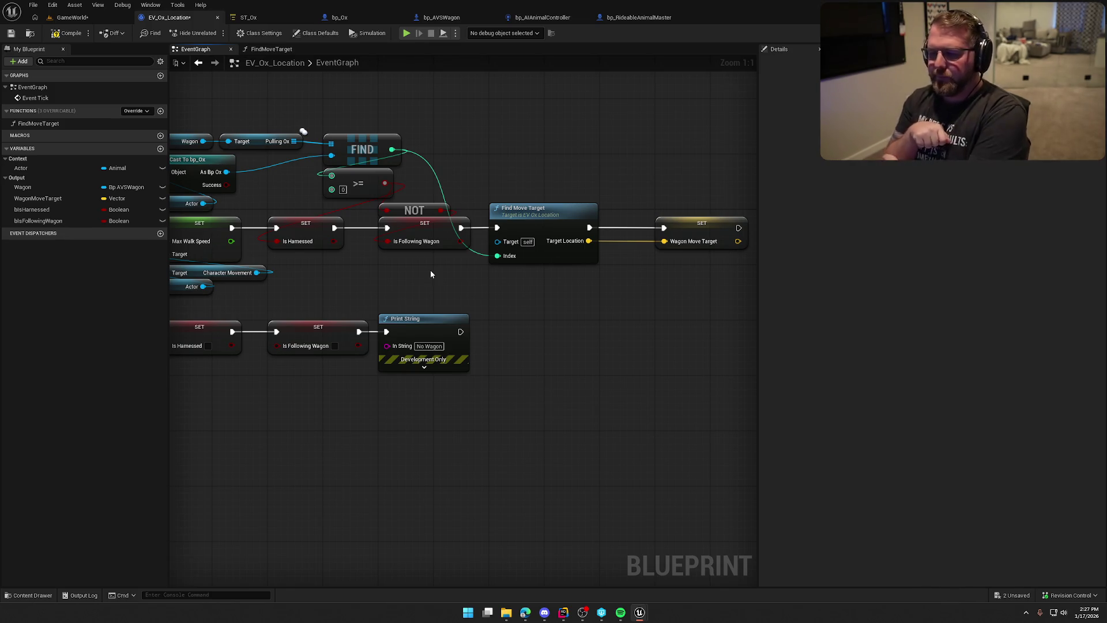
pyautogui.scroll(-1, 499, 279)
pyautogui.scroll(1, 451, 281)
pyautogui.moveTo(451, 282)
pyautogui.mouseDown()
pyautogui.moveTo(637, 321)
pyautogui.moveTo(456, 243)
pyautogui.moveTo(456, 215)
pyautogui.mouseUp()
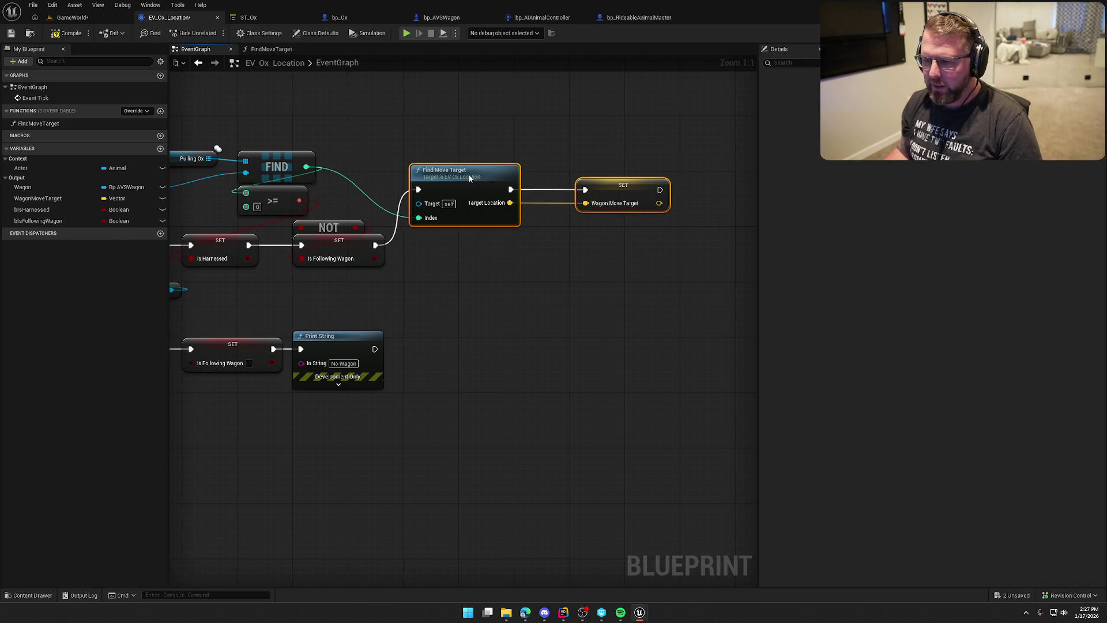
pyautogui.click(414, 246)
# Step: Wire the Branch into the tick flow so it drives Find Move Target and the Wagon Move Target SET
pyautogui.moveTo(422, 265)
pyautogui.mouseDown()
pyautogui.moveTo(374, 246)
pyautogui.moveTo(421, 279)
pyautogui.moveTo(432, 241)
pyautogui.mouseUp()
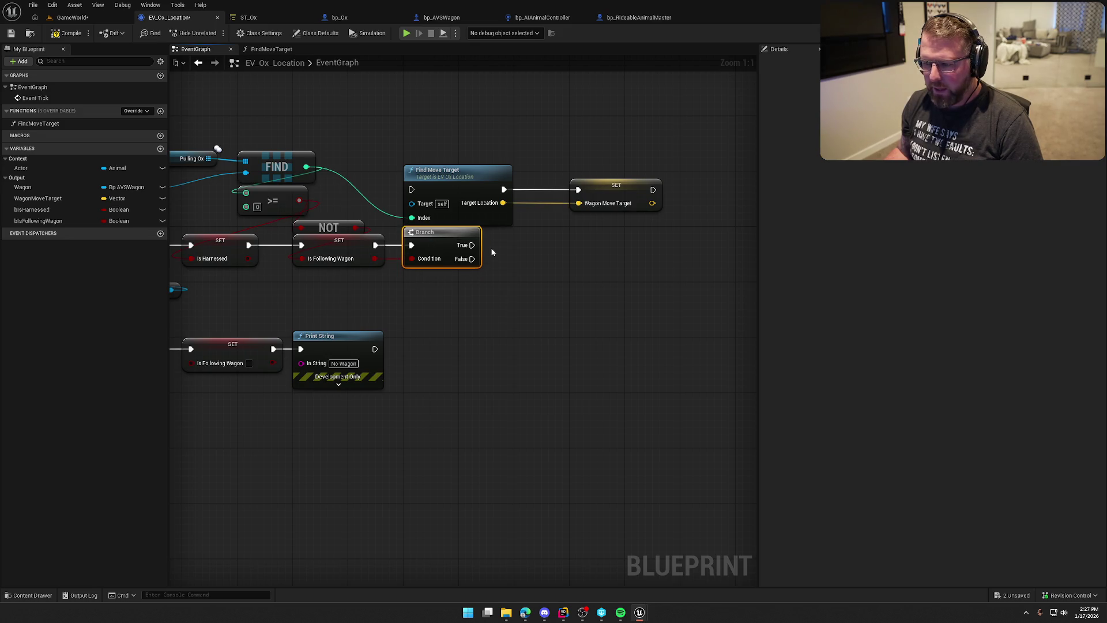
pyautogui.click(438, 169)
pyautogui.keyDown('ctrl'); pyautogui.click(616, 185); pyautogui.keyUp('ctrl')
pyautogui.moveTo(616, 184); pyautogui.dragTo(732, 275)
pyautogui.moveTo(528, 279)
pyautogui.mouseDown()
pyautogui.moveTo(472, 259)
pyautogui.moveTo(545, 286)
pyautogui.moveTo(433, 234)
pyautogui.moveTo(450, 244)
pyautogui.mouseUp()
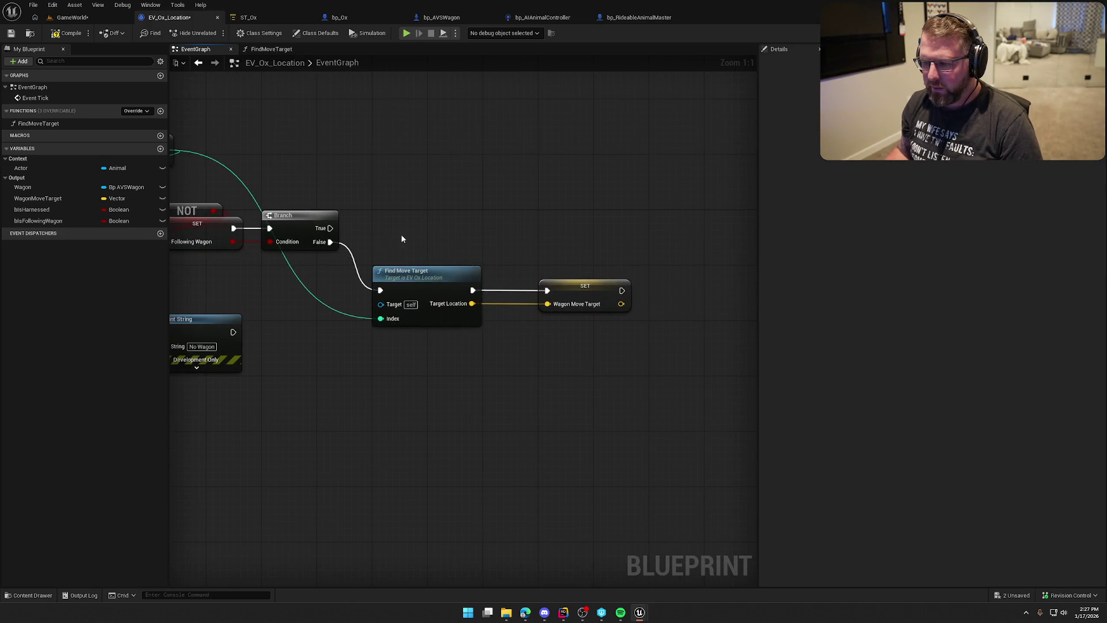
pyautogui.scroll(-3, 397, 240)
pyautogui.scroll(3, 681, 189)
pyautogui.moveTo(680, 189)
pyautogui.mouseDown()
pyautogui.moveTo(408, 230)
pyautogui.moveTo(434, 220)
pyautogui.moveTo(478, 244)
pyautogui.mouseUp()
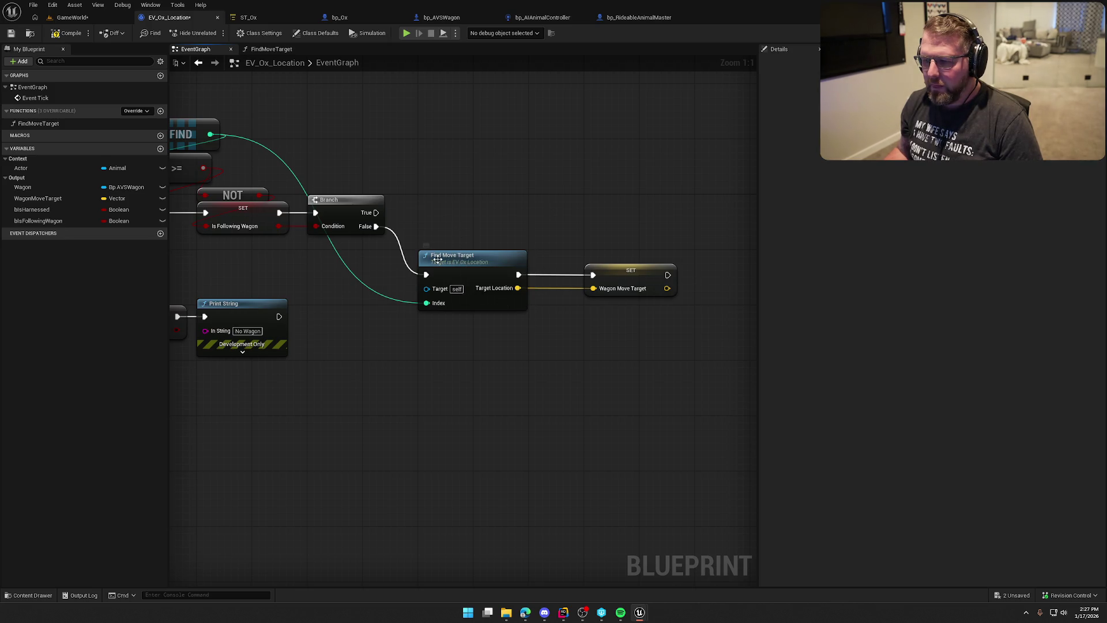
pyautogui.moveTo(482, 208)
pyautogui.mouseDown()
pyautogui.moveTo(536, 209)
pyautogui.moveTo(536, 182)
pyautogui.mouseUp()
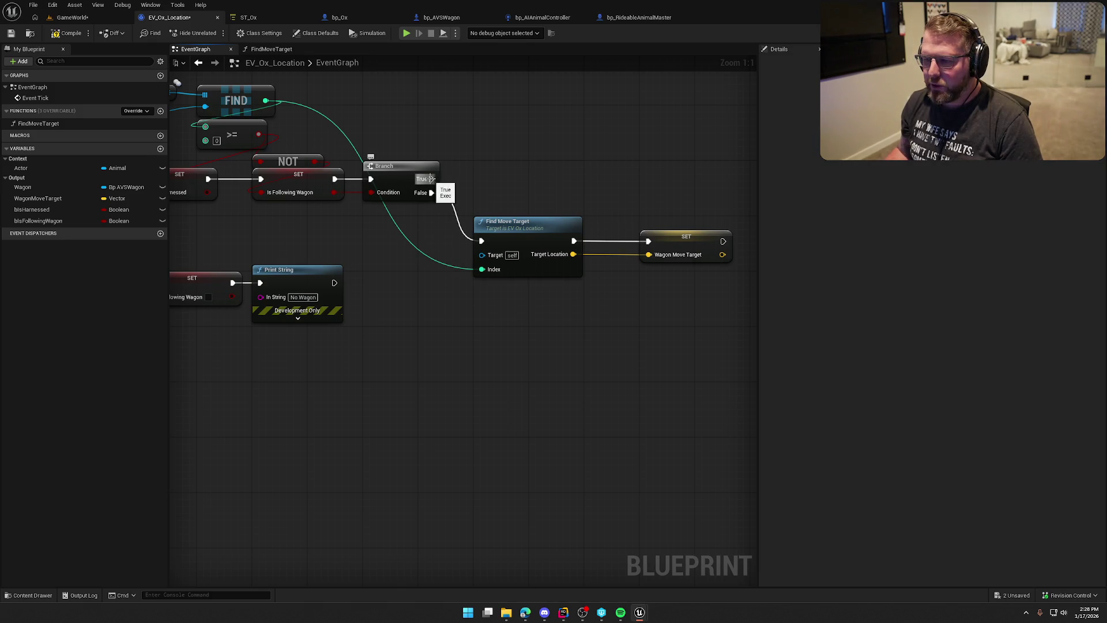
pyautogui.moveTo(559, 156); pyautogui.dragTo(458, 188)
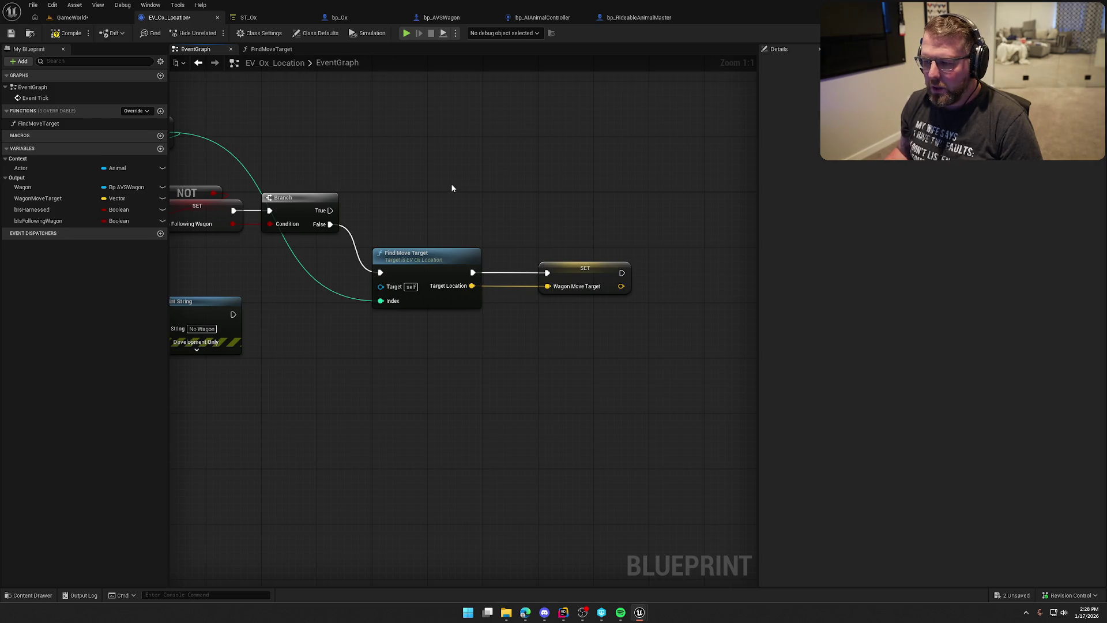
# Step: Review the FindMoveTarget function, save EV_Ox_Location, and show bp_AVSWagon's viewport
pyautogui.click(414, 259)
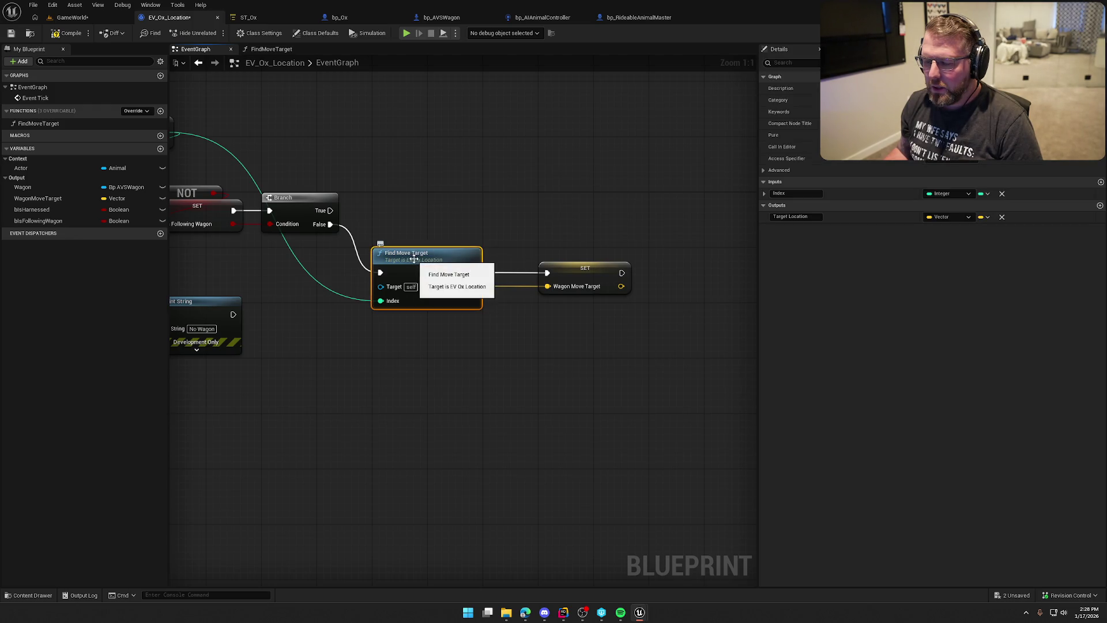
pyautogui.doubleClick(414, 259)
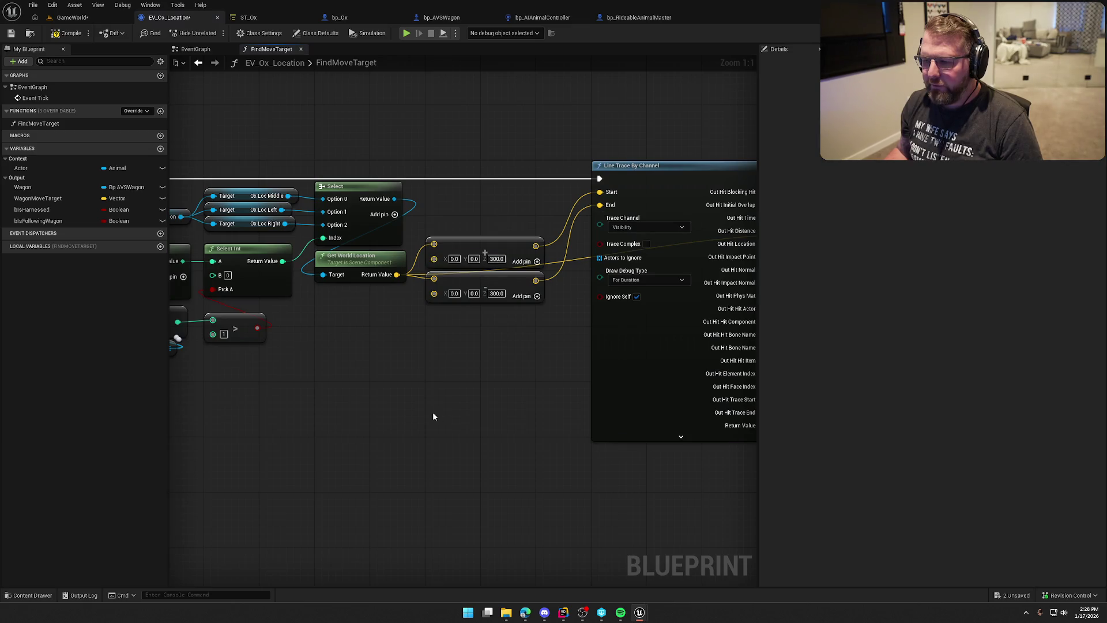
pyautogui.moveTo(435, 418); pyautogui.dragTo(511, 439)
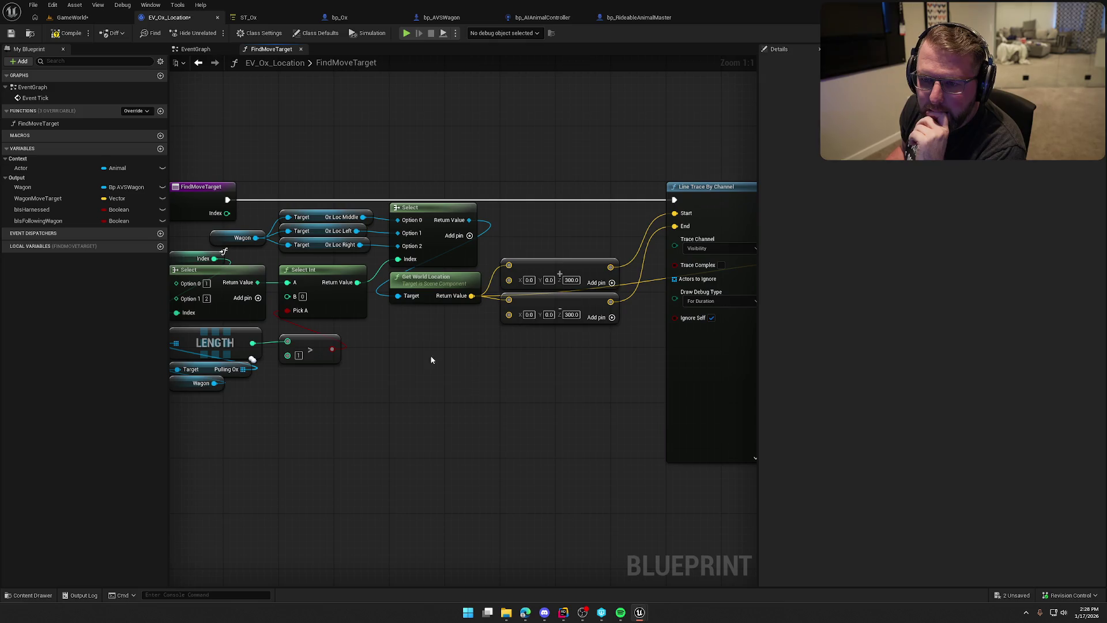
pyautogui.hotkey('ctrl', 's')
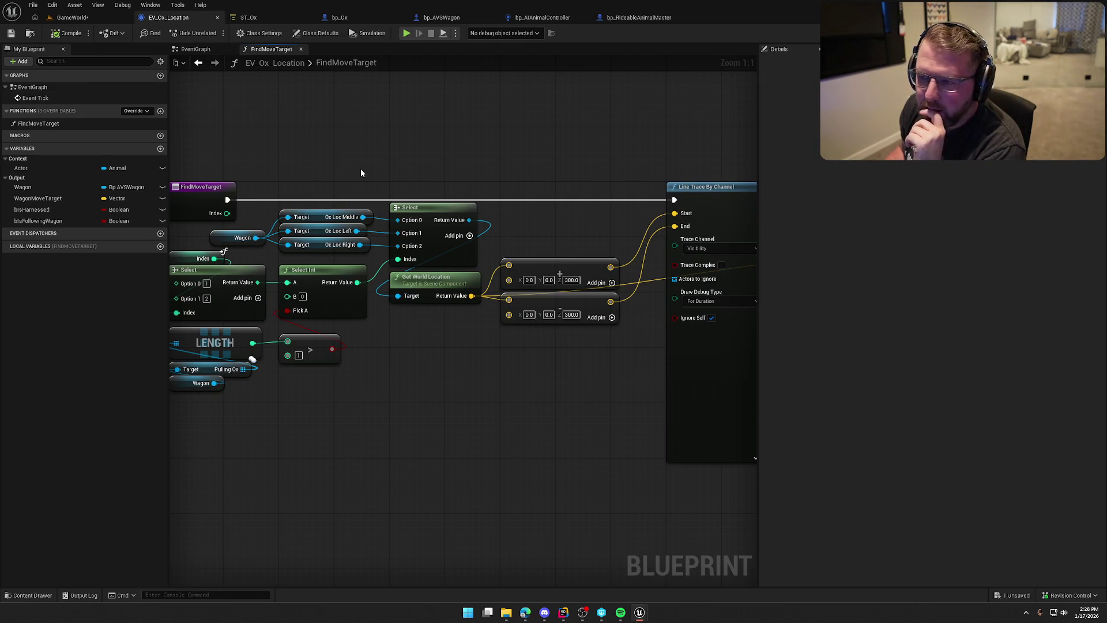
pyautogui.click(441, 17)
pyautogui.click(252, 49)
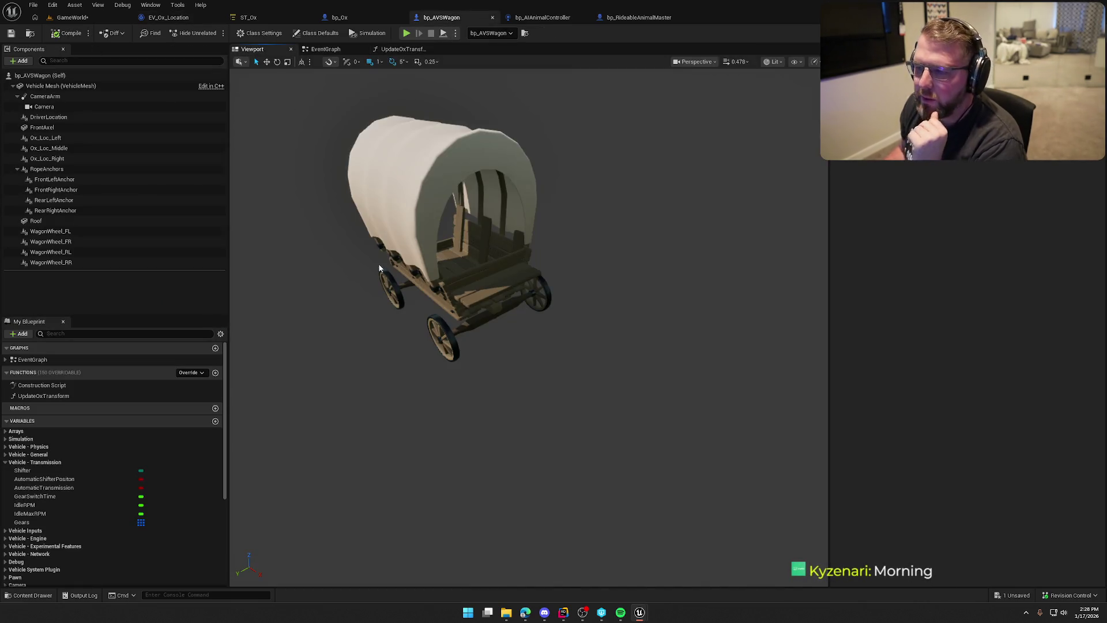
# Step: Duplicate Ox_Loc_Middle as Ox_Loc_Follow and move it out away from the wagon
pyautogui.moveTo(408, 288); pyautogui.dragTo(408, 287)
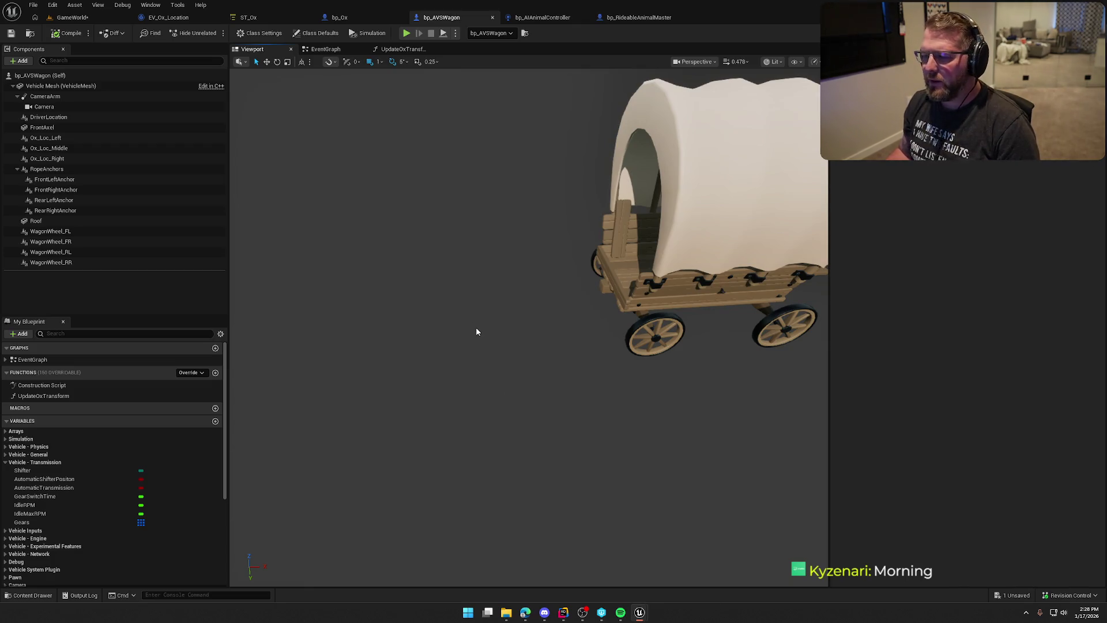
pyautogui.moveTo(476, 324); pyautogui.dragTo(486, 327)
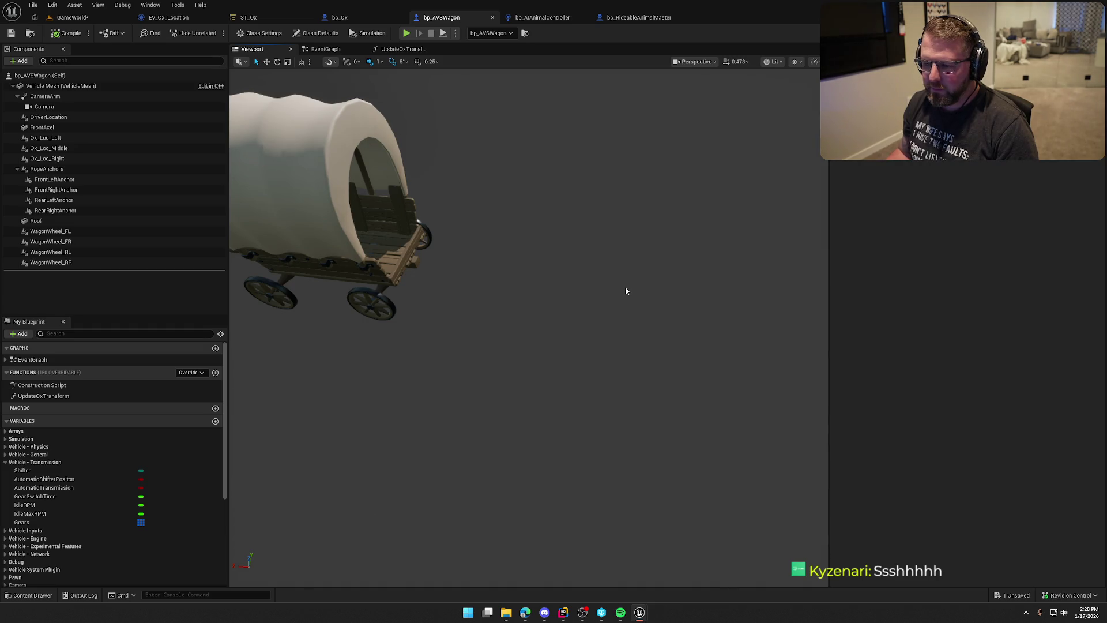
pyautogui.moveTo(625, 291); pyautogui.dragTo(512, 296)
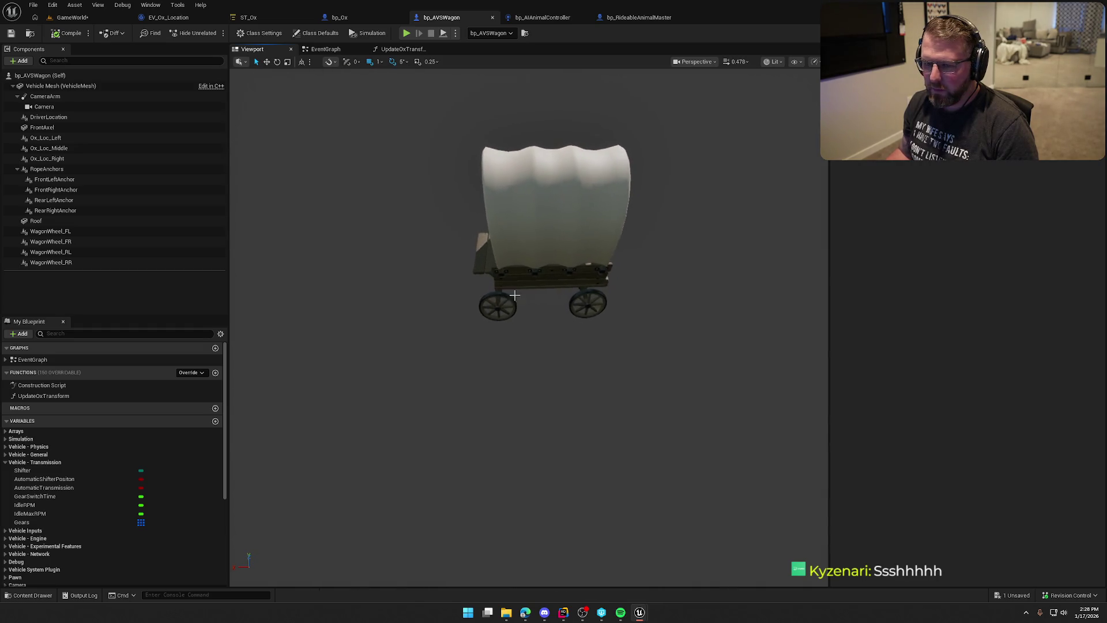
pyautogui.click(82, 158)
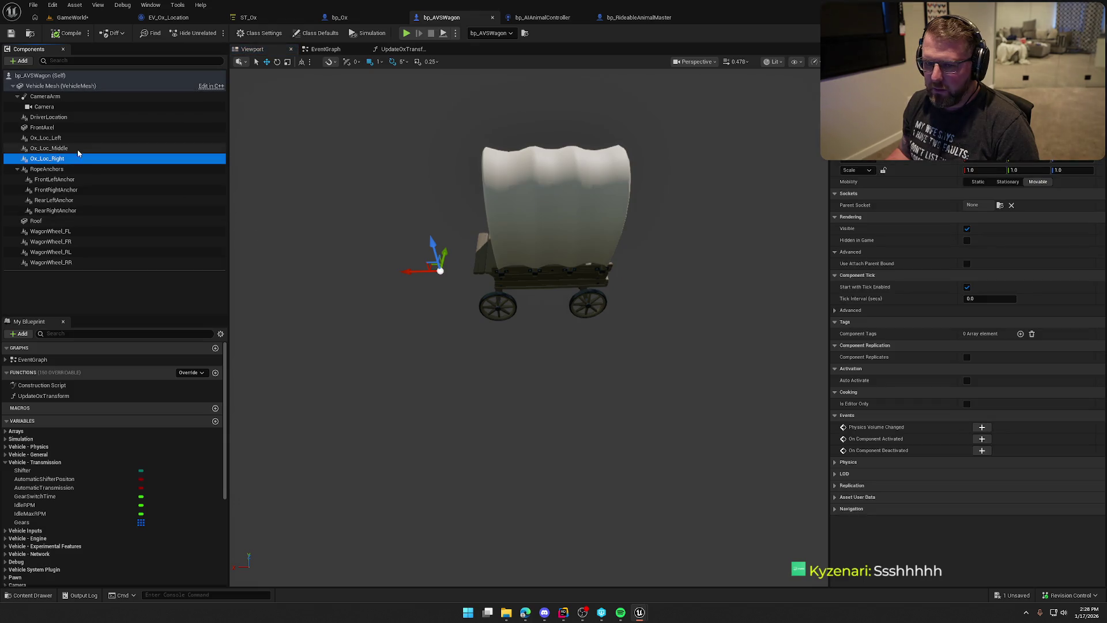
pyautogui.click(81, 149)
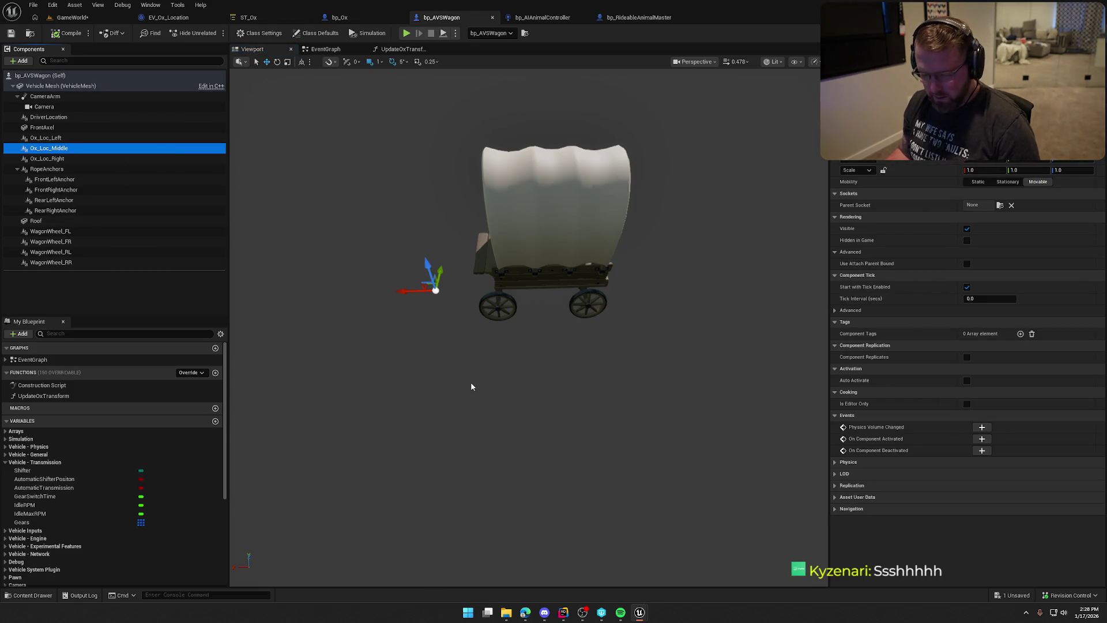
pyautogui.hotkey('ctrl', 'd')
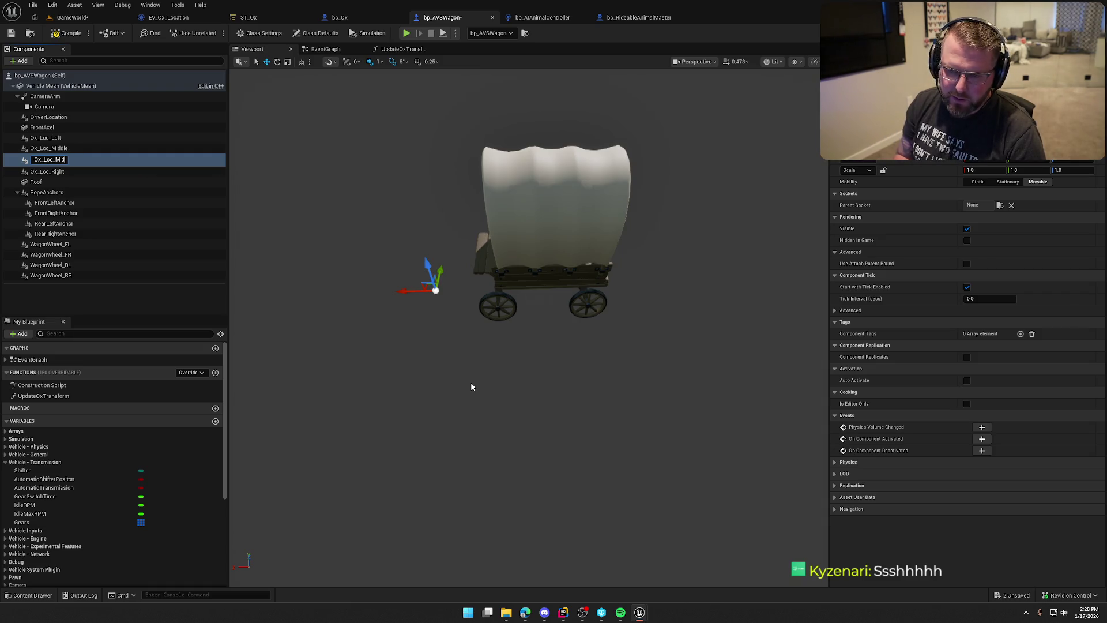
pyautogui.write('Fr')
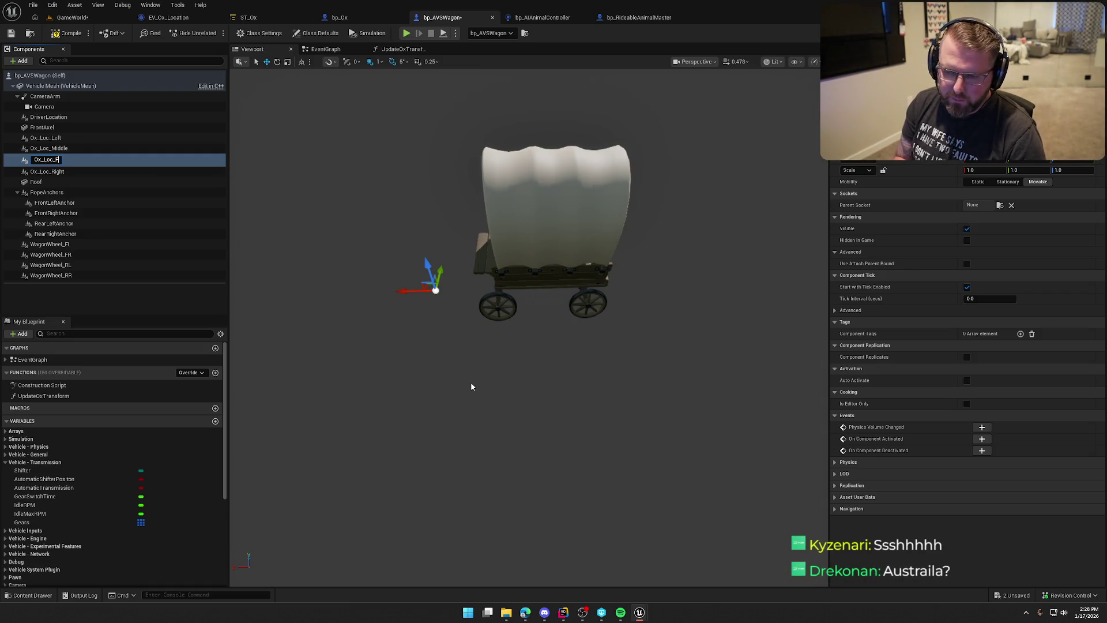
pyautogui.press('Return')
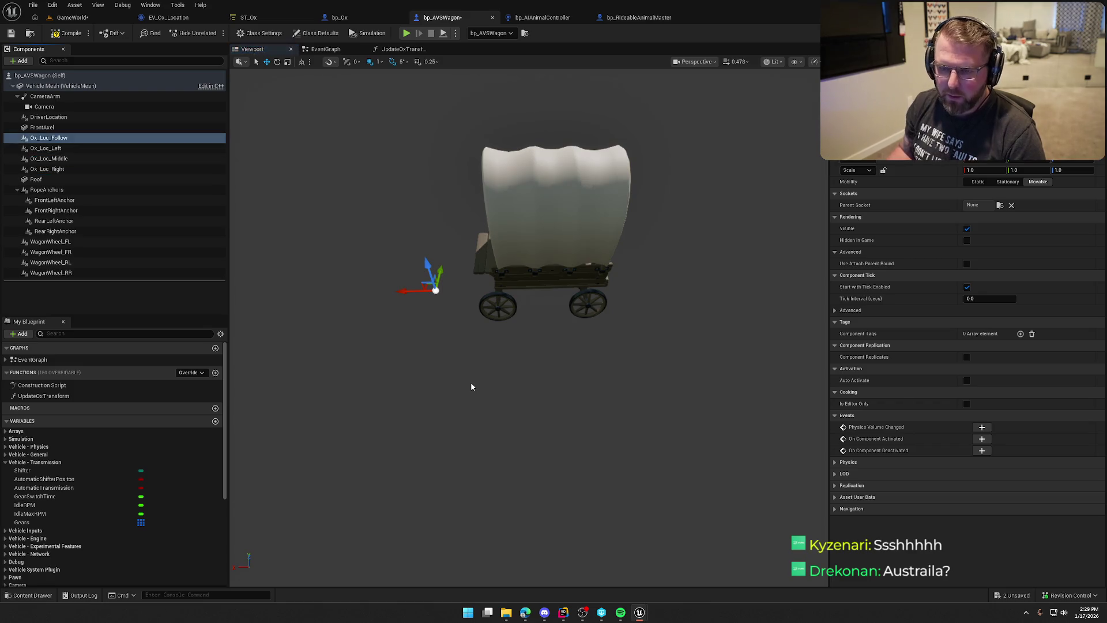
pyautogui.moveTo(607, 354); pyautogui.dragTo(607, 354)
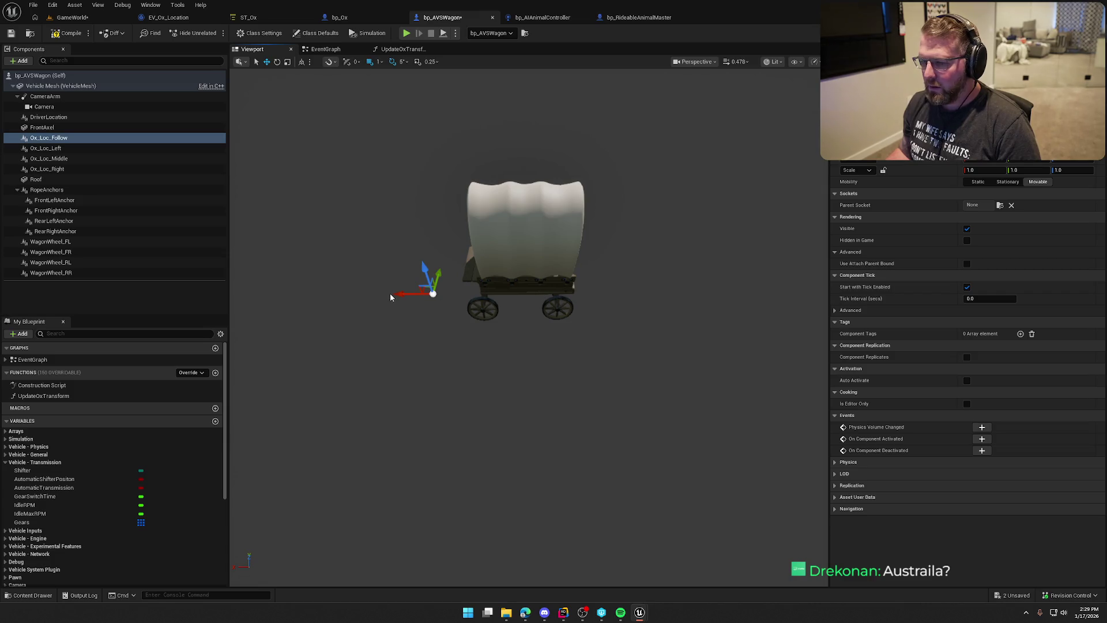
pyautogui.moveTo(398, 294); pyautogui.dragTo(682, 290)
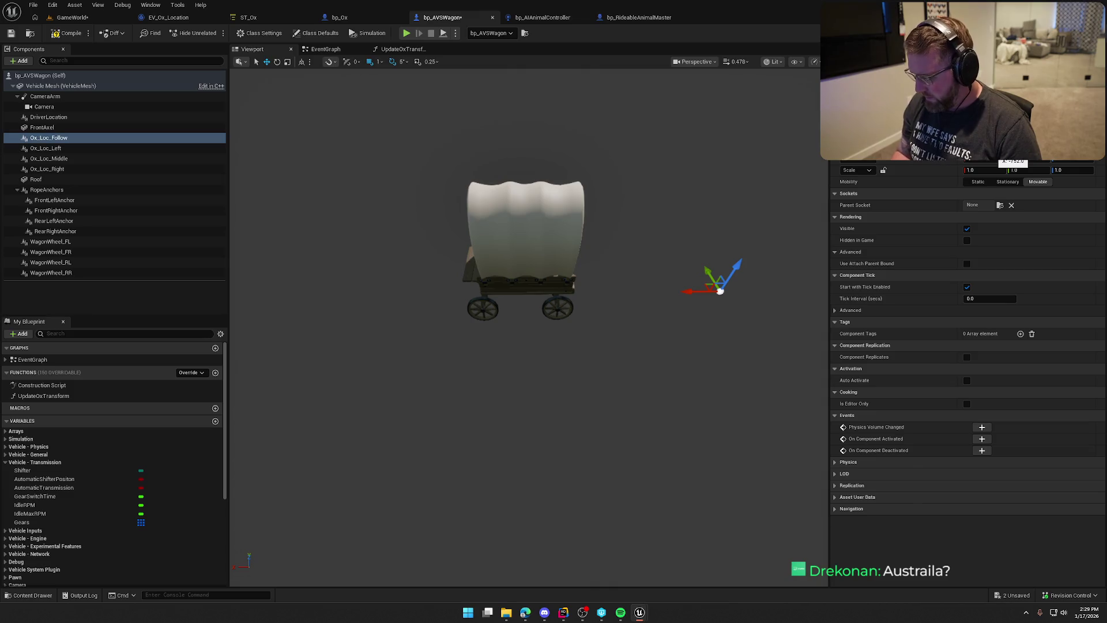
pyautogui.moveTo(720, 290); pyautogui.dragTo(707, 290)
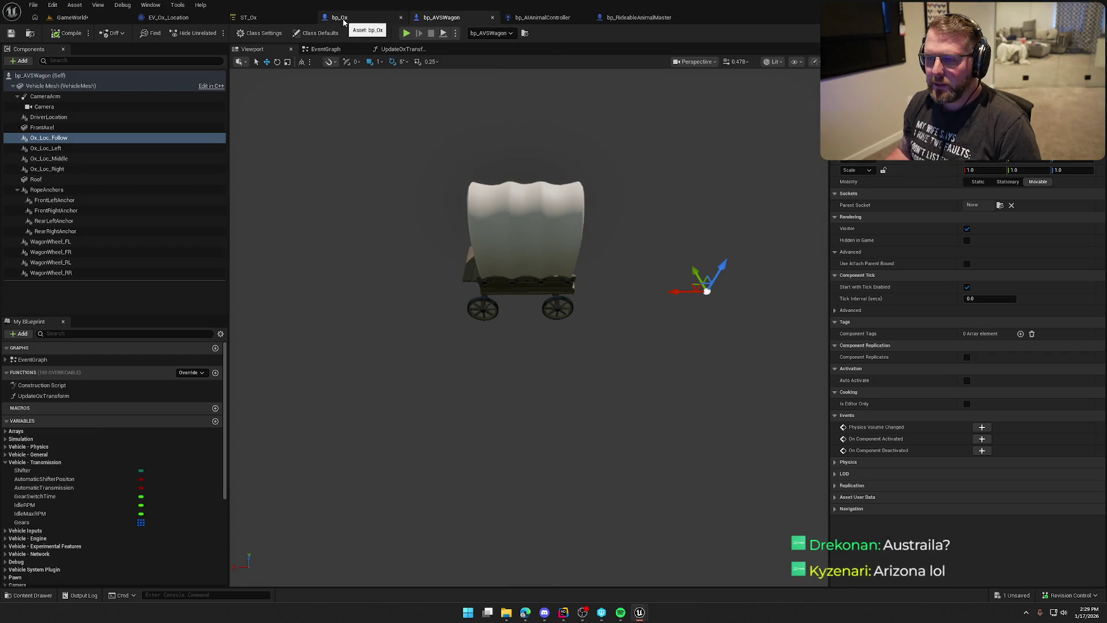
# Step: Delete the UpdateOxTransform function, save bp_AVSWagon, and go back to EV_Ox_Location
pyautogui.click(387, 50)
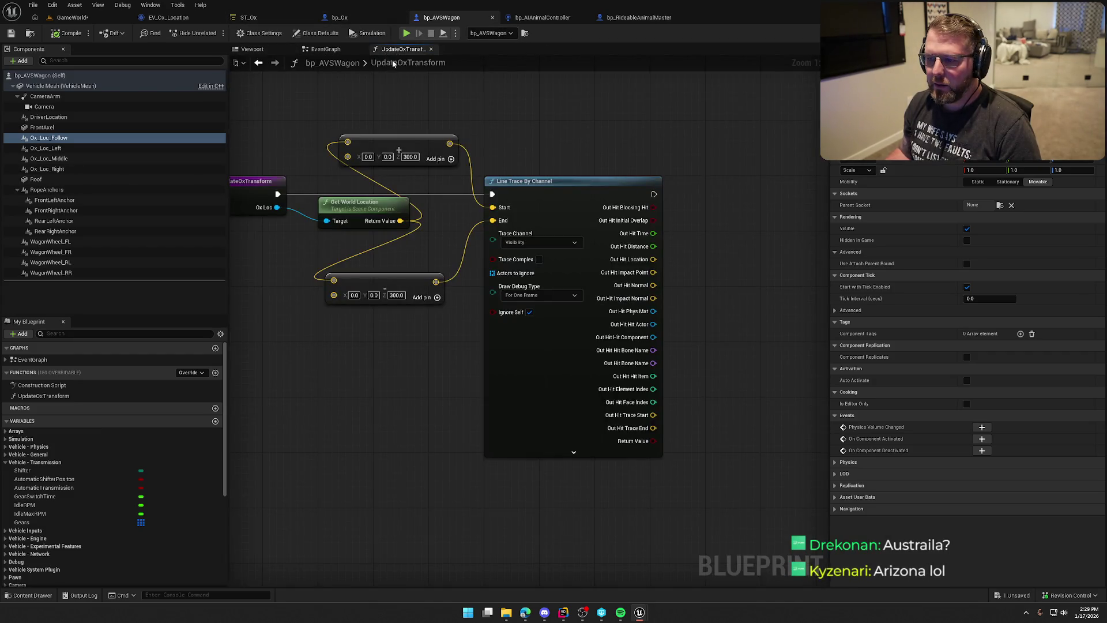
pyautogui.click(326, 50)
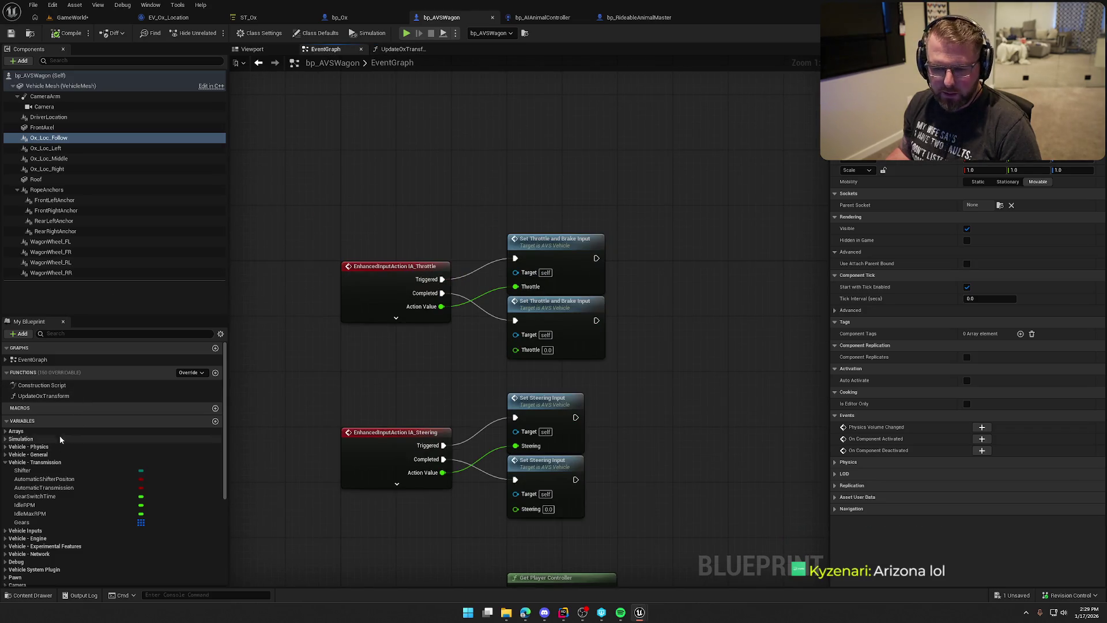
pyautogui.click(39, 396)
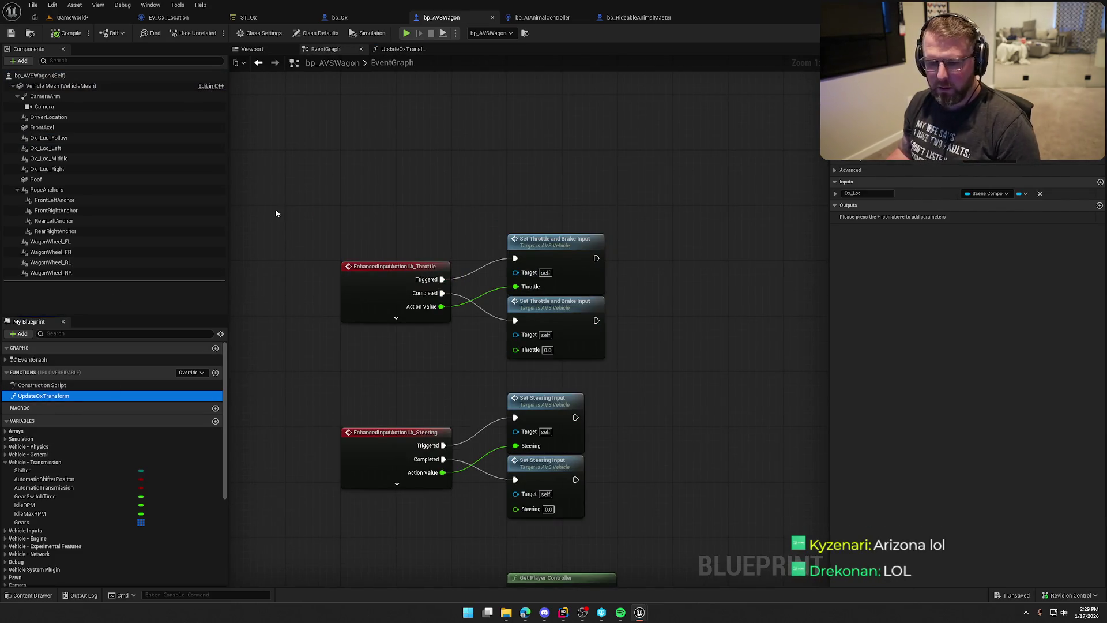
pyautogui.press('Delete')
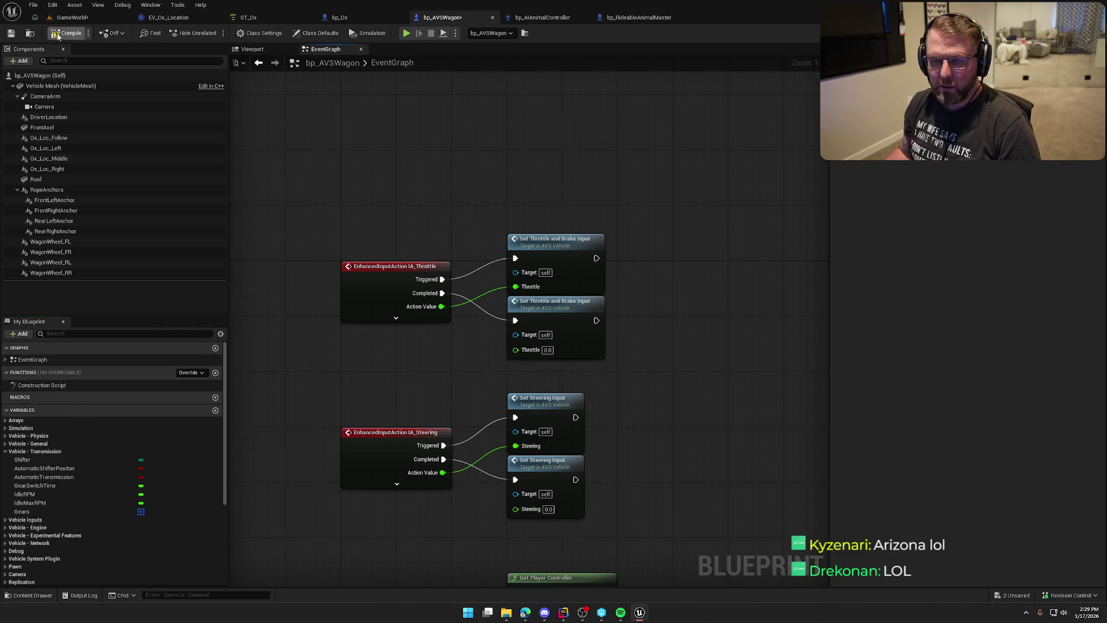
pyautogui.hotkey('ctrl', 's')
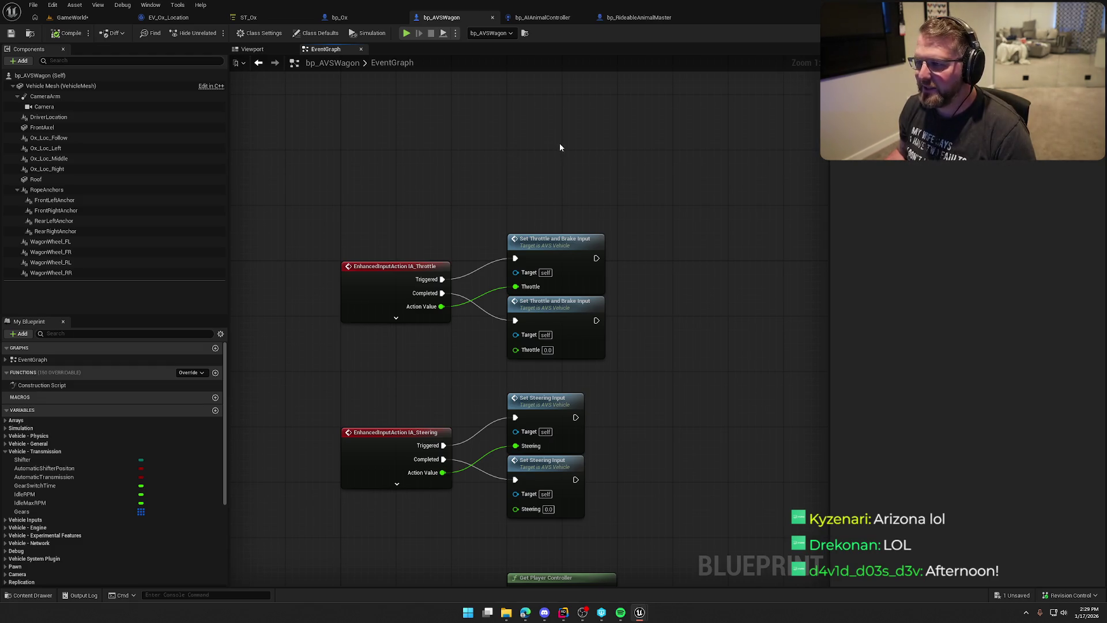
pyautogui.click(167, 17)
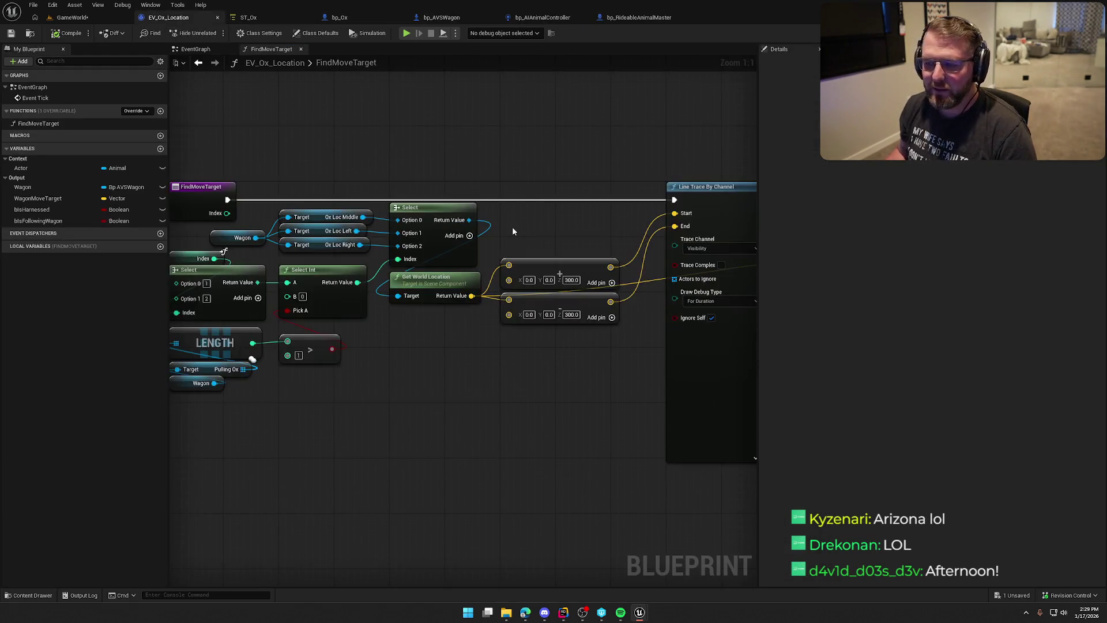
# Step: Add a Boolean input named HFollowing to the FindMoveTarget function
pyautogui.scroll(-2, 536, 145)
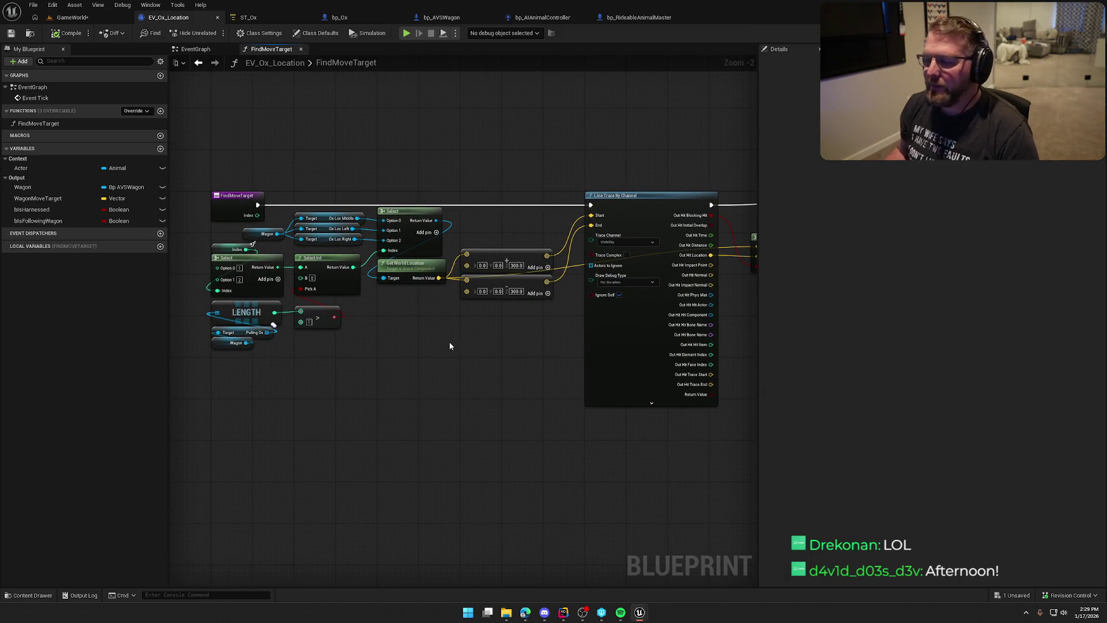
pyautogui.scroll(1, 461, 346)
pyautogui.moveTo(432, 343); pyautogui.dragTo(40, 324)
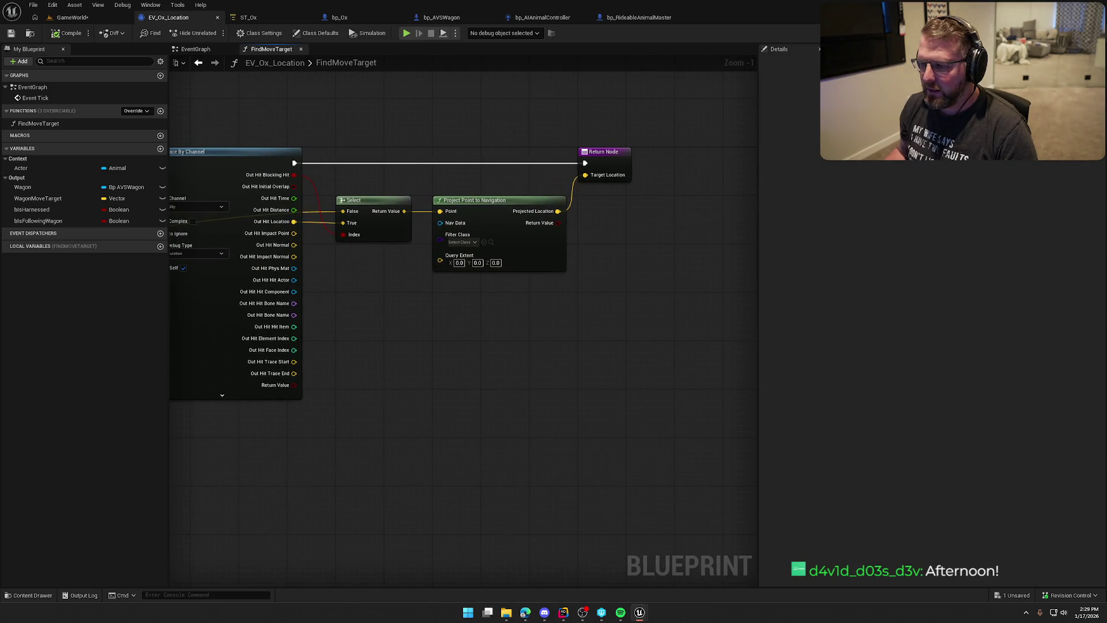
pyautogui.moveTo(471, 190); pyautogui.dragTo(805, 197)
pyautogui.moveTo(294, 277); pyautogui.dragTo(464, 351)
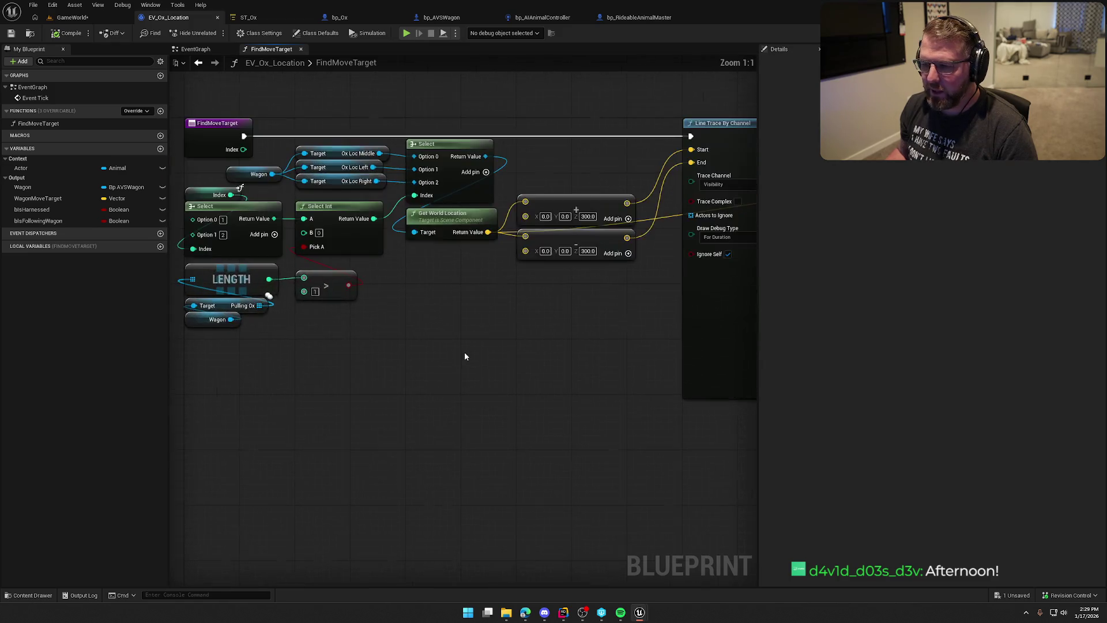
pyautogui.scroll(1, 521, 355)
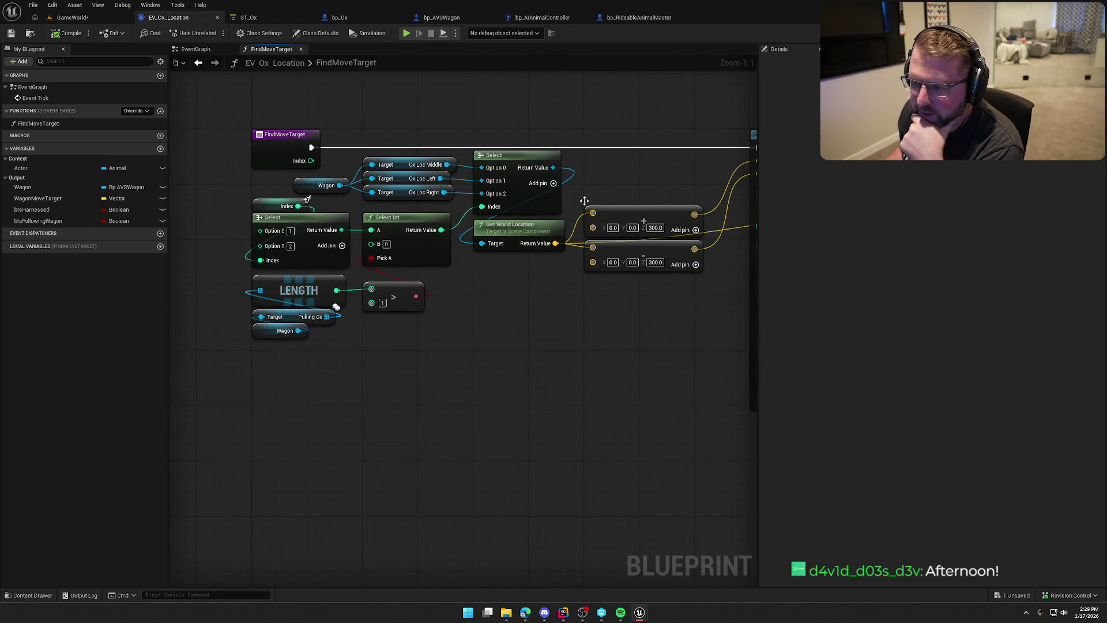
pyautogui.click(285, 141)
pyautogui.click(1101, 206)
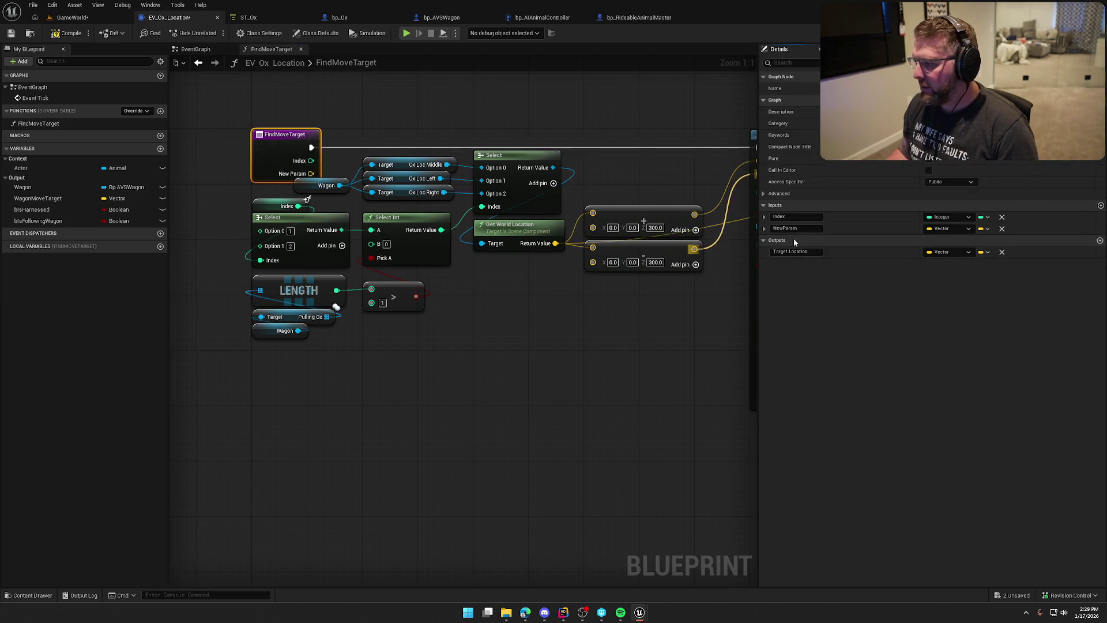
pyautogui.write('HFol')
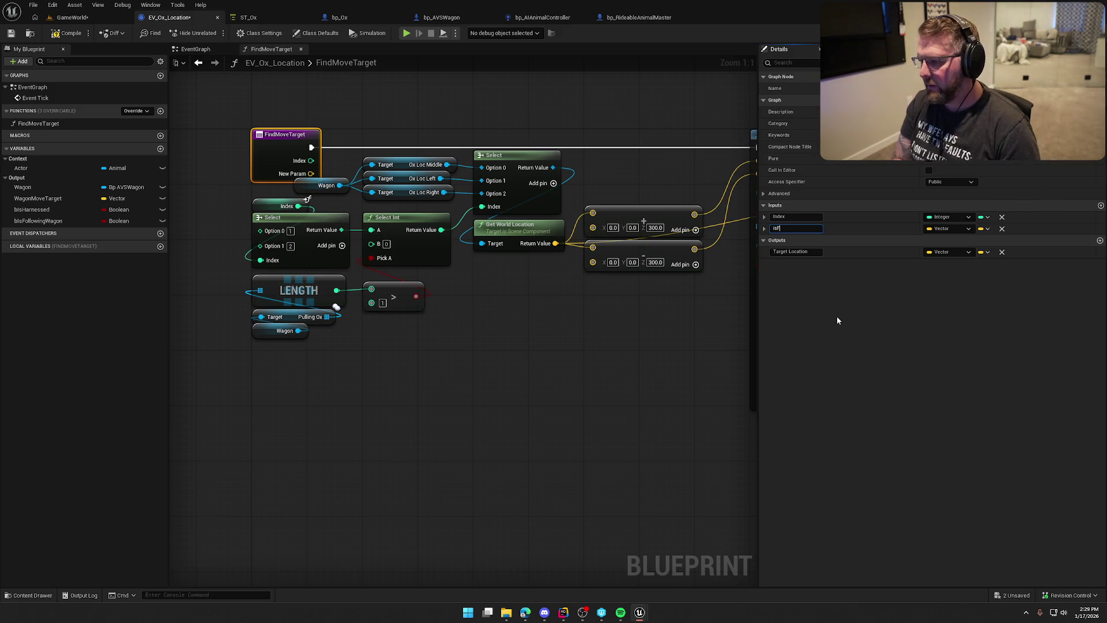
pyautogui.write('lowing')
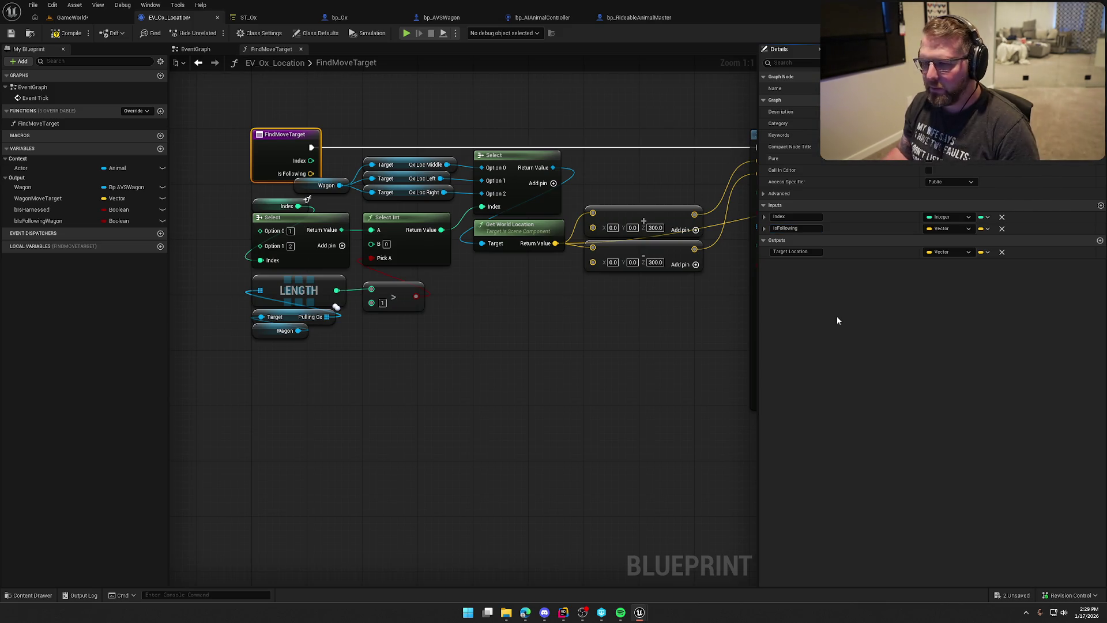
pyautogui.click(950, 229)
pyautogui.click(950, 253)
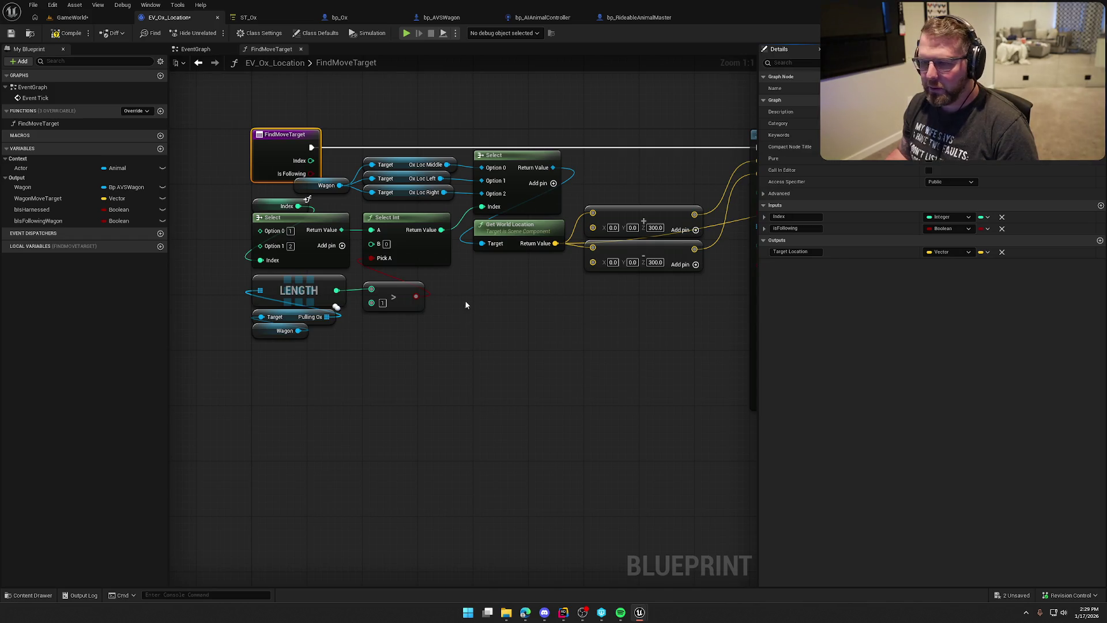
# Step: Add a Select node feeding FindMoveTarget's world location target
pyautogui.moveTo(302, 188); pyautogui.dragTo(309, 194)
pyautogui.click(470, 348)
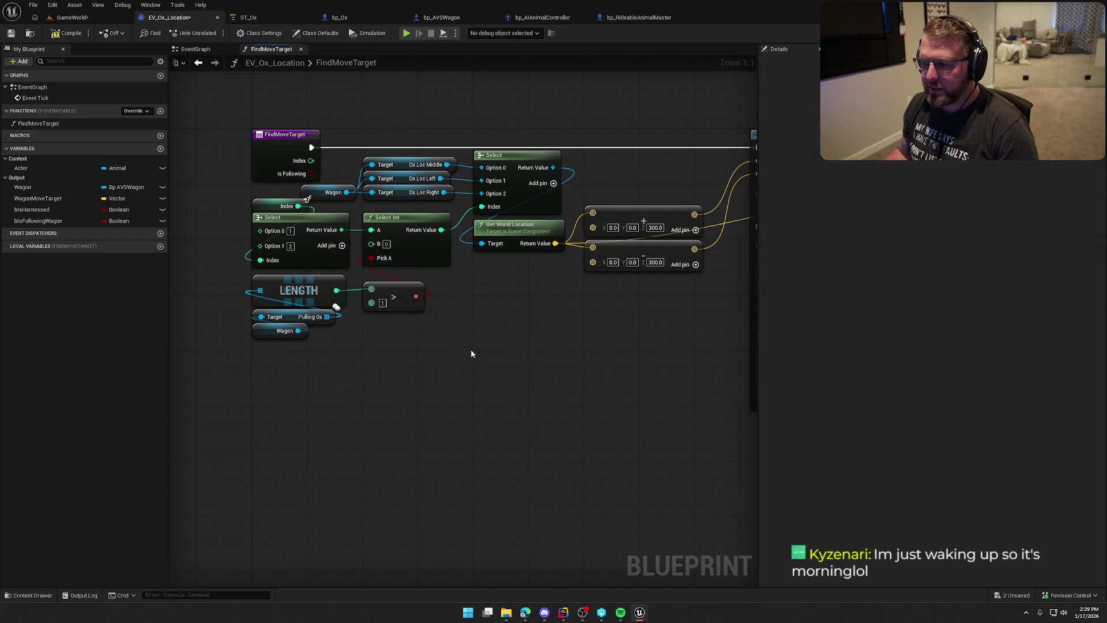
pyautogui.moveTo(438, 284); pyautogui.dragTo(329, 273)
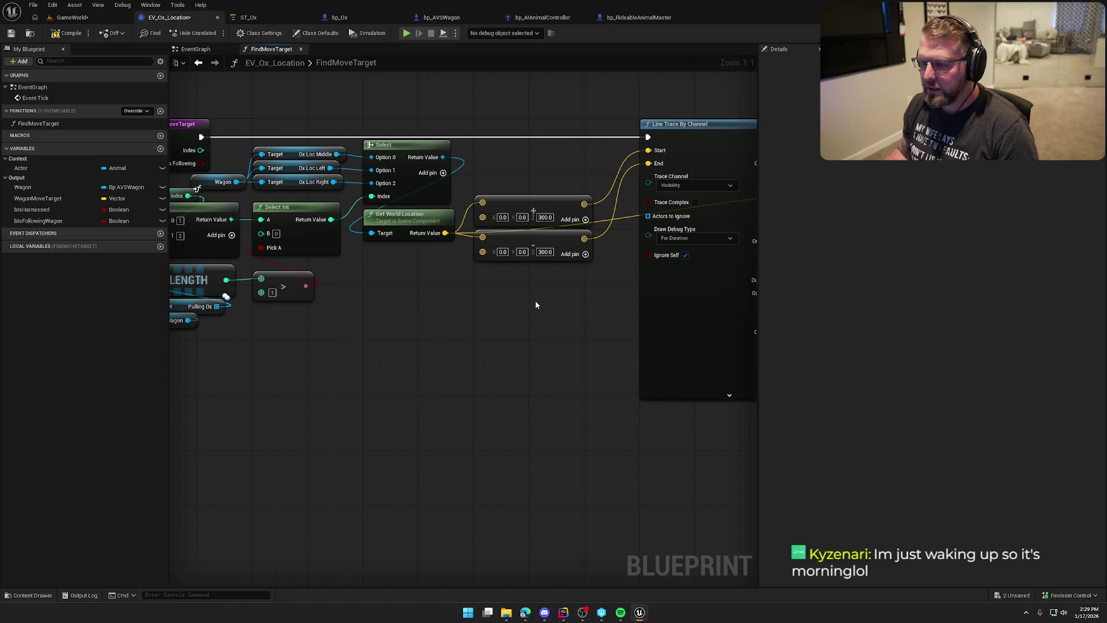
pyautogui.moveTo(535, 300); pyautogui.dragTo(646, 292)
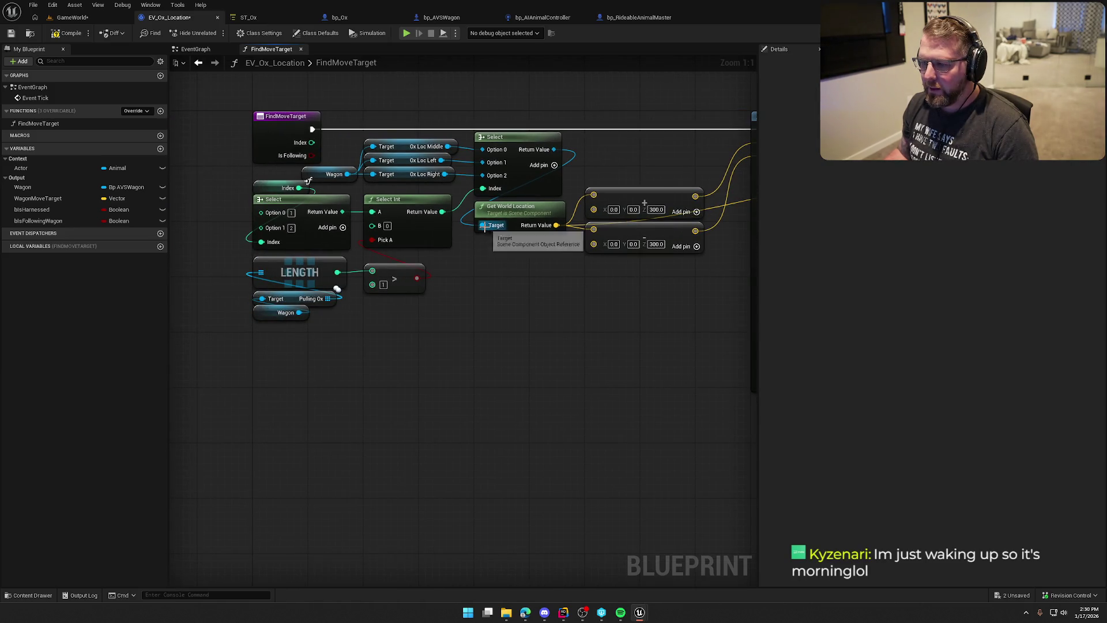
pyautogui.moveTo(483, 226); pyautogui.dragTo(507, 258)
pyautogui.write('select')
pyautogui.press('Return')
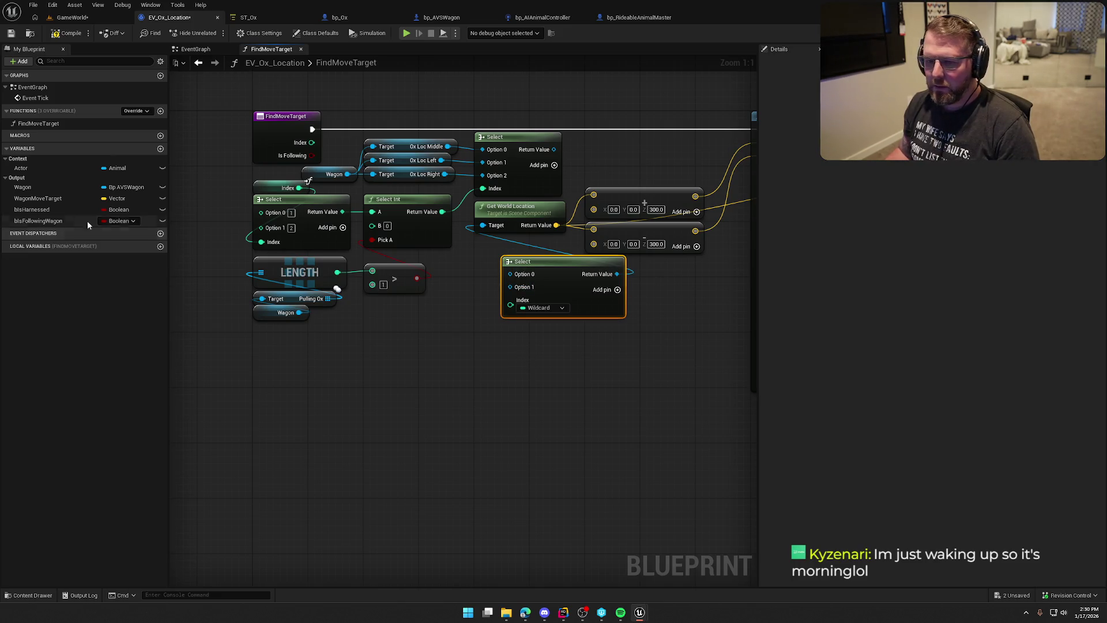
# Step: Remove the Is Following input and wire bIsFollowingWagon into the Select's Index
pyautogui.moveTo(404, 348); pyautogui.dragTo(413, 341)
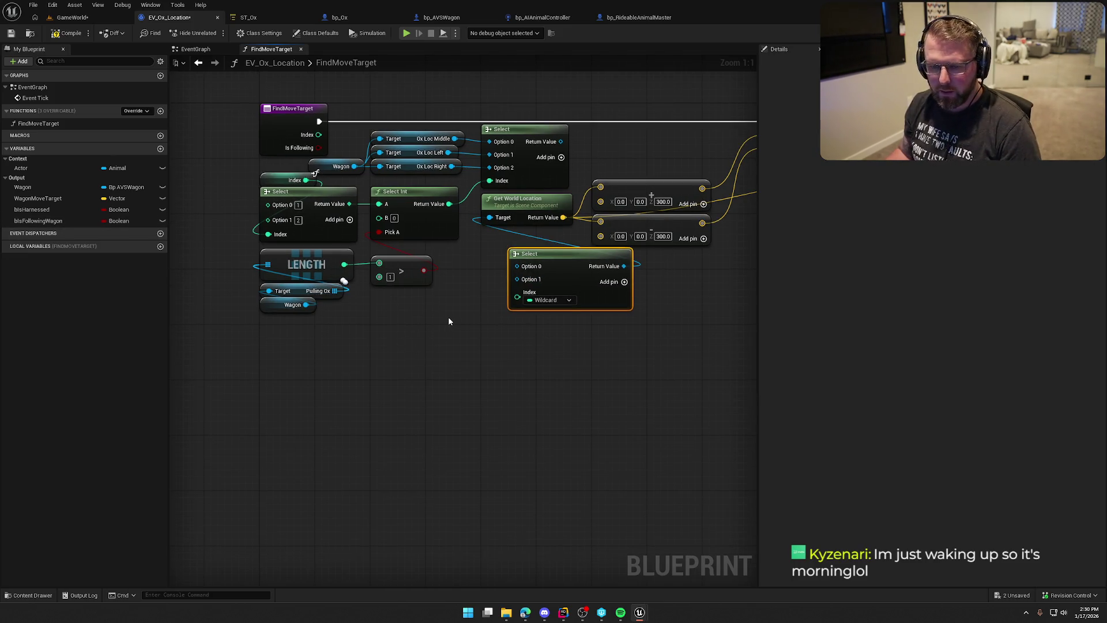
pyautogui.click(269, 127)
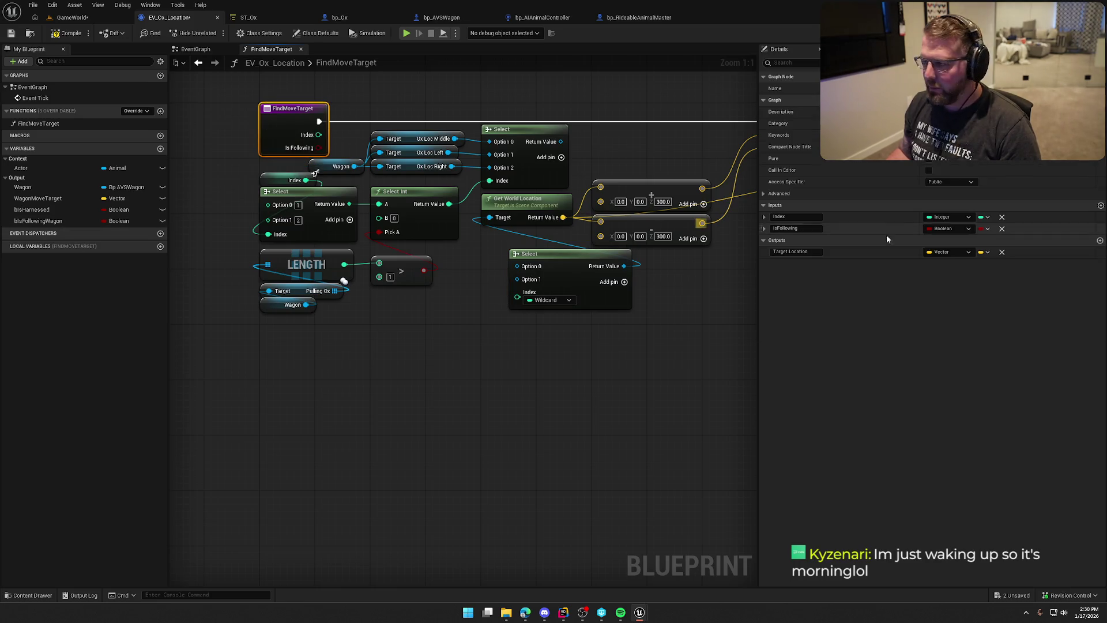
pyautogui.click(77, 237)
pyautogui.moveTo(38, 220)
pyautogui.mouseDown()
pyautogui.moveTo(352, 347)
pyautogui.moveTo(539, 352)
pyautogui.moveTo(518, 292)
pyautogui.mouseUp()
pyautogui.moveTo(529, 354); pyautogui.dragTo(530, 313)
pyautogui.keyDown('shift'); pyautogui.click(554, 259); pyautogui.keyUp('shift')
pyautogui.moveTo(554, 258)
pyautogui.mouseDown()
pyautogui.moveTo(525, 286)
pyautogui.moveTo(525, 275)
pyautogui.mouseUp()
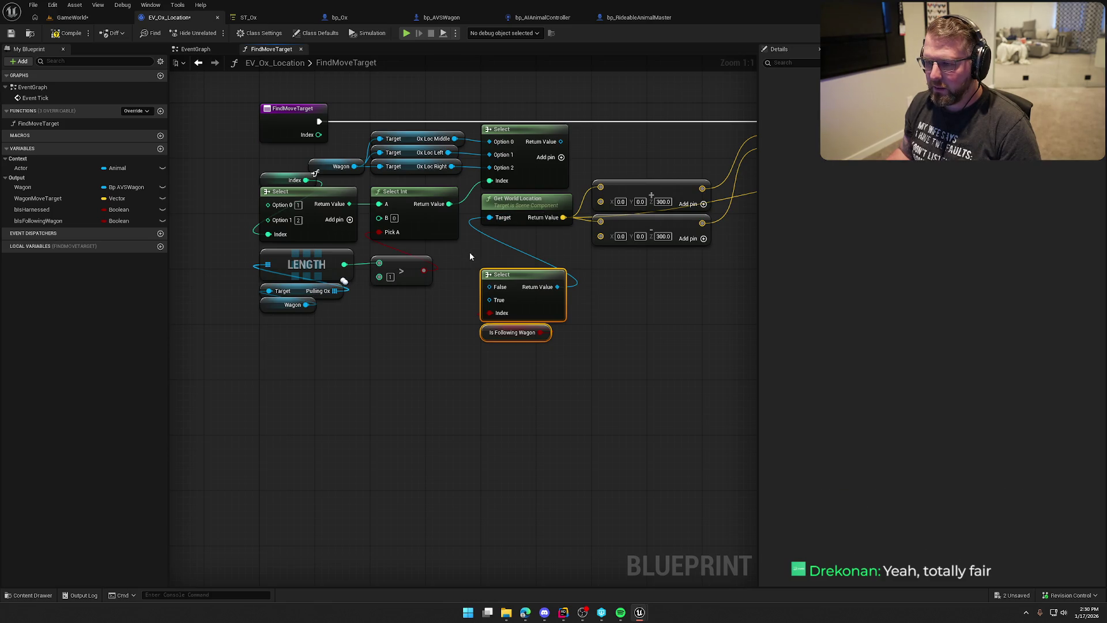
pyautogui.click(468, 266)
# Step: Add Get Ox Loc Follow from Wagon and wire it and the slot-location Select into the new Select
pyautogui.moveTo(327, 168); pyautogui.dragTo(320, 154)
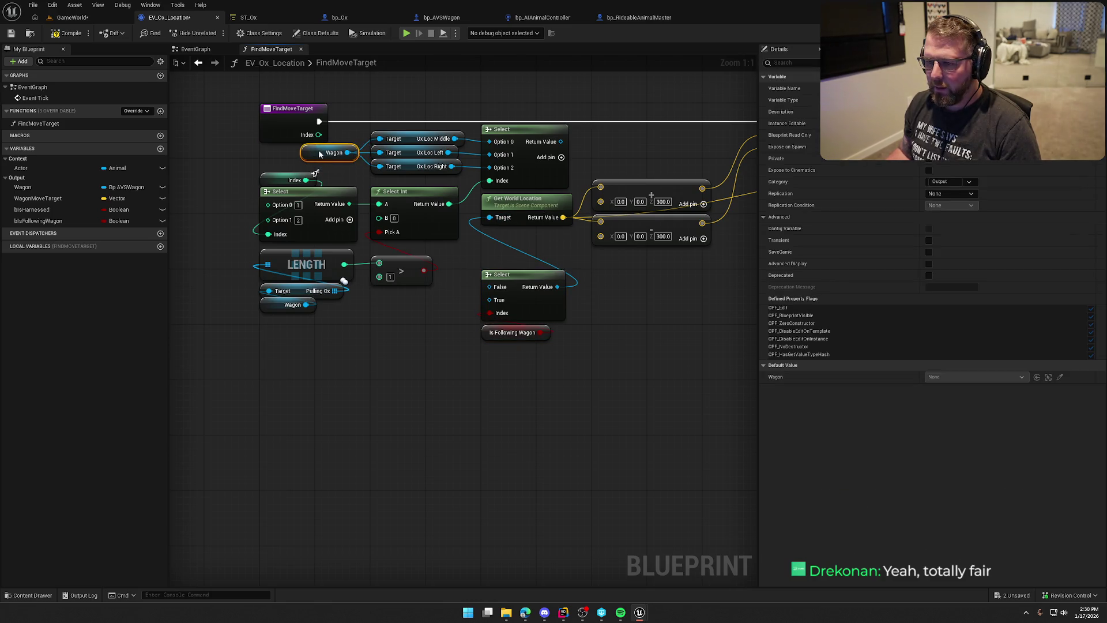
pyautogui.moveTo(310, 310)
pyautogui.mouseDown()
pyautogui.moveTo(357, 344)
pyautogui.moveTo(266, 319)
pyautogui.moveTo(349, 333)
pyautogui.mouseUp()
pyautogui.write('get follow')
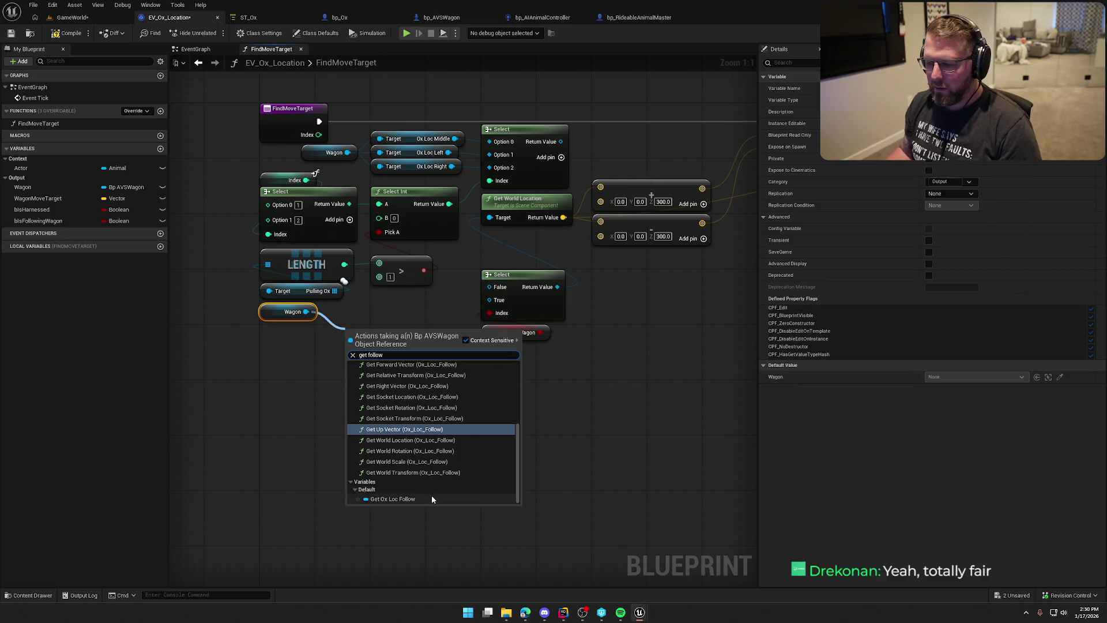
pyautogui.click(398, 498)
pyautogui.moveTo(428, 332)
pyautogui.mouseDown()
pyautogui.moveTo(467, 330)
pyautogui.moveTo(491, 300)
pyautogui.moveTo(533, 164)
pyautogui.moveTo(559, 144)
pyautogui.mouseUp()
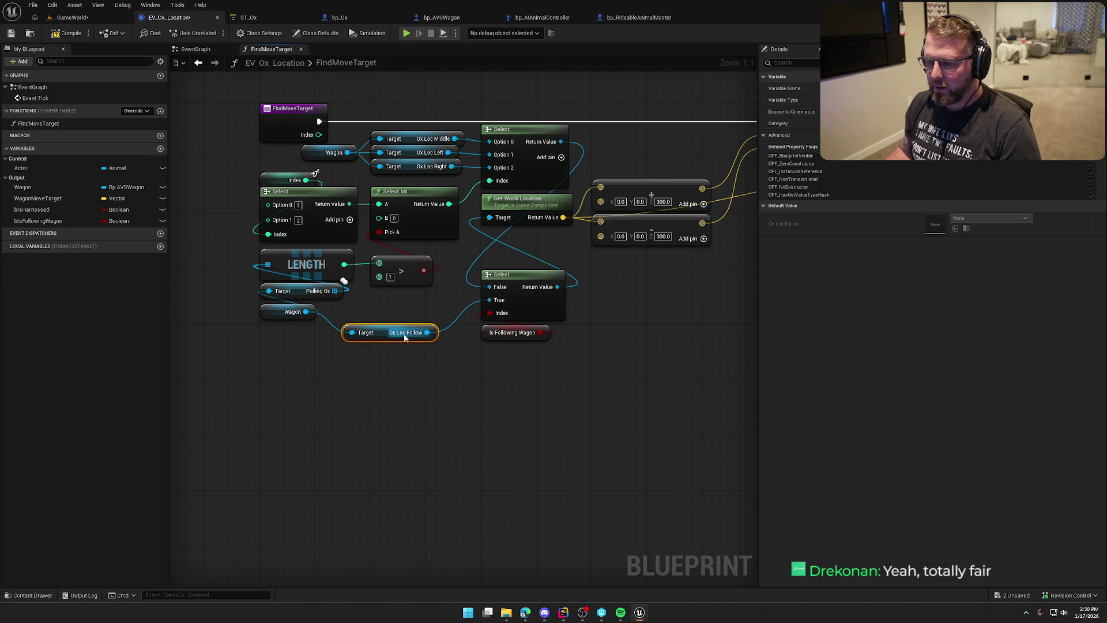
pyautogui.moveTo(392, 332); pyautogui.dragTo(422, 297)
pyautogui.moveTo(553, 375)
pyautogui.mouseDown()
pyautogui.moveTo(429, 397)
pyautogui.moveTo(392, 296)
pyautogui.moveTo(392, 254)
pyautogui.mouseUp()
pyautogui.click(468, 352)
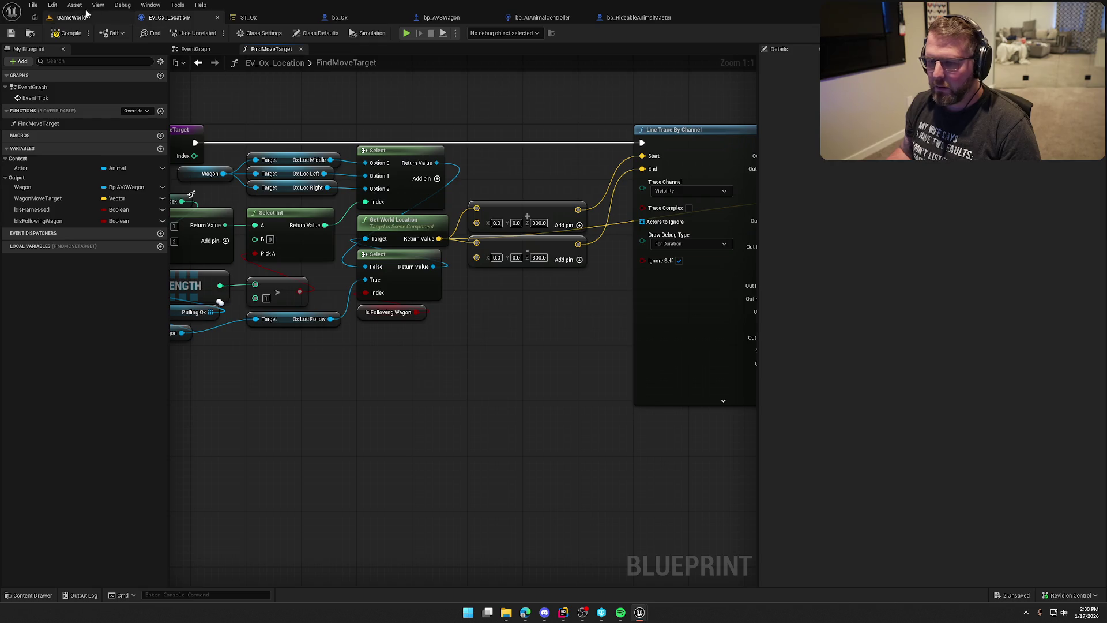
# Step: Save, then wire SET directly into Find Move Target and delete the Branch node
pyautogui.hotkey('ctrl', 's')
pyautogui.click(215, 52)
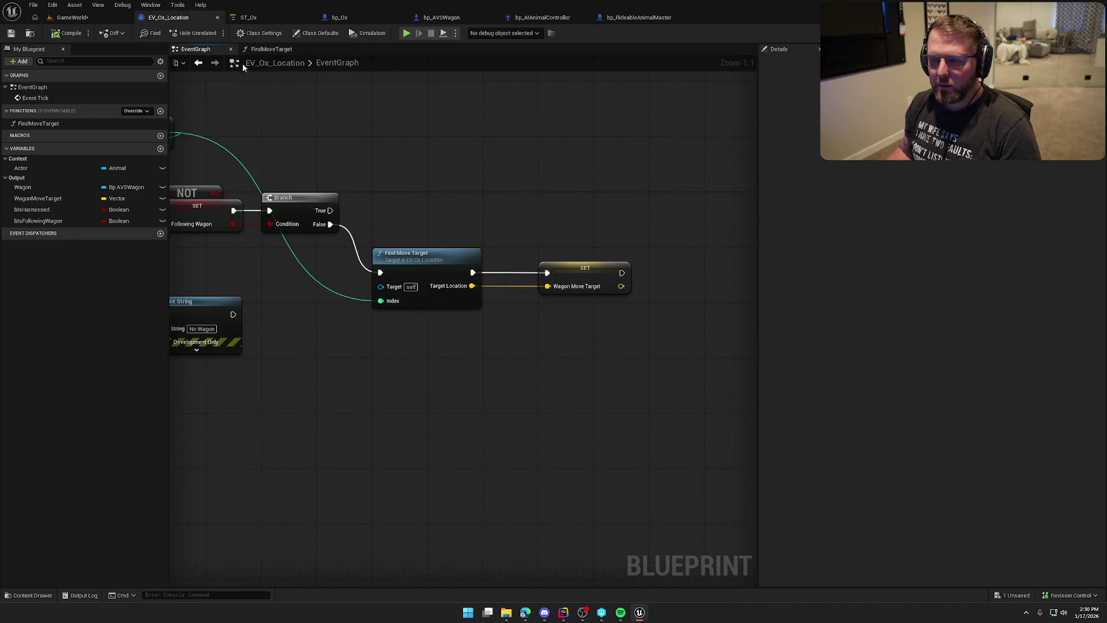
pyautogui.moveTo(239, 215)
pyautogui.mouseDown()
pyautogui.moveTo(327, 208)
pyautogui.moveTo(455, 263)
pyautogui.moveTo(706, 320)
pyautogui.mouseUp()
pyautogui.click(401, 191)
pyautogui.press('Delete')
pyautogui.moveTo(513, 261)
pyautogui.mouseDown()
pyautogui.moveTo(479, 217)
pyautogui.moveTo(402, 198)
pyautogui.mouseUp()
# Step: Compile the blueprint and return to the GameWorld level
pyautogui.moveTo(435, 133)
pyautogui.mouseDown()
pyautogui.moveTo(482, 309)
pyautogui.moveTo(564, 328)
pyautogui.moveTo(610, 311)
pyautogui.mouseUp()
pyautogui.click(64, 35)
pyautogui.click(72, 18)
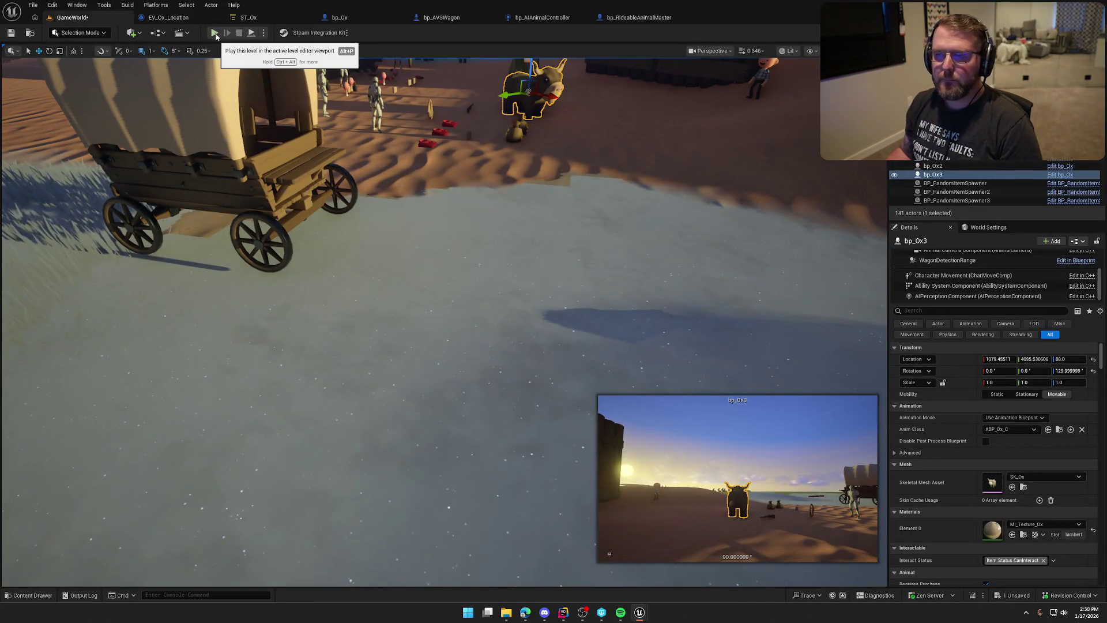
pyautogui.click(214, 32)
pyautogui.press('w')
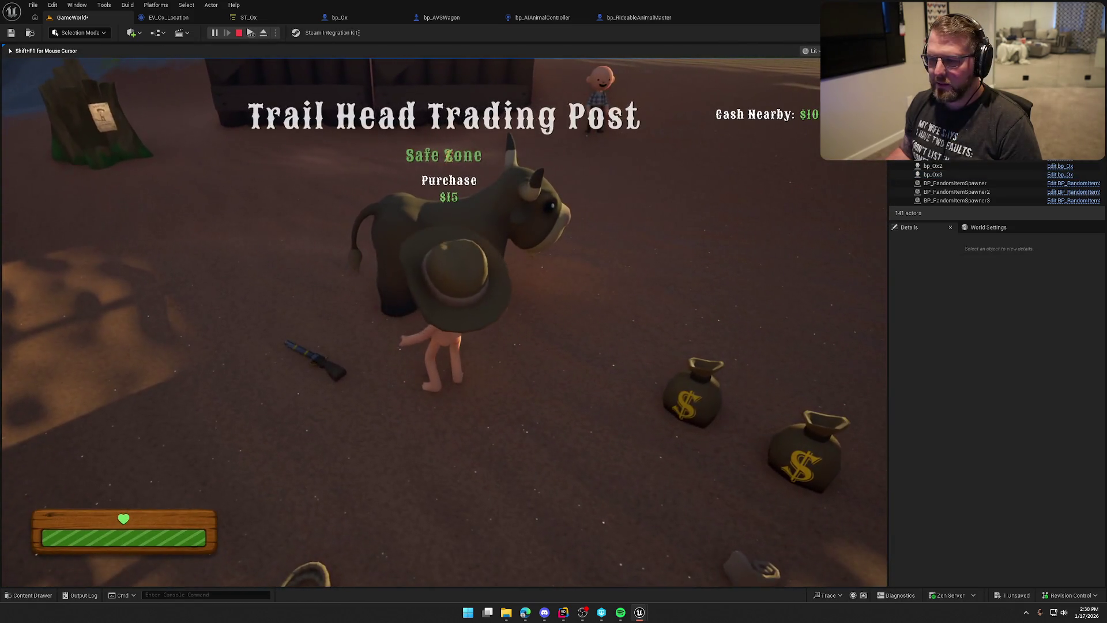
pyautogui.press('e')
pyautogui.press('w')
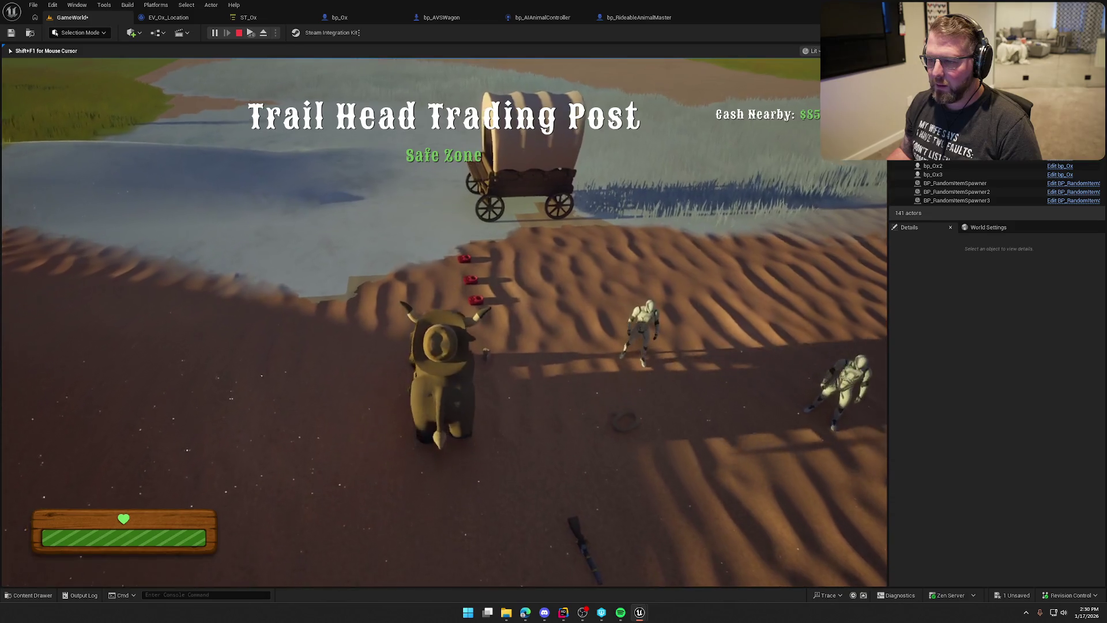
pyautogui.press('w')
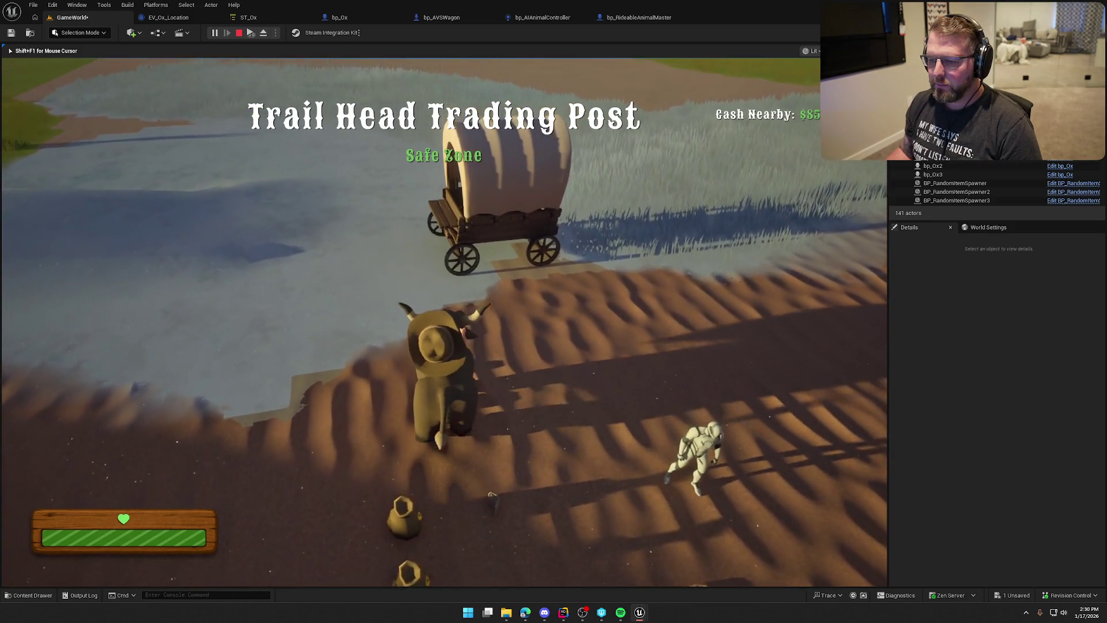
pyautogui.press('w')
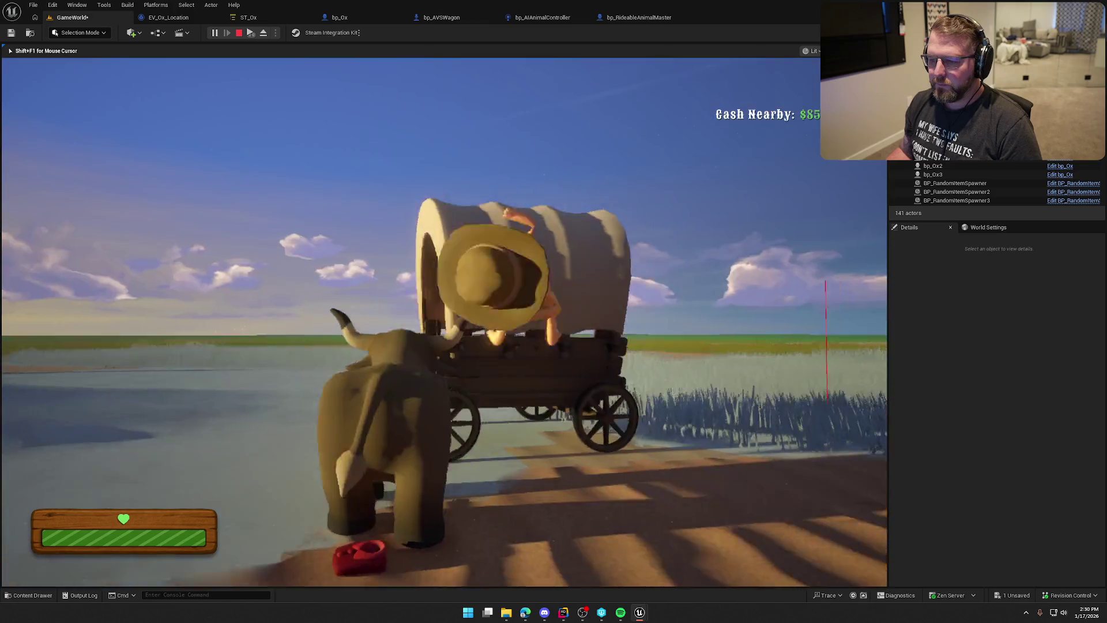
pyautogui.press('e')
pyautogui.press('w')
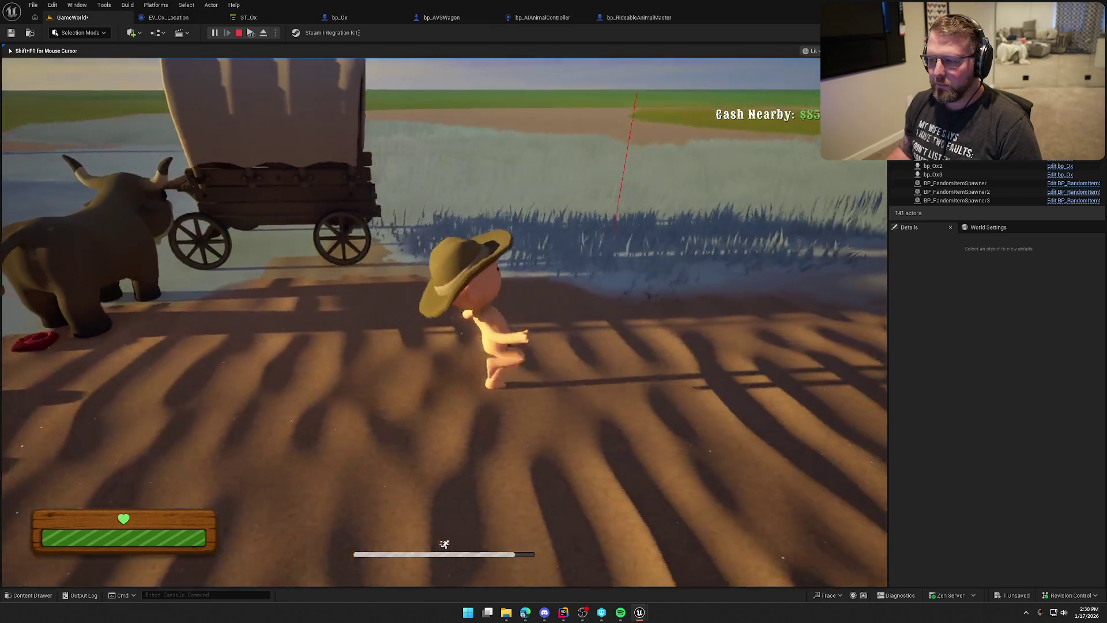
pyautogui.press('w')
pyautogui.press('w')
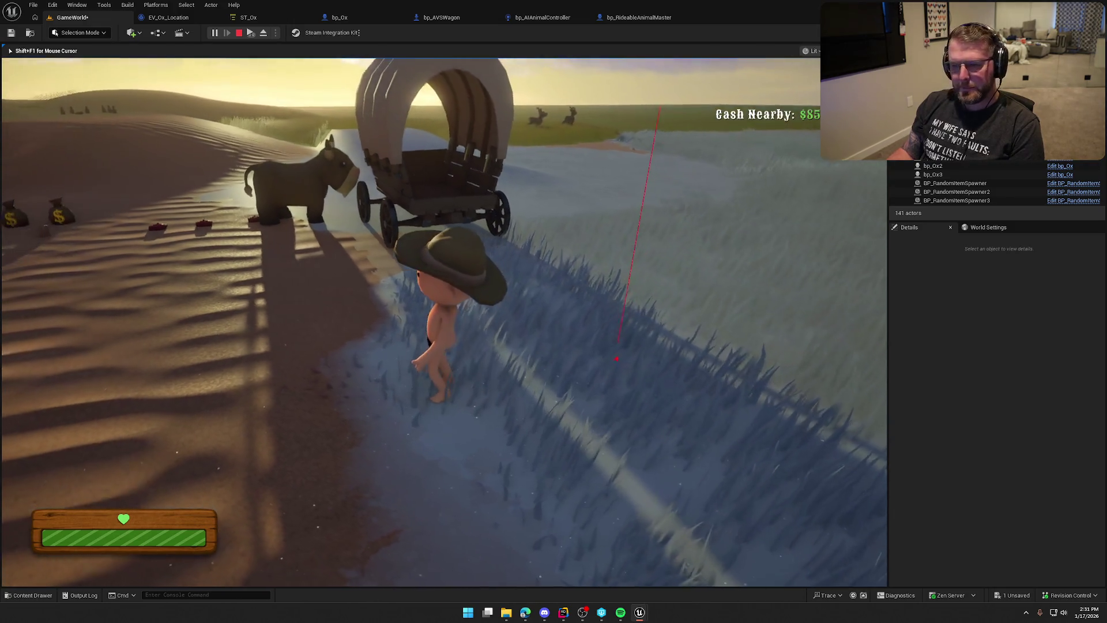
pyautogui.press('Escape')
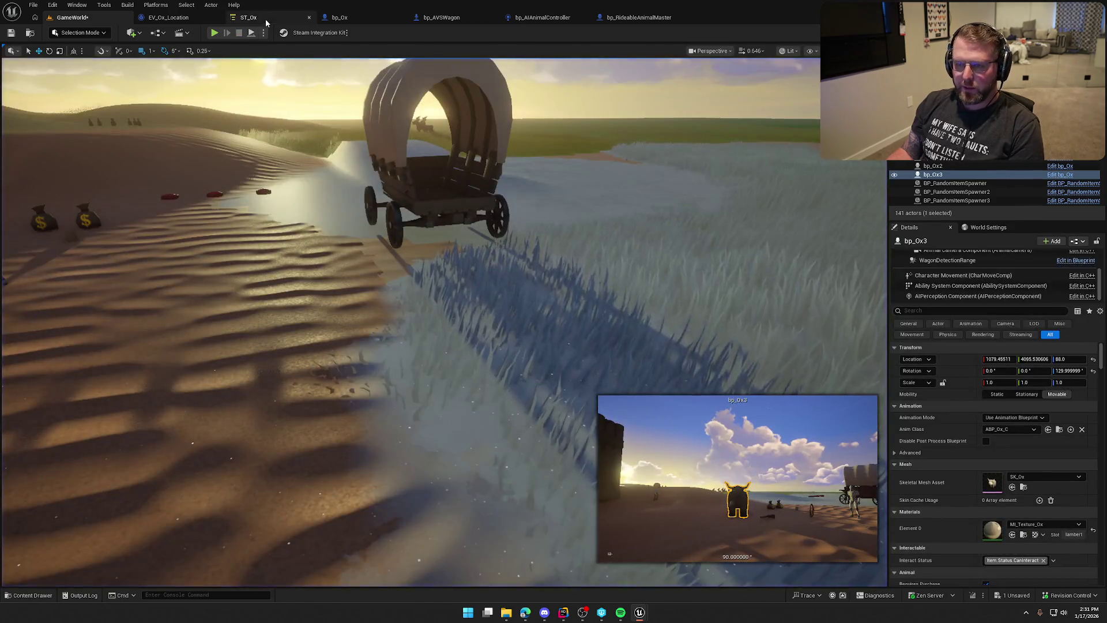
# Step: In ST_Ox, gate Harnessed on a Bool Compare requiring bIsHarnessed is True, then compile
pyautogui.click(248, 17)
pyautogui.click(269, 120)
pyautogui.moveTo(269, 186); pyautogui.dragTo(268, 178)
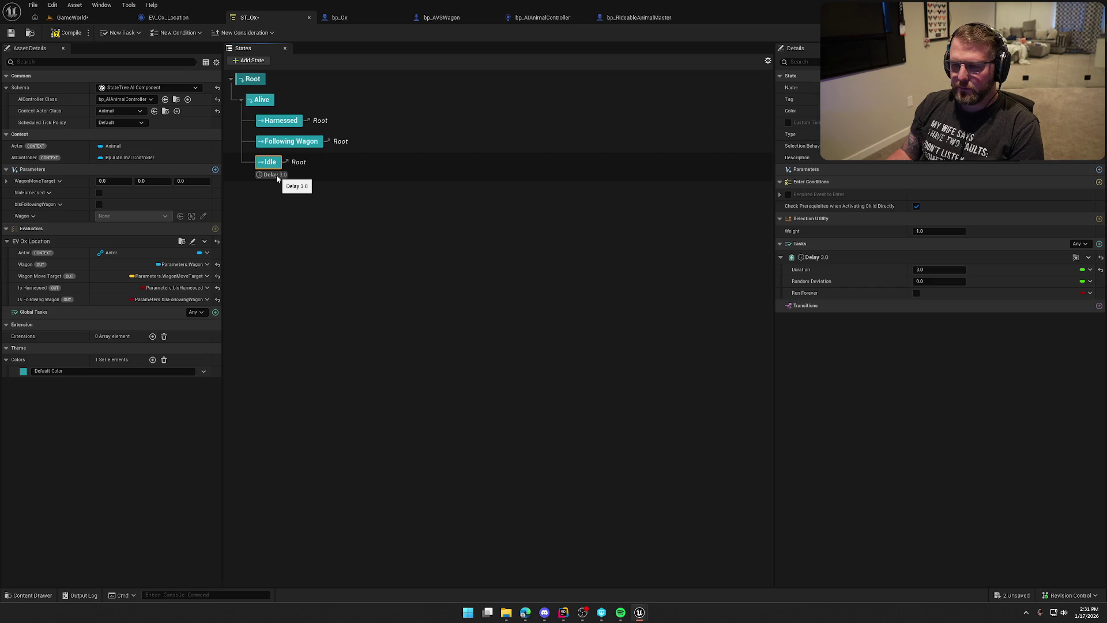
pyautogui.click(281, 121)
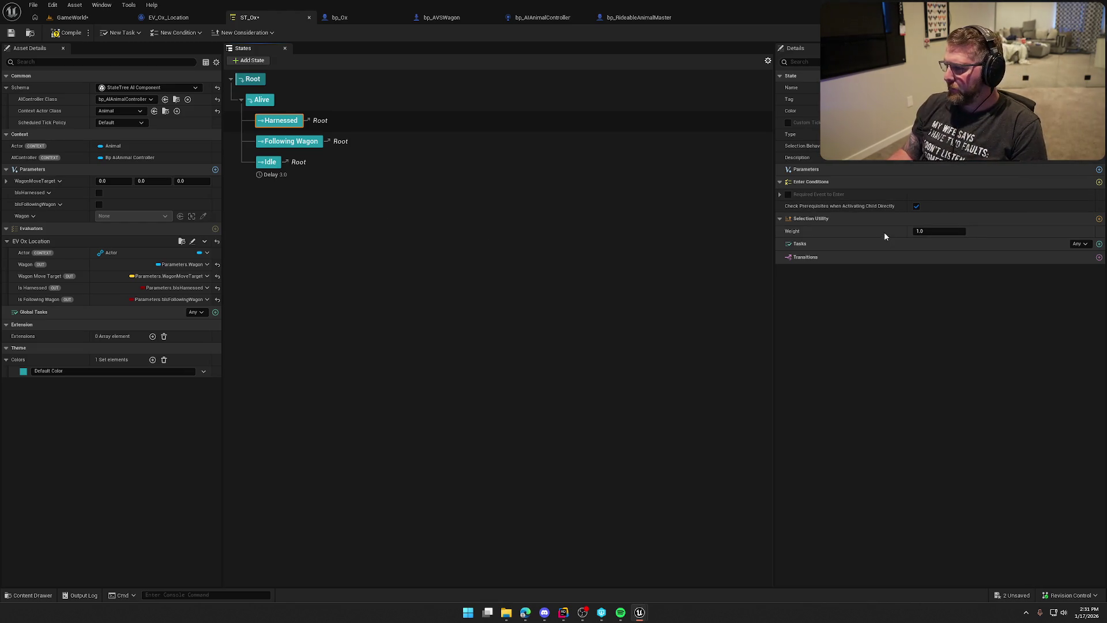
pyautogui.click(1099, 182)
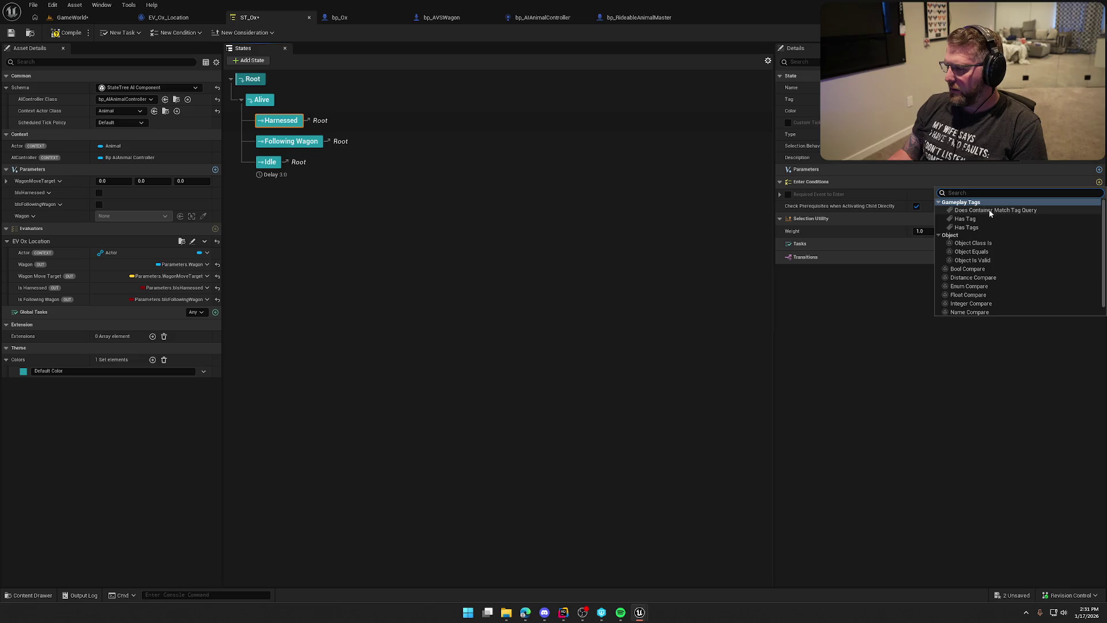
pyautogui.click(986, 268)
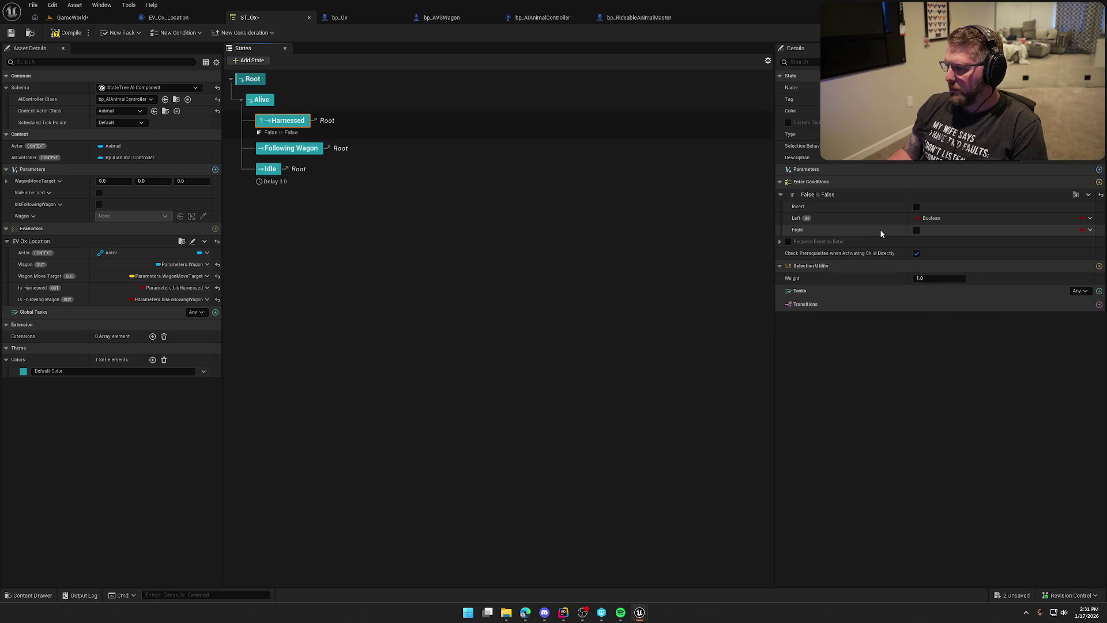
pyautogui.click(1083, 224)
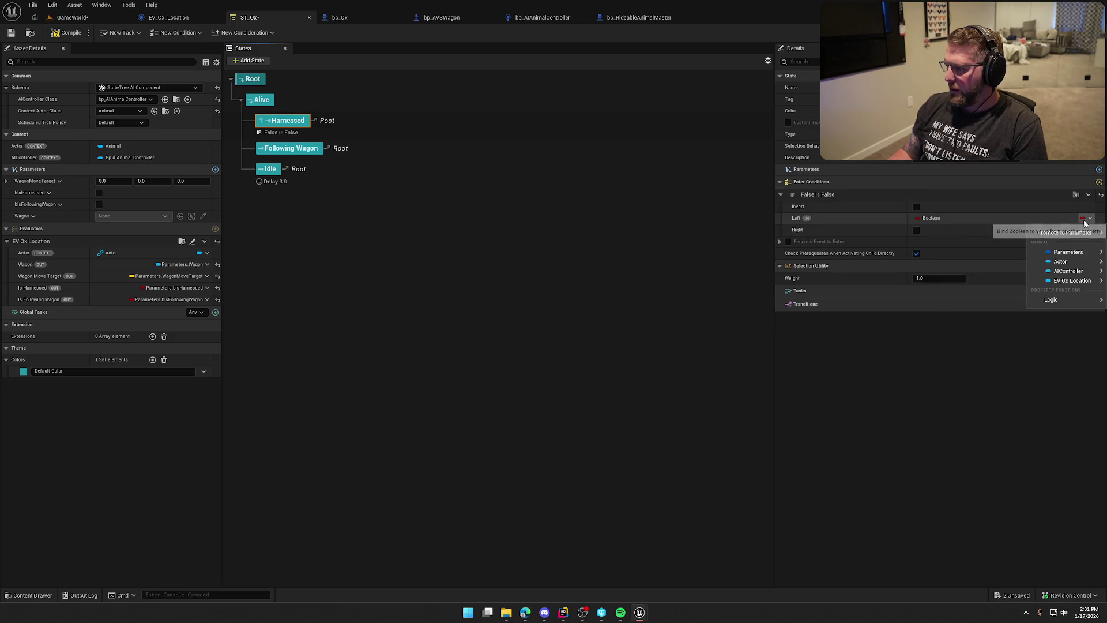
pyautogui.moveTo(1072, 251)
pyautogui.click(980, 265)
pyautogui.click(916, 229)
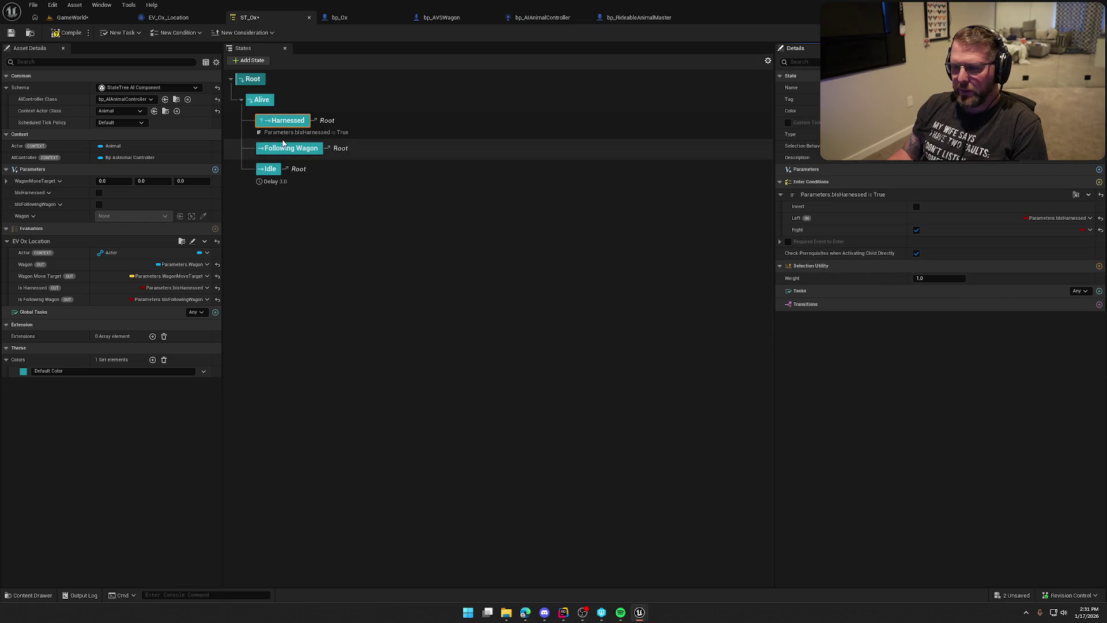
pyautogui.click(68, 32)
# Step: Gate Following Wagon on a Bool Compare requiring bIsFollowingWagon is True, then compile
pyautogui.click(286, 149)
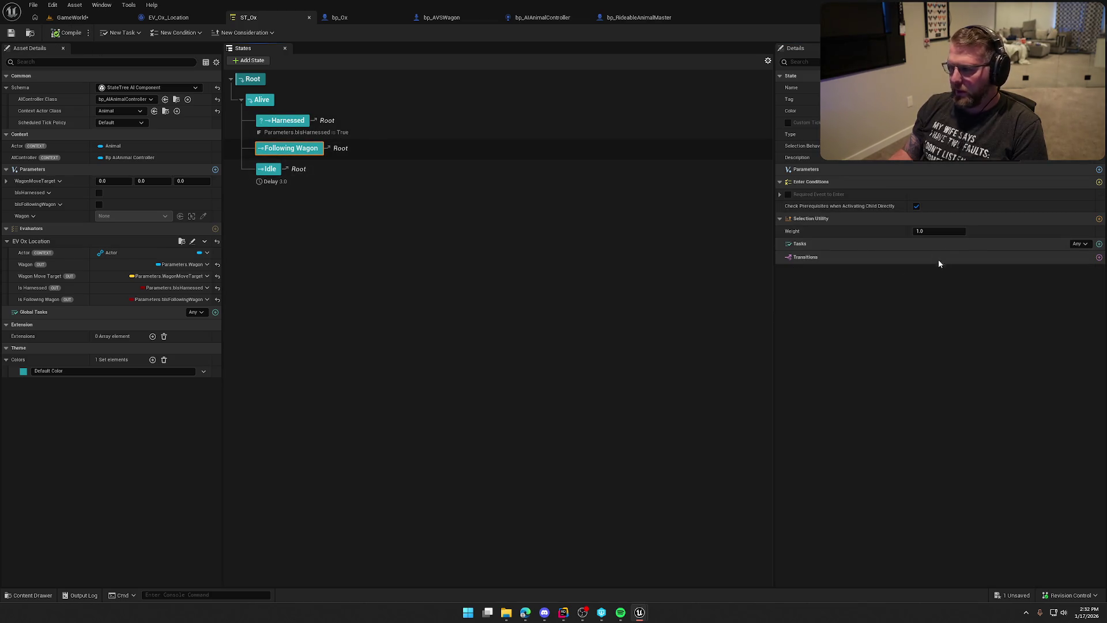
pyautogui.click(1098, 181)
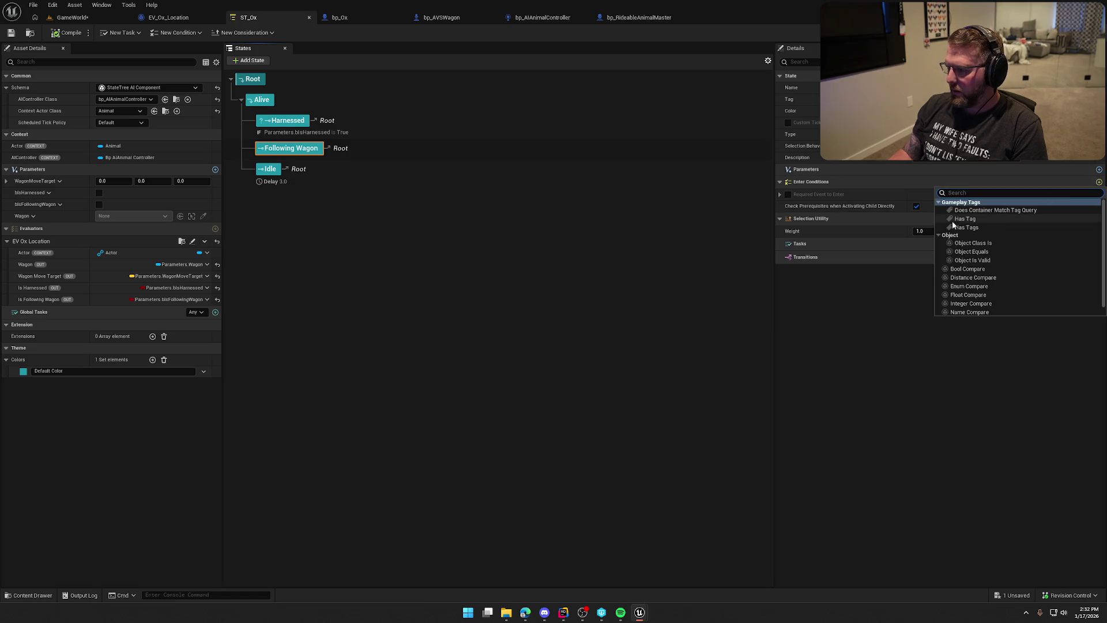
pyautogui.click(980, 269)
pyautogui.click(1082, 220)
pyautogui.moveTo(1066, 252)
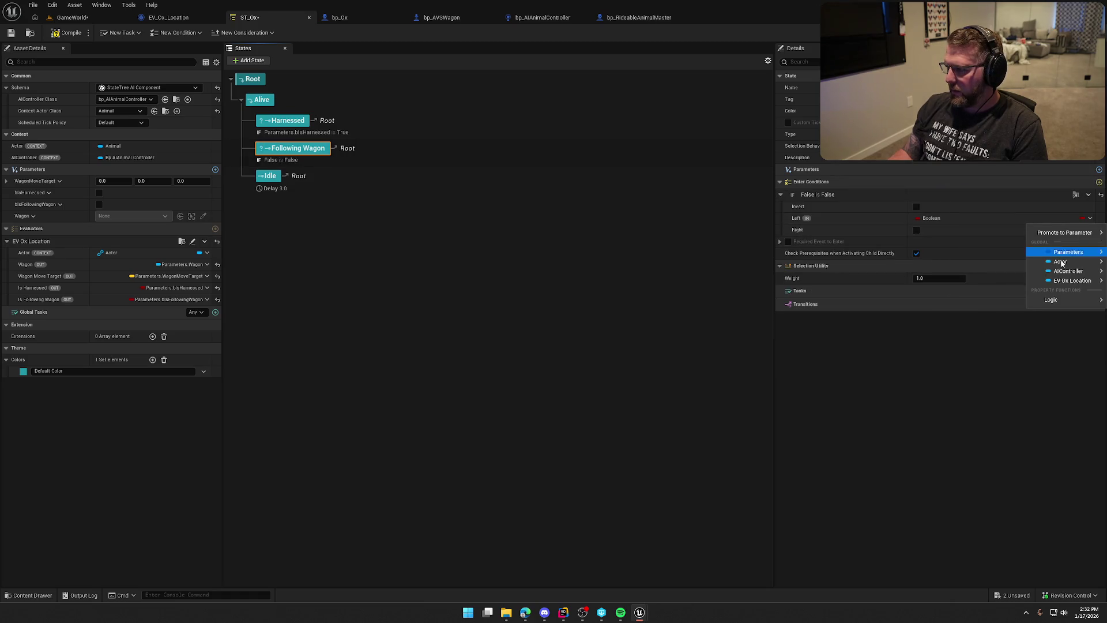
pyautogui.click(998, 276)
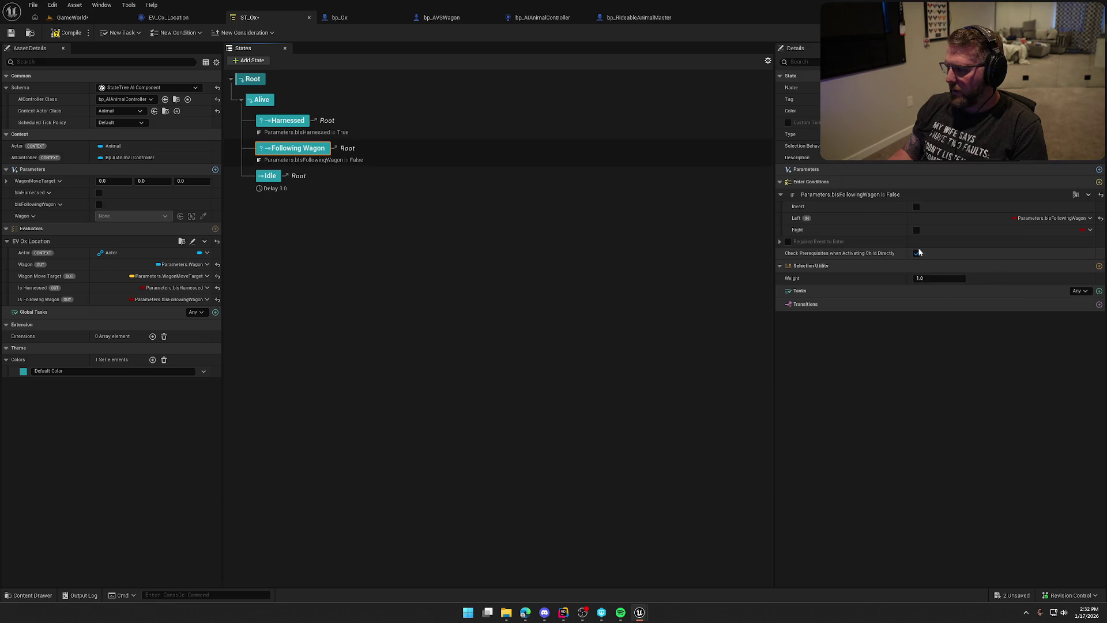
pyautogui.click(916, 230)
pyautogui.click(67, 33)
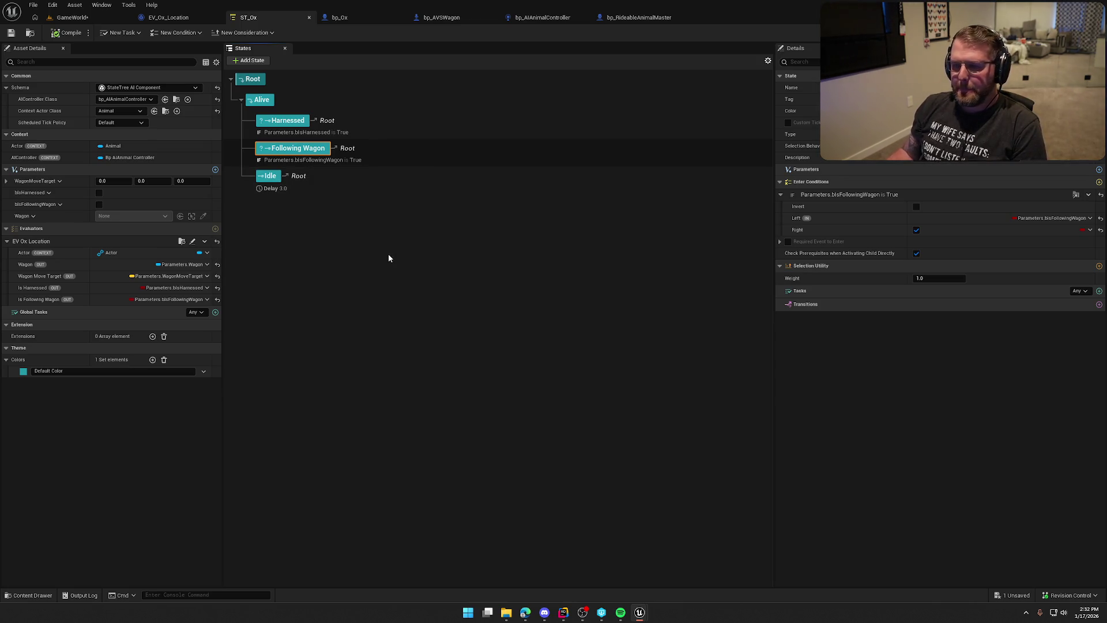
pyautogui.click(374, 127)
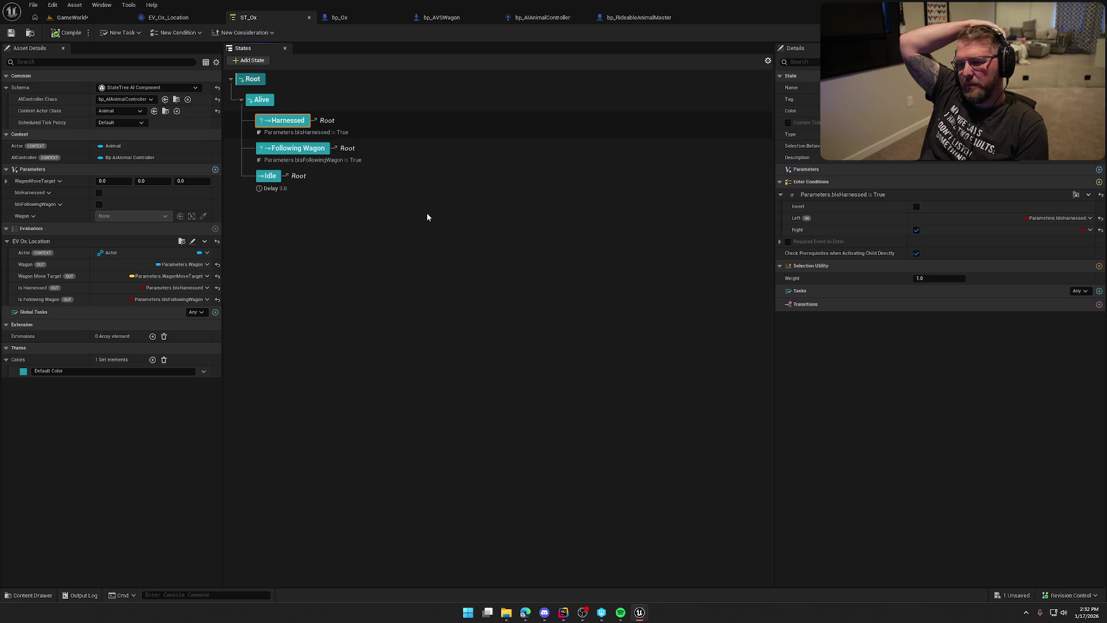
# Step: Rename the Harnessed state to Wagon and delete the Following Wagon state
pyautogui.doubleClick(286, 120)
pyautogui.write('Wagon')
pyautogui.press('Return')
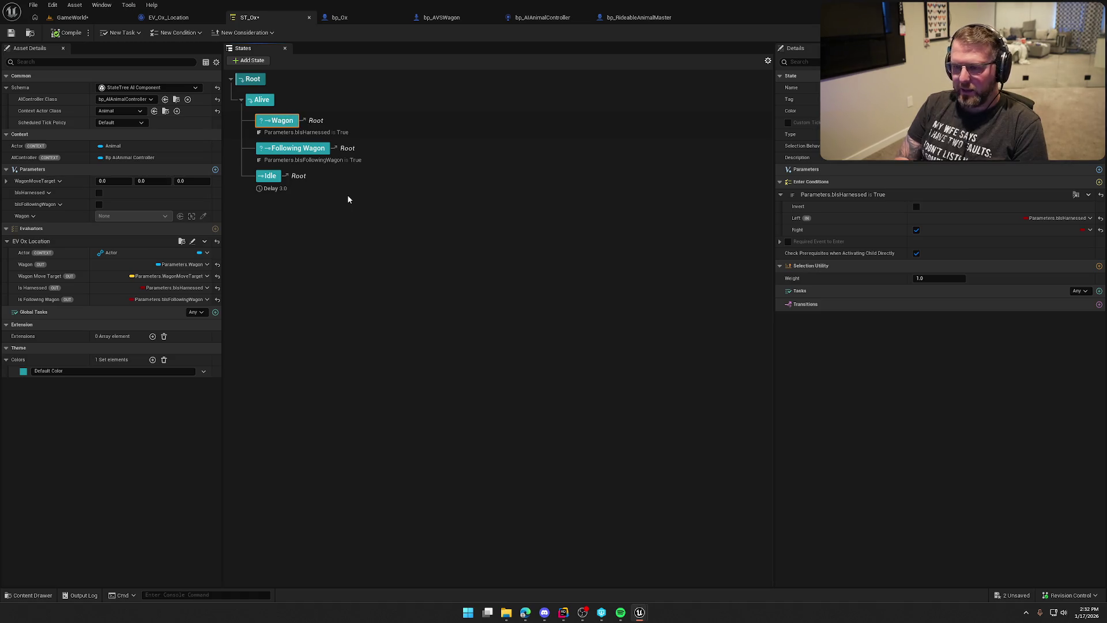
pyautogui.click(311, 152)
pyautogui.press('Delete')
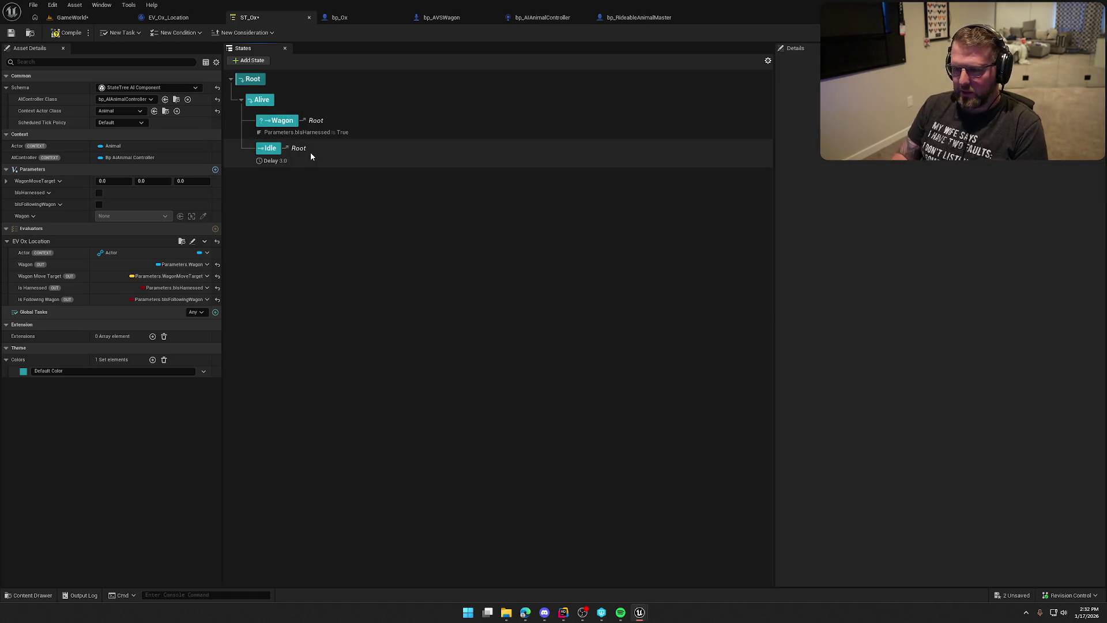
# Step: Delete Wagon's bIsHarnessed enter condition and compile the State Tree
pyautogui.click(286, 122)
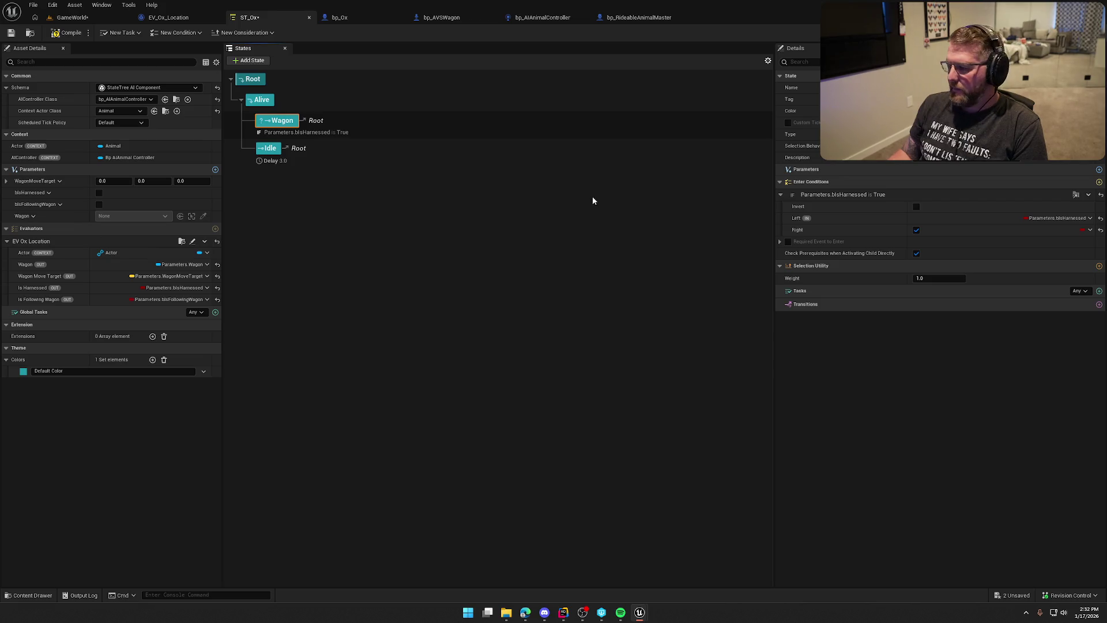
pyautogui.click(1090, 195)
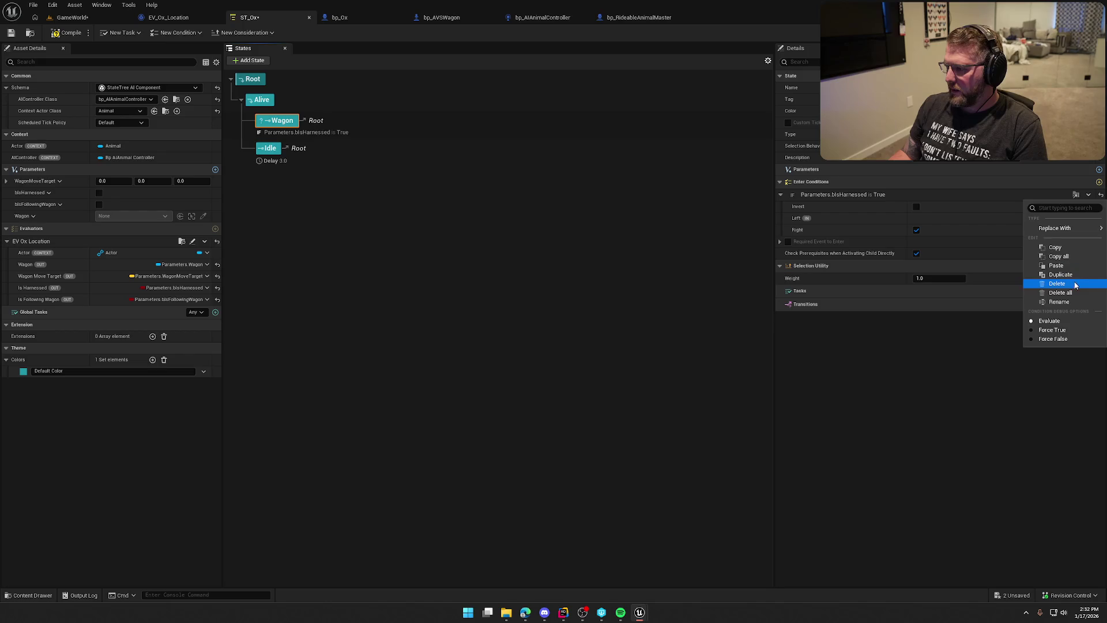
pyautogui.click(1062, 282)
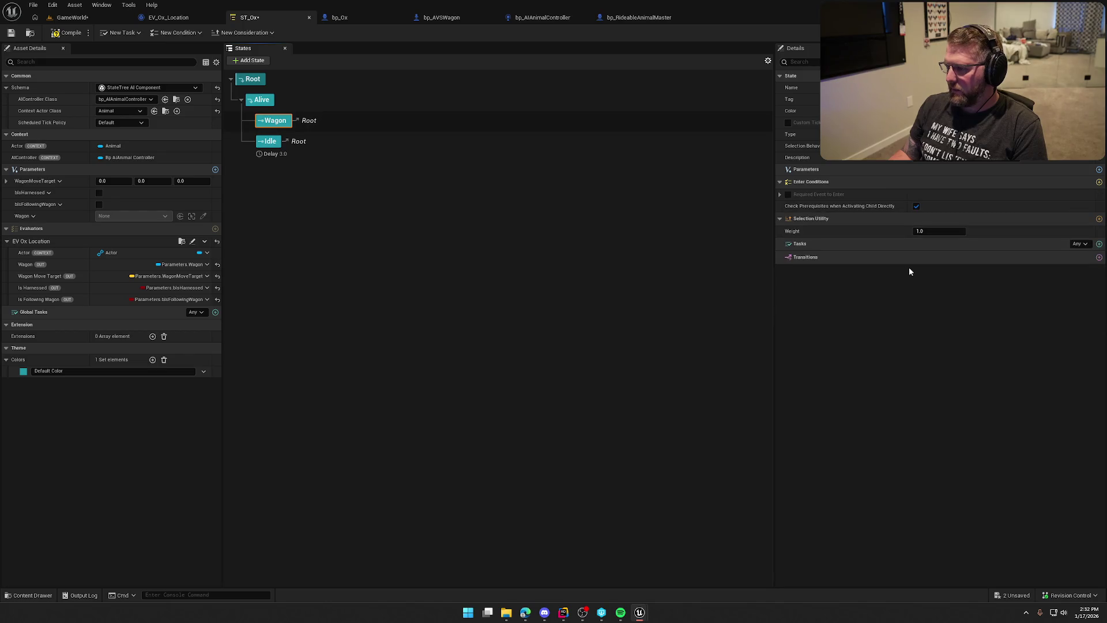
pyautogui.click(59, 34)
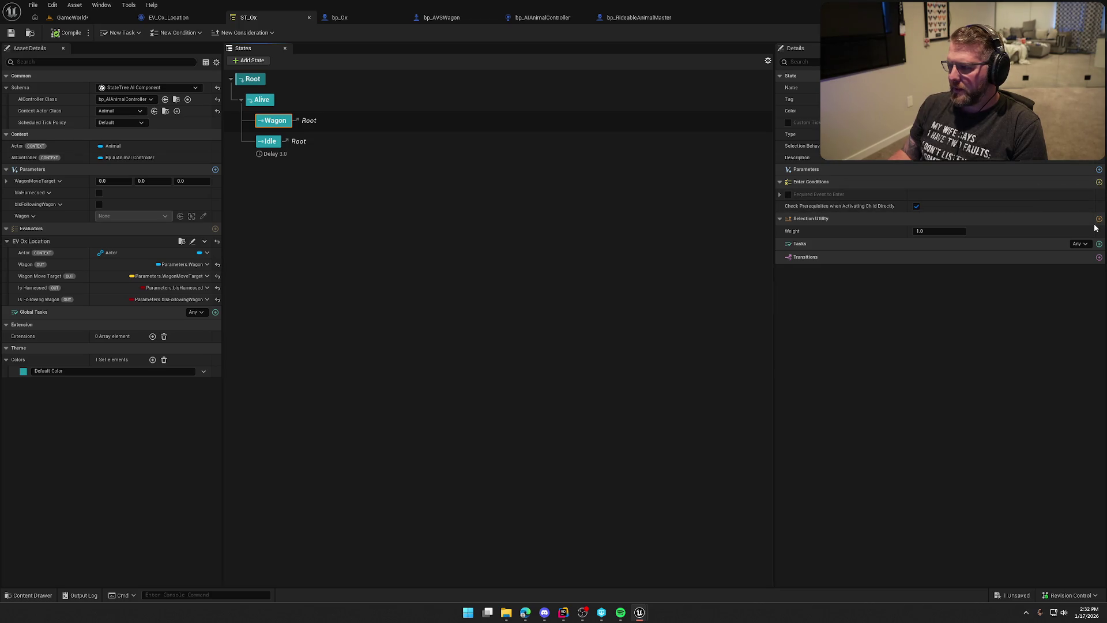
# Step: Give Wagon a Move To task with Destination bound to Parameters.WagonMoveTarget, and save
pyautogui.click(1100, 244)
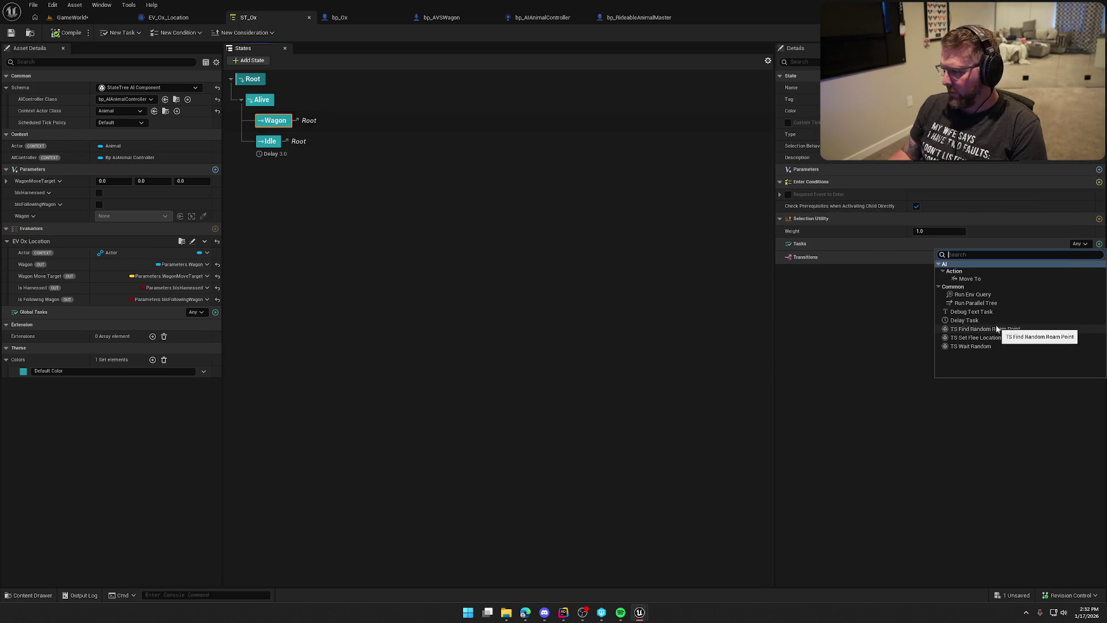
pyautogui.click(983, 278)
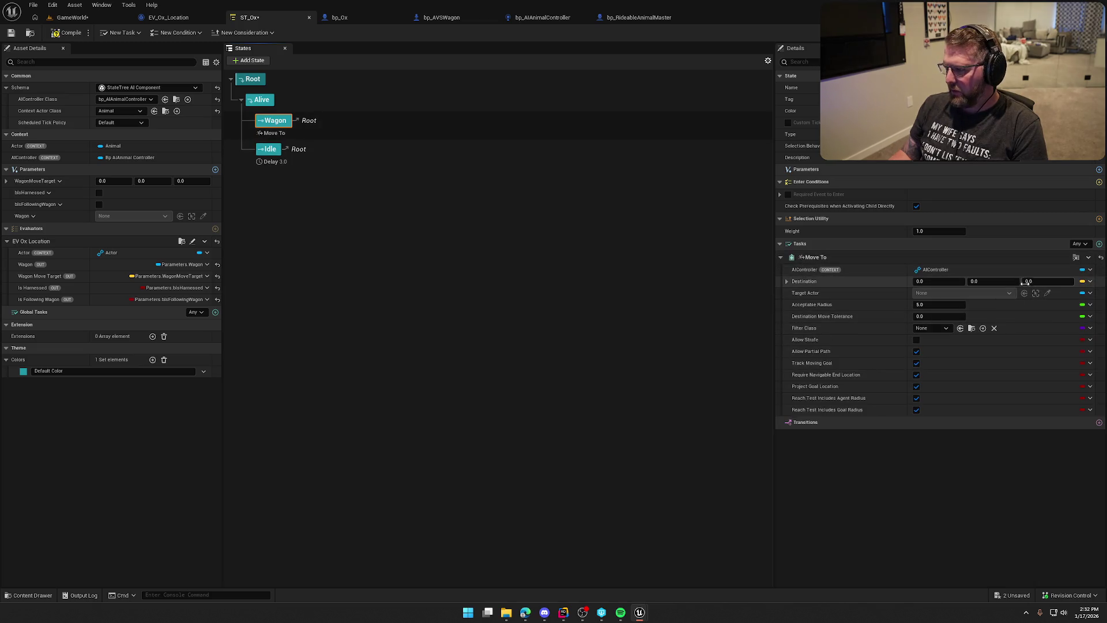
pyautogui.click(1090, 282)
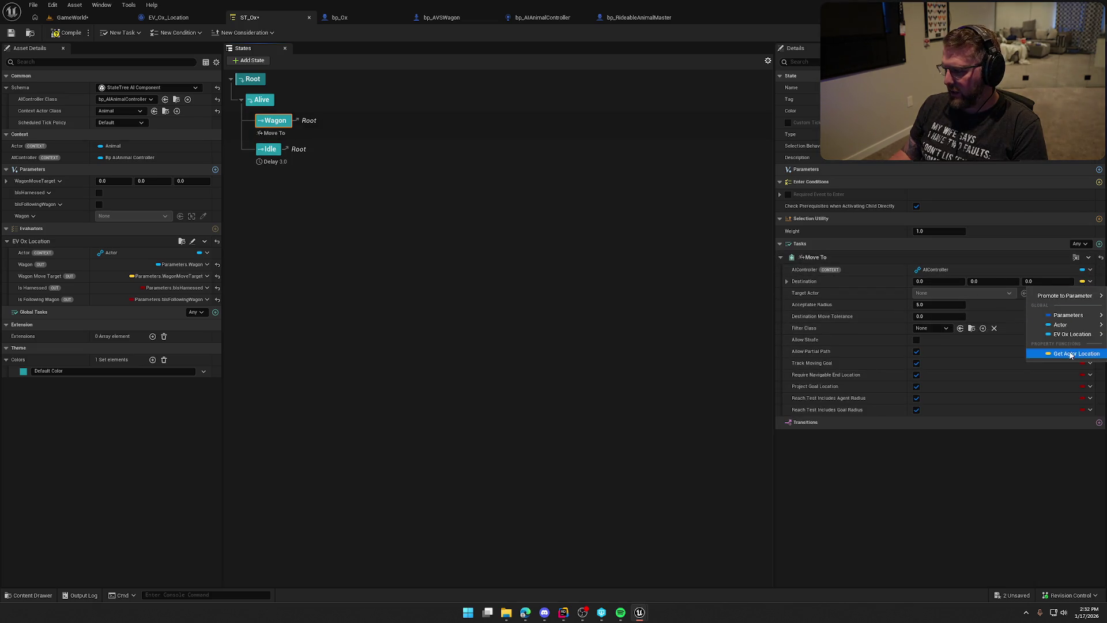
pyautogui.moveTo(1068, 315)
pyautogui.click(1002, 333)
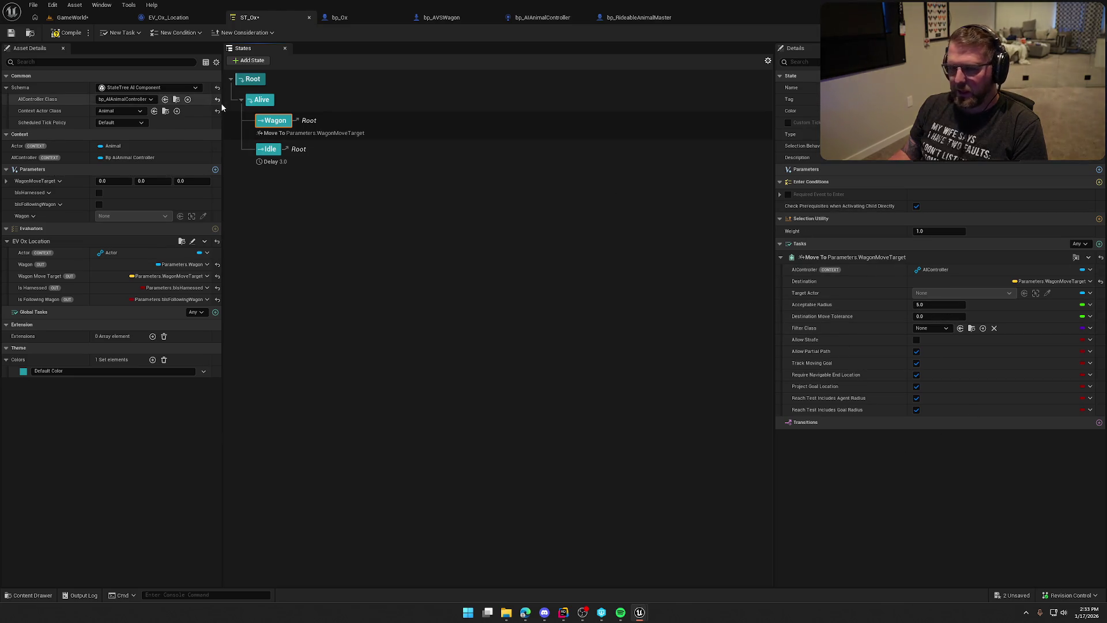
pyautogui.hotkey('ctrl', 's')
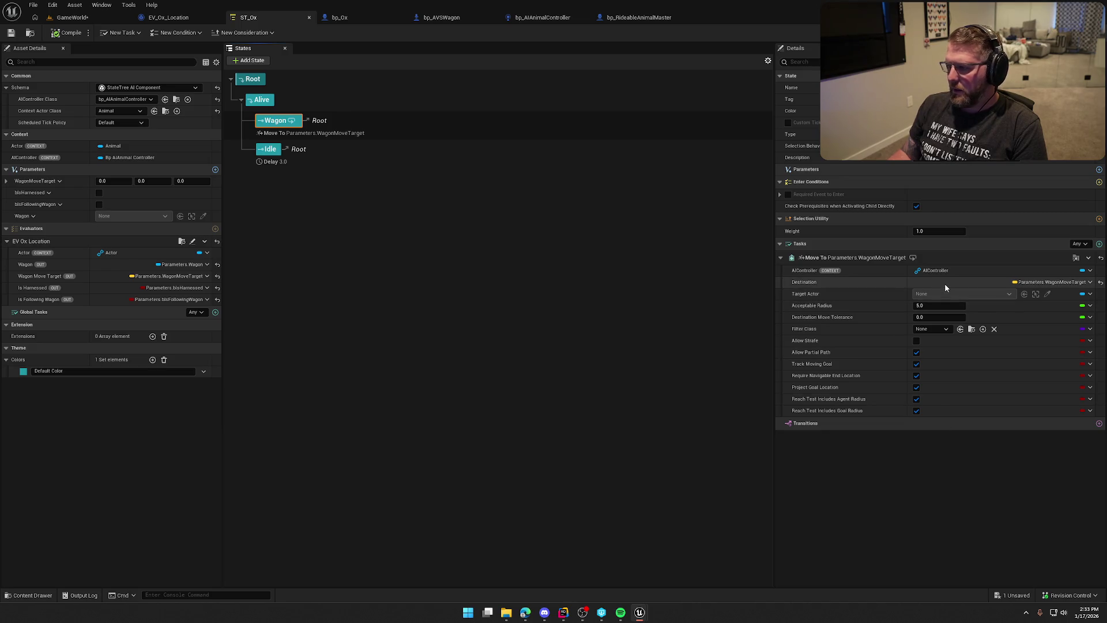
pyautogui.click(1099, 182)
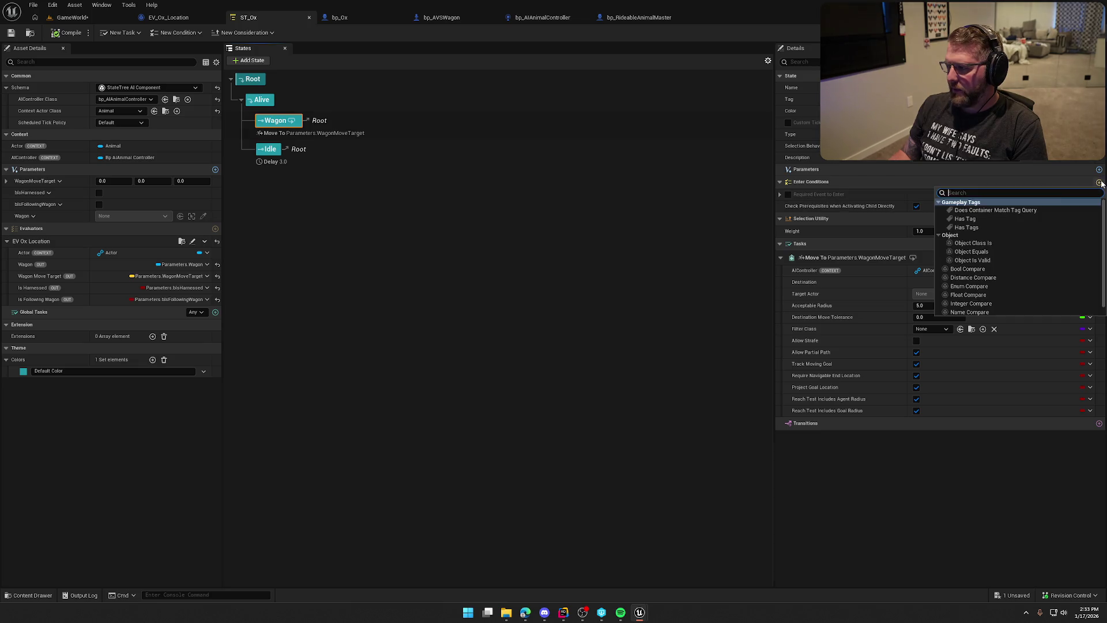
# Step: Add a Bool Compare enter condition requiring Parameters.bIsHarnessed is True
pyautogui.click(980, 269)
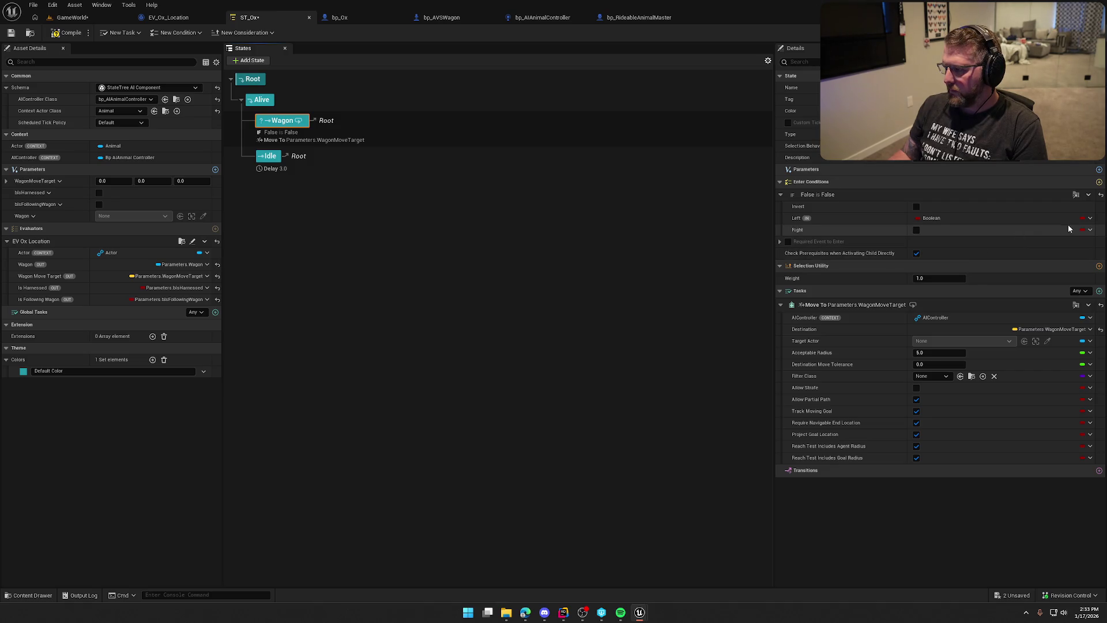
pyautogui.click(1090, 218)
pyautogui.moveTo(1070, 251)
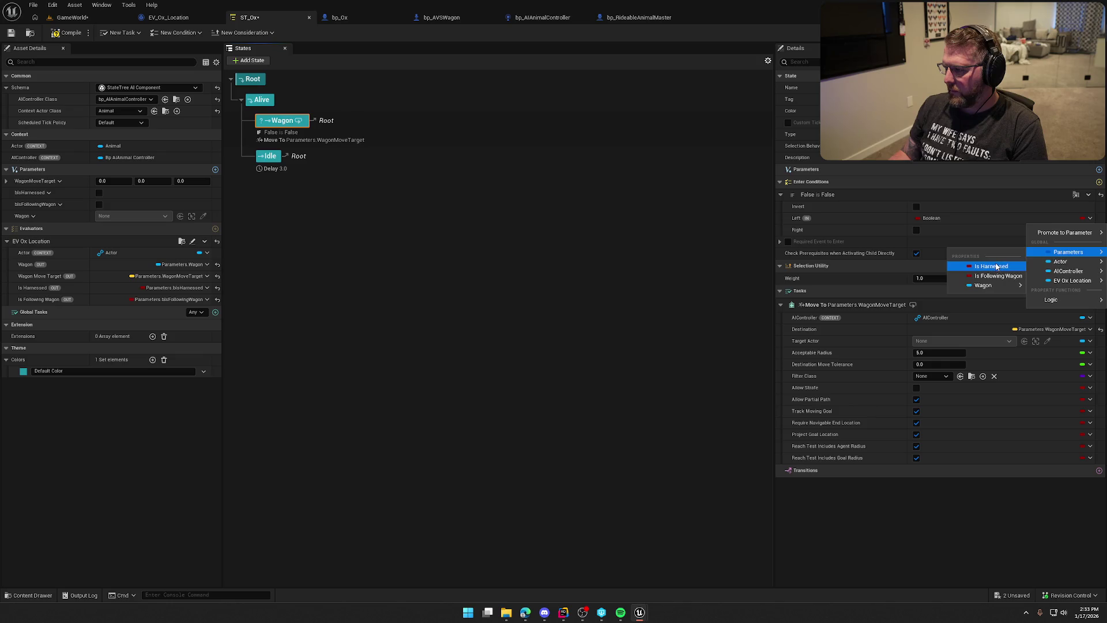
pyautogui.click(995, 266)
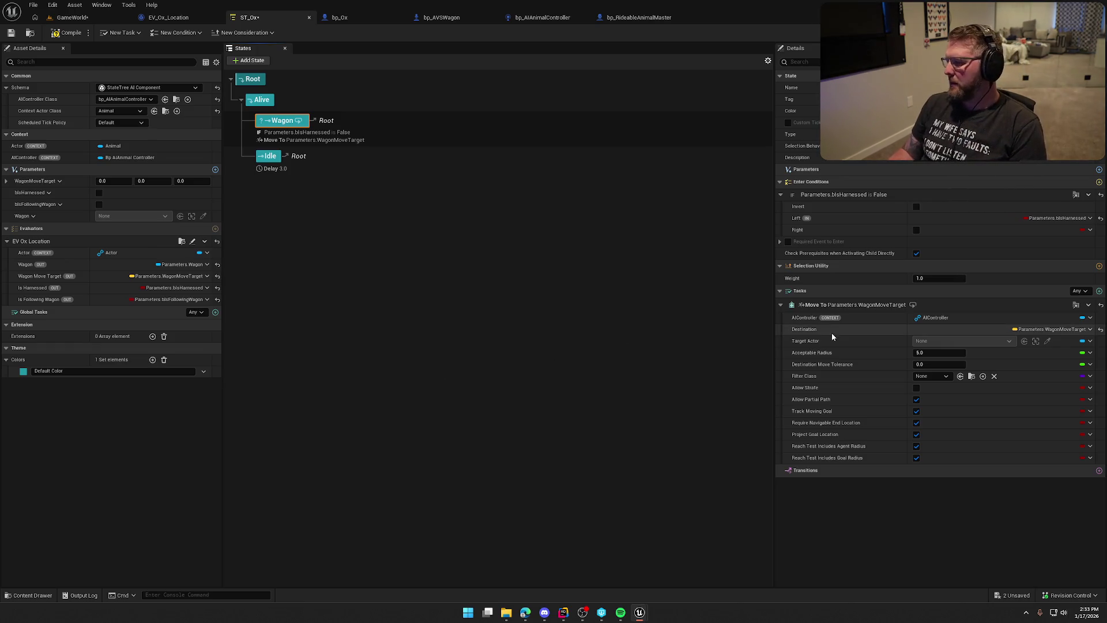
pyautogui.click(916, 229)
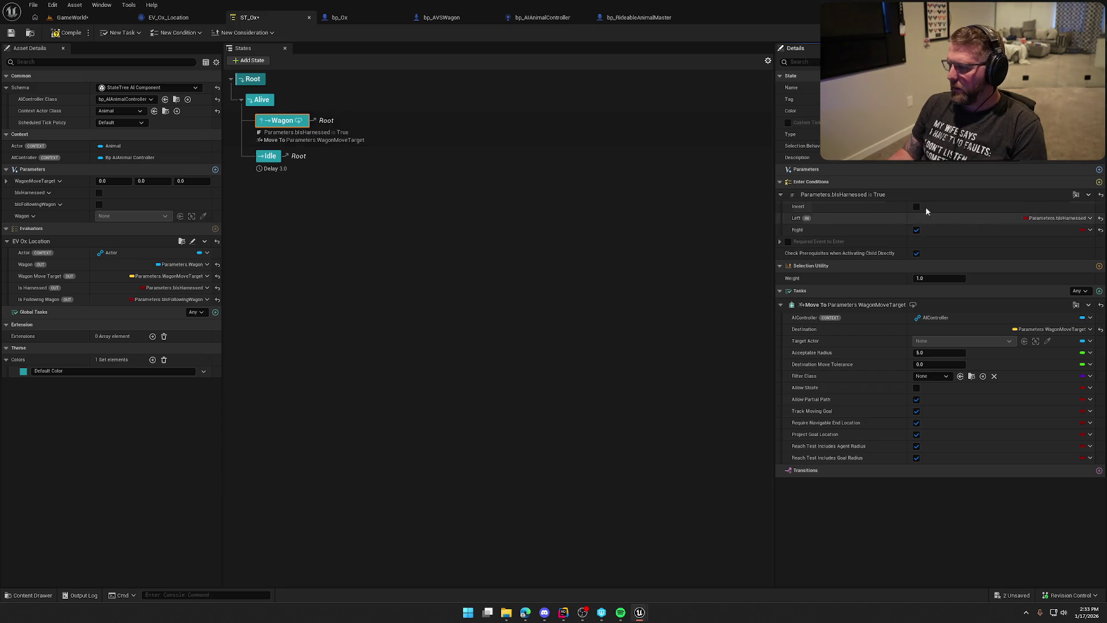
pyautogui.click(1089, 195)
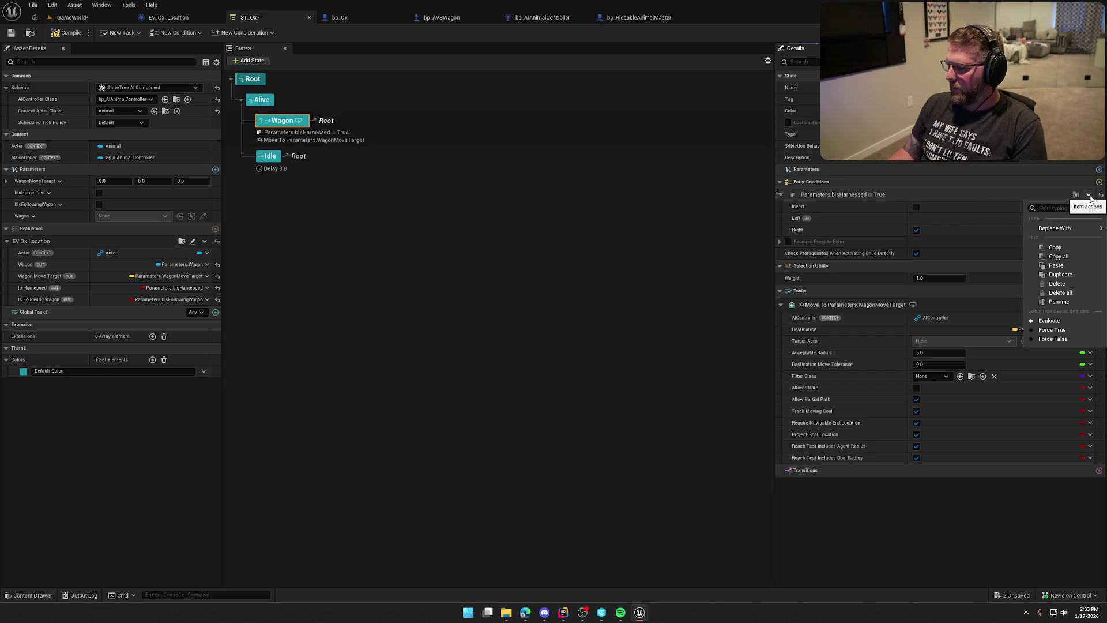
pyautogui.click(1089, 194)
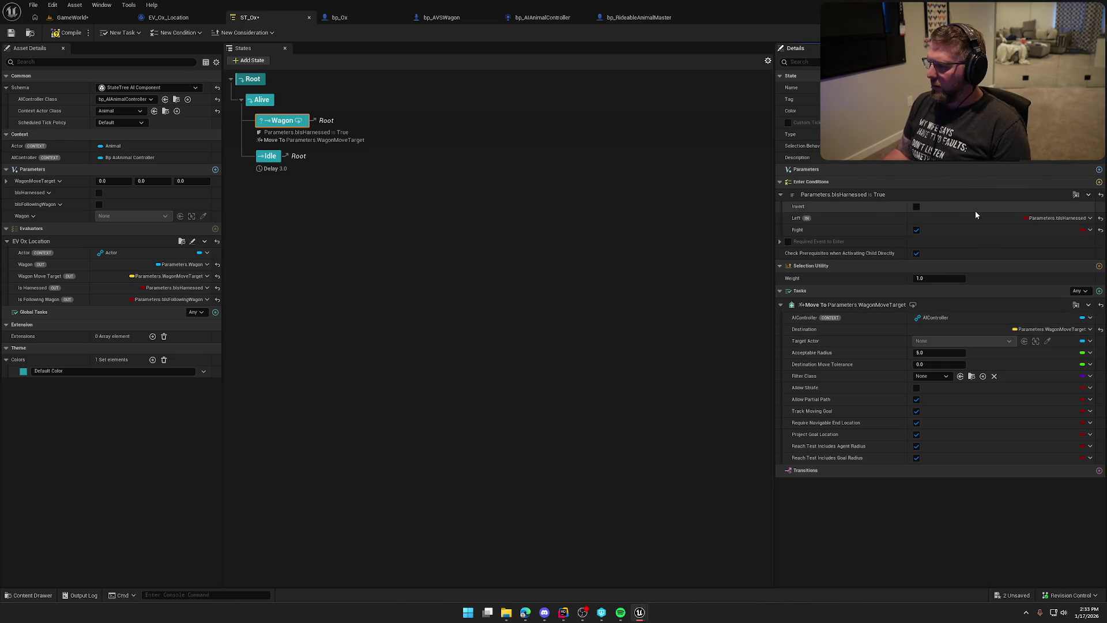
# Step: OR in a second condition requiring Parameters.bIsFollowingWagon is True, then save
pyautogui.click(1098, 182)
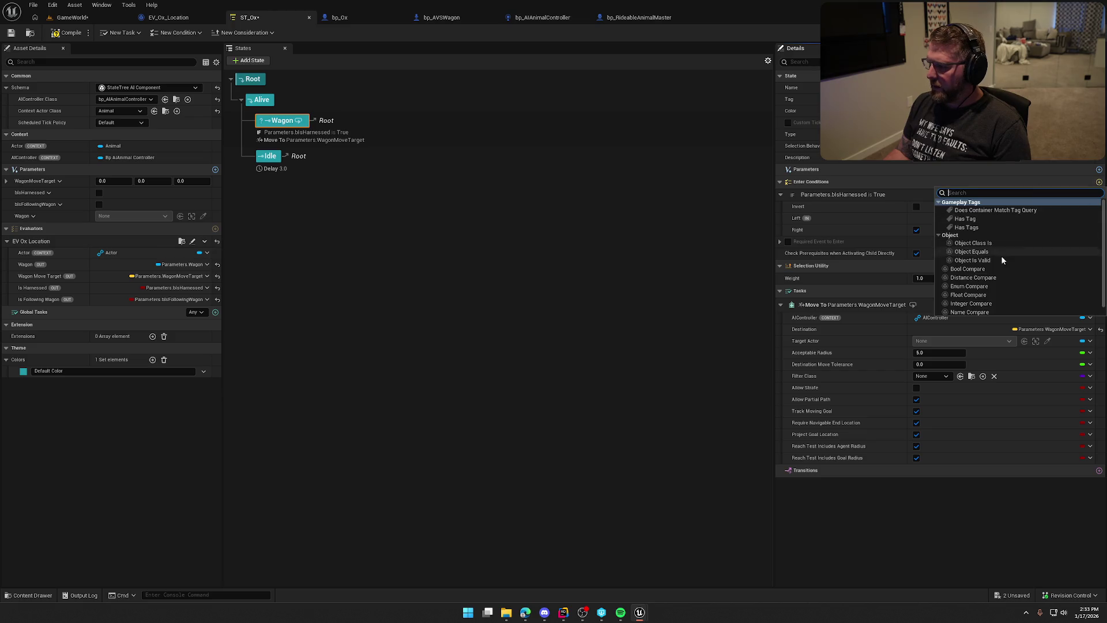
pyautogui.click(994, 269)
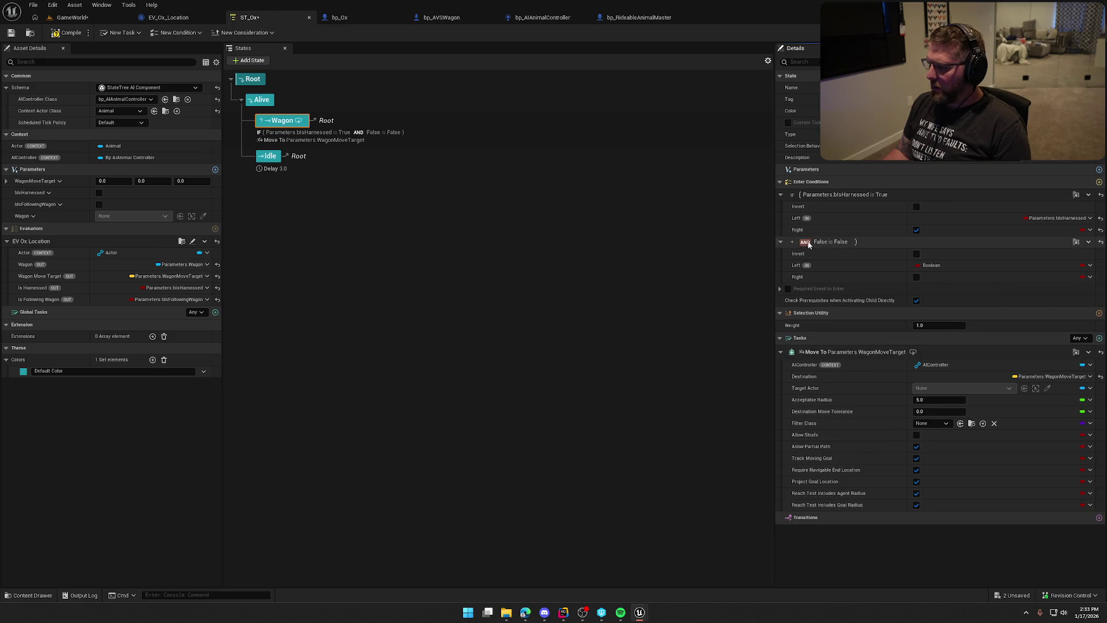
pyautogui.click(806, 242)
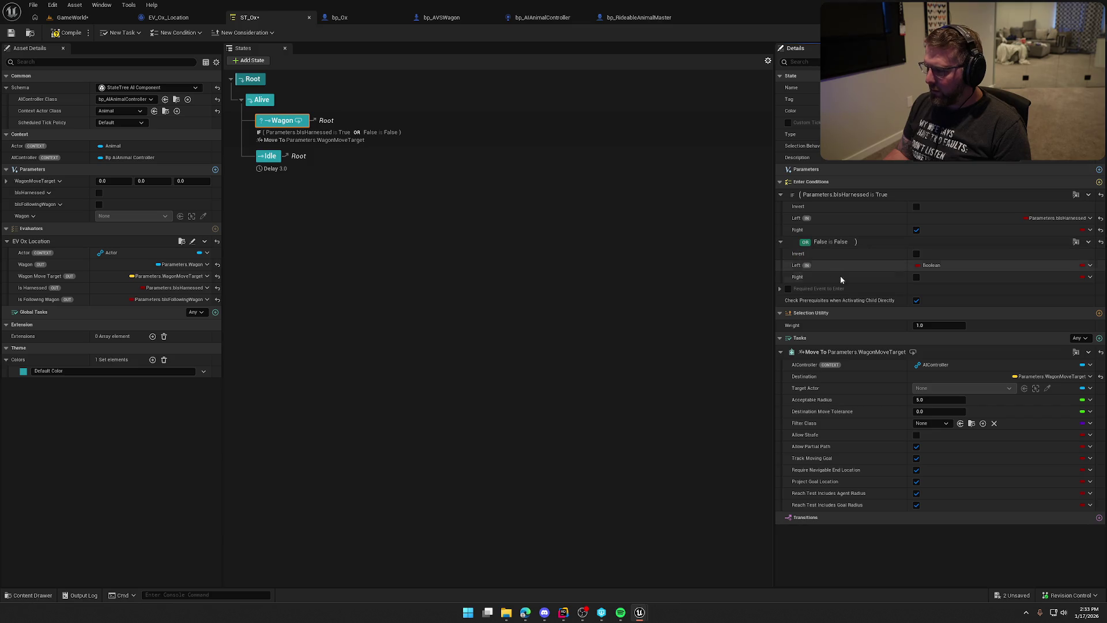
pyautogui.click(1089, 265)
pyautogui.moveTo(1066, 318)
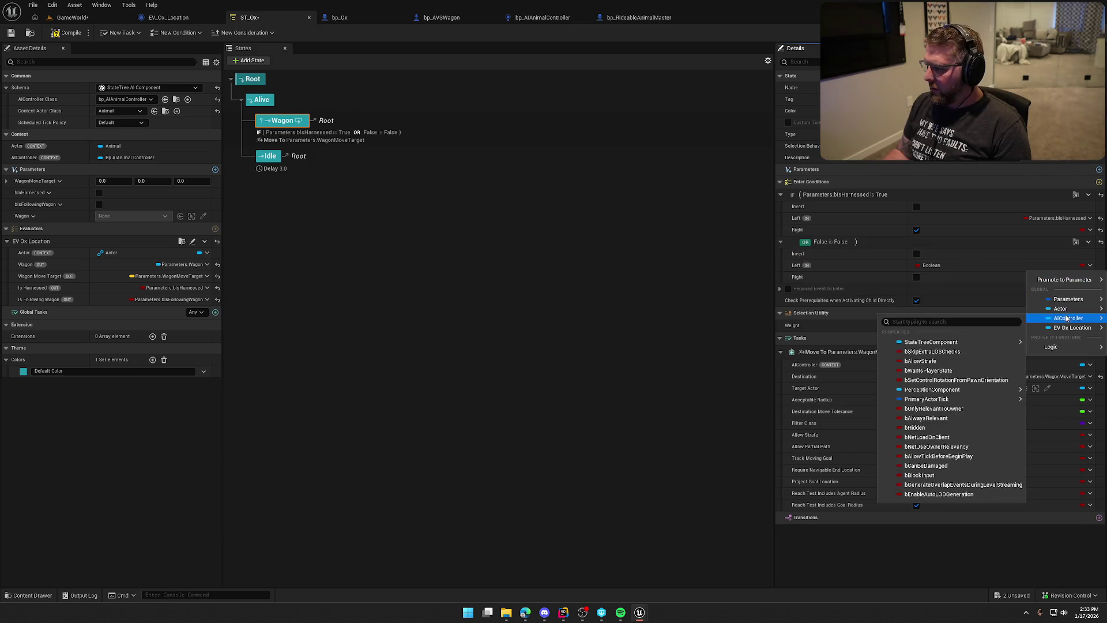
pyautogui.moveTo(1068, 298)
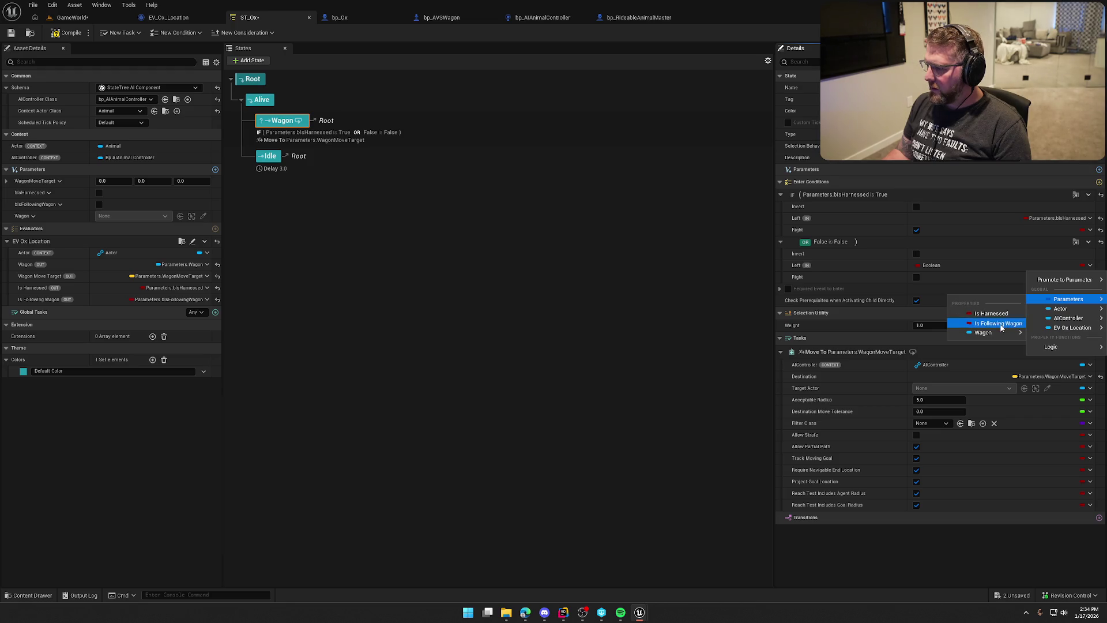
pyautogui.click(1001, 327)
pyautogui.click(916, 277)
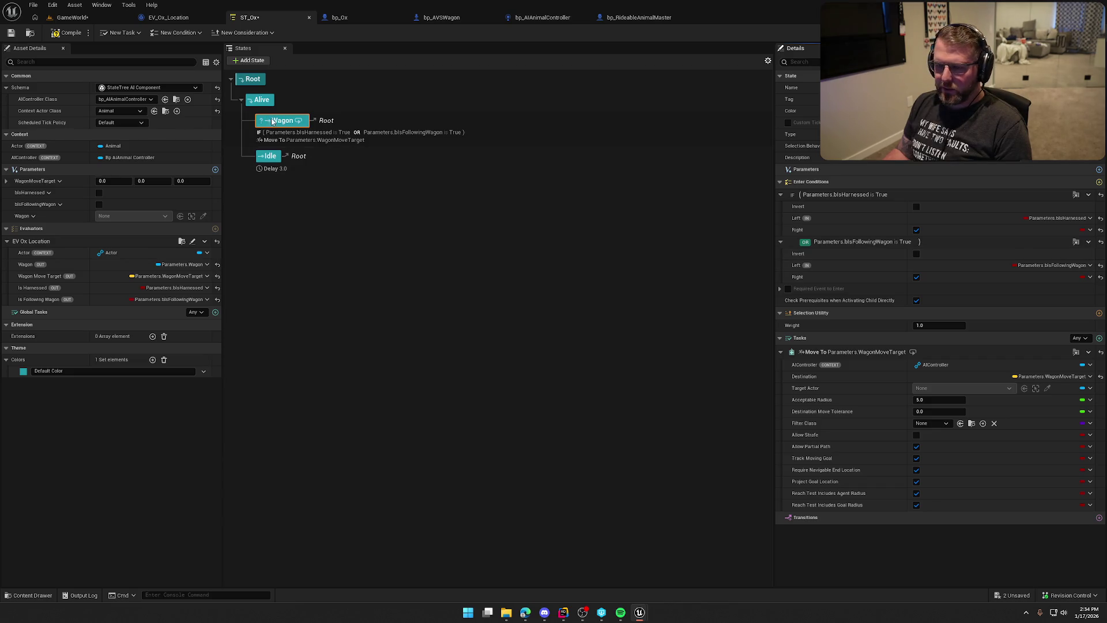
pyautogui.hotkey('ctrl', 's')
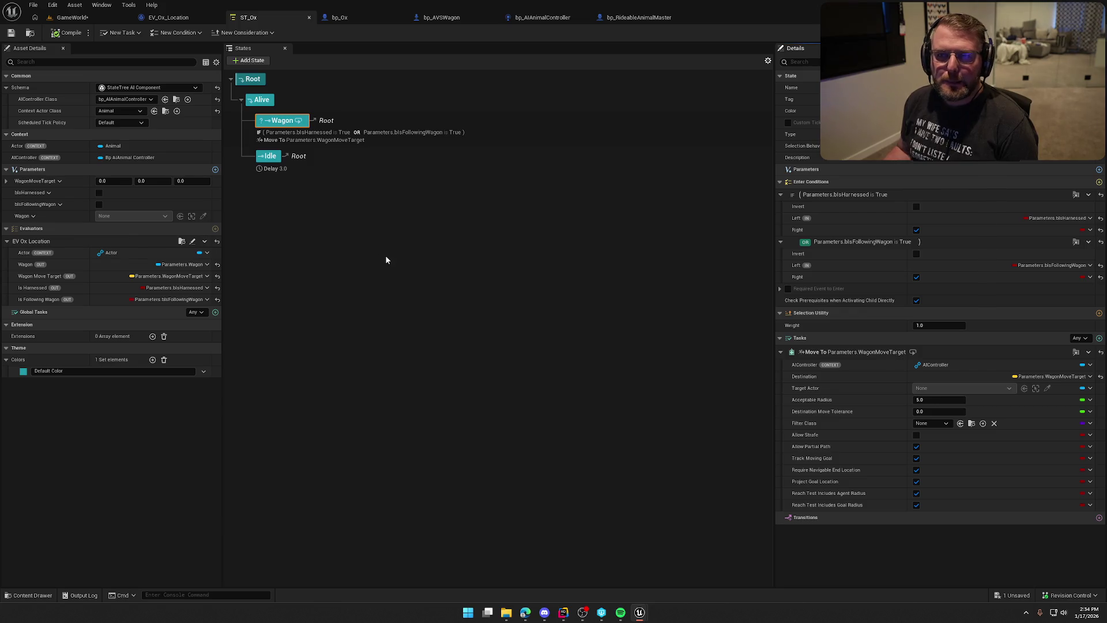
# Step: Compile the State Tree, return to the game, then mount and dismount the ox
pyautogui.click(62, 33)
pyautogui.click(69, 17)
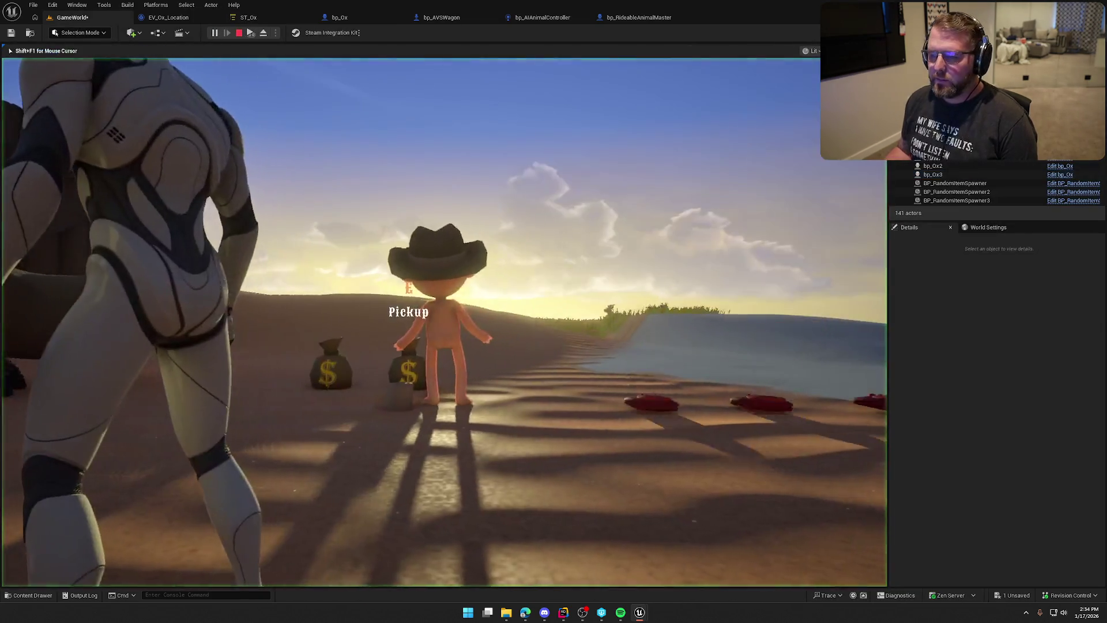
pyautogui.press('e')
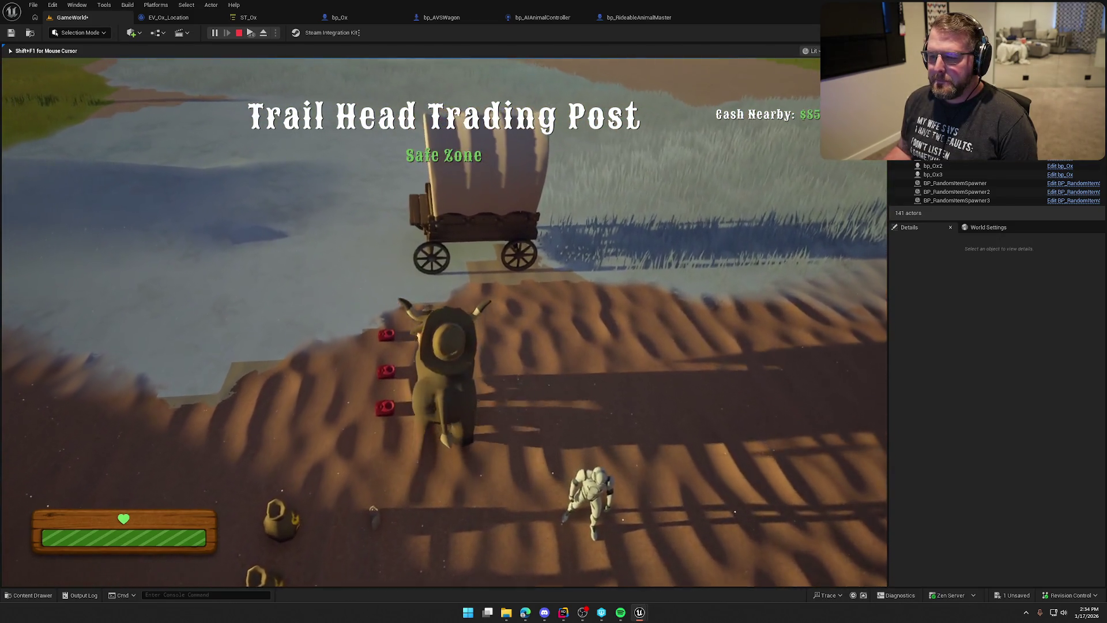
pyautogui.press('e')
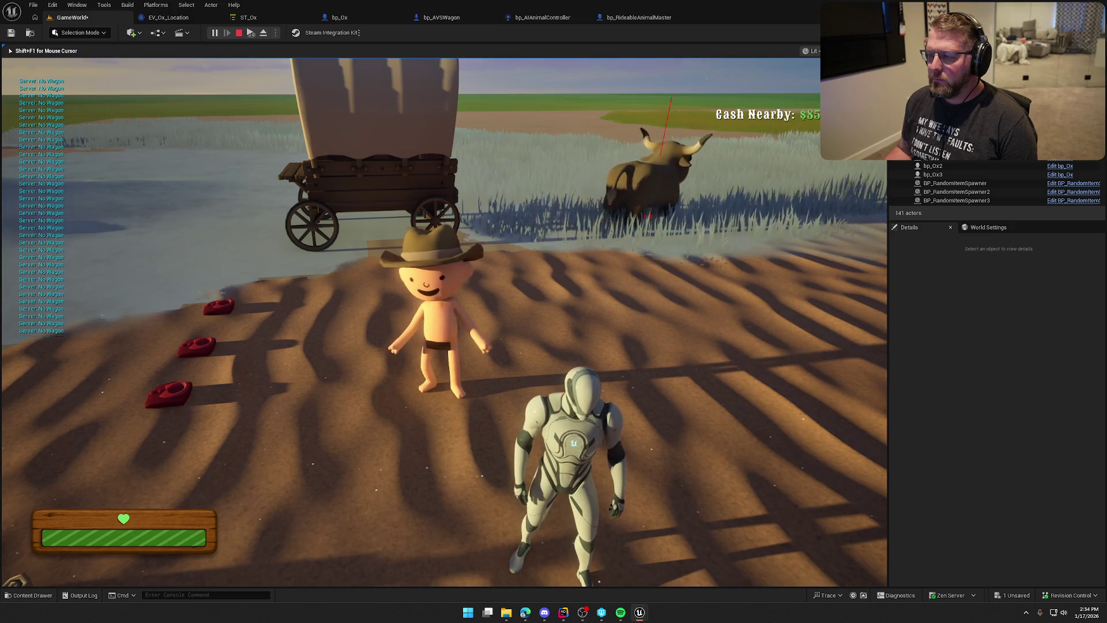
# Step: Walk to the wagon, drive it along the path, then get off and run
pyautogui.press('w')
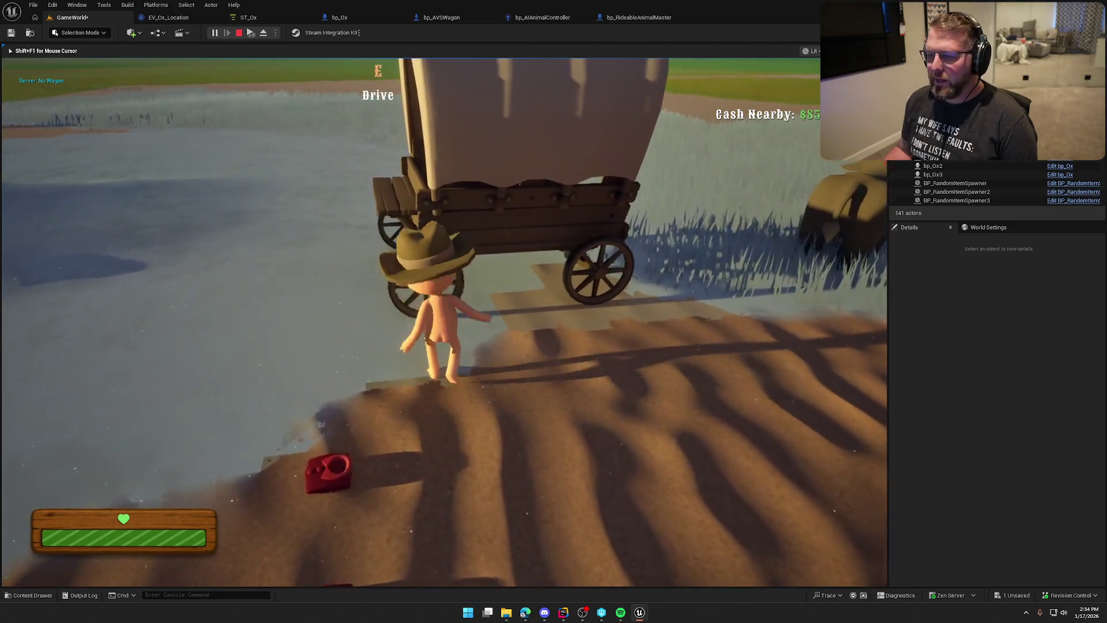
pyautogui.press('e')
pyautogui.press('w')
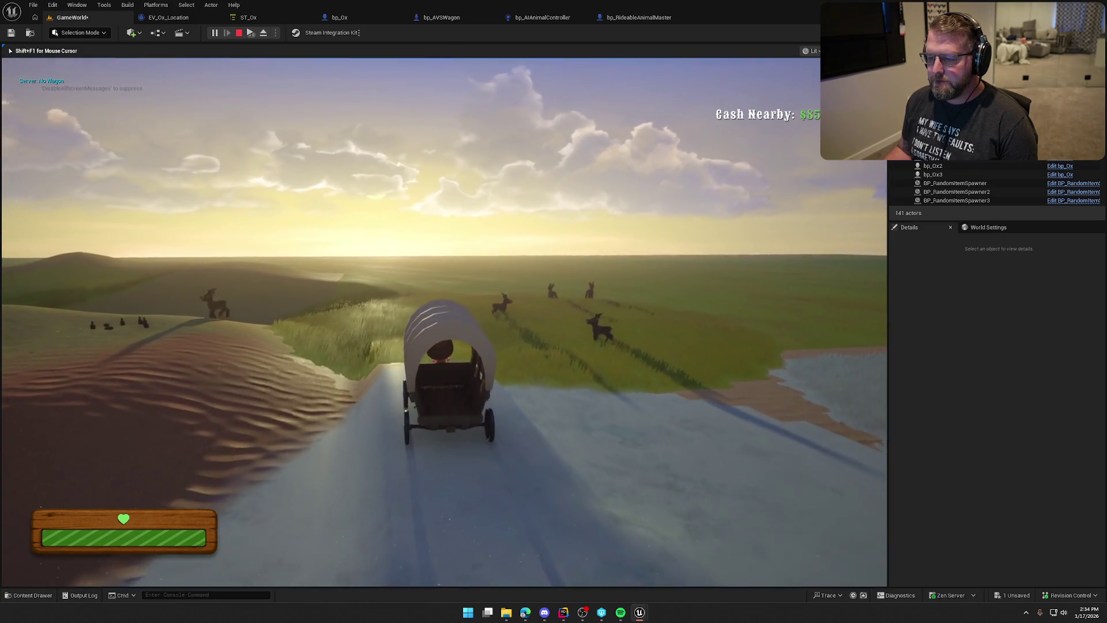
pyautogui.press('e')
pyautogui.press('w')
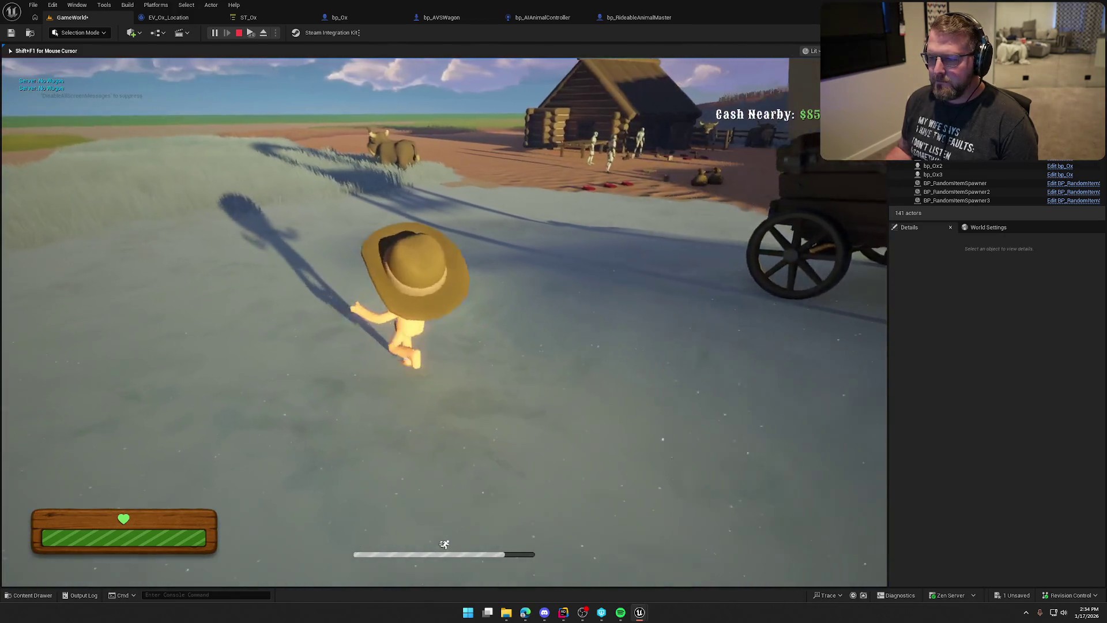